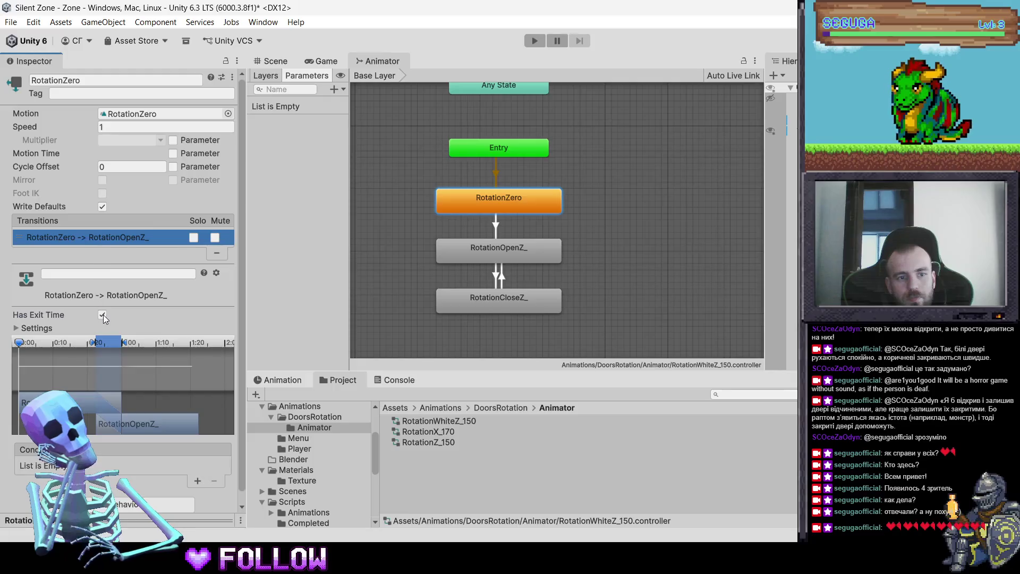
Turn off Has Exit Time on the RotationCloseZ_ to RotationOpenZ_ transition, then enter Play mode
{"action": "left_click", "coordinate": [447, 253]}
{"action": "left_click", "coordinate": [118, 239]}
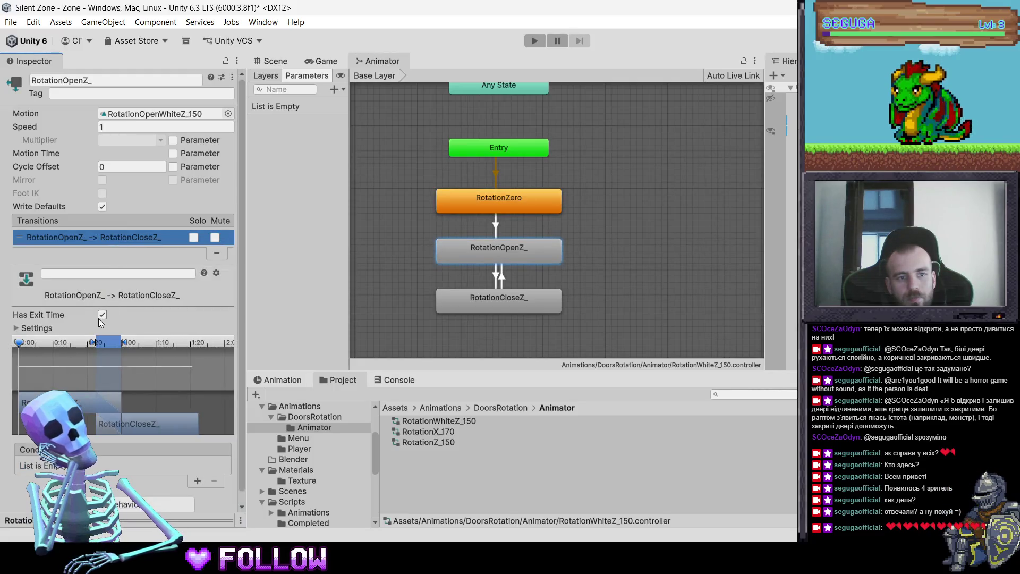
{"action": "left_click", "coordinate": [461, 302]}
{"action": "left_click", "coordinate": [106, 239]}
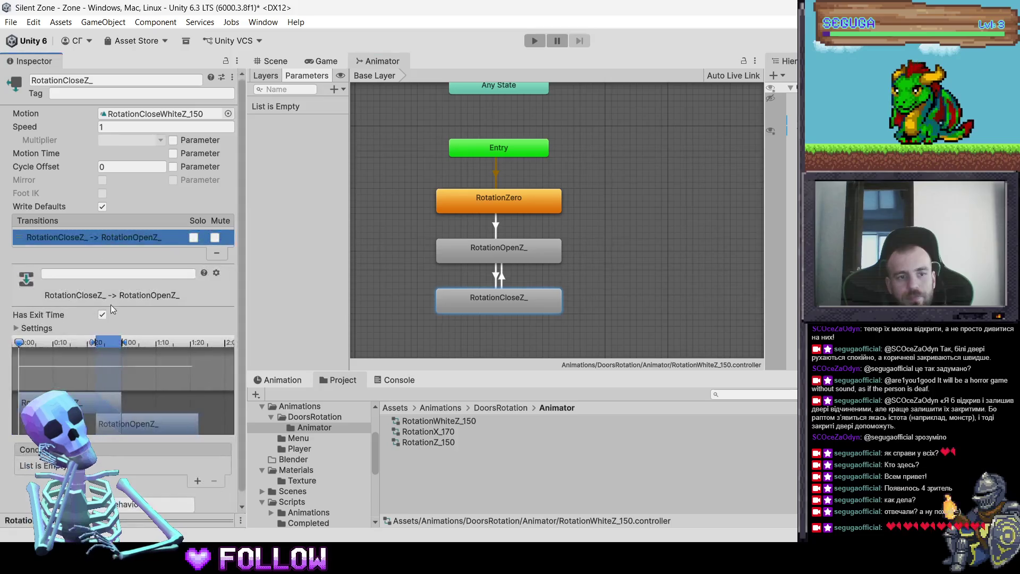
{"action": "left_click", "coordinate": [272, 63]}
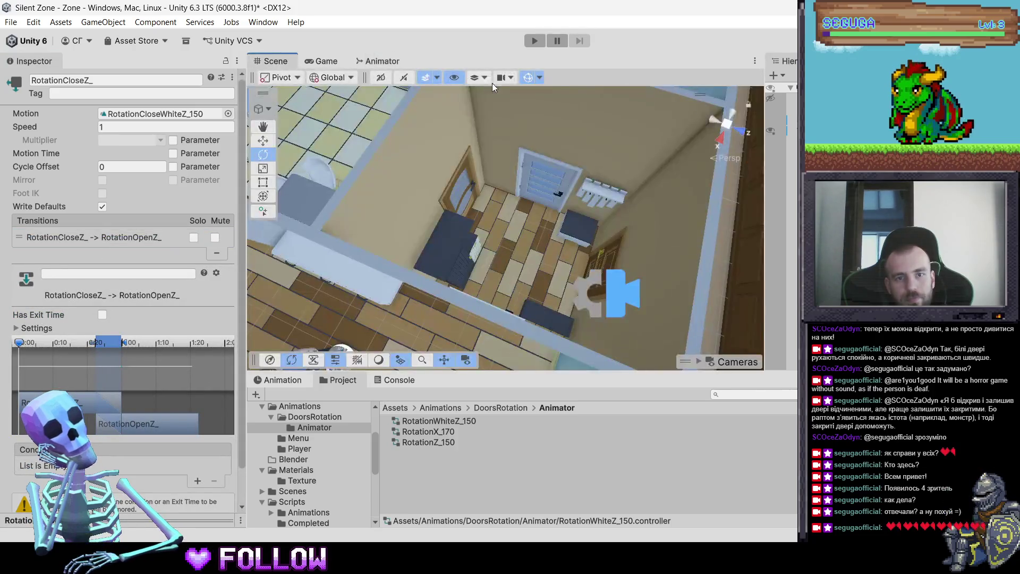
{"action": "left_click", "coordinate": [534, 41]}
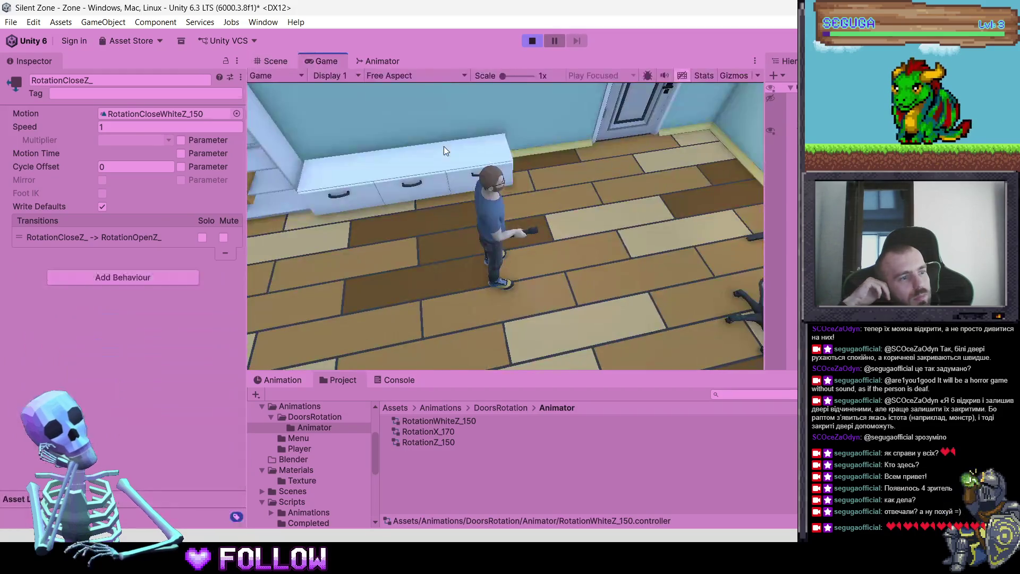
Walk the character through the apartment, opening the white bathroom door and the brown door
{"action": "key", "text": "w"}
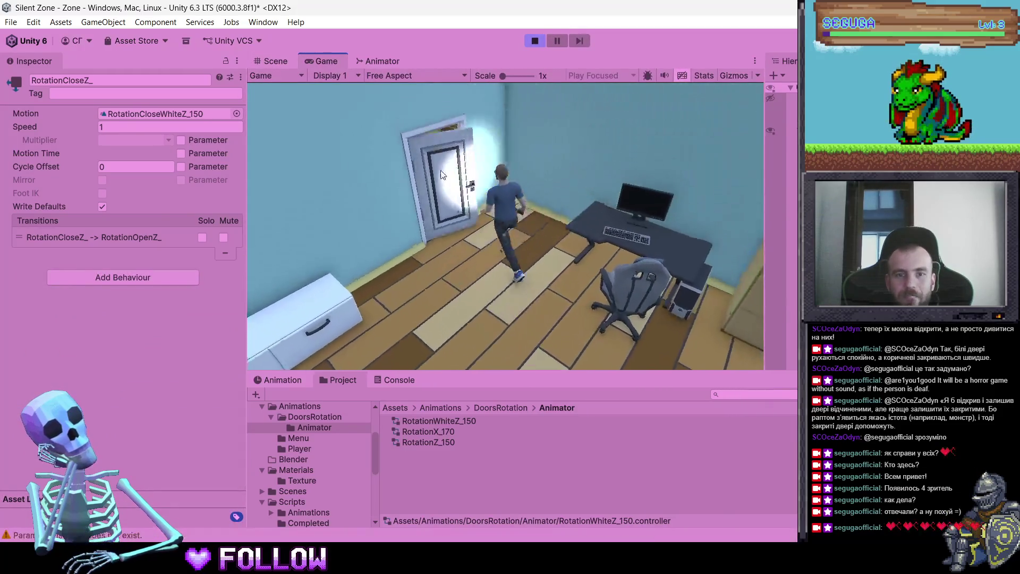
{"action": "key", "text": "w"}
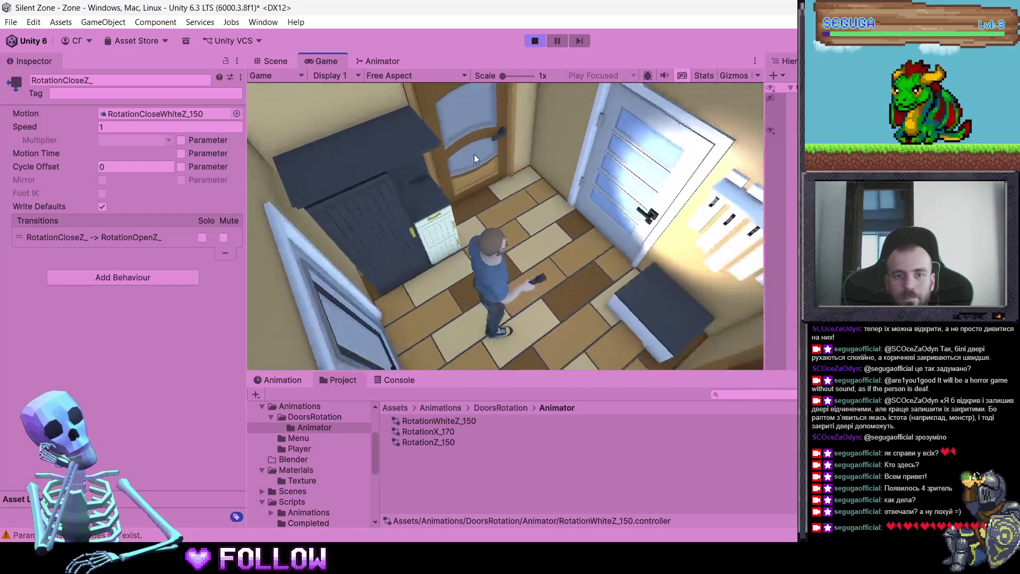
{"action": "key", "text": "a"}
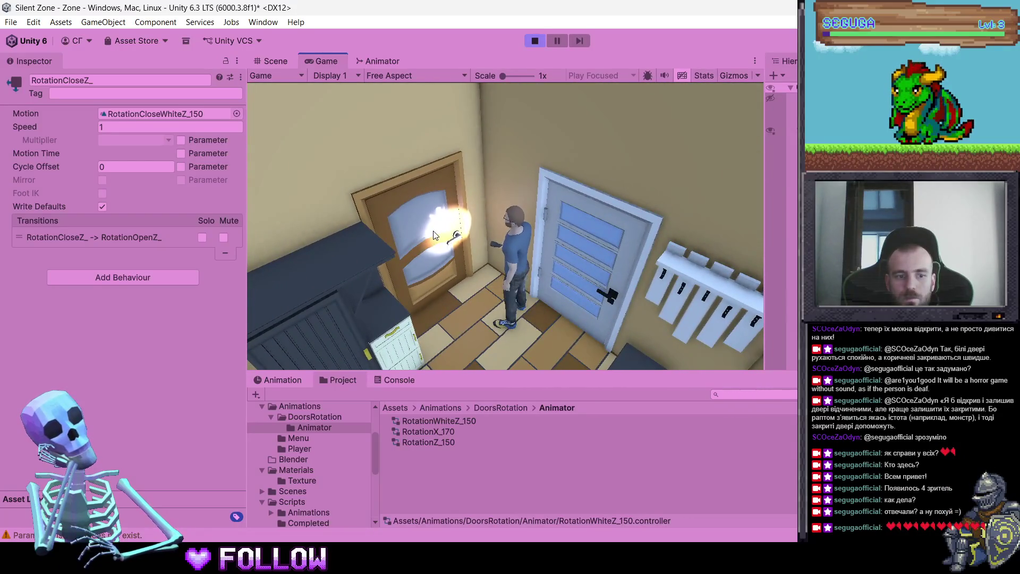
{"action": "key", "text": "e"}
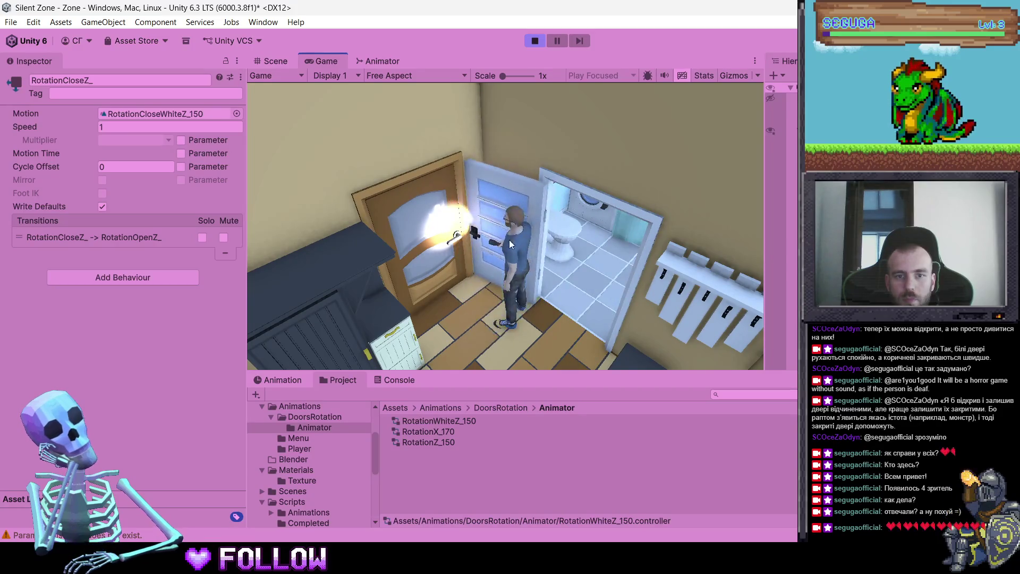
{"action": "key", "text": "s"}
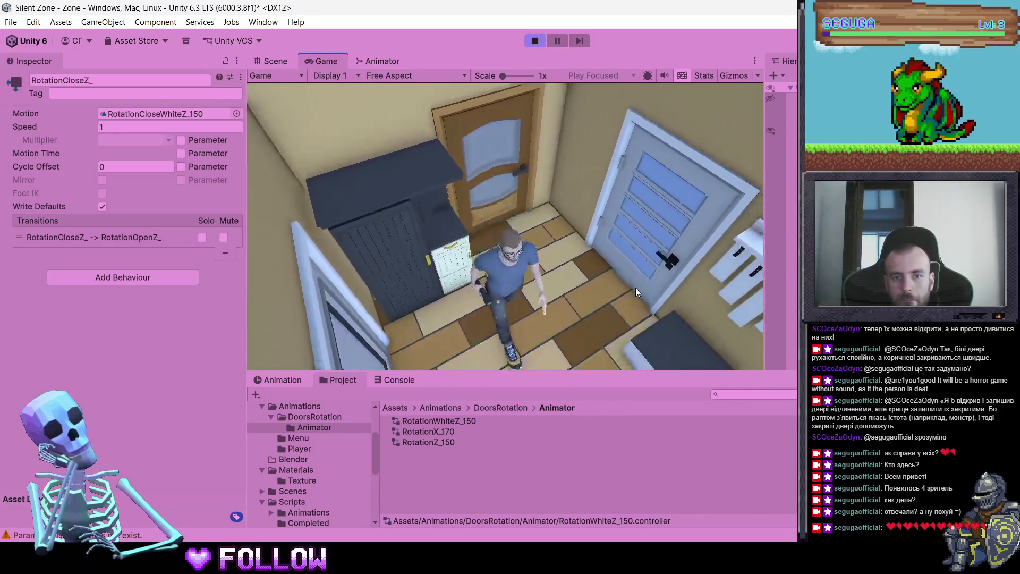
{"action": "key", "text": "e"}
{"action": "key", "text": "w"}
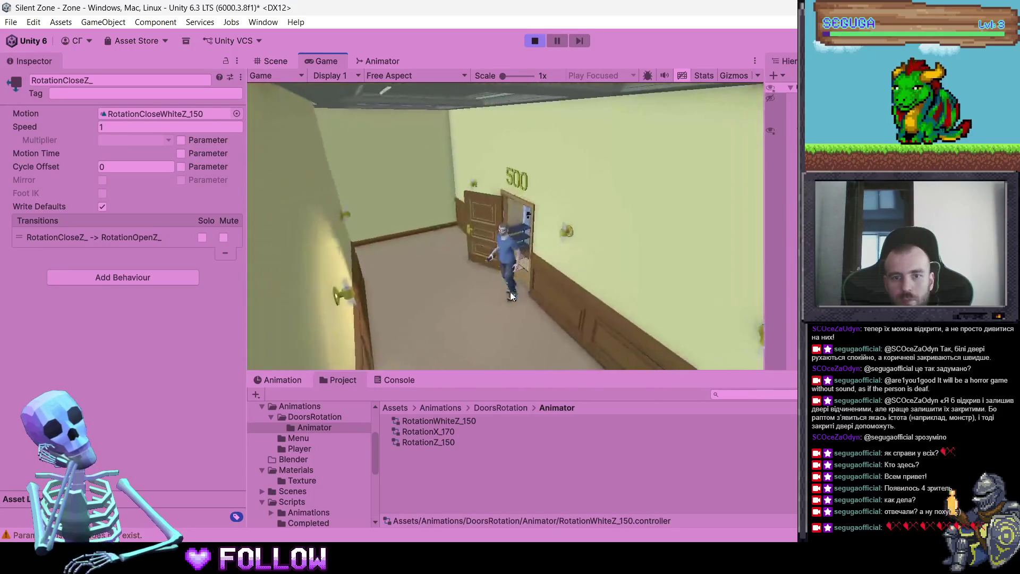
{"action": "key", "text": "s"}
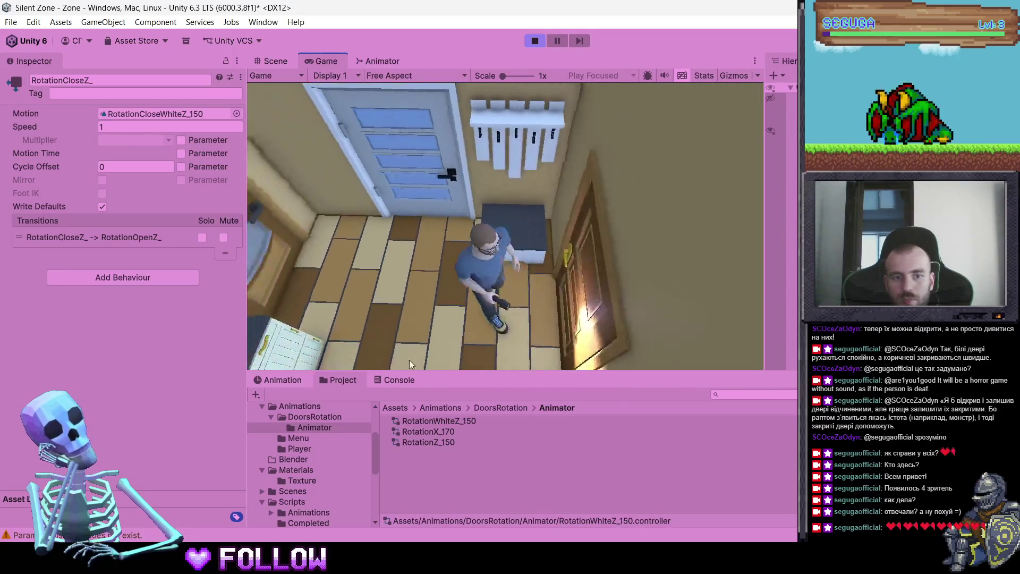
Show the Console's door warnings, retry the brown door twice, and stop Play mode
{"action": "left_click", "coordinate": [395, 379]}
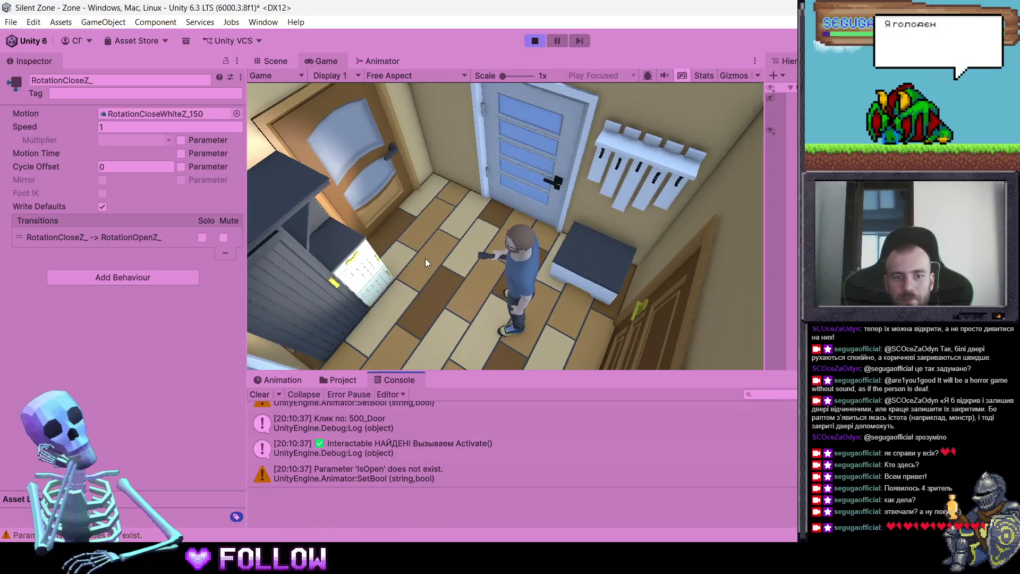
{"action": "key", "text": "w"}
{"action": "key", "text": "e"}
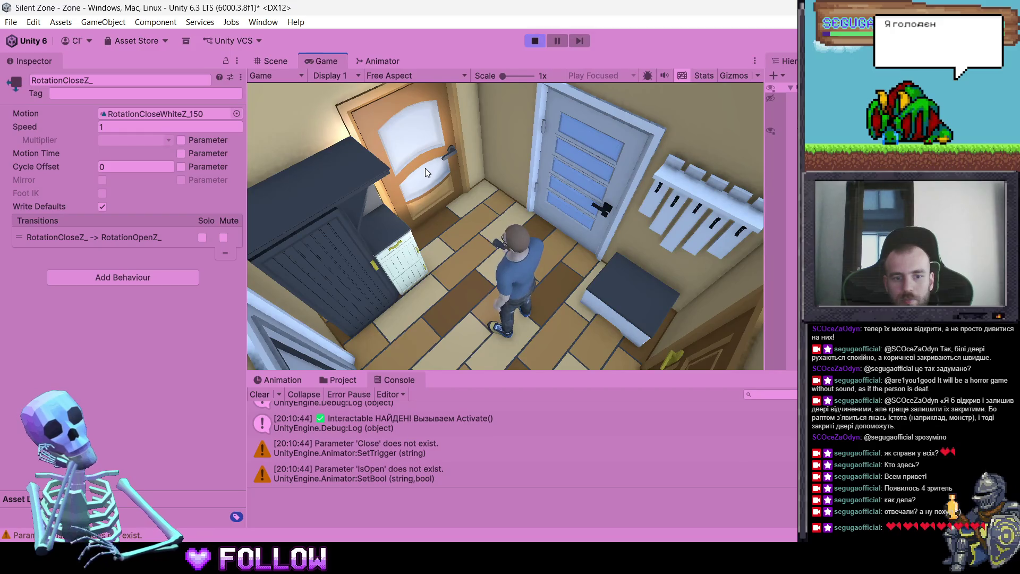
{"action": "key", "text": "e"}
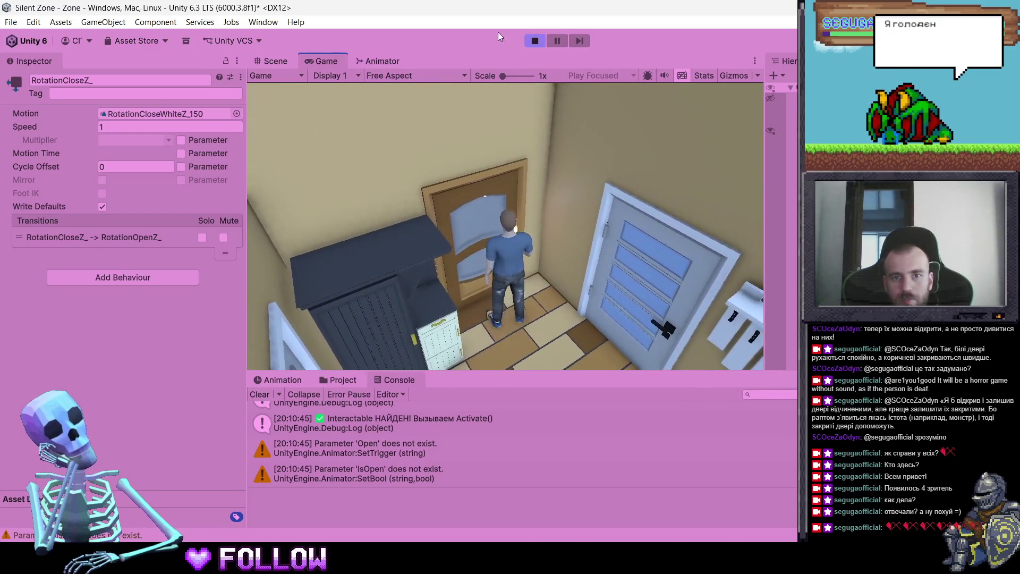
{"action": "left_click", "coordinate": [533, 41]}
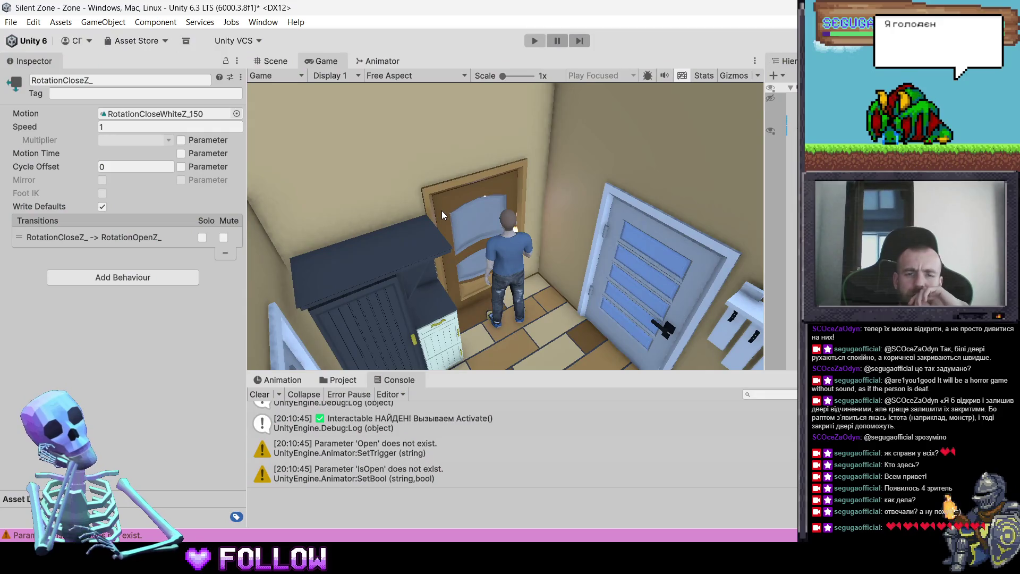
Open the RotationWhiteZ_150 controller and add an 'Open' trigger parameter
{"action": "left_click", "coordinate": [344, 380]}
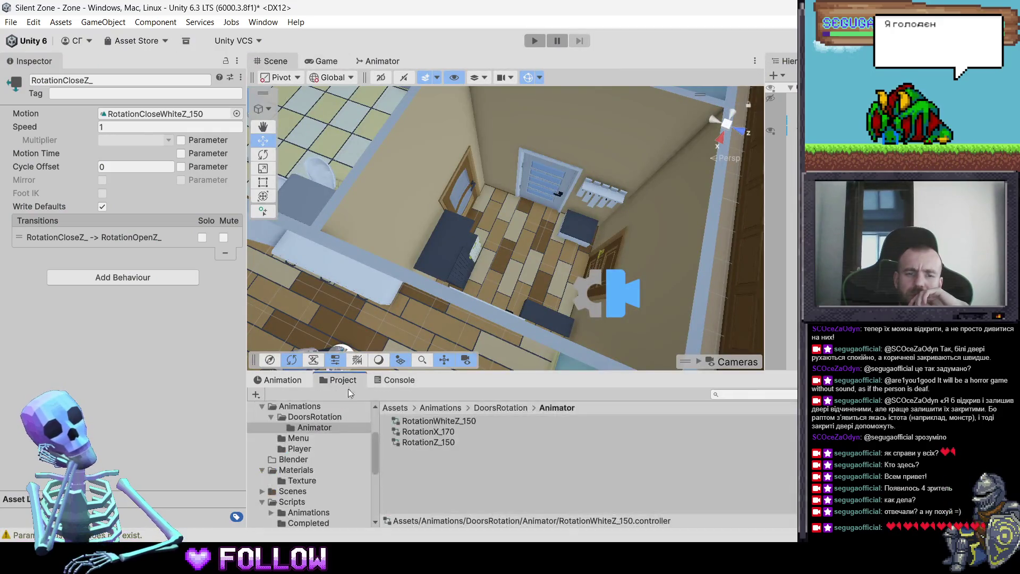
{"action": "double_click", "coordinate": [434, 420]}
{"action": "left_click", "coordinate": [459, 192]}
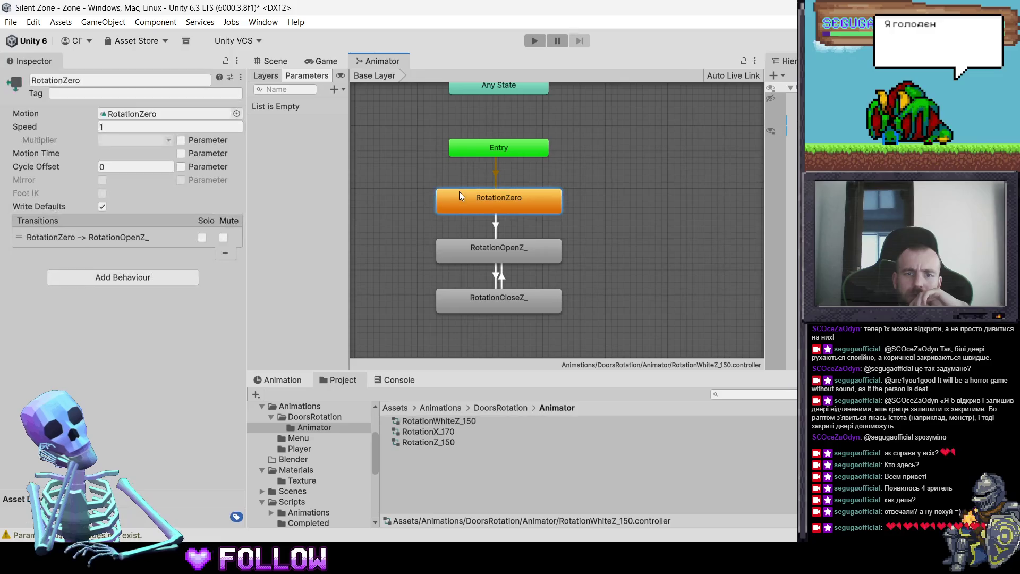
{"action": "left_click", "coordinate": [342, 88]}
{"action": "left_click", "coordinate": [355, 143]}
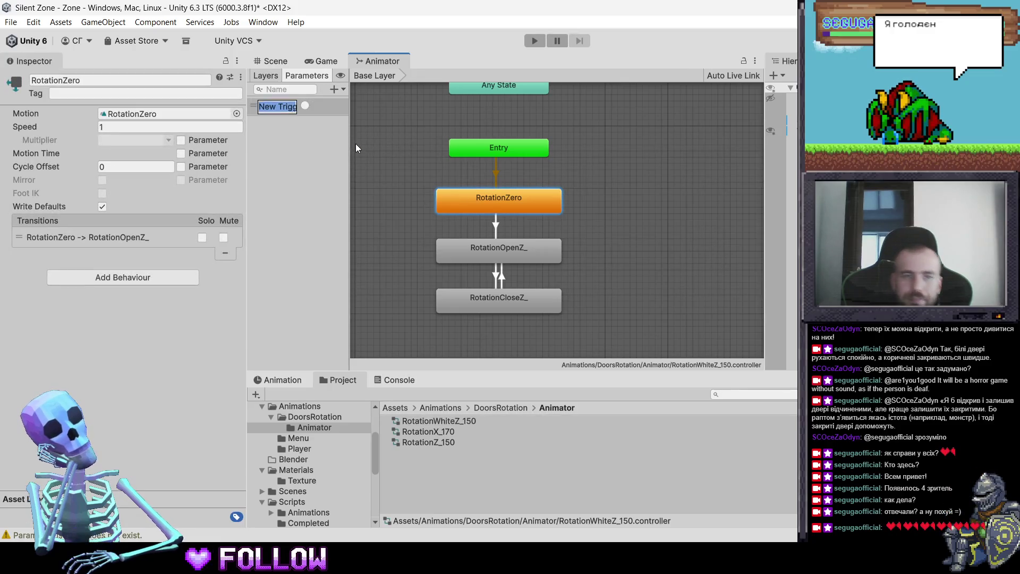
{"action": "type", "text": "Open"}
{"action": "key", "text": "Return"}
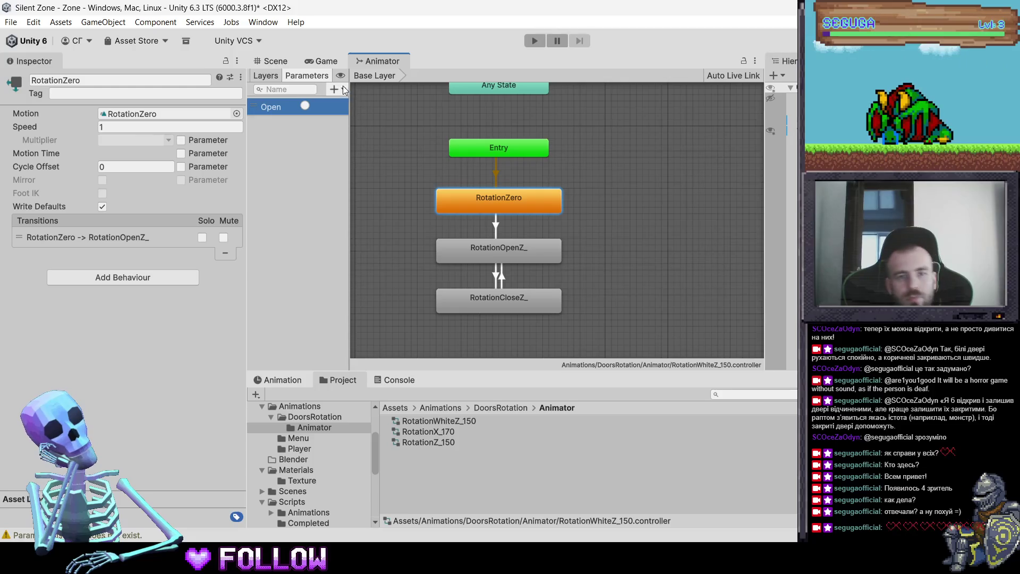
Add a 'Close' trigger parameter and start Play mode
{"action": "left_click", "coordinate": [341, 88]}
{"action": "left_click", "coordinate": [358, 146]}
{"action": "type", "text": "Close"}
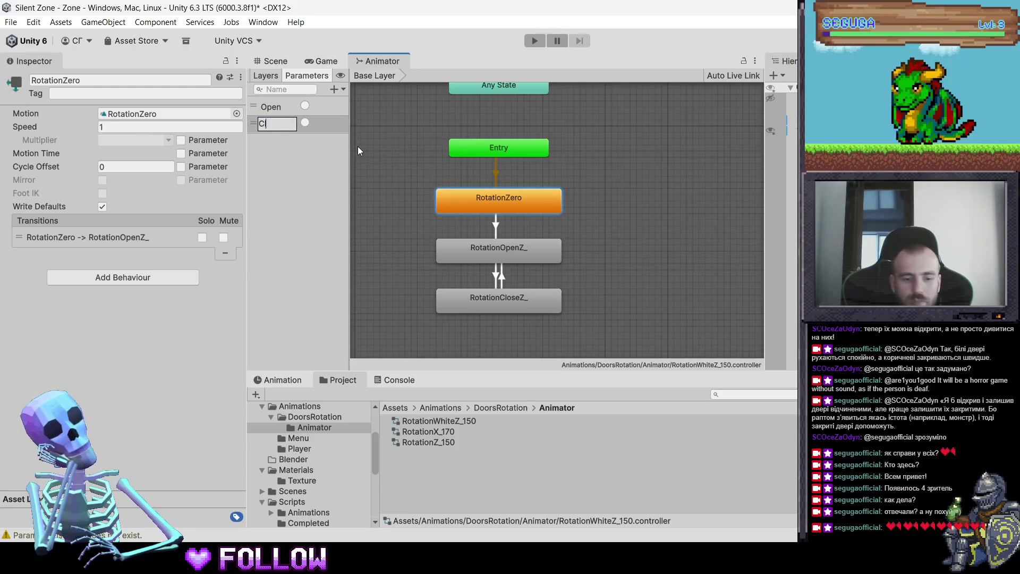
{"action": "key", "text": "Return"}
{"action": "left_click", "coordinate": [535, 40]}
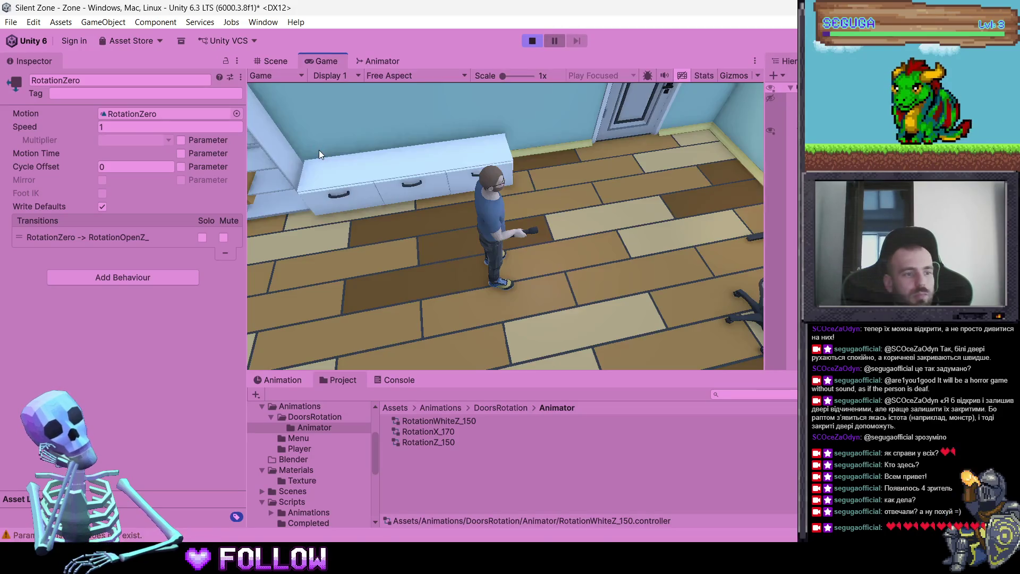
Walk down the hallway and open and close the white bathroom door twice, with the Console showing
{"action": "key", "text": "w"}
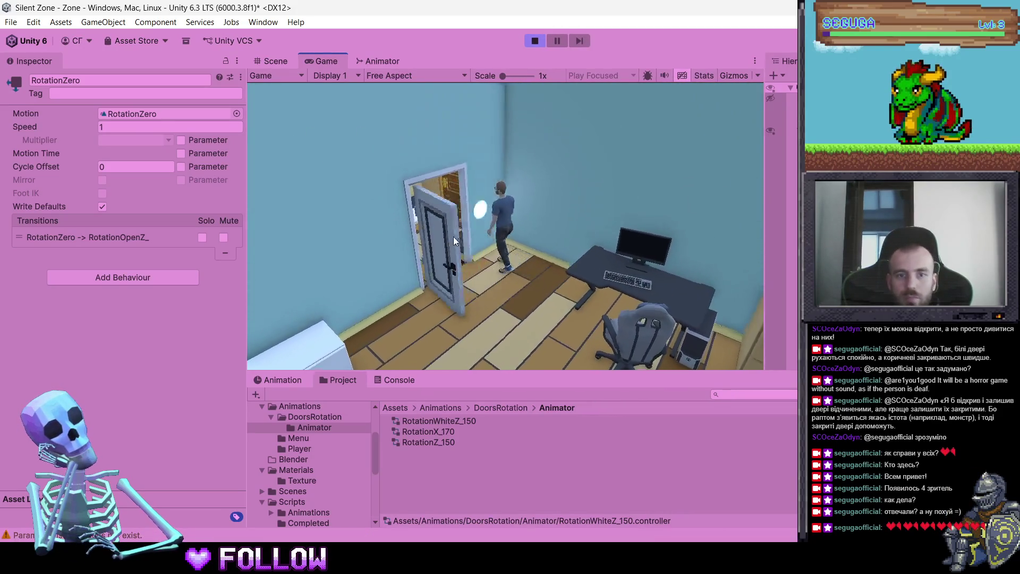
{"action": "key", "text": "w"}
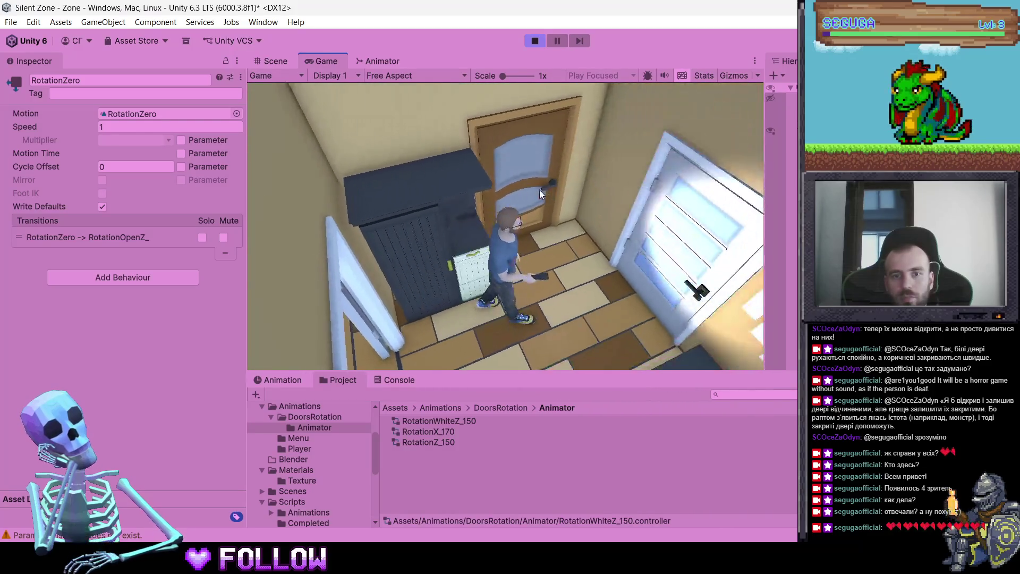
{"action": "left_click", "coordinate": [629, 234]}
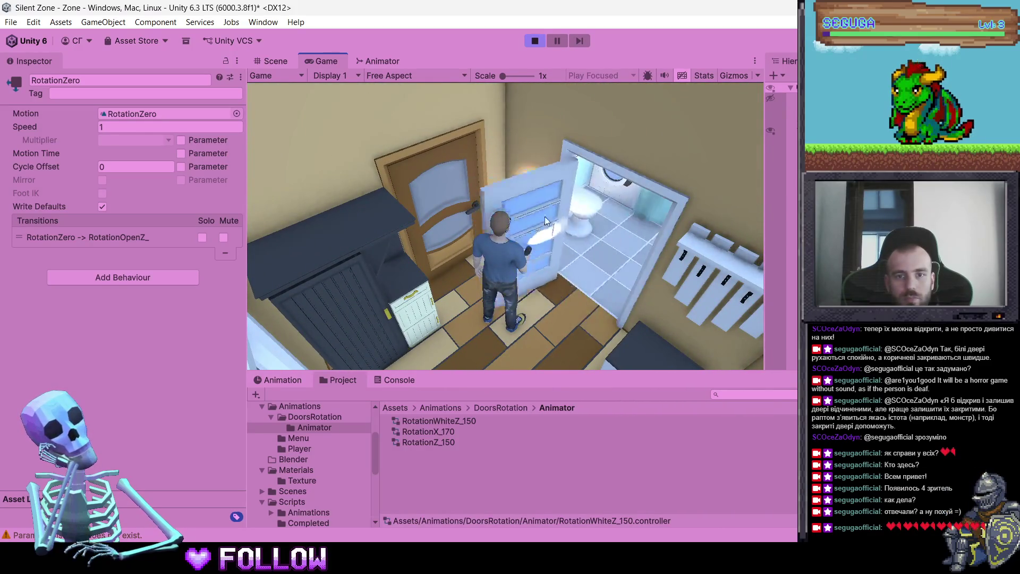
{"action": "left_click", "coordinate": [549, 212]}
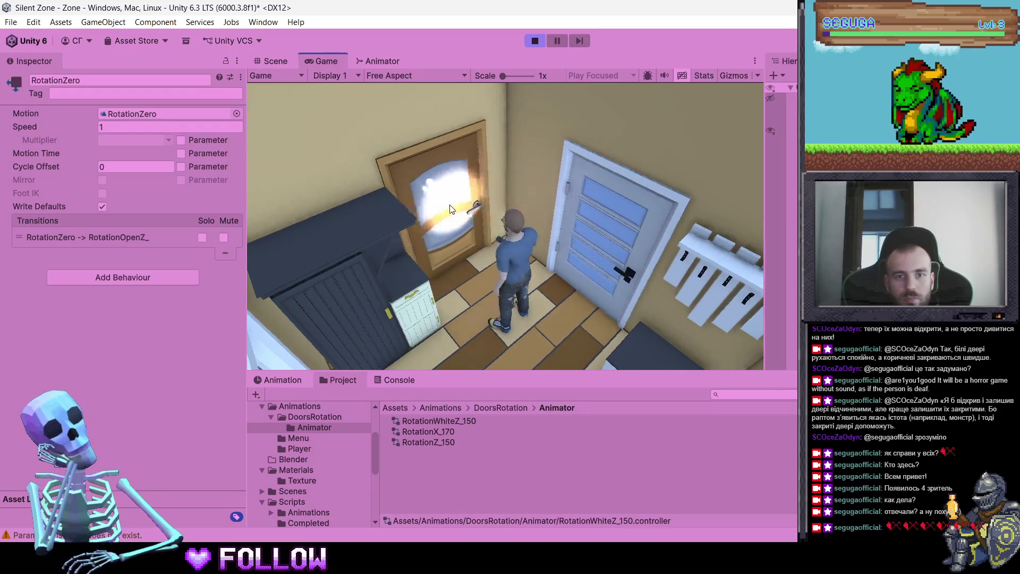
{"action": "left_click", "coordinate": [398, 380]}
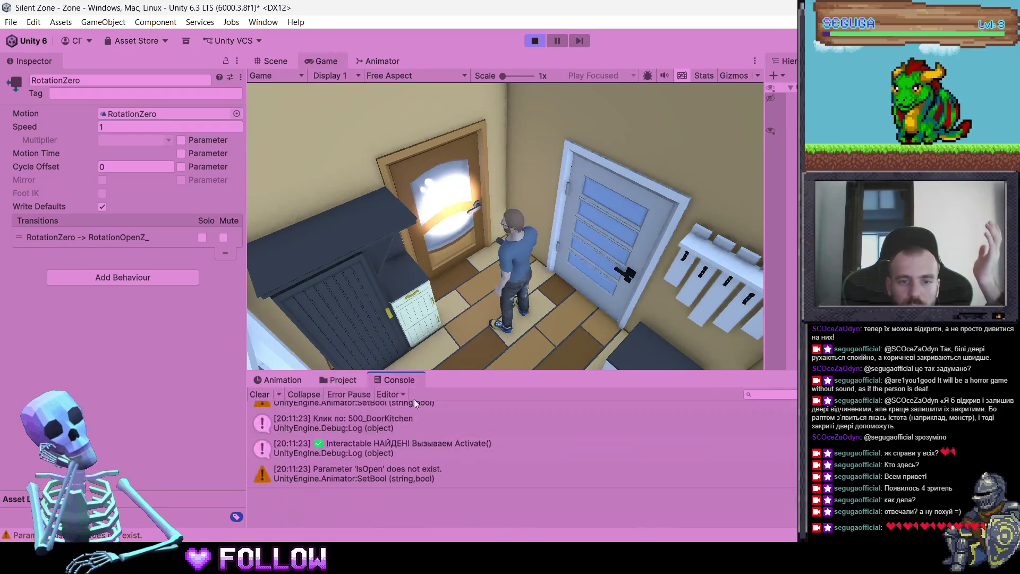
{"action": "left_click", "coordinate": [590, 229]}
{"action": "left_click", "coordinate": [552, 219]}
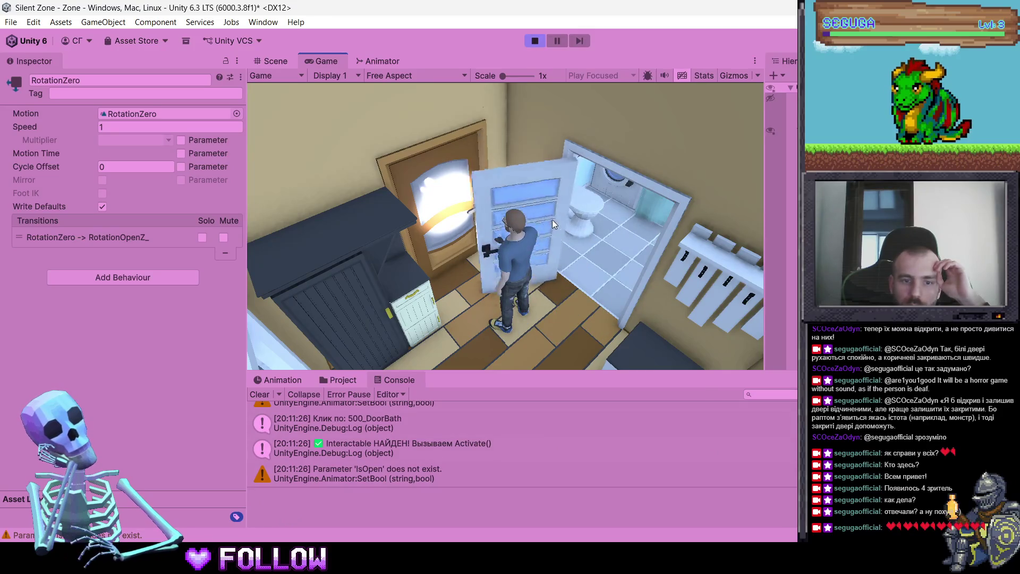
Click the brown kitchen door six times to test it, then stop the game
{"action": "left_click", "coordinate": [450, 204]}
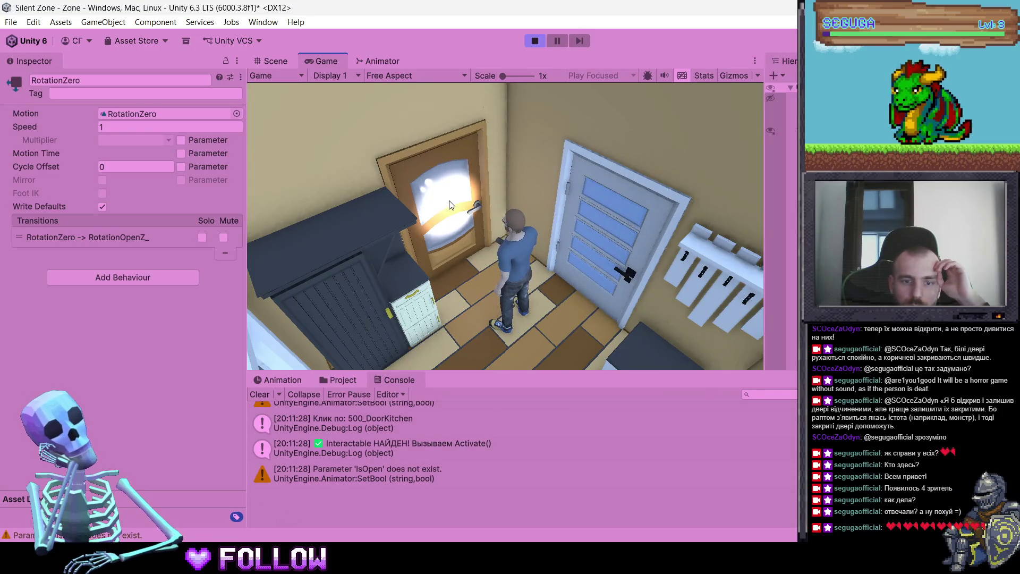
{"action": "left_click", "coordinate": [450, 204]}
{"action": "left_click", "coordinate": [450, 205]}
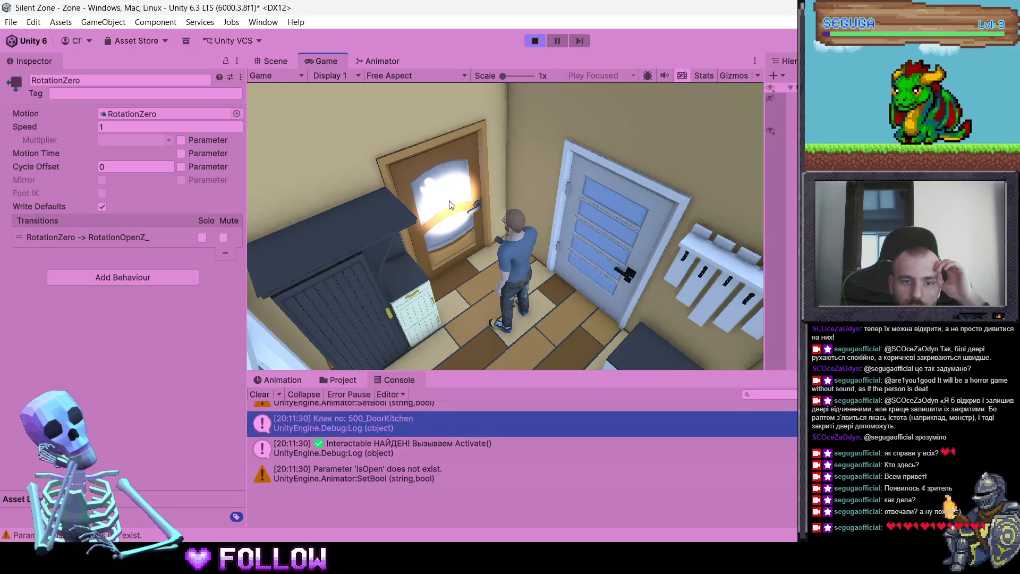
{"action": "left_click", "coordinate": [450, 205]}
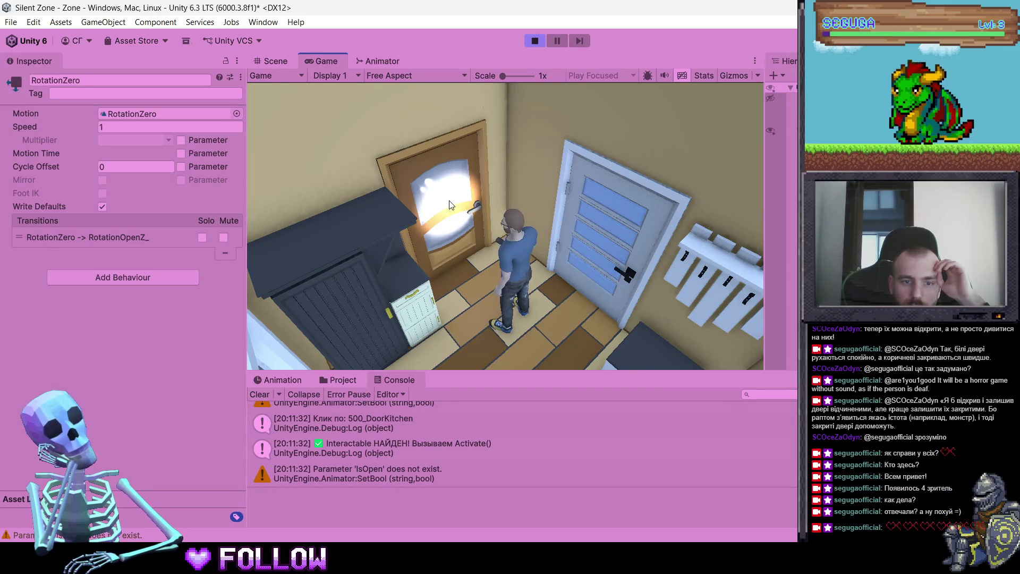
{"action": "left_click", "coordinate": [451, 205]}
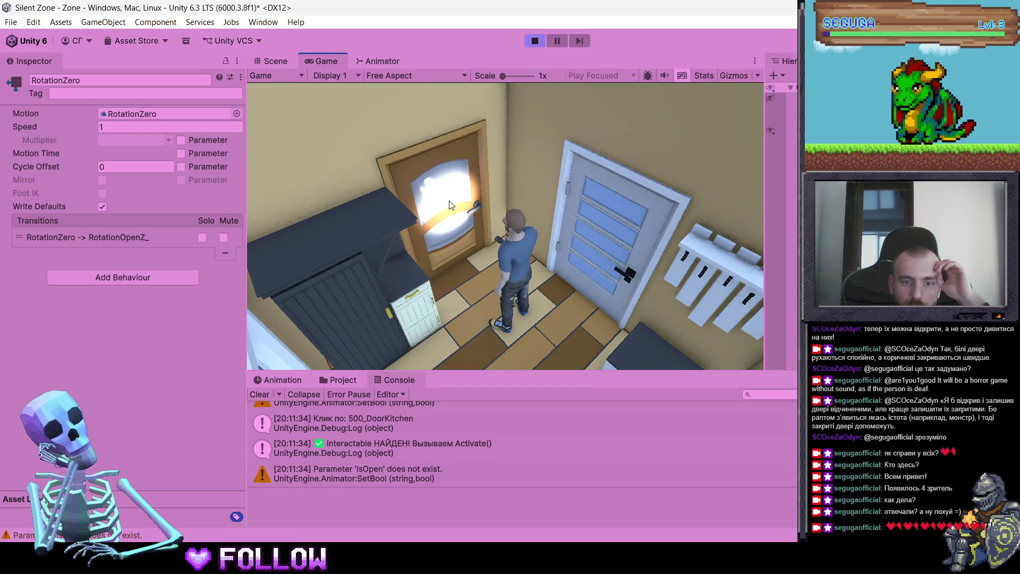
{"action": "left_click", "coordinate": [450, 204]}
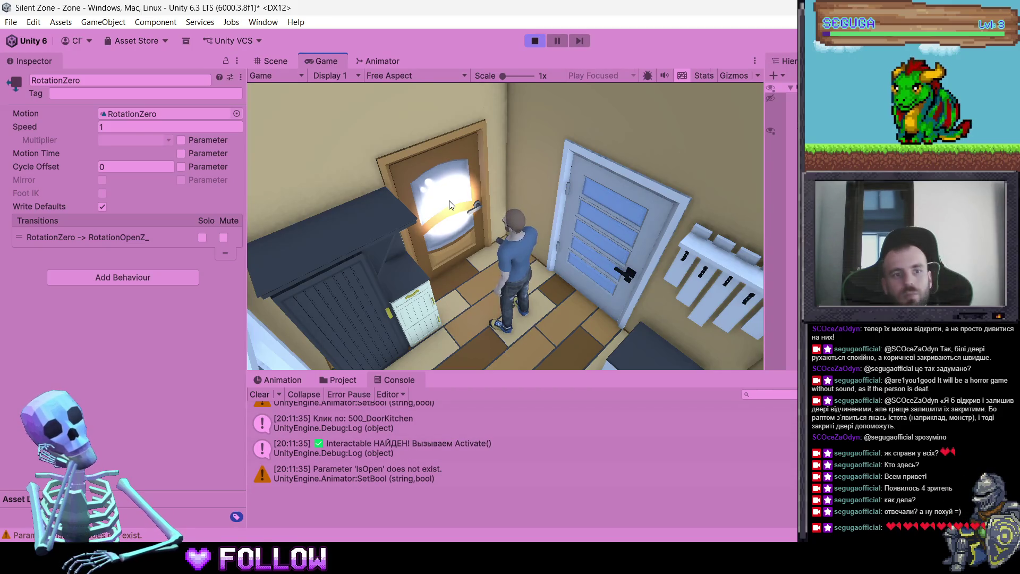
{"action": "key", "text": "ctrl+p"}
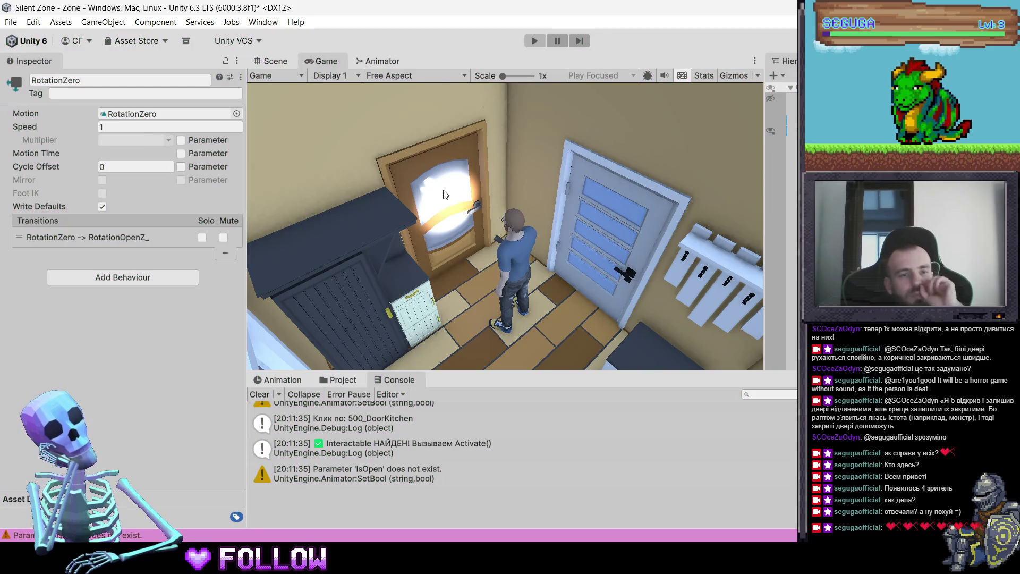
Toggle Play mode with Ctrl+P and return to the Scene view of the apartment
{"action": "key", "text": "ctrl+p"}
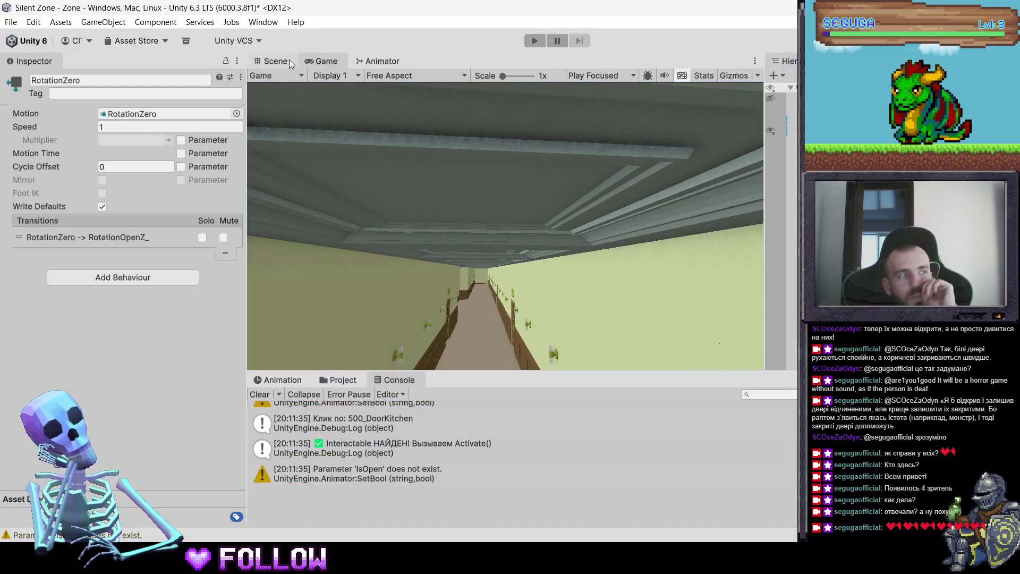
{"action": "left_click", "coordinate": [286, 64]}
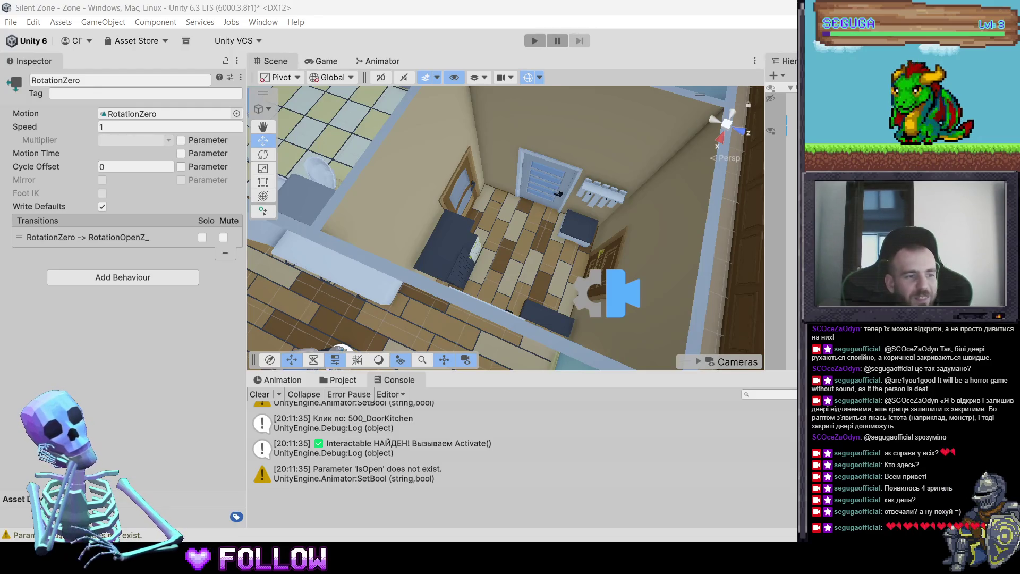
Select the 500_DoorKitchen door and move its Box Collider above the Animator
{"action": "left_click", "coordinate": [466, 188]}
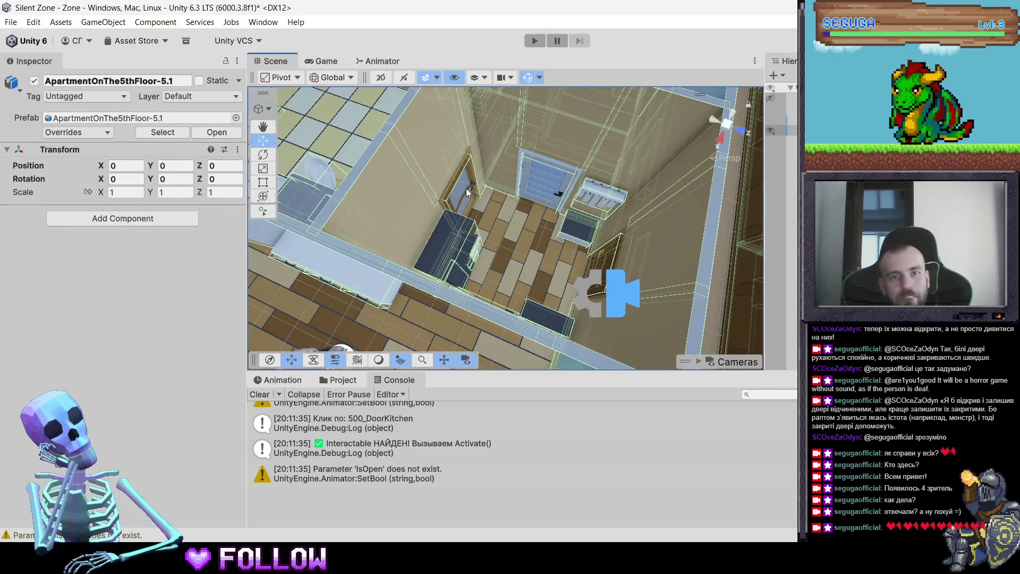
{"action": "left_click", "coordinate": [466, 188]}
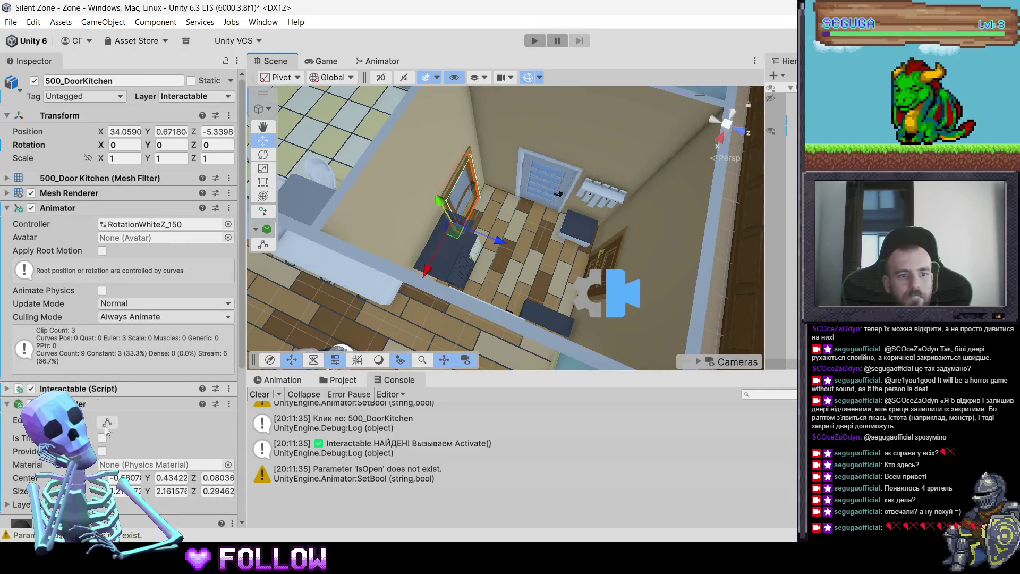
{"action": "scroll", "coordinate": [98, 410], "scroll_direction": "down", "scroll_amount": 5}
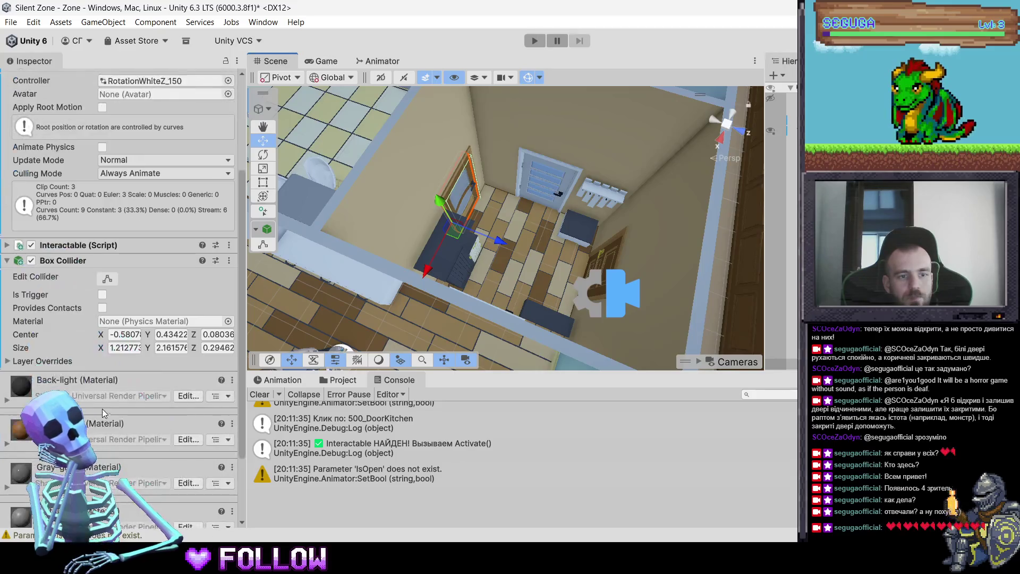
{"action": "scroll", "coordinate": [106, 403], "scroll_direction": "up", "scroll_amount": 5}
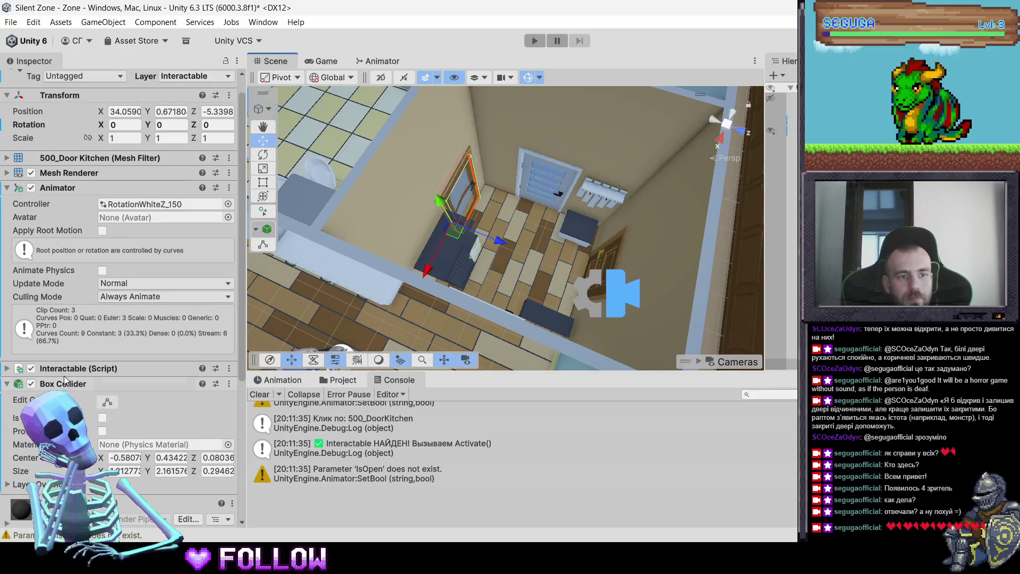
{"action": "left_click_drag", "start_coordinate": [64, 382], "coordinate": [58, 179]}
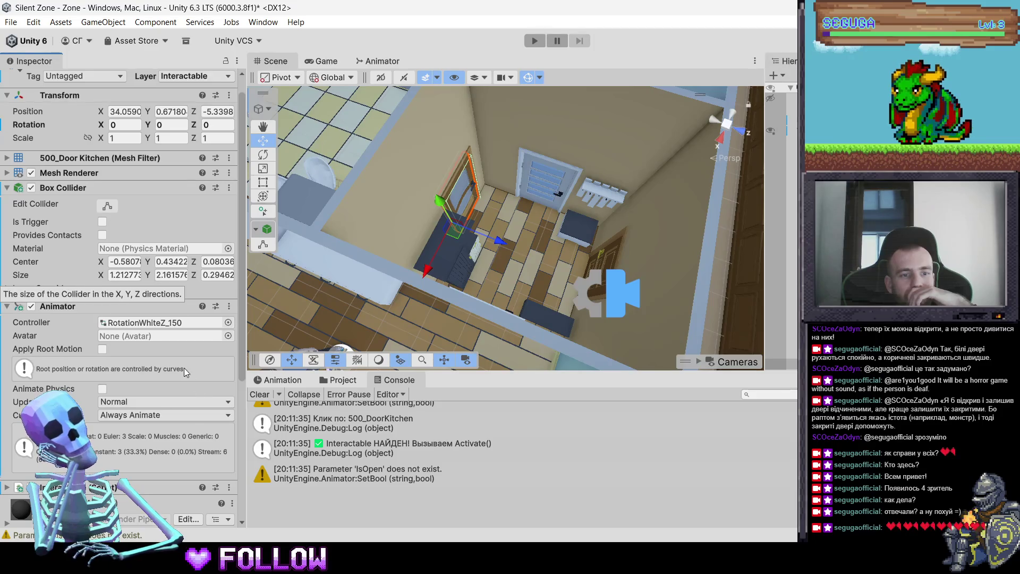
Expand the kitchen door's Interactable script settings and disable its Animator
{"action": "scroll", "coordinate": [142, 470], "scroll_direction": "down", "scroll_amount": 5}
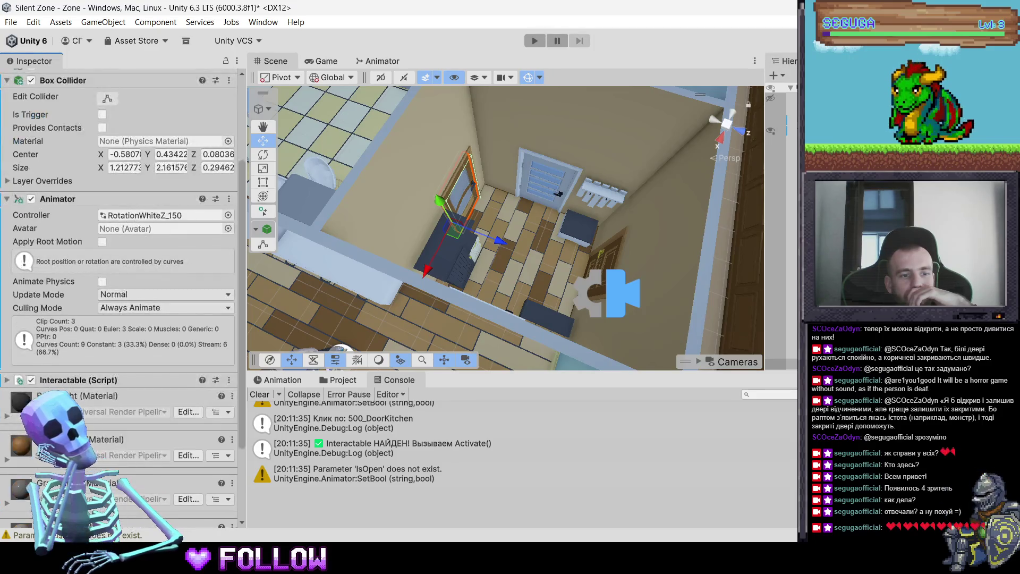
{"action": "left_click", "coordinate": [79, 380]}
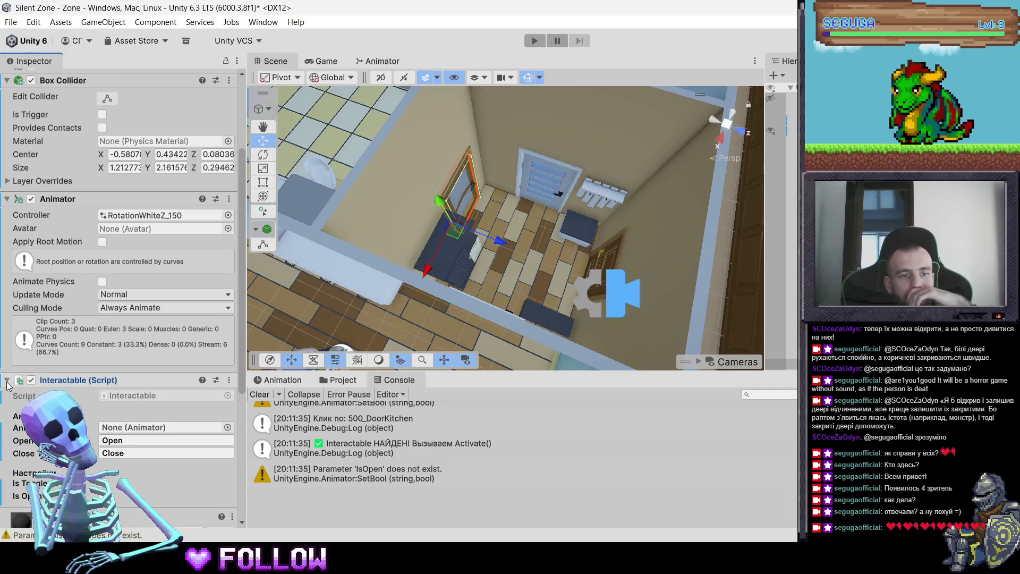
{"action": "scroll", "coordinate": [120, 386], "scroll_direction": "up", "scroll_amount": 5}
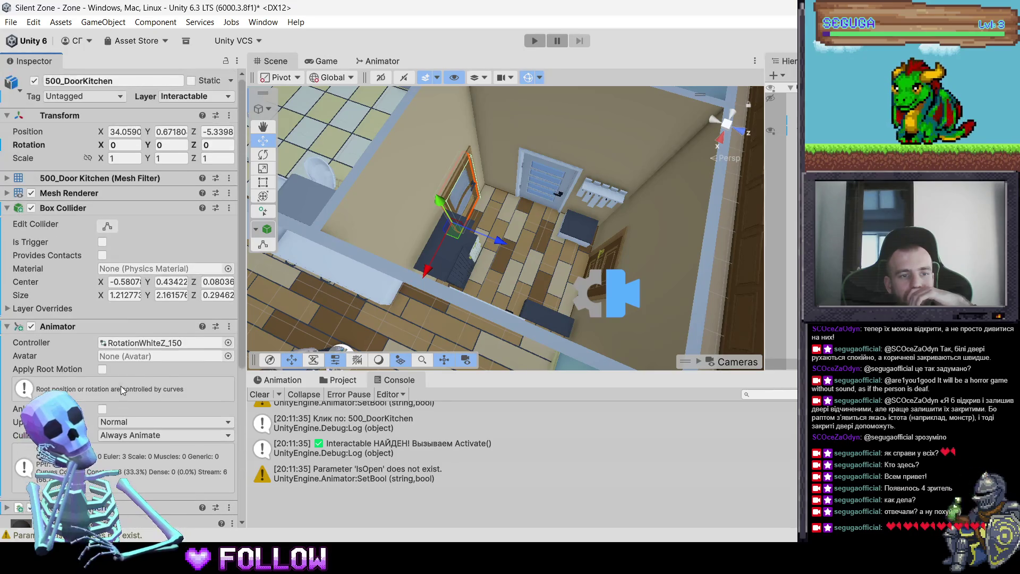
{"action": "scroll", "coordinate": [119, 391], "scroll_direction": "down", "scroll_amount": 2}
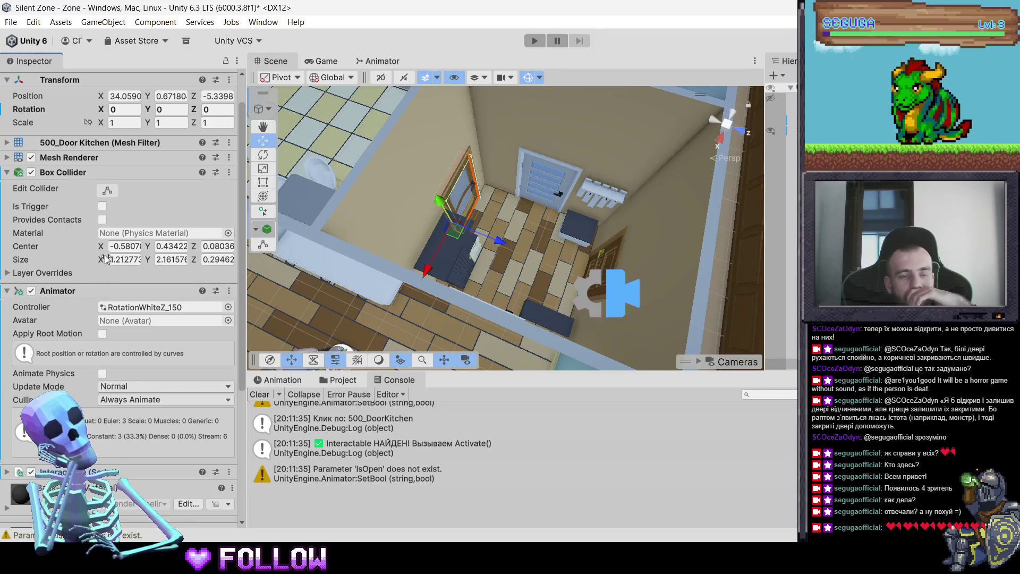
{"action": "scroll", "coordinate": [95, 243], "scroll_direction": "up", "scroll_amount": 2}
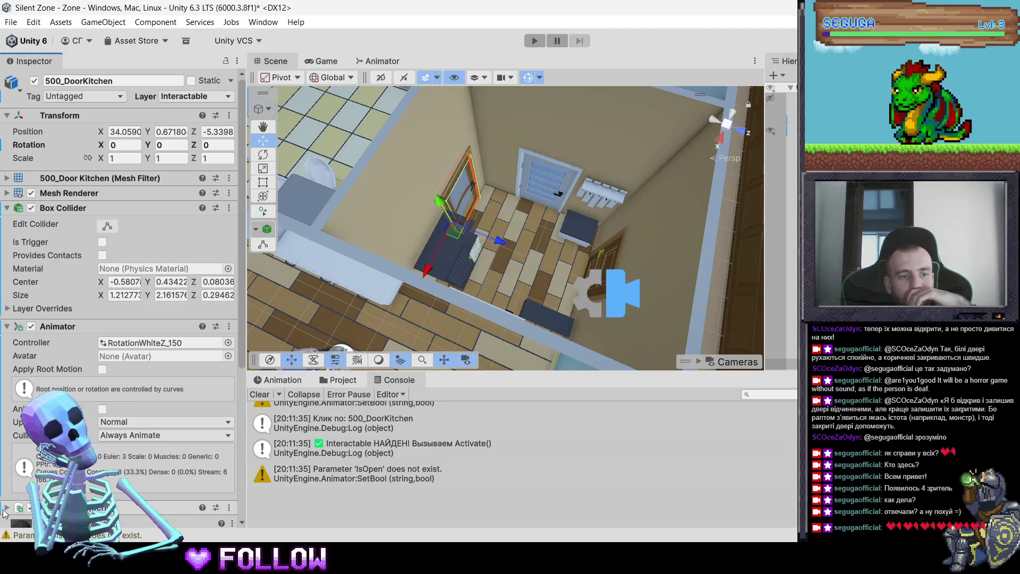
{"action": "scroll", "coordinate": [133, 406], "scroll_direction": "down", "scroll_amount": 4}
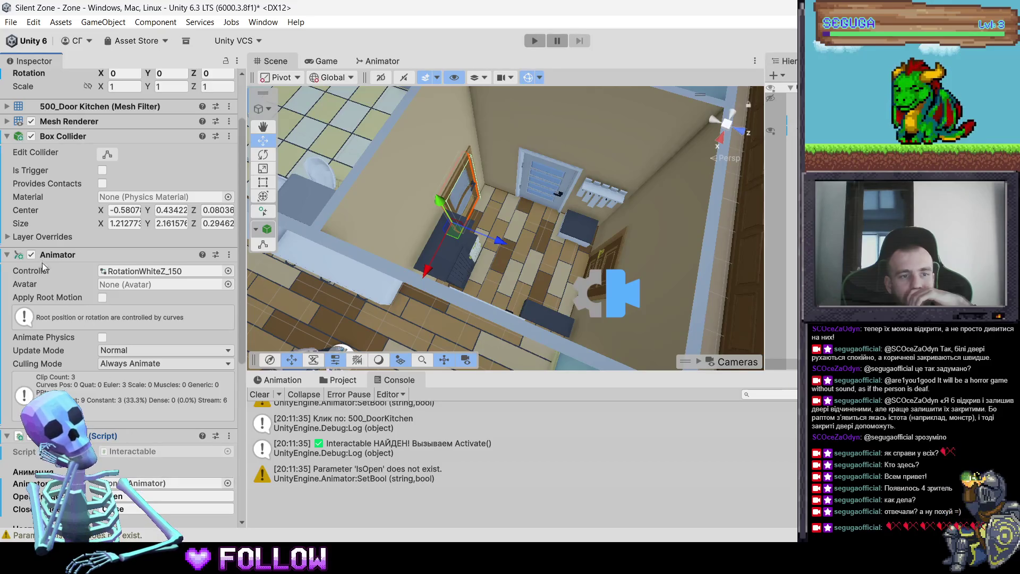
{"action": "left_click", "coordinate": [30, 256]}
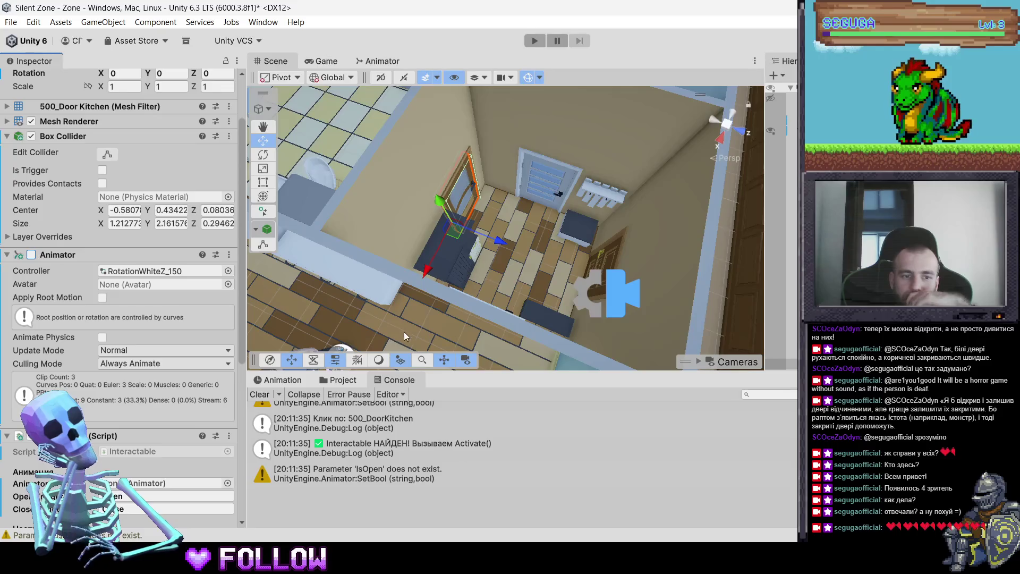
Select the room door and toggle its Animator off and back on
{"action": "left_click_drag", "start_coordinate": [448, 287], "coordinate": [491, 188]}
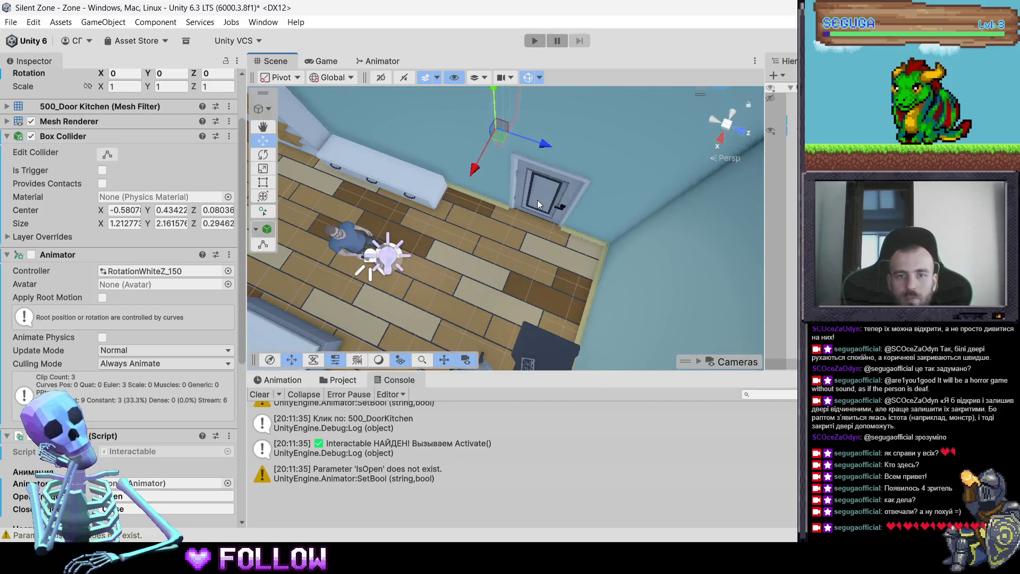
{"action": "left_click", "coordinate": [536, 199]}
{"action": "left_click", "coordinate": [537, 200]}
{"action": "left_click", "coordinate": [31, 208]}
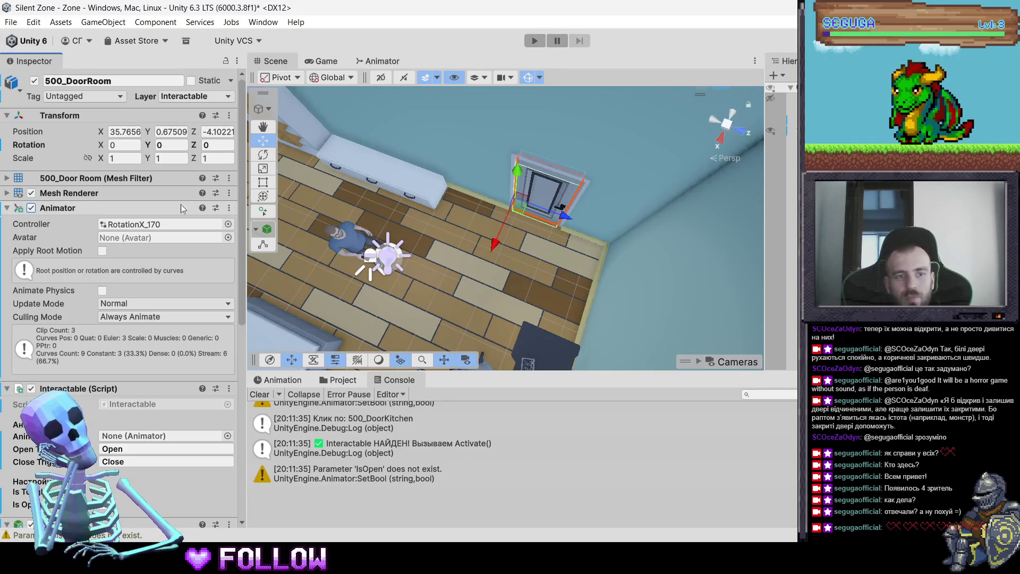
{"action": "left_click", "coordinate": [31, 207]}
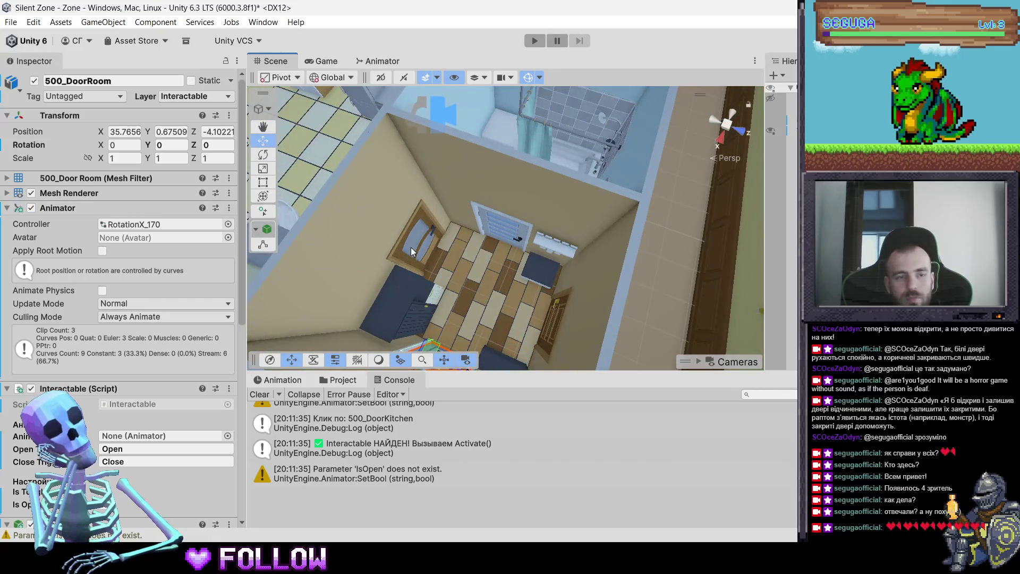
Reselect the kitchen door and keep its Layer set to Interactable
{"action": "left_click", "coordinate": [411, 247]}
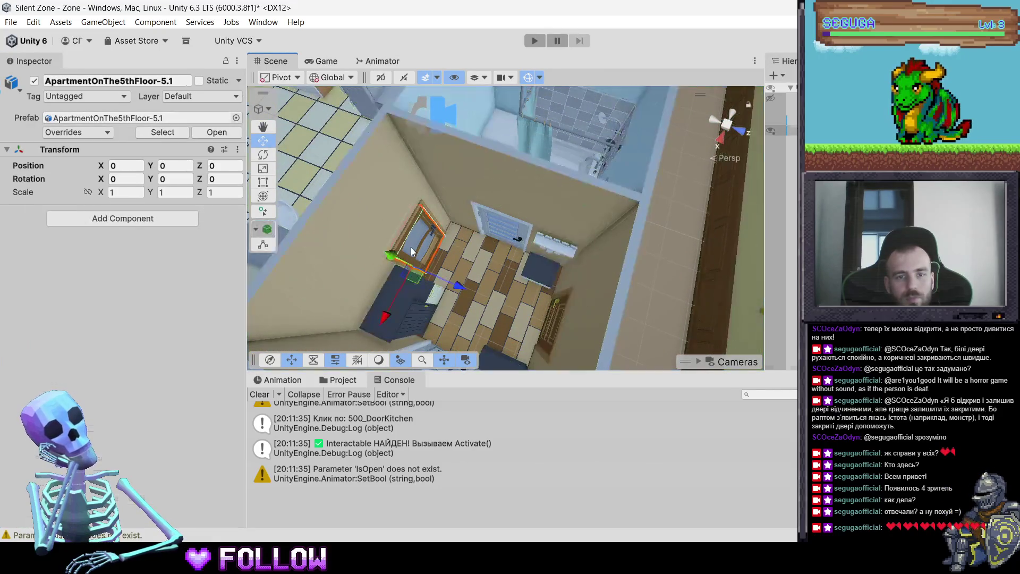
{"action": "left_click", "coordinate": [410, 247]}
{"action": "scroll", "coordinate": [176, 326], "scroll_direction": "down", "scroll_amount": 3}
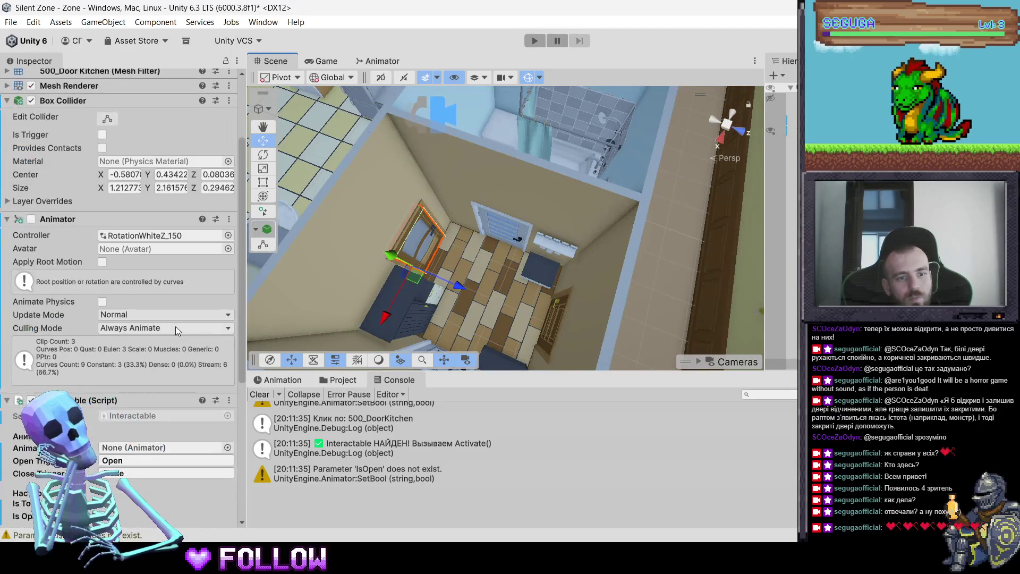
{"action": "scroll", "coordinate": [175, 326], "scroll_direction": "up", "scroll_amount": 3}
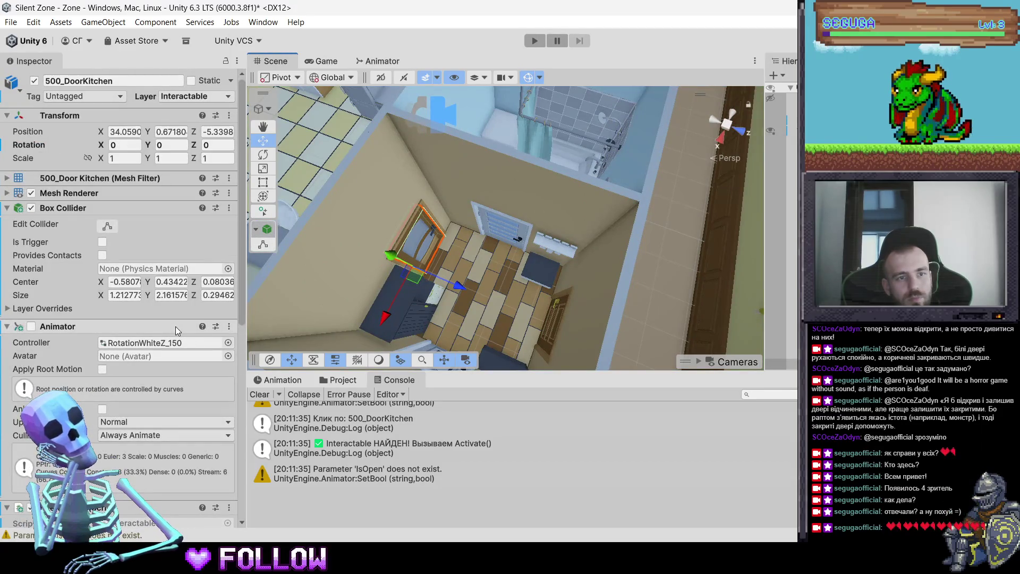
{"action": "left_click", "coordinate": [195, 97]}
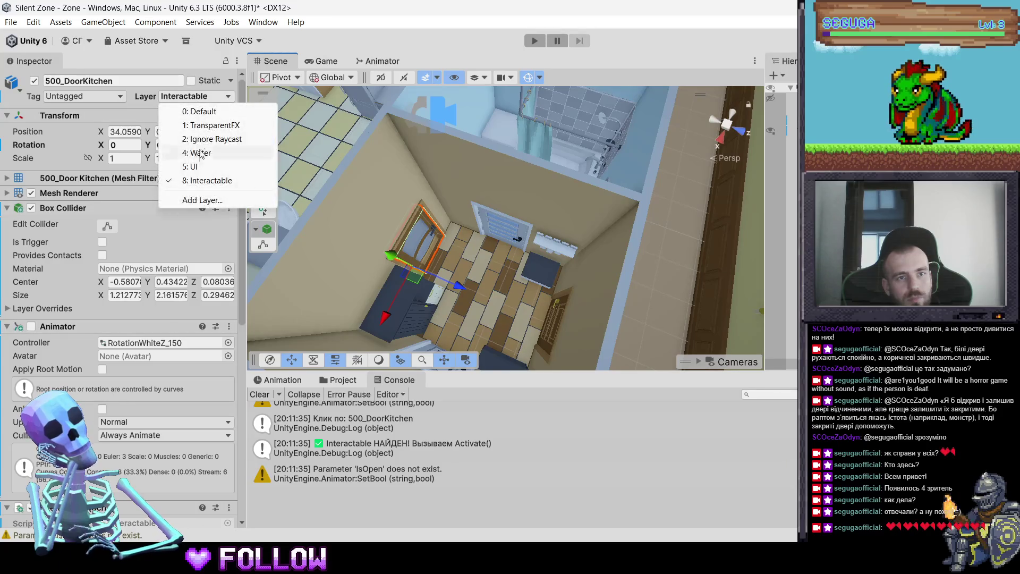
{"action": "left_click", "coordinate": [223, 180]}
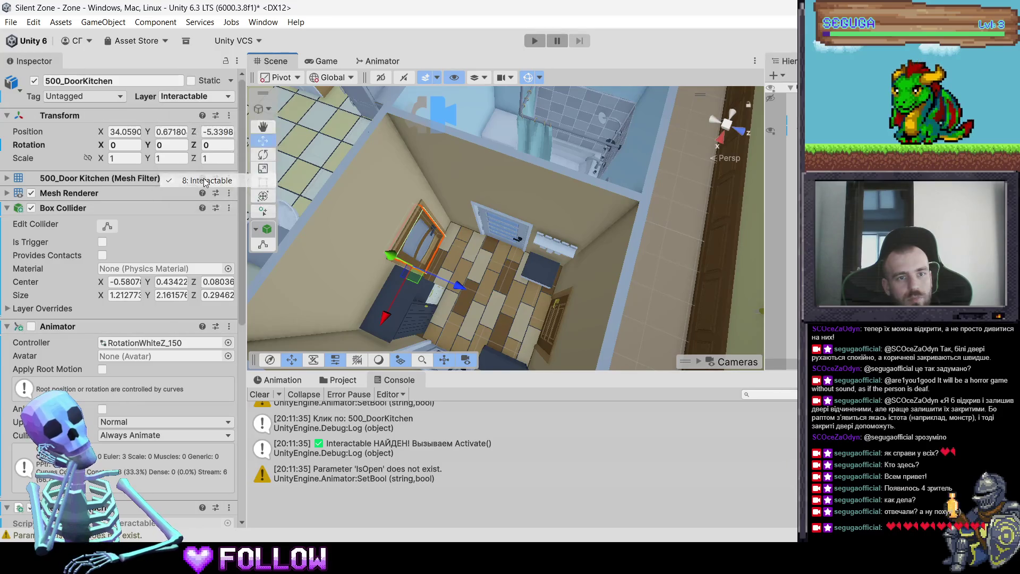
Re-enable the kitchen door's Animator and start Play mode
{"action": "left_click", "coordinate": [31, 326]}
{"action": "scroll", "coordinate": [102, 361], "scroll_direction": "down", "scroll_amount": 3}
{"action": "scroll", "coordinate": [117, 385], "scroll_direction": "down", "scroll_amount": 5}
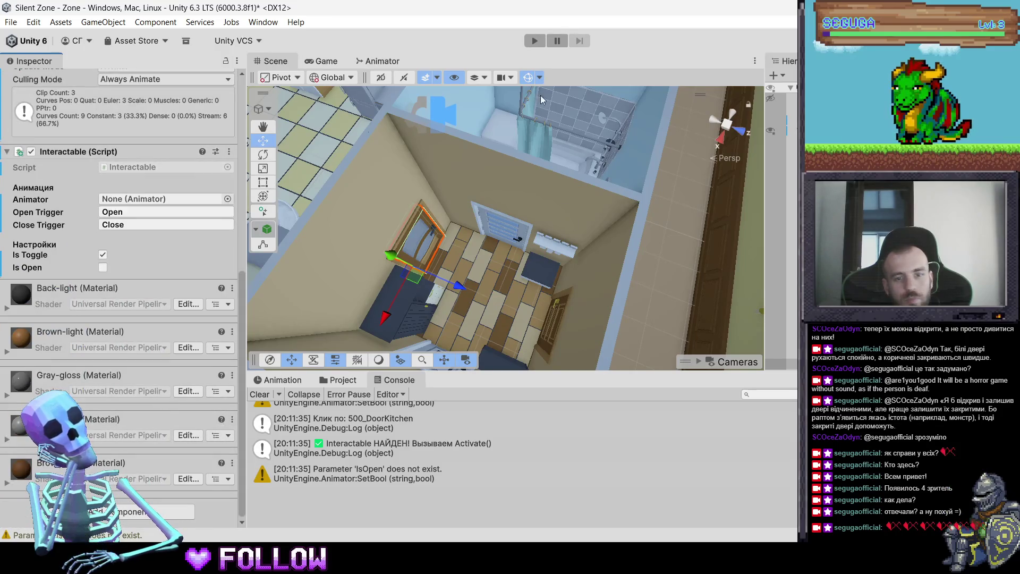
{"action": "left_click", "coordinate": [528, 42]}
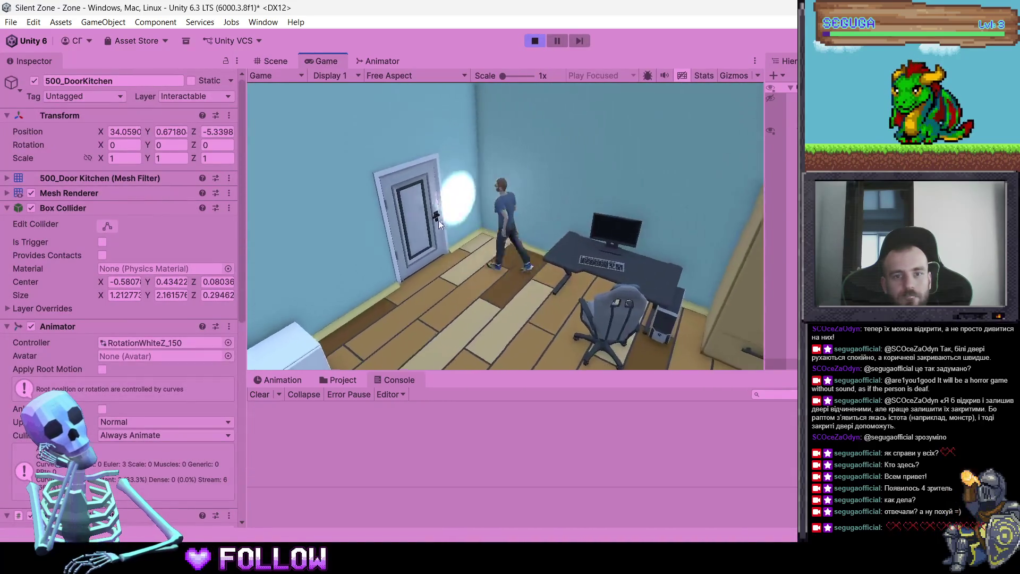
Open the room door, open and close the bathroom door twice, then stop the game
{"action": "left_click", "coordinate": [419, 222]}
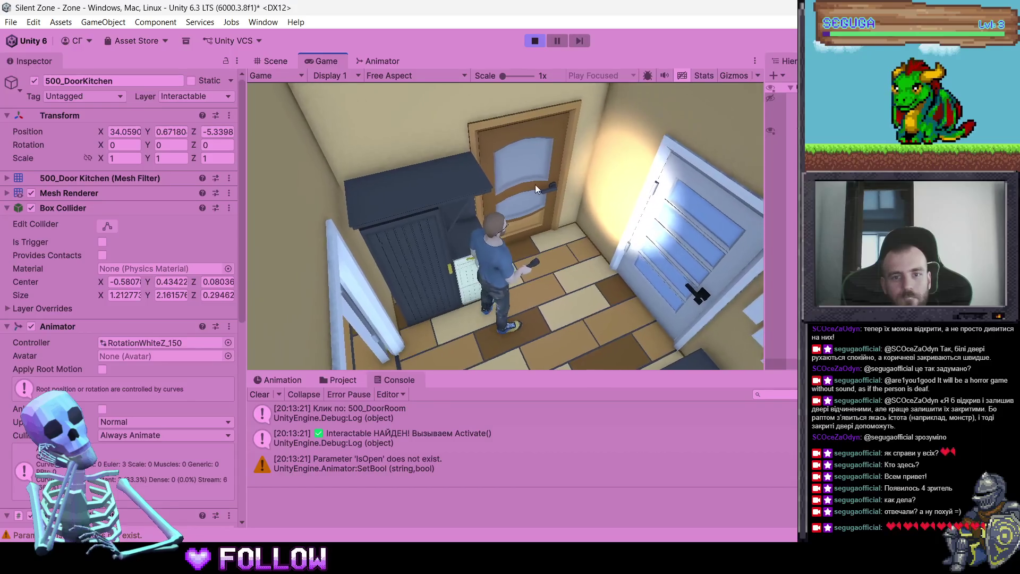
{"action": "left_click", "coordinate": [534, 184]}
{"action": "left_click", "coordinate": [643, 238]}
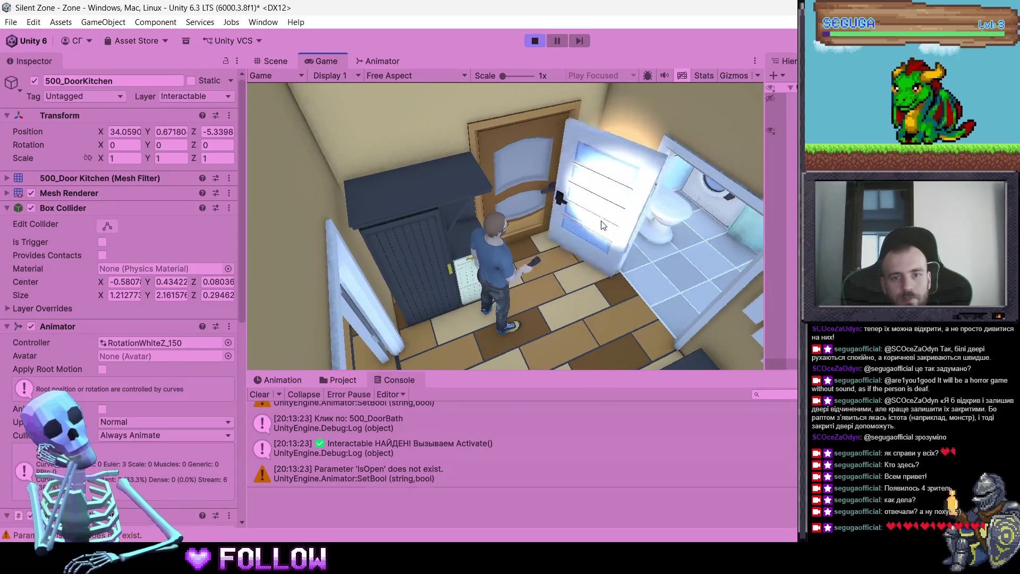
{"action": "left_click", "coordinate": [601, 221]}
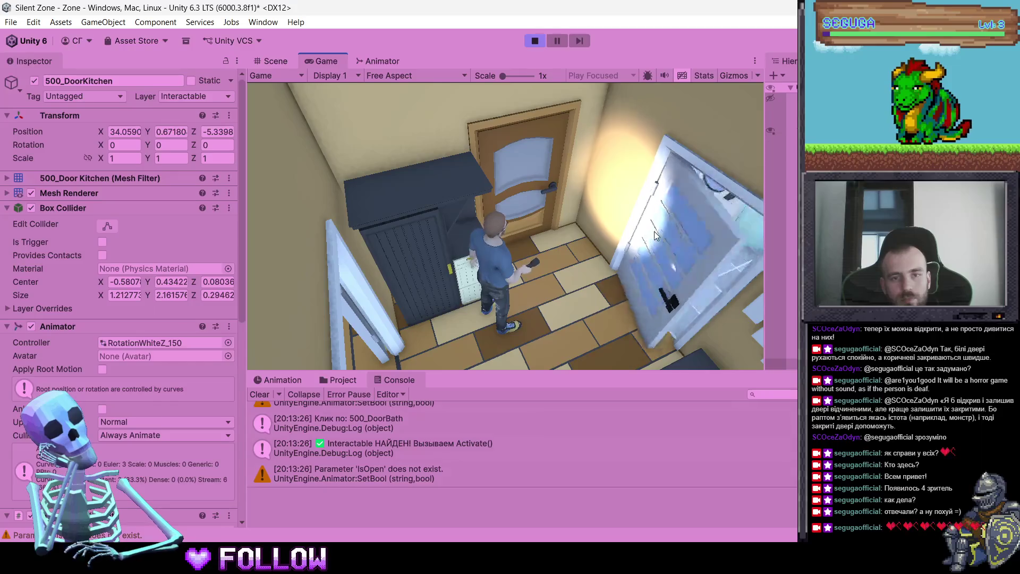
{"action": "left_click", "coordinate": [600, 221]}
{"action": "left_click", "coordinate": [537, 40]}
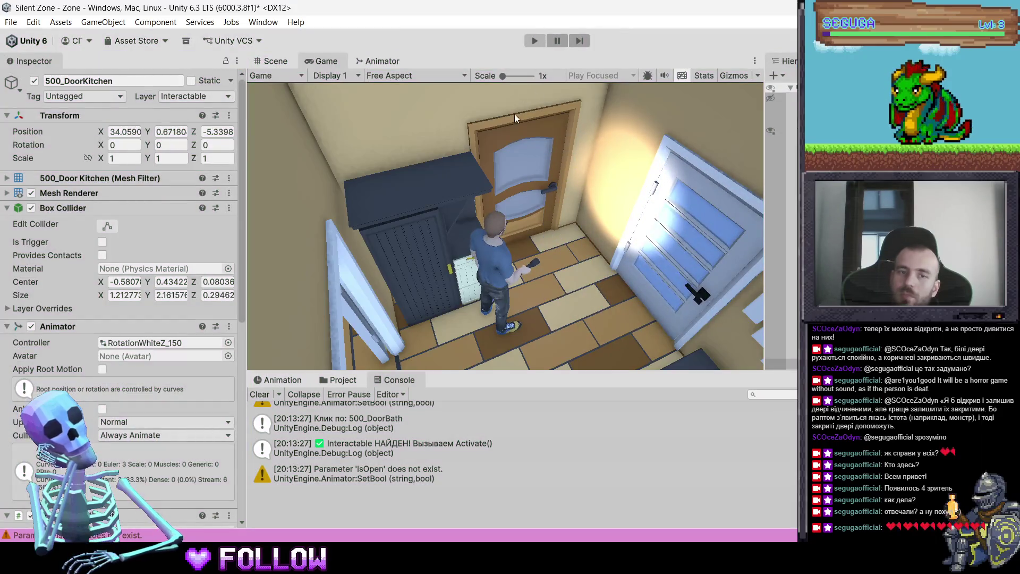
{"action": "left_click", "coordinate": [342, 378]}
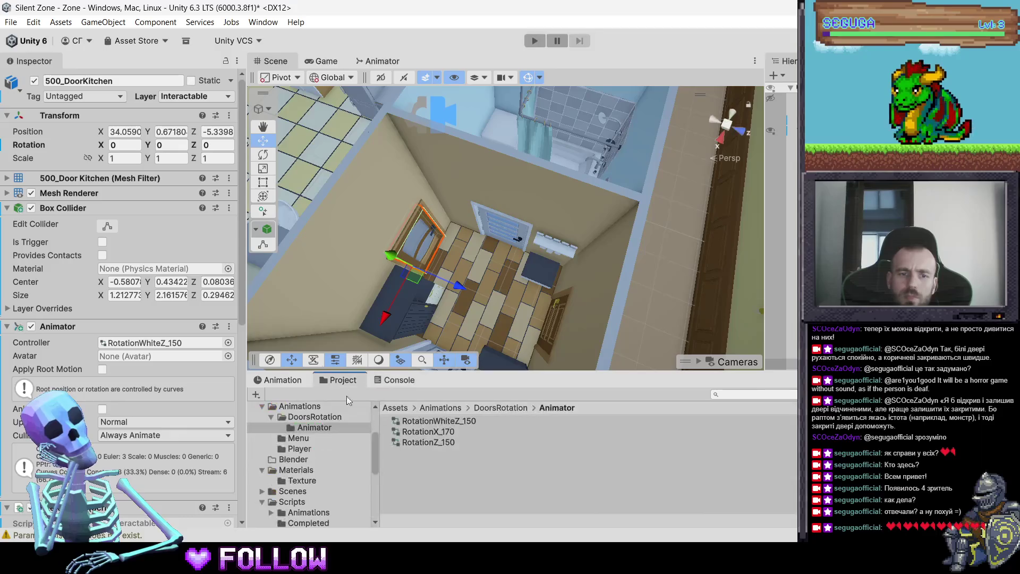
Open the RotationWhiteZ_150 controller and inspect the RotationZero state's outgoing transition
{"action": "double_click", "coordinate": [448, 432]}
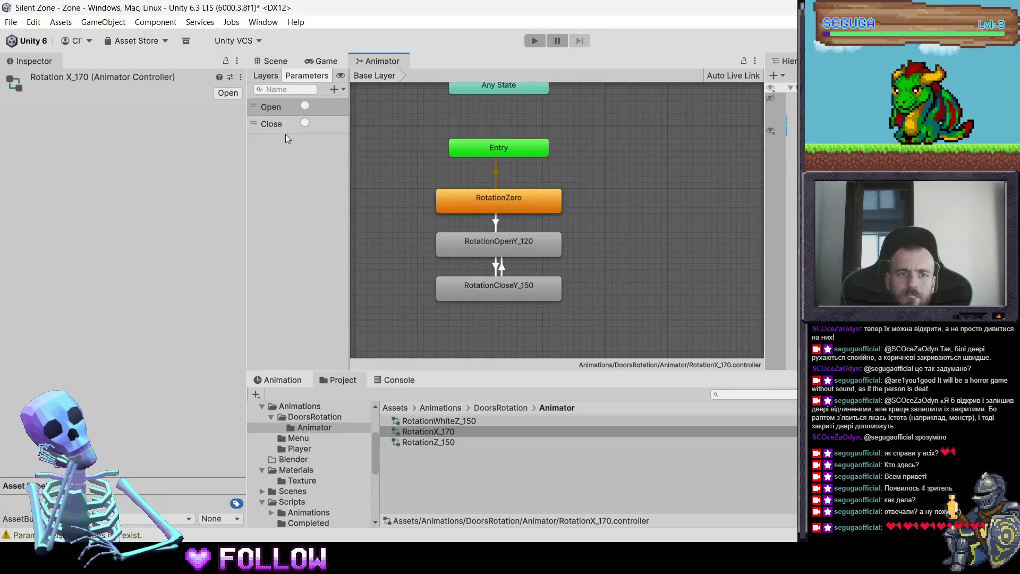
{"action": "left_click", "coordinate": [438, 422]}
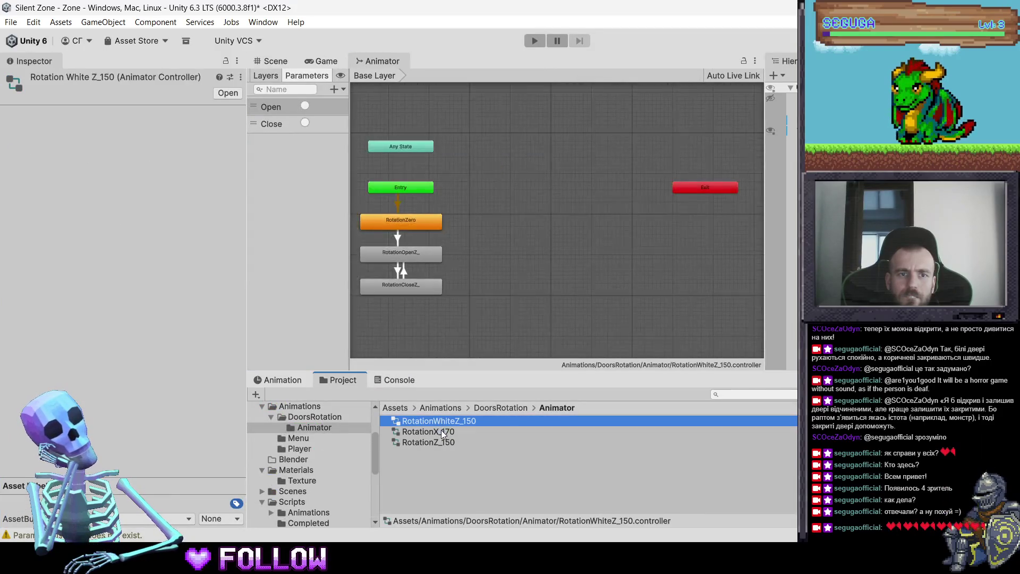
{"action": "left_click", "coordinate": [441, 430]}
{"action": "left_click", "coordinate": [443, 423]}
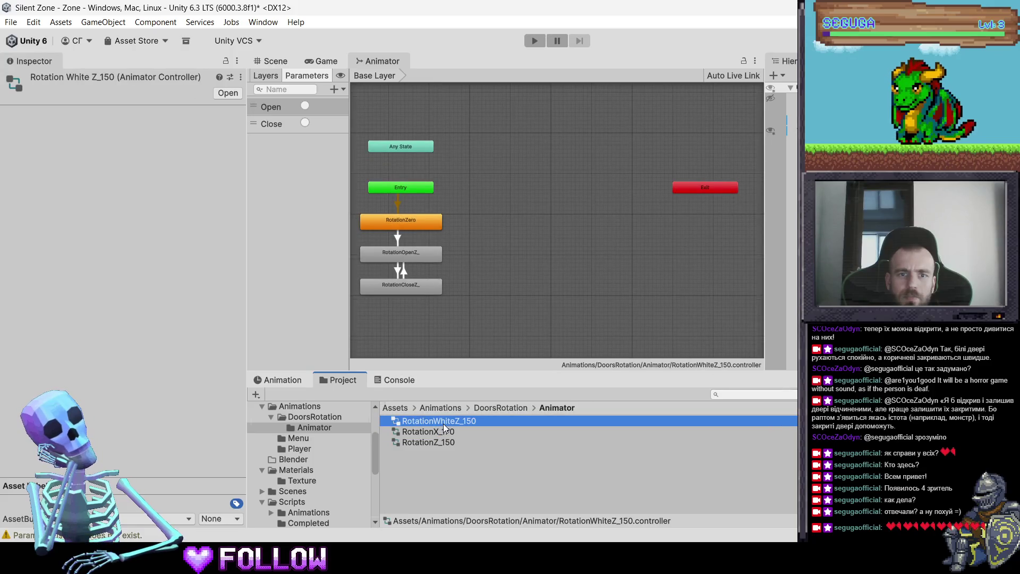
{"action": "left_click", "coordinate": [414, 214]}
{"action": "left_click", "coordinate": [85, 234]}
{"action": "scroll", "coordinate": [207, 336], "scroll_direction": "down", "scroll_amount": 2}
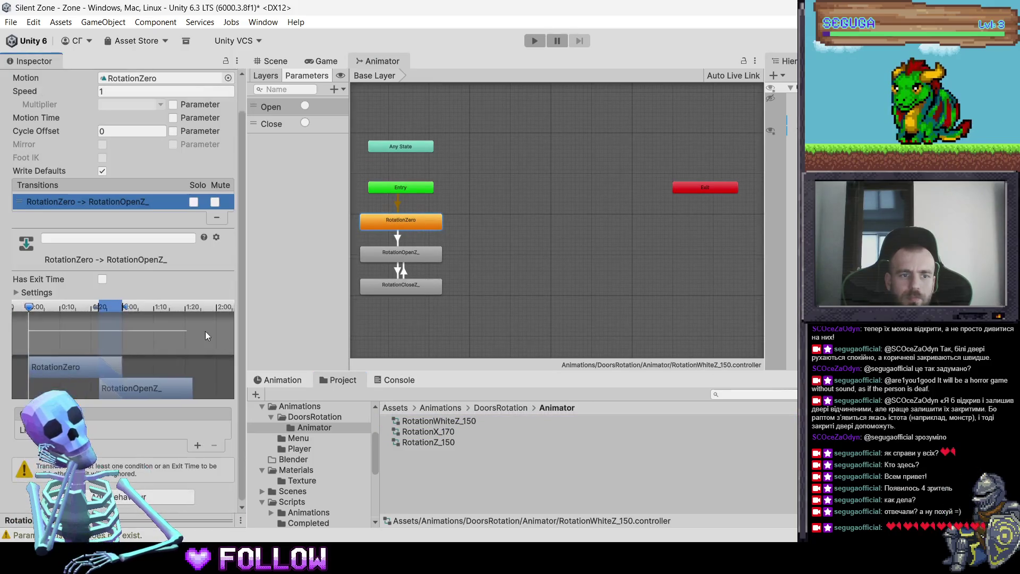
{"action": "scroll", "coordinate": [192, 462], "scroll_direction": "up", "scroll_amount": 2}
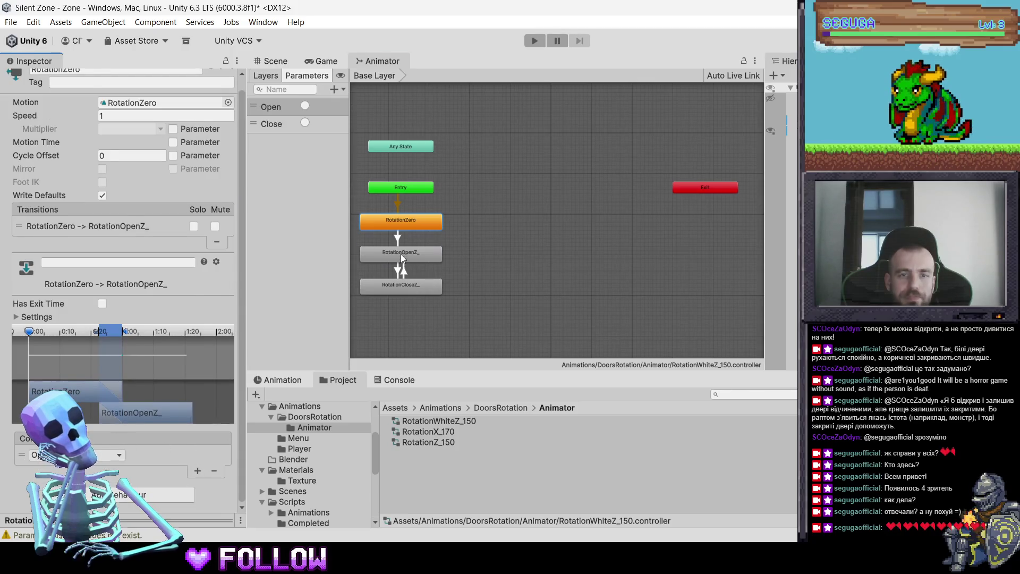
Add Open/Close conditions to the open-to-close and close-to-open transitions, then start Play mode
{"action": "left_click", "coordinate": [401, 254]}
{"action": "left_click", "coordinate": [133, 234]}
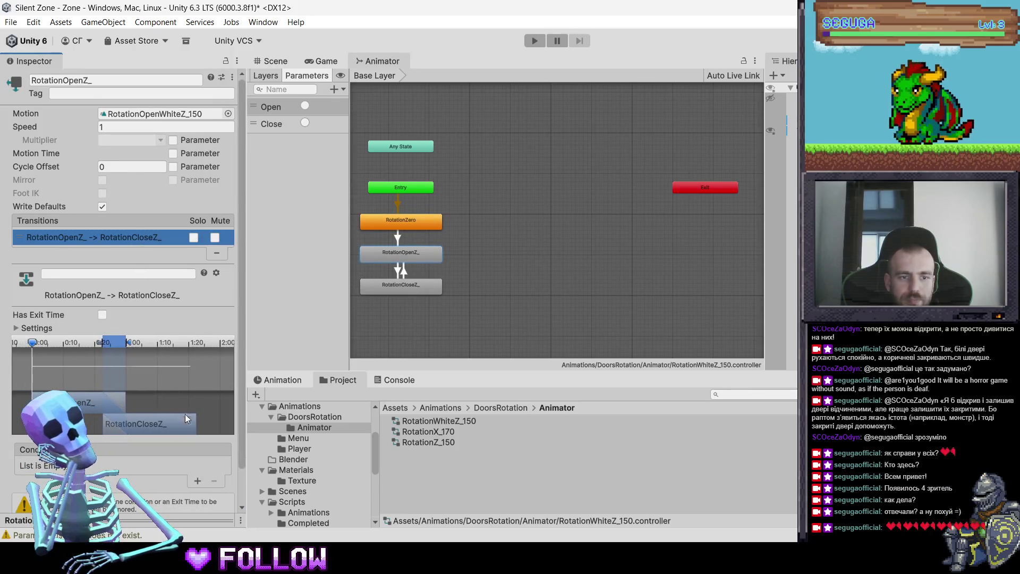
{"action": "left_click", "coordinate": [193, 481]}
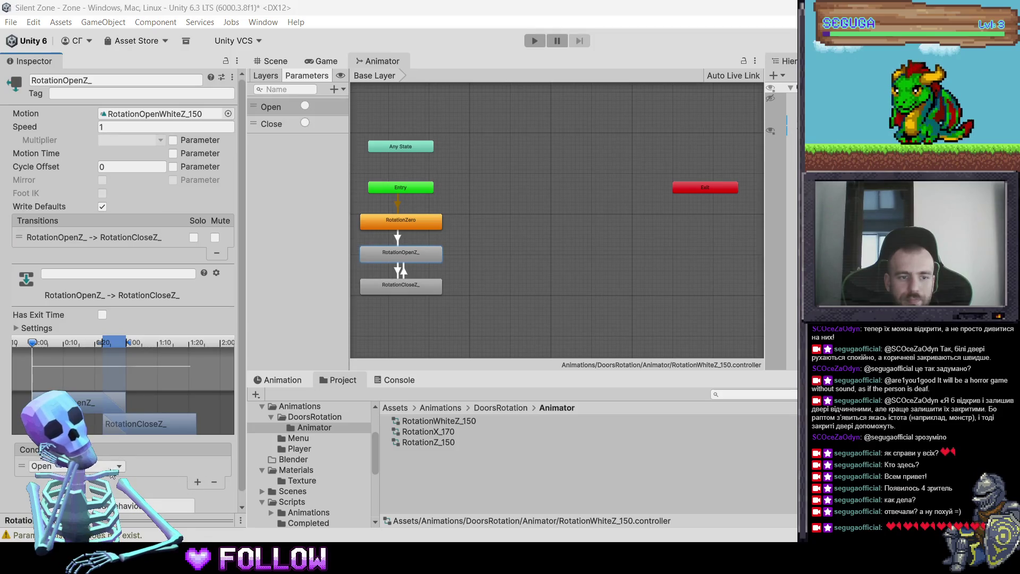
{"action": "left_click", "coordinate": [400, 284]}
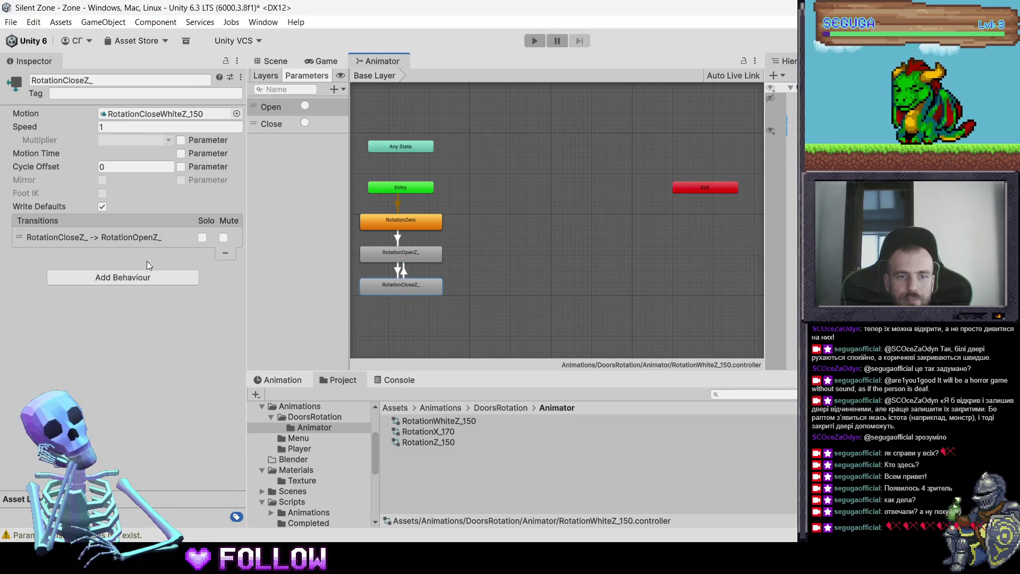
{"action": "left_click", "coordinate": [122, 237]}
{"action": "left_click", "coordinate": [197, 480]}
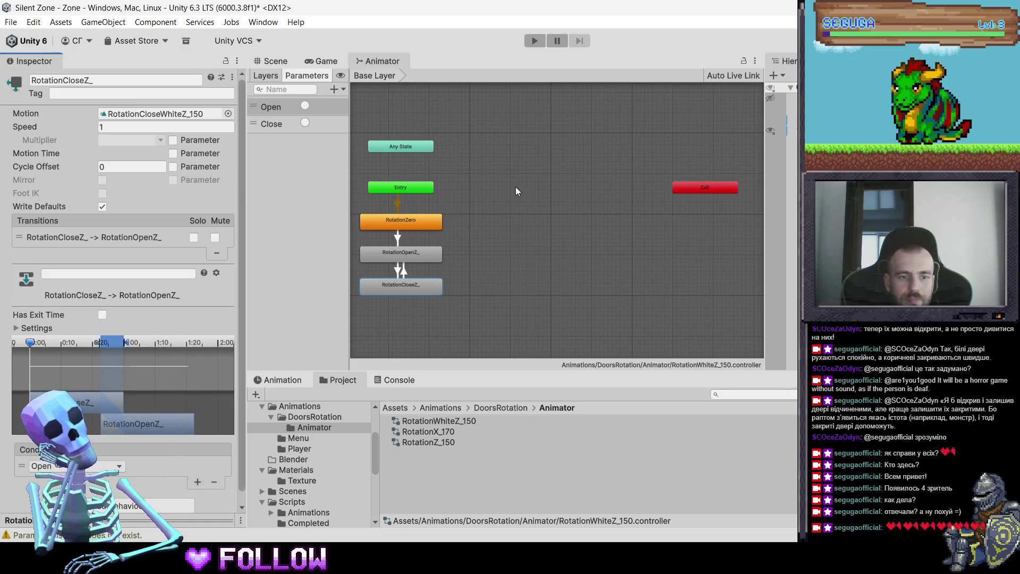
{"action": "left_click", "coordinate": [337, 61]}
{"action": "left_click", "coordinate": [532, 41]}
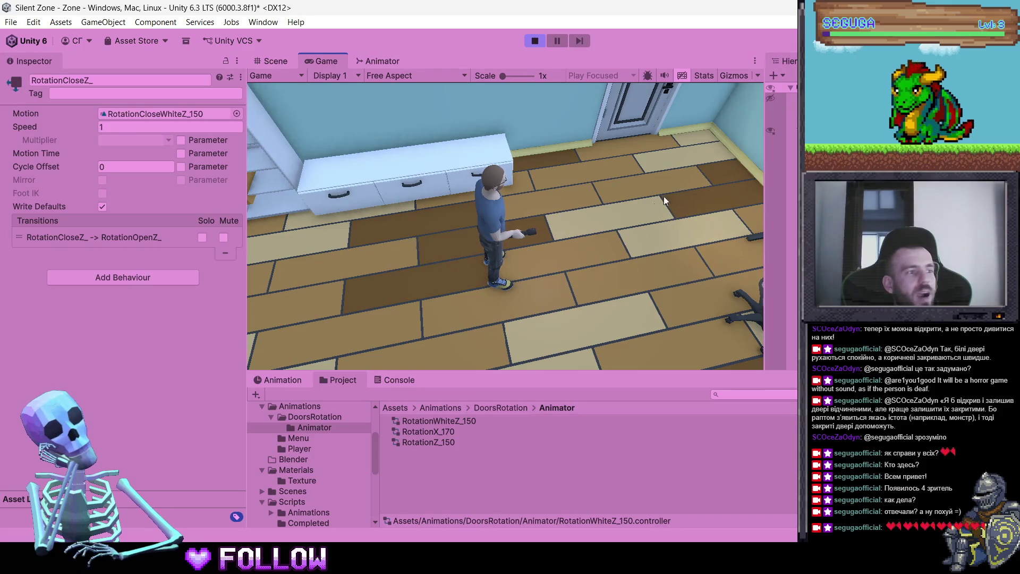
Walk into the kitchen, open and shut the brown kitchen door twice, then stop Play mode
{"action": "left_click", "coordinate": [400, 182]}
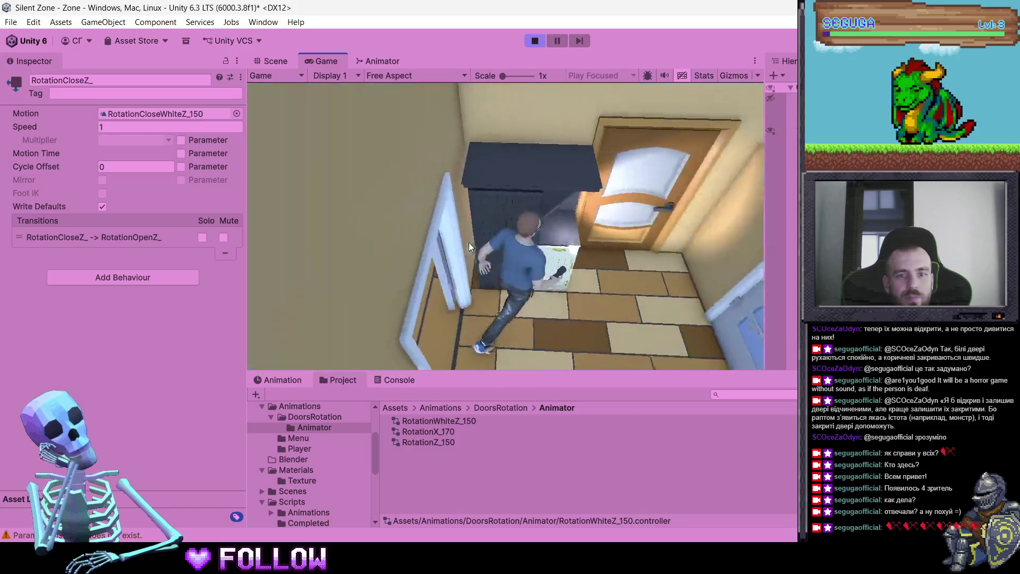
{"action": "left_click", "coordinate": [543, 173]}
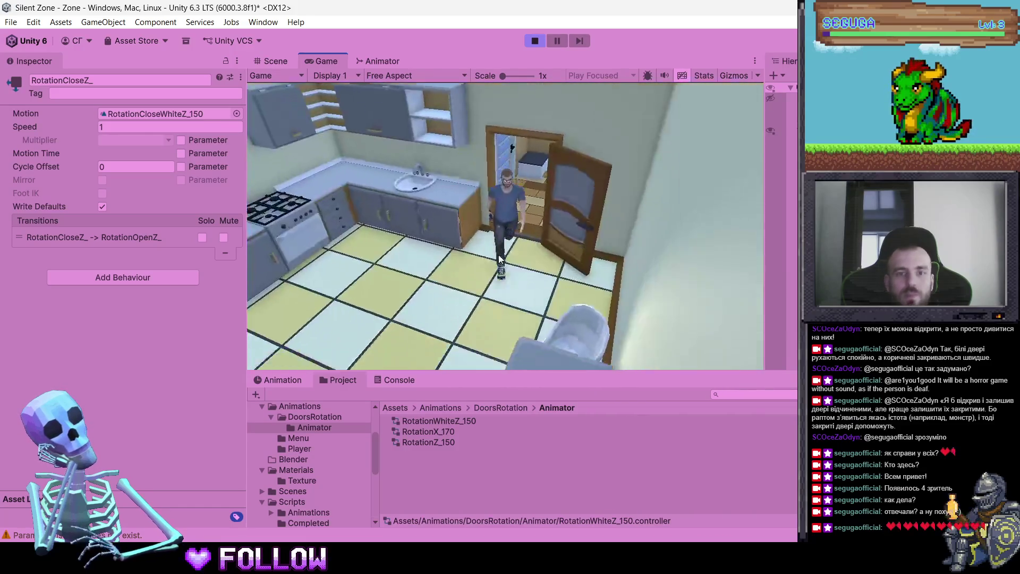
{"action": "left_click", "coordinate": [572, 207]}
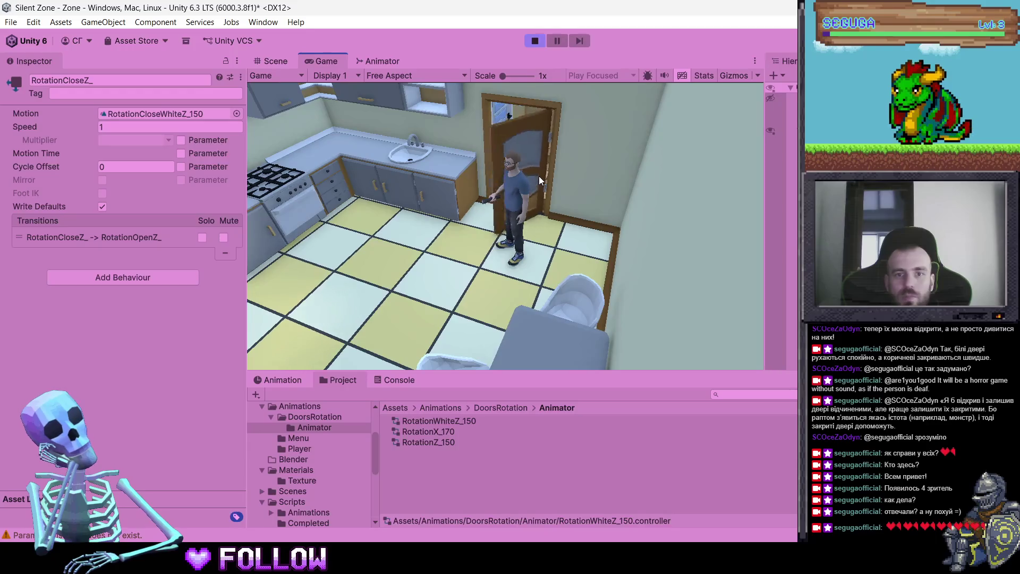
{"action": "left_click", "coordinate": [575, 180]}
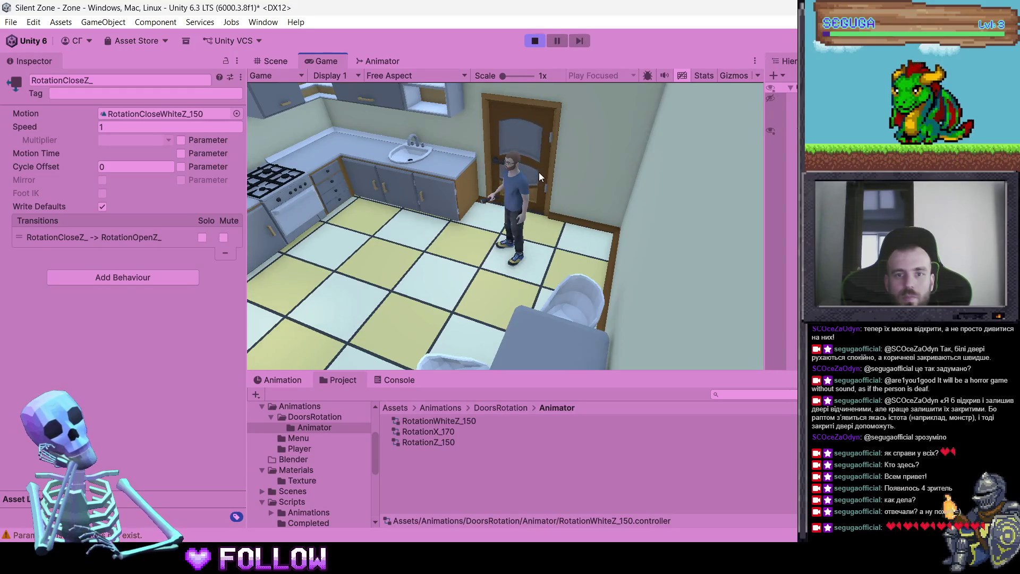
{"action": "left_click", "coordinate": [538, 172]}
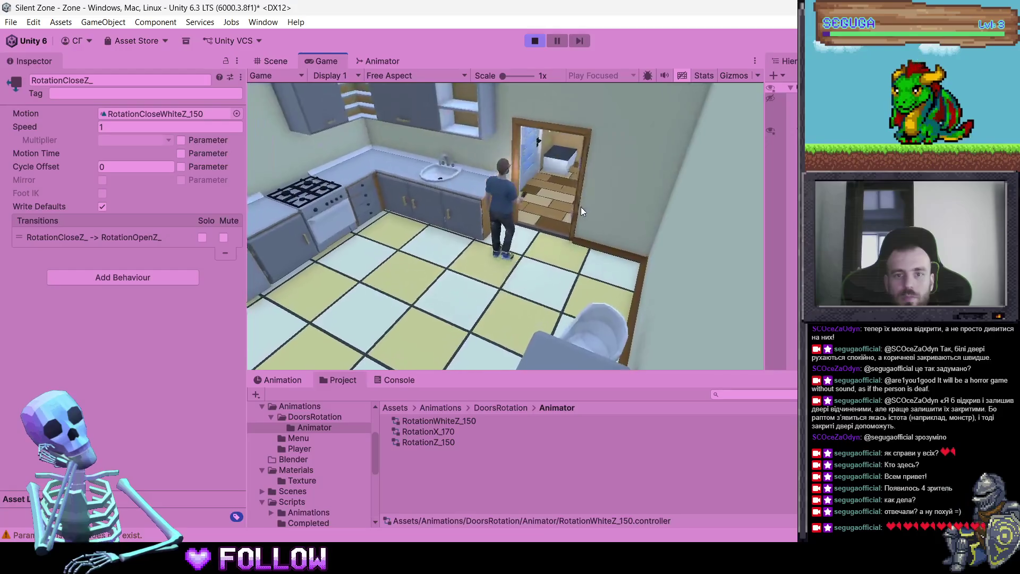
{"action": "left_click", "coordinate": [579, 207]}
{"action": "left_click", "coordinate": [535, 41]}
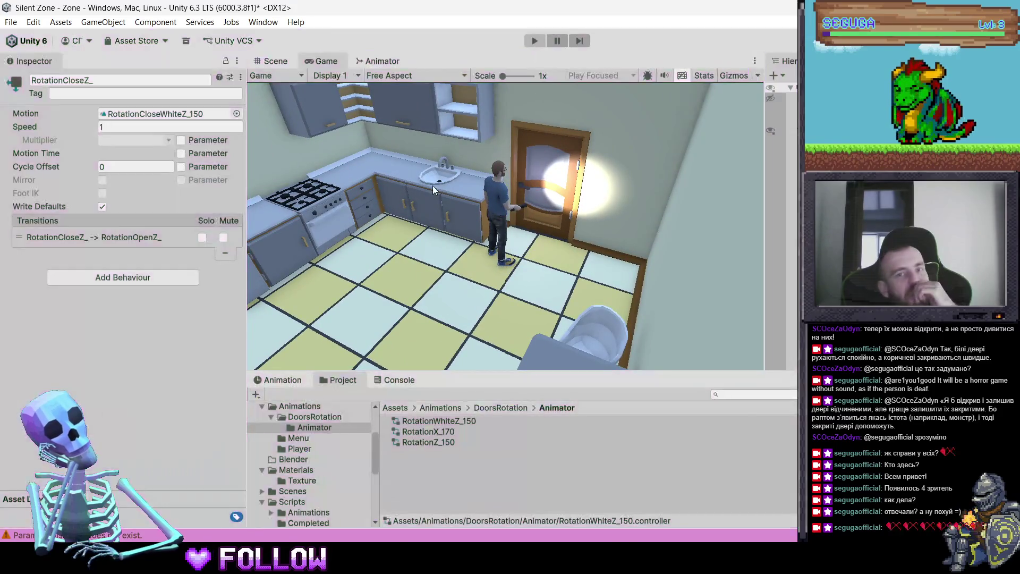
{"action": "left_click", "coordinate": [271, 61]}
Inspect the RotationZero, RotationOpenZ_ and RotationCloseZ_ states, then select the apartment in the scene
{"action": "left_click", "coordinate": [361, 64]}
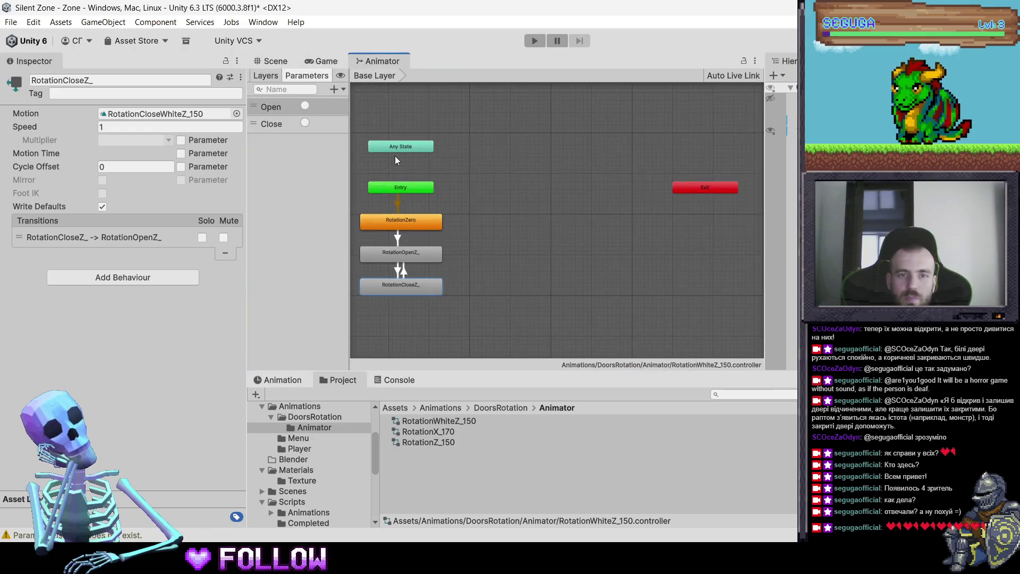
{"action": "left_click", "coordinate": [405, 222]}
{"action": "left_click", "coordinate": [401, 253]}
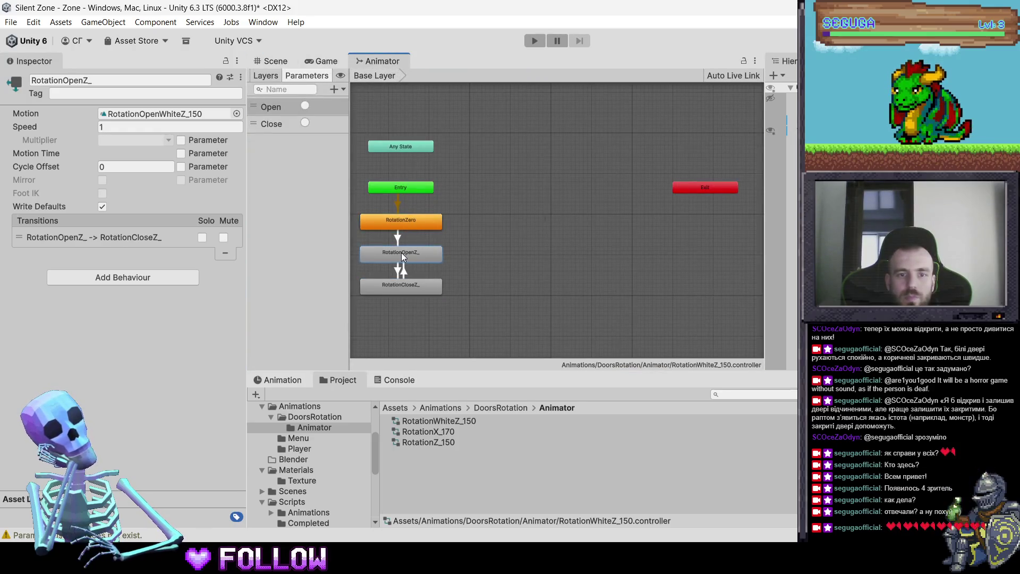
{"action": "left_click", "coordinate": [404, 296]}
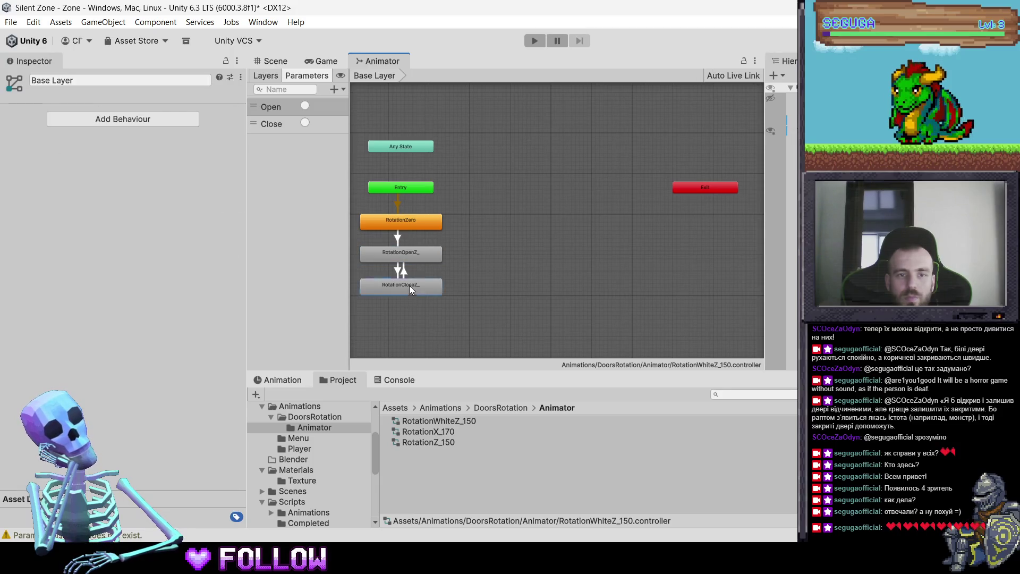
{"action": "left_click", "coordinate": [409, 285]}
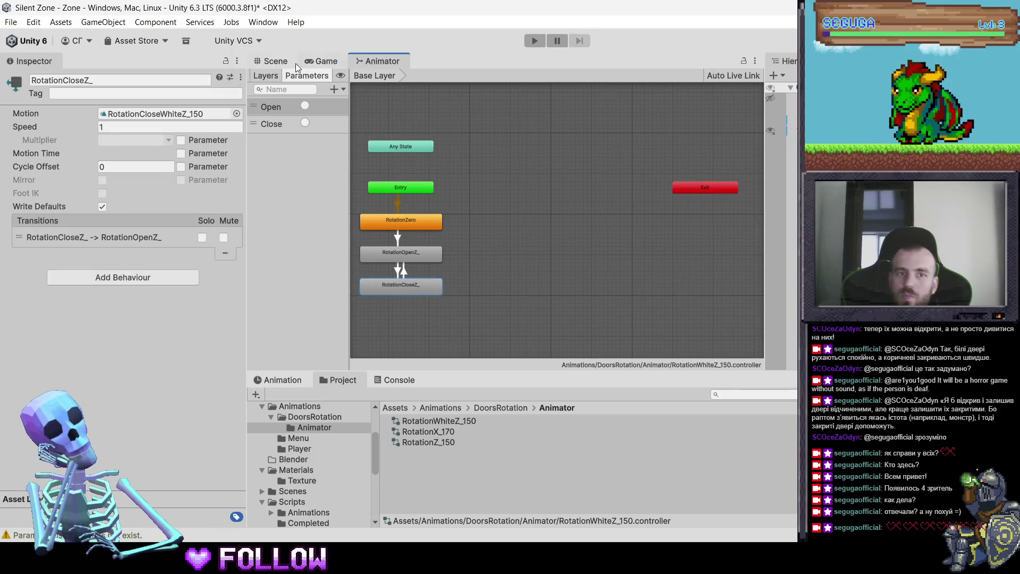
{"action": "left_click", "coordinate": [281, 62]}
{"action": "left_click", "coordinate": [425, 245]}
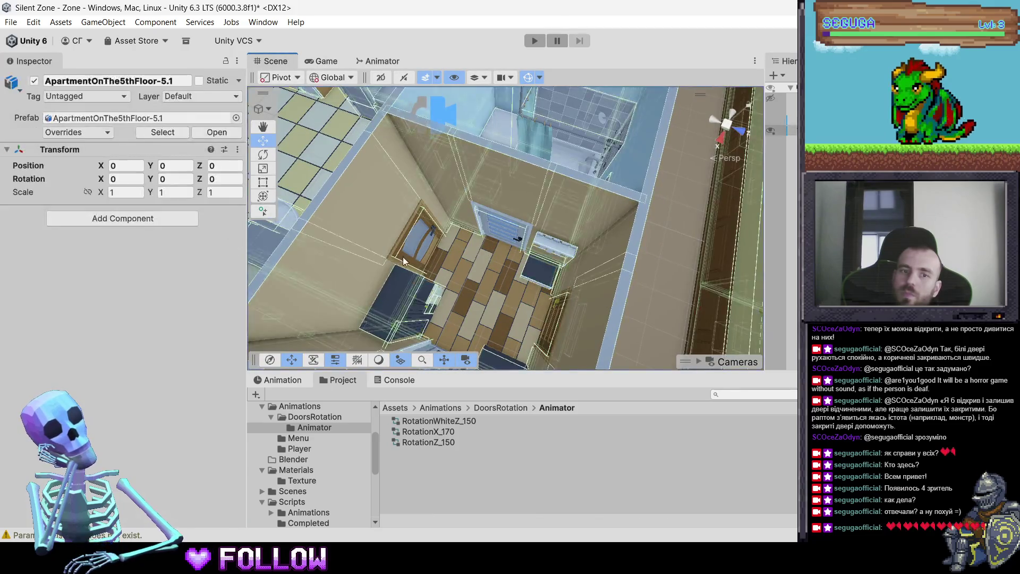
Select the kitchen door and frame it in the Scene view
{"action": "left_click", "coordinate": [558, 287]}
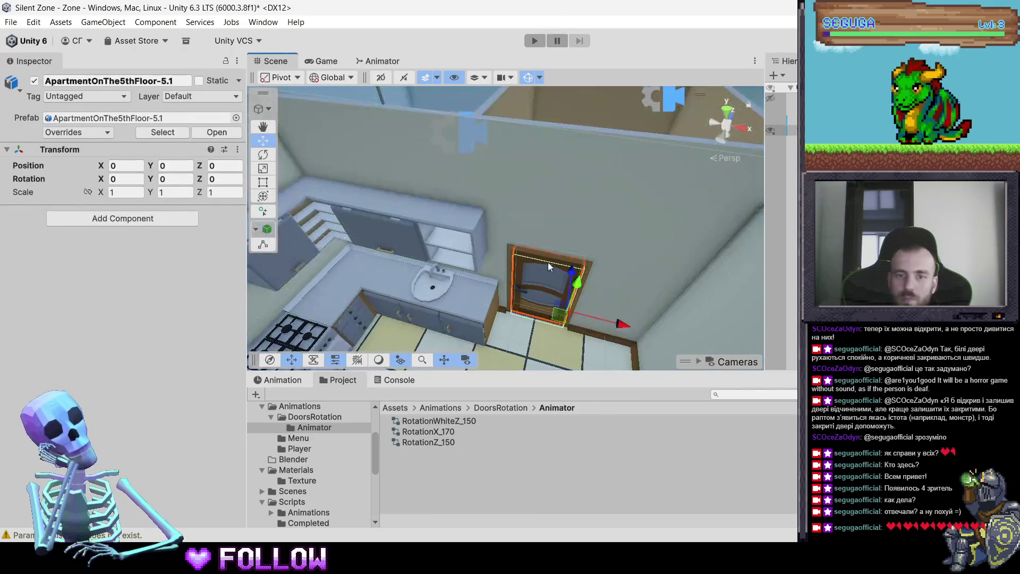
{"action": "key", "text": "f"}
{"action": "left_click", "coordinate": [467, 190]}
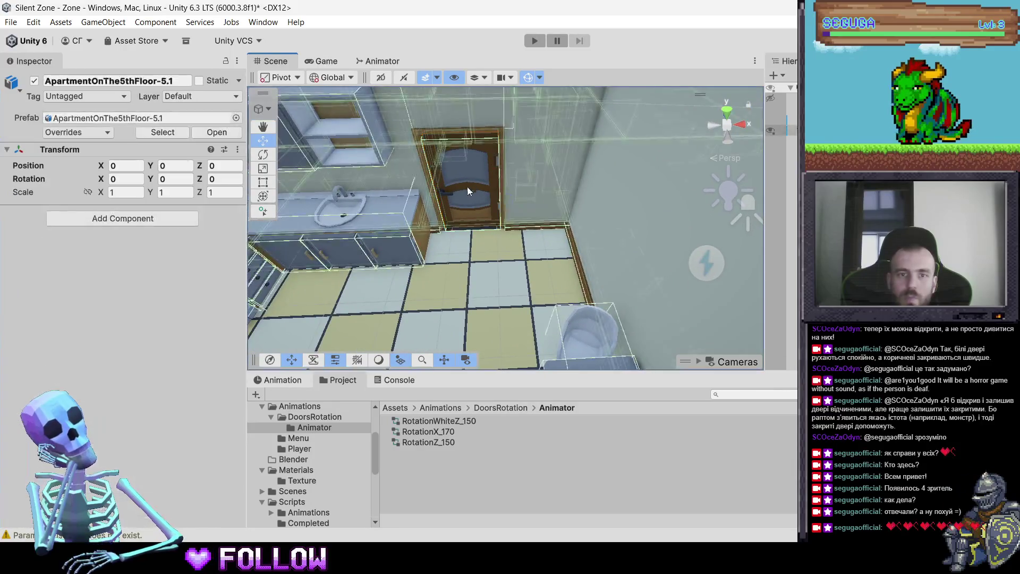
{"action": "left_click", "coordinate": [485, 193]}
Preview the door's RotationOpenWhiteZ_150 and RotationCloseWhiteZ_150 animation clips
{"action": "left_click", "coordinate": [292, 379]}
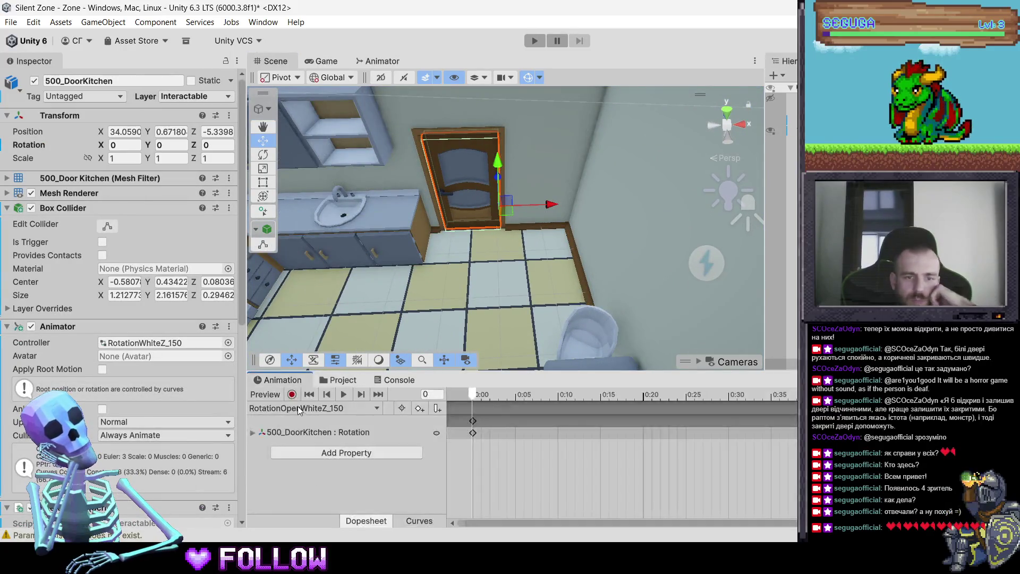
{"action": "left_click", "coordinate": [297, 407]}
{"action": "left_click", "coordinate": [343, 436]}
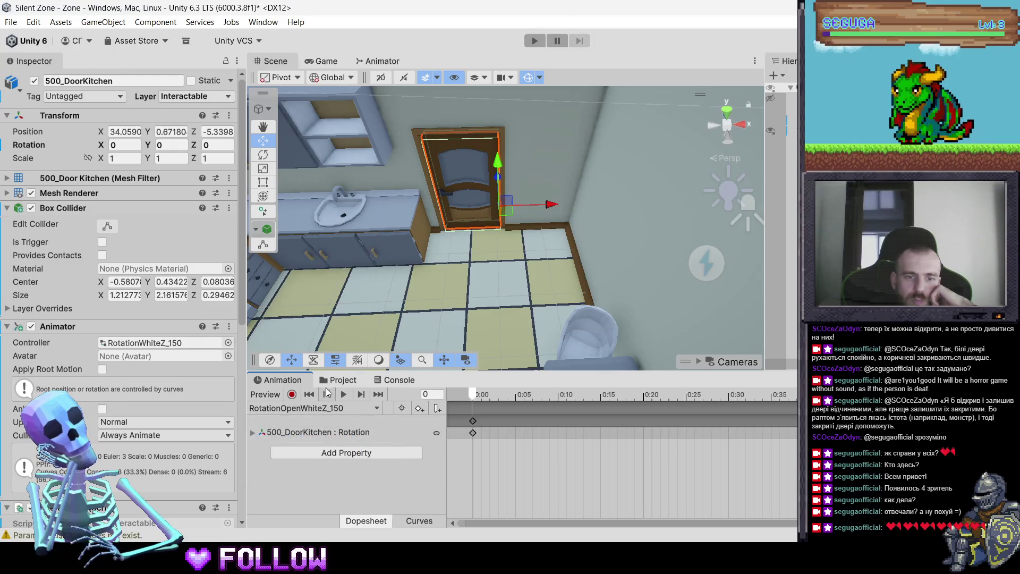
{"action": "left_click", "coordinate": [343, 394]}
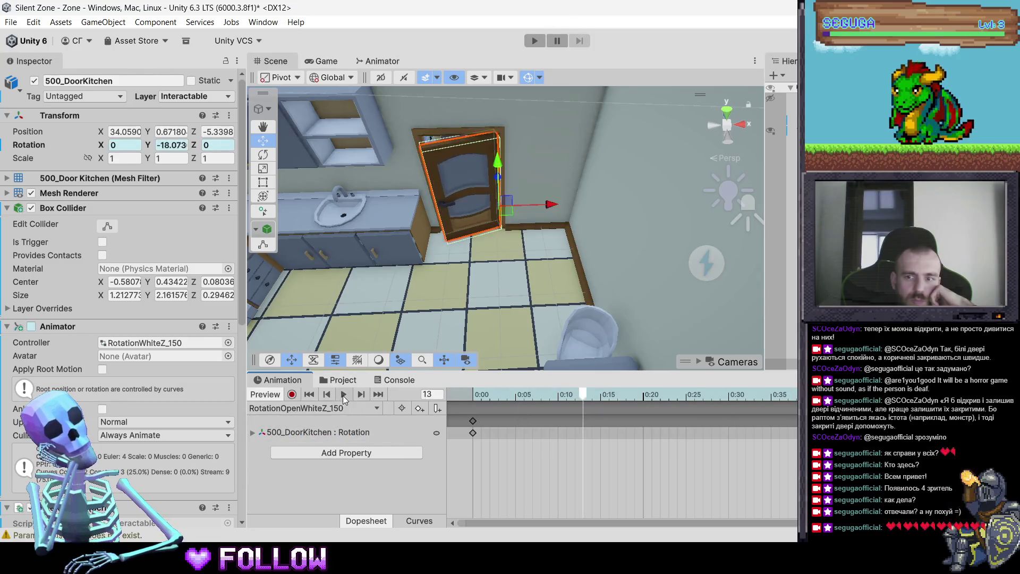
{"action": "left_click", "coordinate": [297, 407]}
{"action": "left_click", "coordinate": [314, 423]}
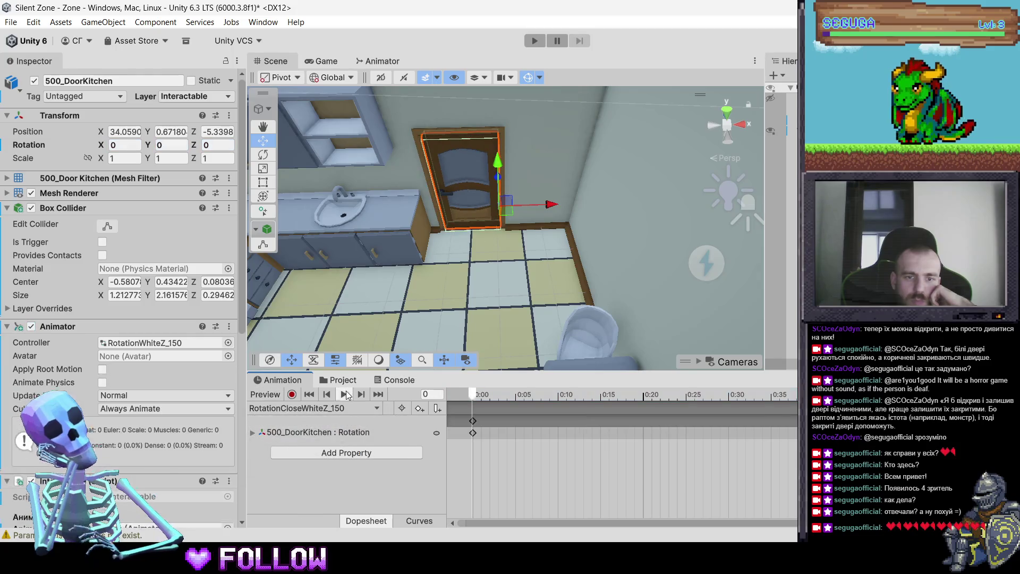
{"action": "left_click", "coordinate": [345, 394]}
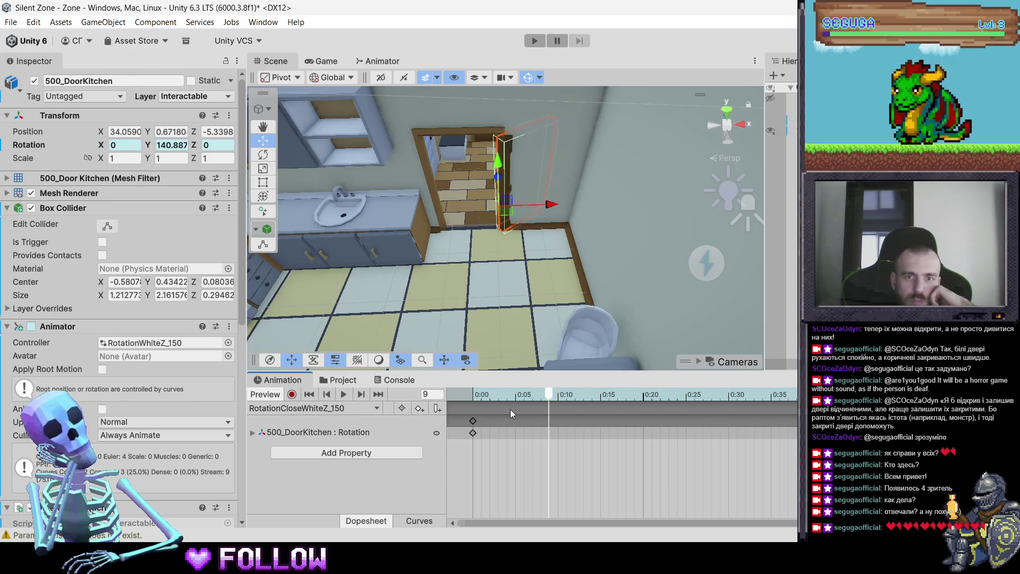
Rewind and compare the open and close clips, ending on RotationCloseWhiteZ_150 at its start
{"action": "left_click_drag", "start_coordinate": [510, 409], "coordinate": [467, 410]}
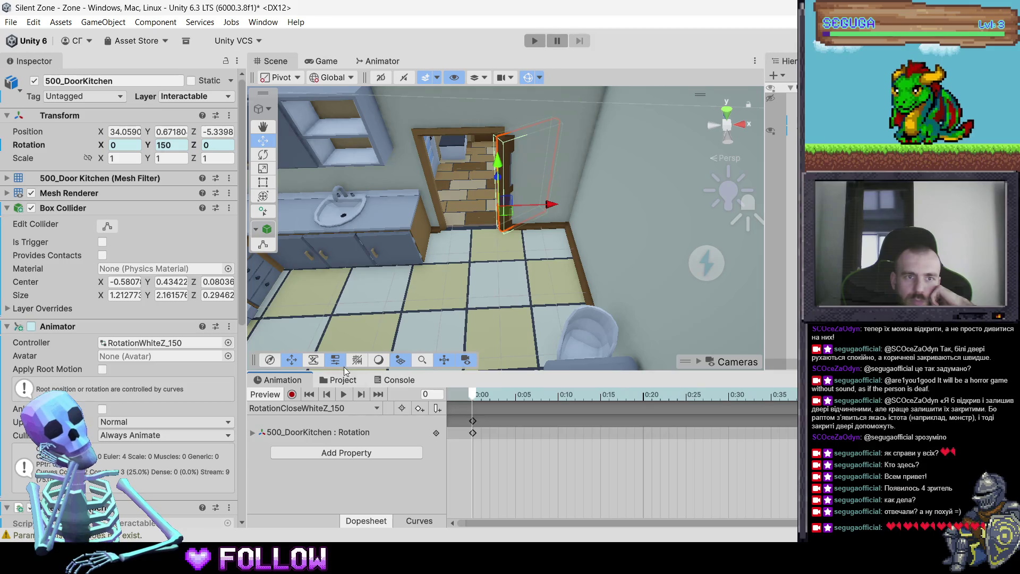
{"action": "left_click", "coordinate": [328, 406]}
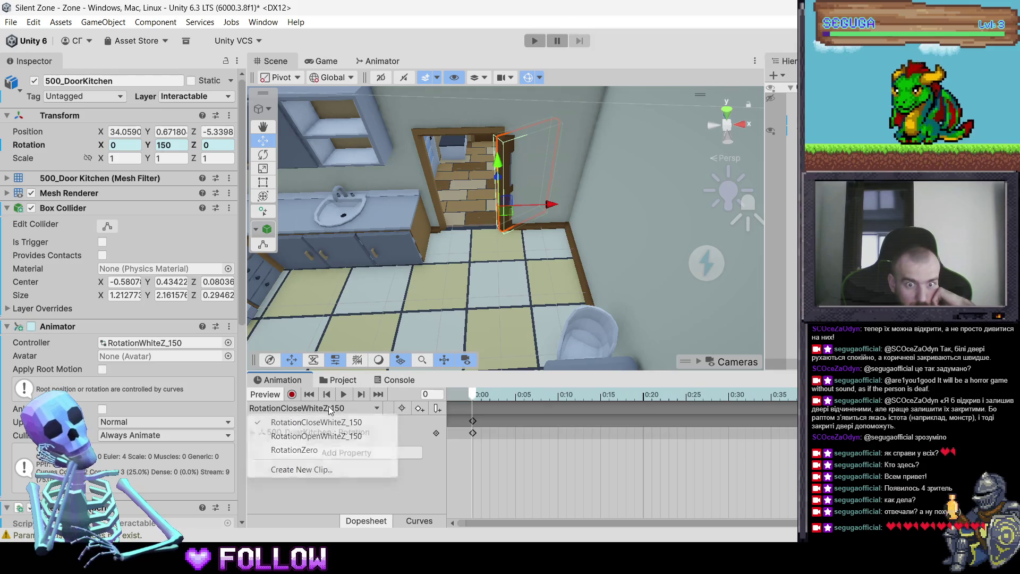
{"action": "left_click", "coordinate": [346, 437]}
{"action": "key", "text": "space"}
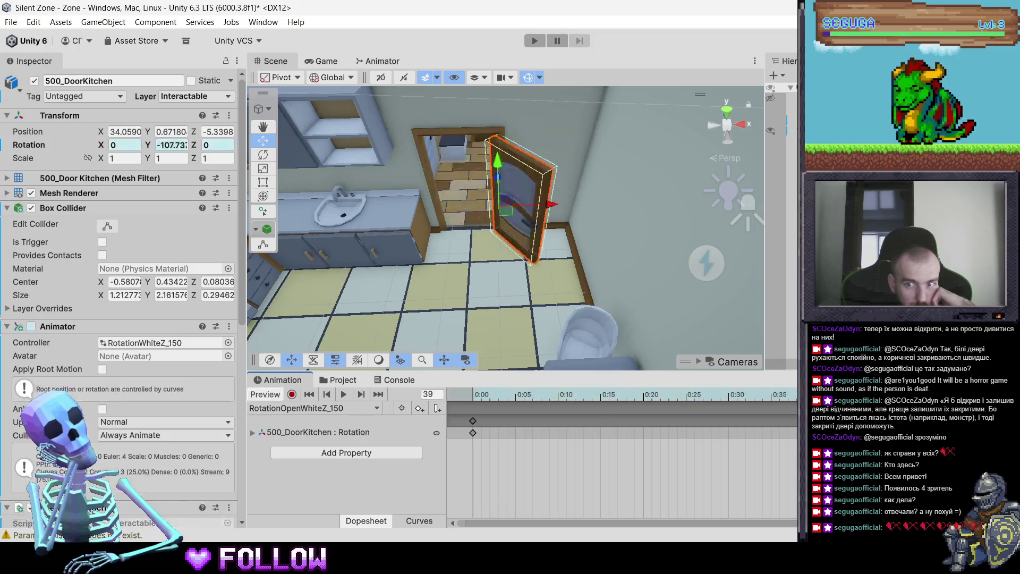
{"action": "left_click_drag", "start_coordinate": [737, 397], "coordinate": [470, 398]}
{"action": "left_click", "coordinate": [333, 410]}
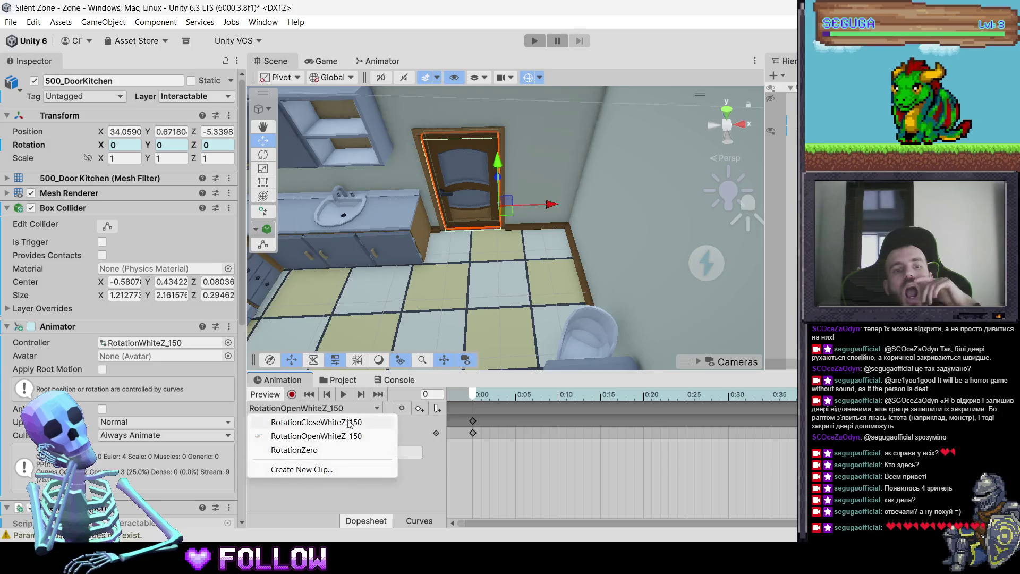
{"action": "left_click", "coordinate": [363, 422]}
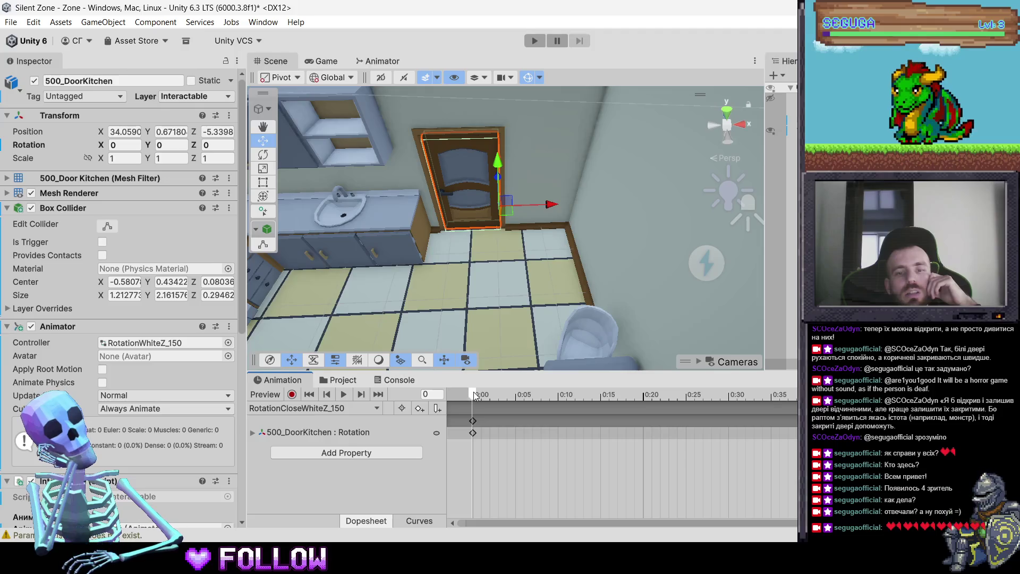
{"action": "left_click_drag", "start_coordinate": [474, 396], "coordinate": [489, 399]}
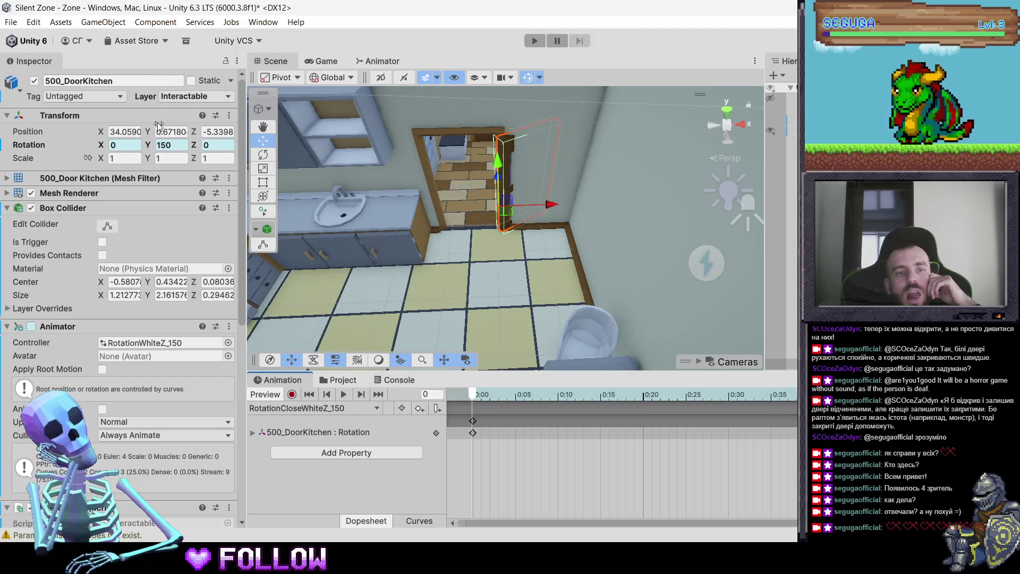
Set Rotation Y to -150 at frame 0 of the close clip and update its key
{"action": "left_click", "coordinate": [178, 145]}
{"action": "type", "text": "-15"}
{"action": "key", "text": "Return"}
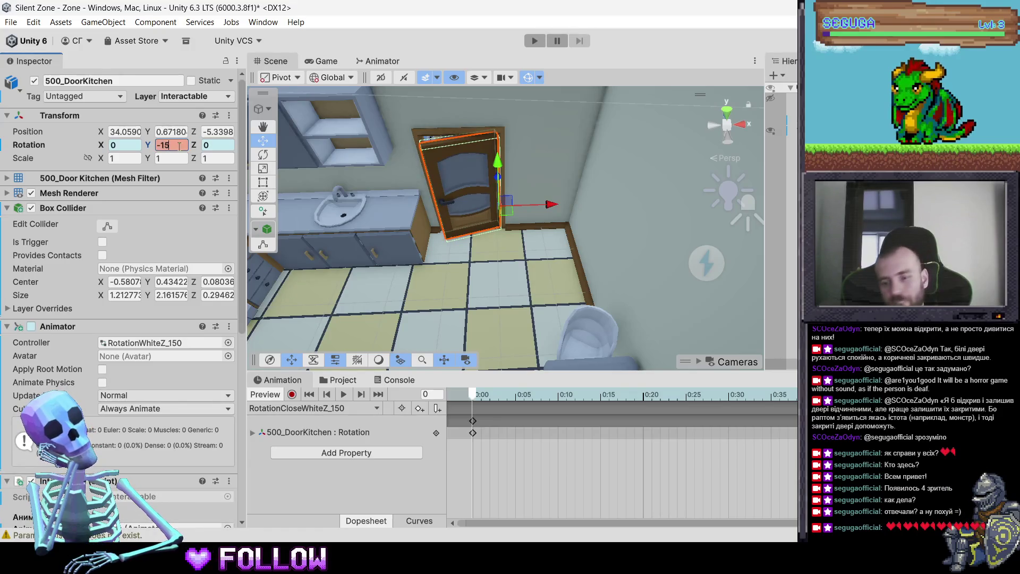
{"action": "type", "text": "0"}
{"action": "right_click", "coordinate": [155, 145]}
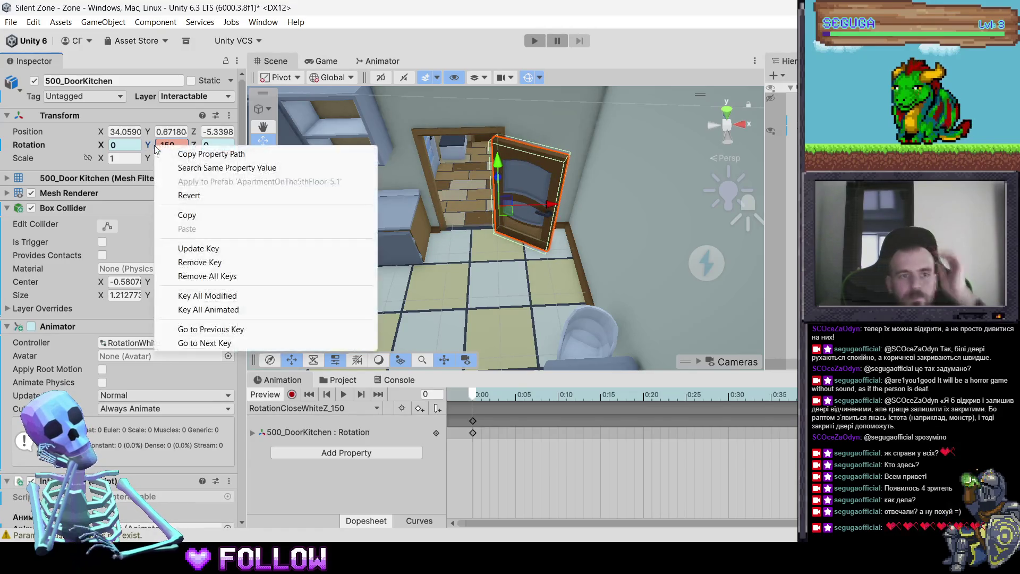
{"action": "left_click", "coordinate": [200, 248]}
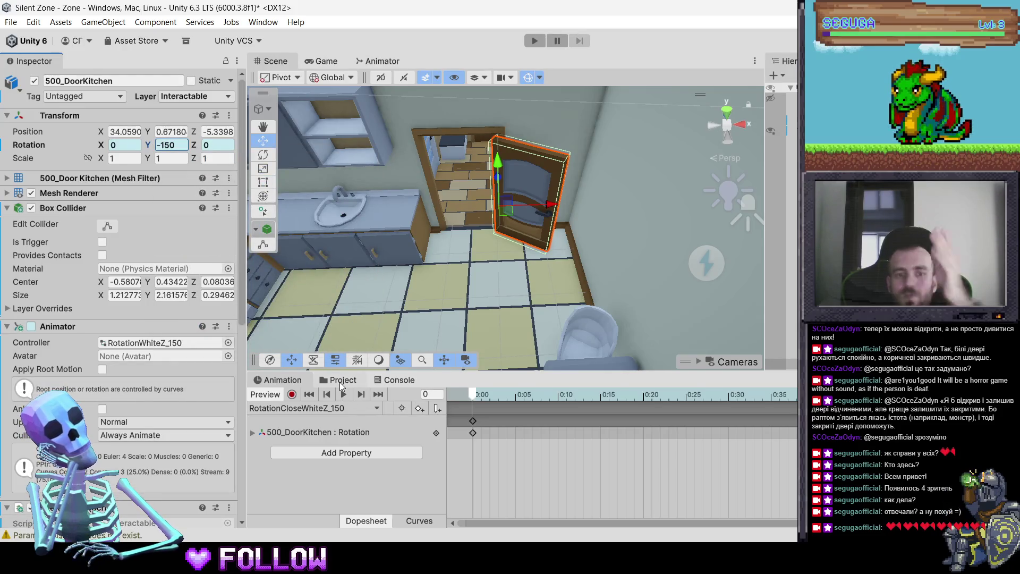
Inspect the RotationWhiteZ_150 animator controller in the DoorsRotation project folder
{"action": "left_click", "coordinate": [340, 380]}
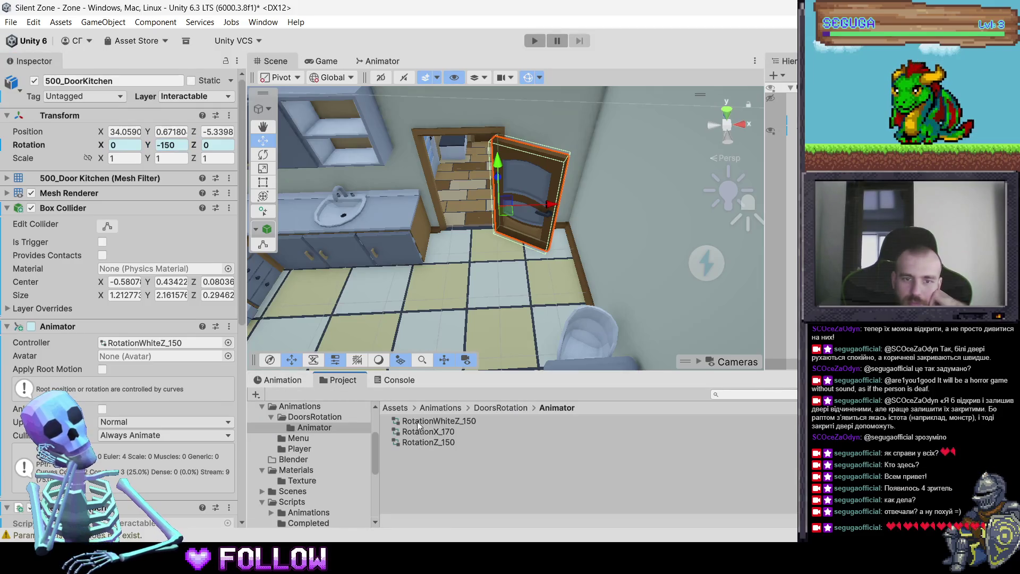
{"action": "left_click", "coordinate": [433, 421]}
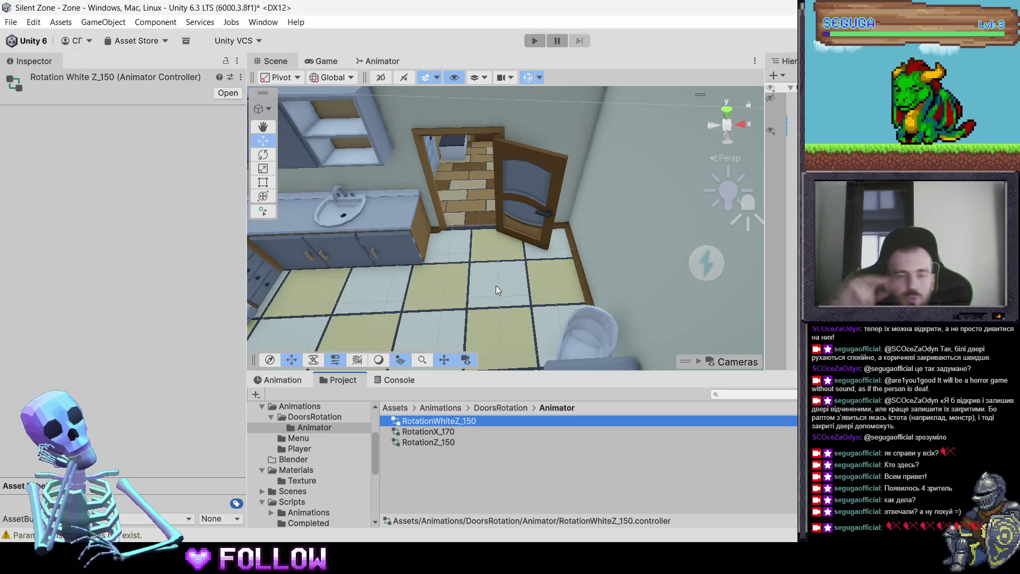
{"action": "left_click", "coordinate": [486, 407]}
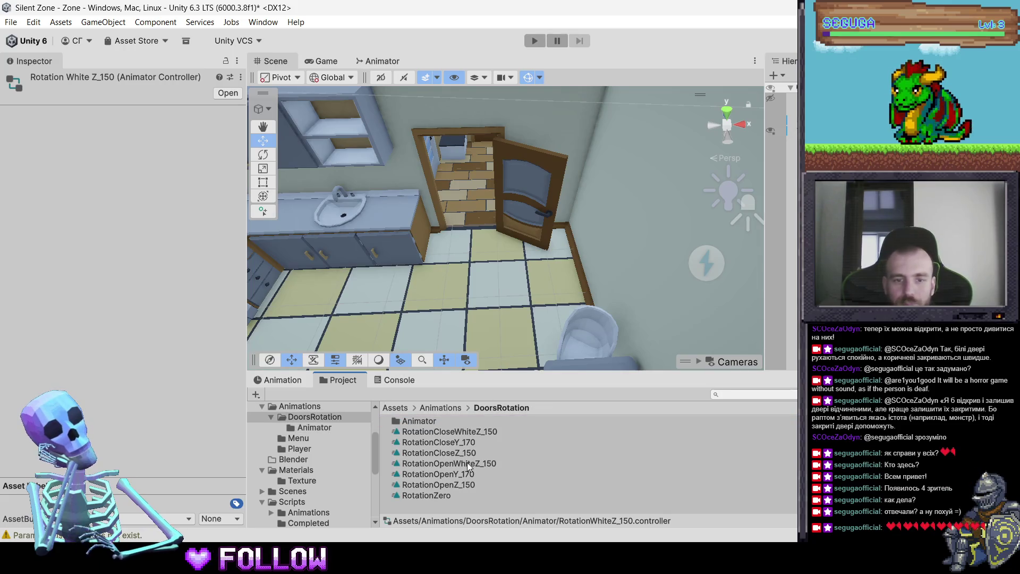
Switch the kitchen door's animation clip to RotationZero and reselect the apartment
{"action": "mouse_move", "coordinate": [607, 208]}
{"action": "left_mouse_down"}
{"action": "mouse_move", "coordinate": [586, 209]}
{"action": "mouse_move", "coordinate": [558, 272]}
{"action": "left_mouse_up"}
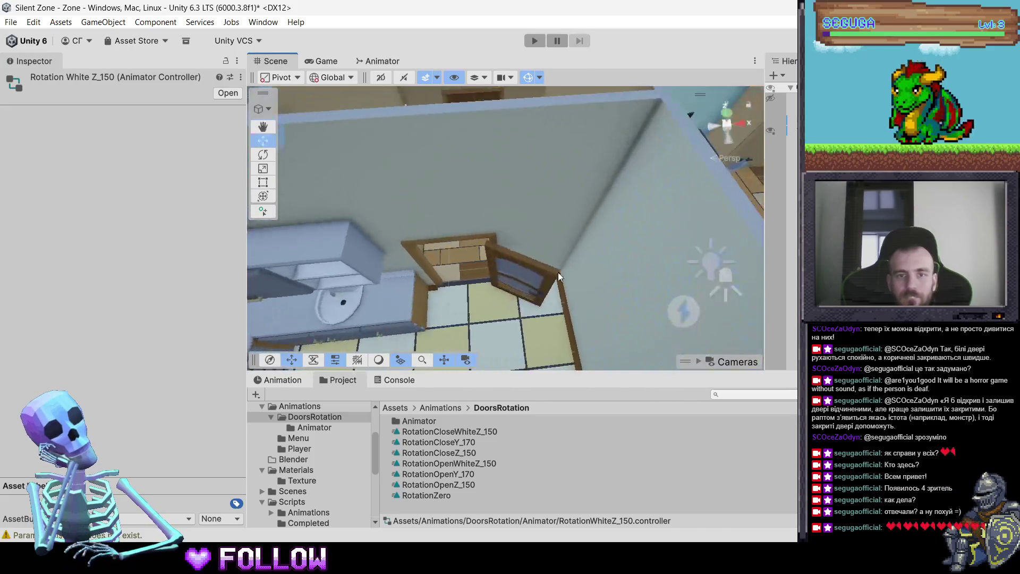
{"action": "left_click", "coordinate": [381, 313]}
{"action": "left_click", "coordinate": [285, 378]}
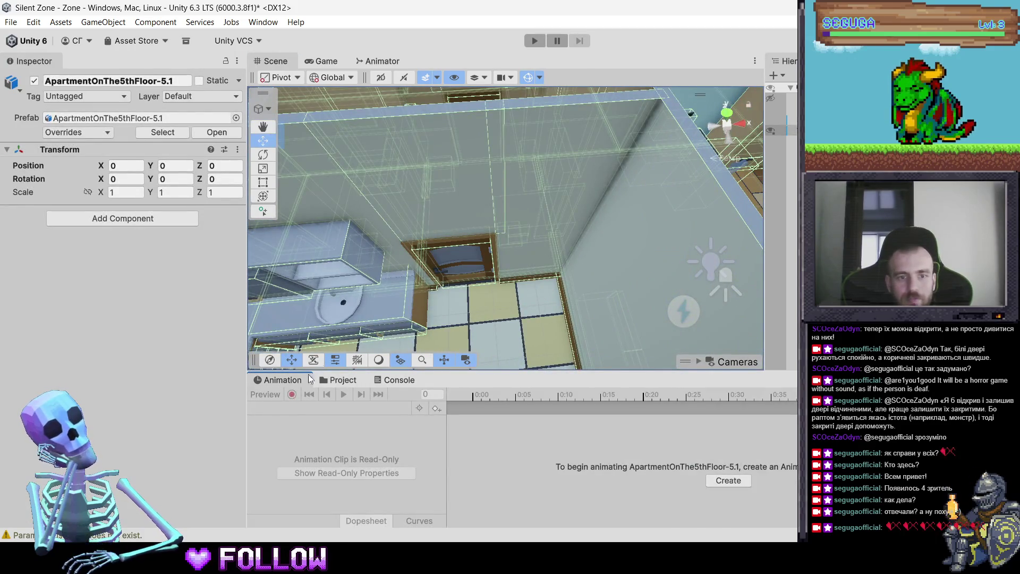
{"action": "left_click", "coordinate": [456, 274]}
{"action": "left_click", "coordinate": [304, 408]}
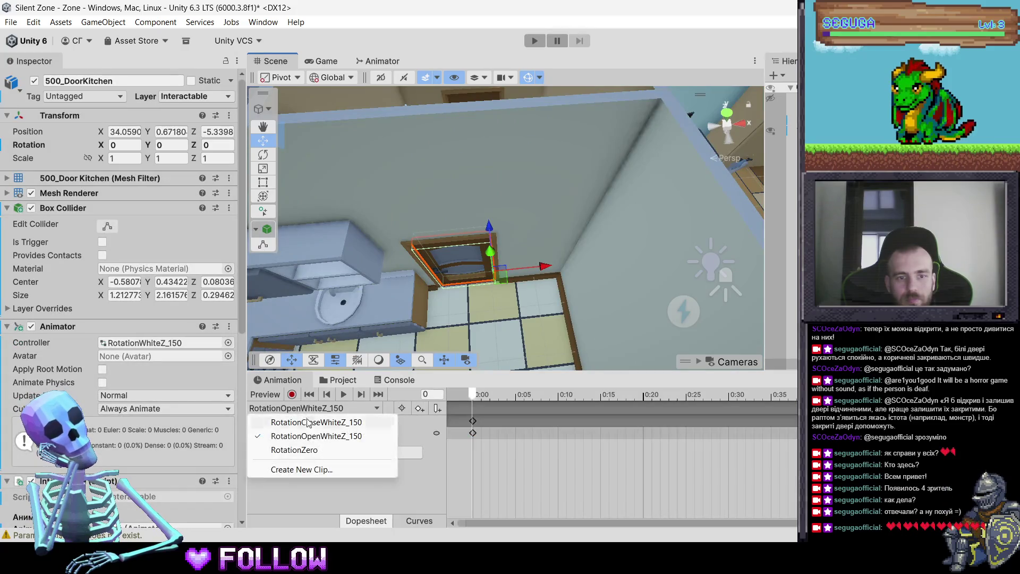
{"action": "left_click", "coordinate": [298, 450]}
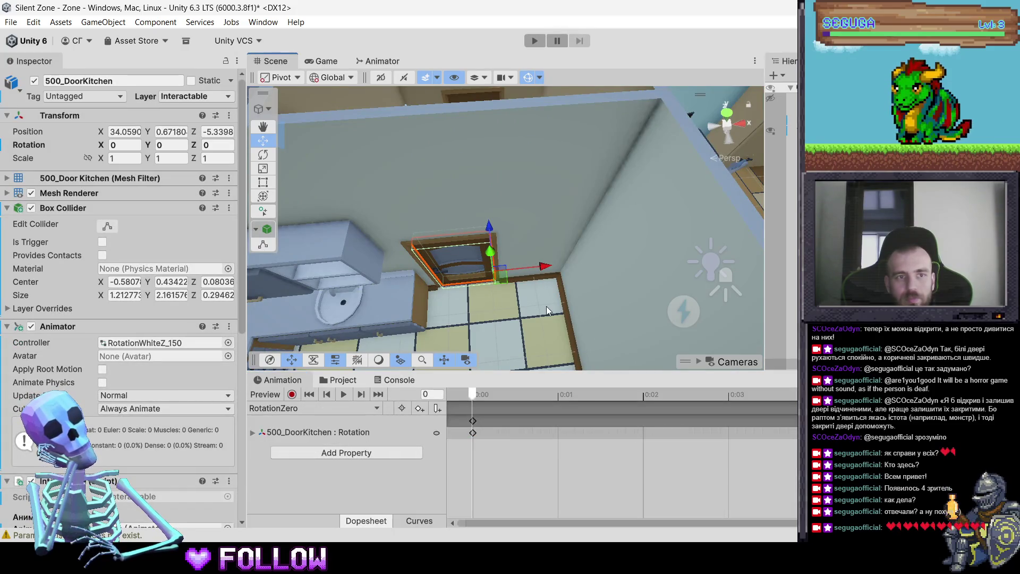
{"action": "left_click", "coordinate": [546, 305]}
{"action": "mouse_move", "coordinate": [579, 291]}
{"action": "left_mouse_down"}
{"action": "mouse_move", "coordinate": [557, 261]}
{"action": "mouse_move", "coordinate": [537, 259]}
{"action": "mouse_move", "coordinate": [537, 326]}
{"action": "mouse_move", "coordinate": [531, 318]}
{"action": "left_mouse_up"}
{"action": "scroll", "coordinate": [499, 231], "scroll_direction": "down", "scroll_amount": 3}
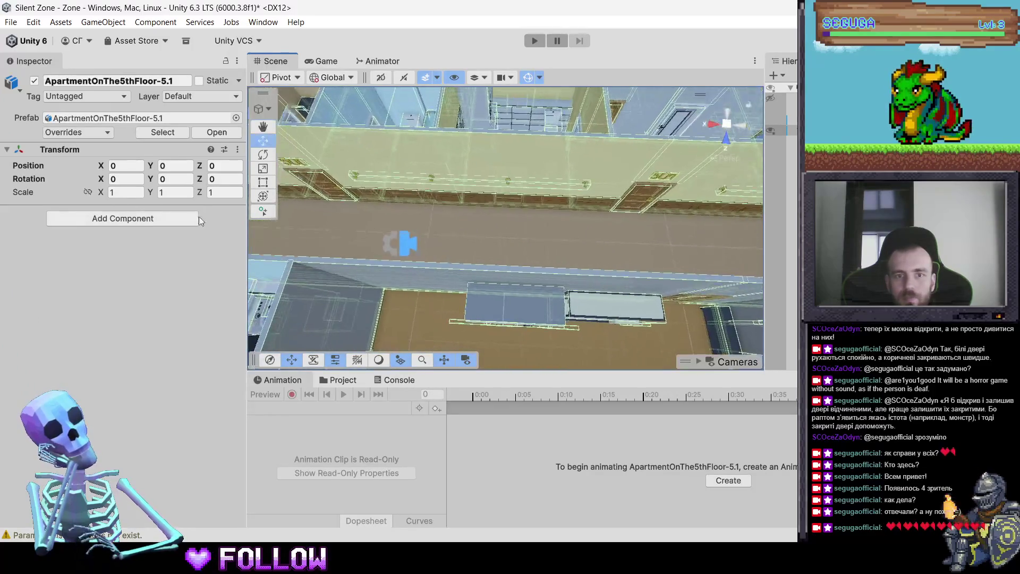
Assign the RotationZ_150 controller from the Animator folder to doors 501 and 502
{"action": "left_click", "coordinate": [506, 232]}
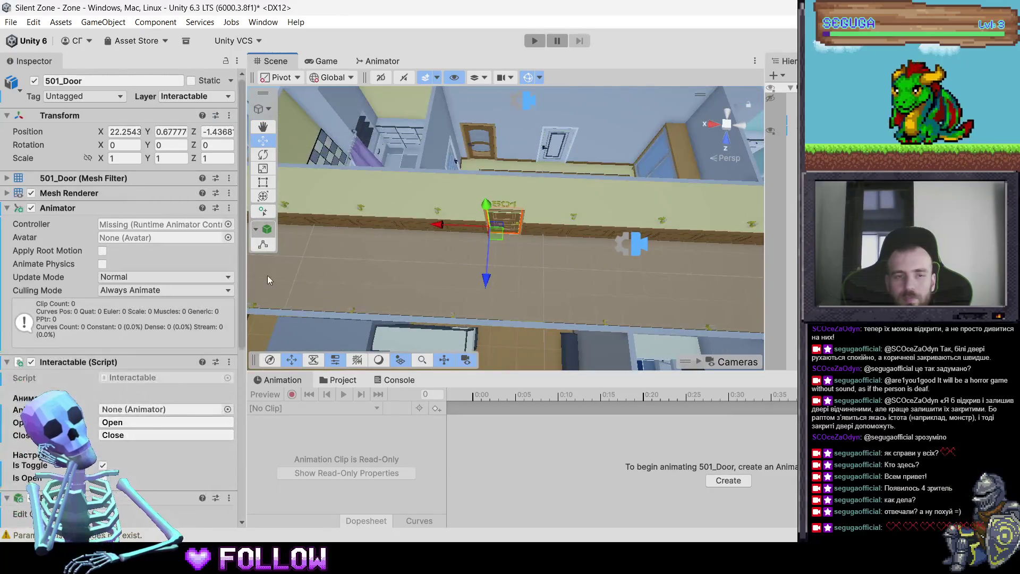
{"action": "left_click", "coordinate": [343, 380]}
{"action": "double_click", "coordinate": [419, 420]}
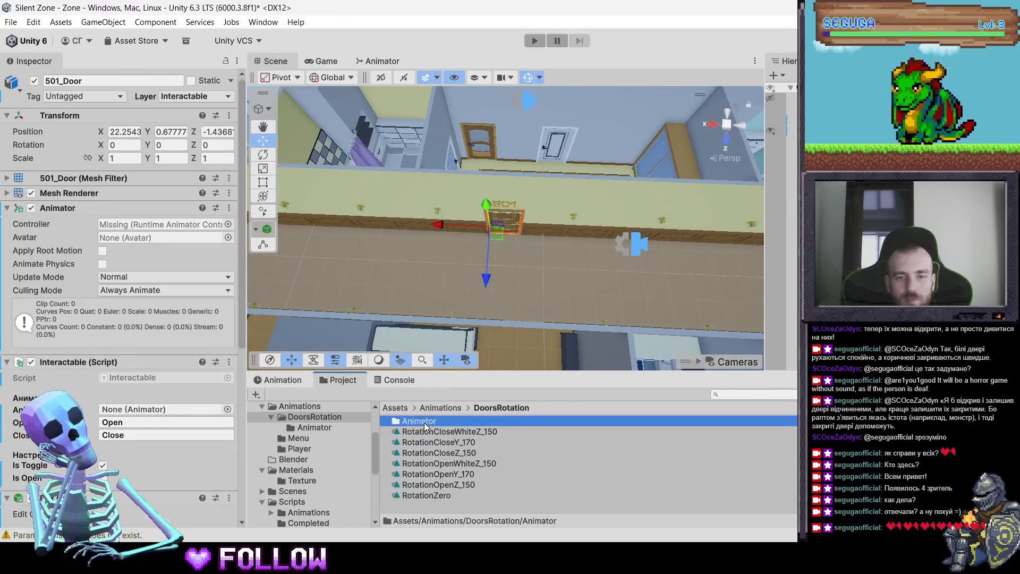
{"action": "left_click", "coordinate": [500, 221]}
{"action": "left_click", "coordinate": [499, 220]}
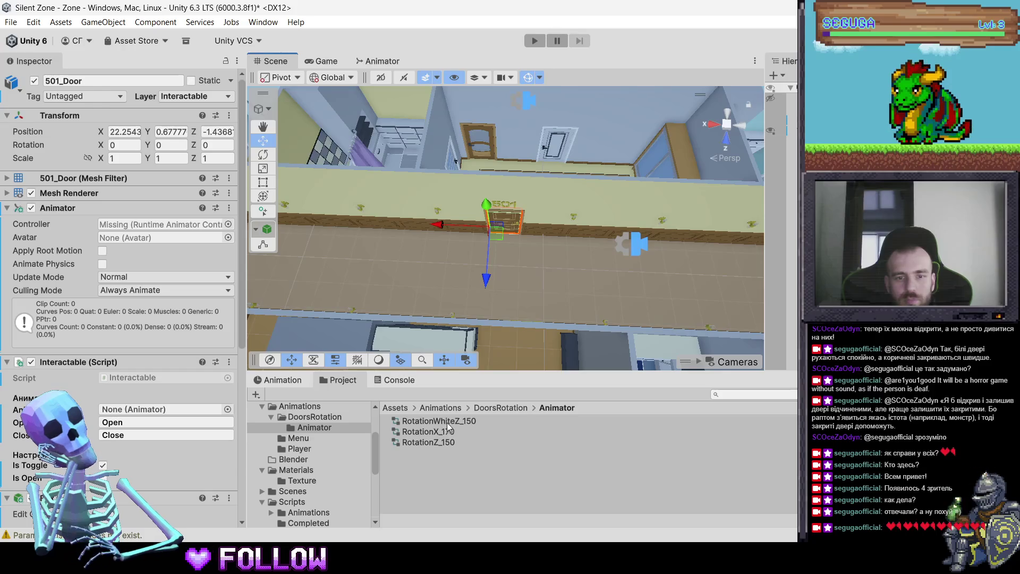
{"action": "left_click_drag", "start_coordinate": [428, 442], "coordinate": [171, 223]}
{"action": "left_click_drag", "start_coordinate": [521, 228], "coordinate": [465, 228]}
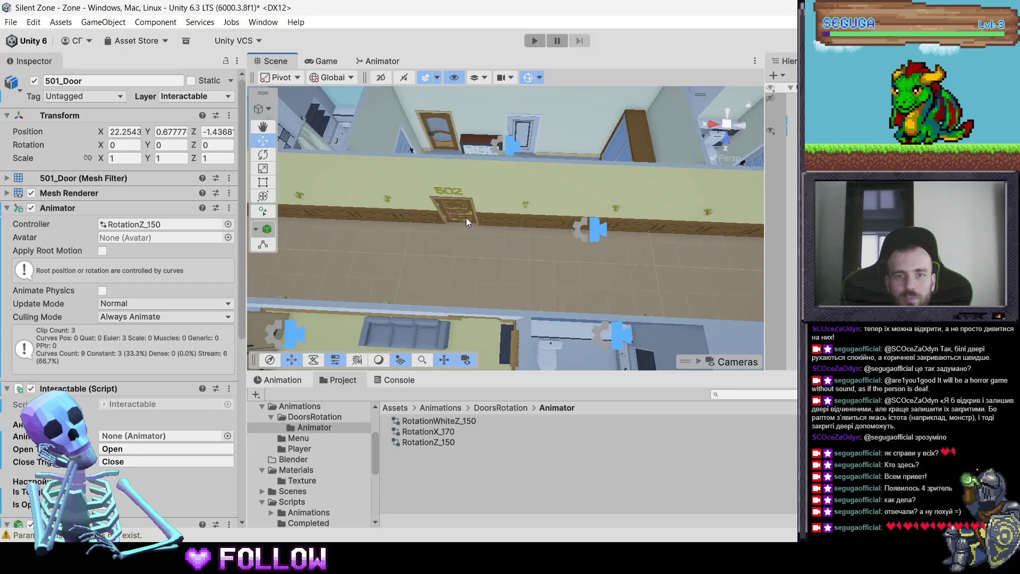
{"action": "left_click", "coordinate": [461, 213]}
{"action": "left_click", "coordinate": [460, 224]}
{"action": "left_click_drag", "start_coordinate": [437, 441], "coordinate": [163, 225]}
Assign RotationZ_150 as the Animator controller of doors 503 and 504
{"action": "left_click_drag", "start_coordinate": [627, 238], "coordinate": [479, 227]}
{"action": "left_click", "coordinate": [449, 218]}
{"action": "left_click", "coordinate": [449, 218]}
{"action": "left_click_drag", "start_coordinate": [454, 440], "coordinate": [165, 225]}
{"action": "left_click_drag", "start_coordinate": [546, 218], "coordinate": [393, 211]}
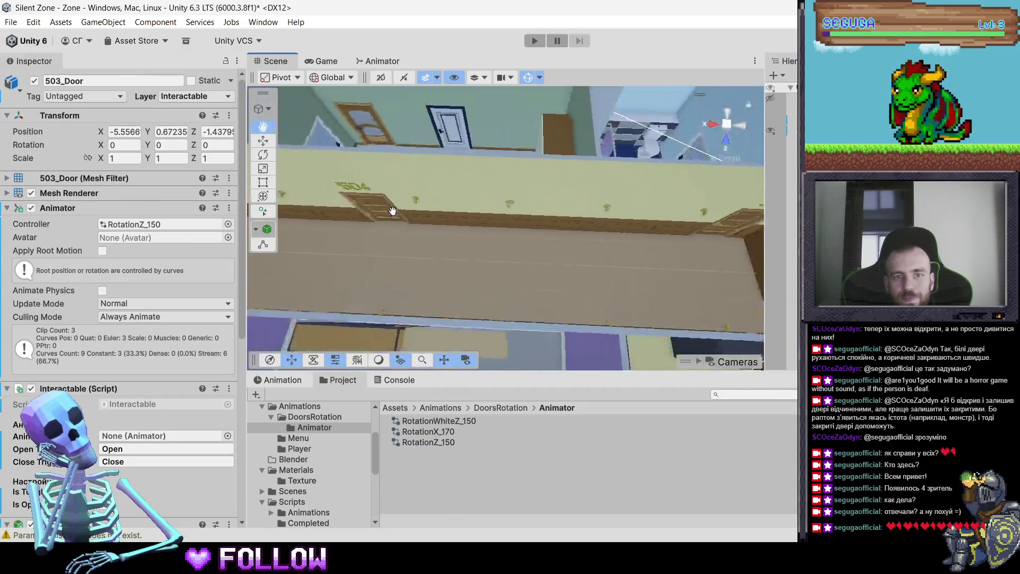
{"action": "left_click", "coordinate": [392, 210]}
{"action": "left_click", "coordinate": [392, 211]}
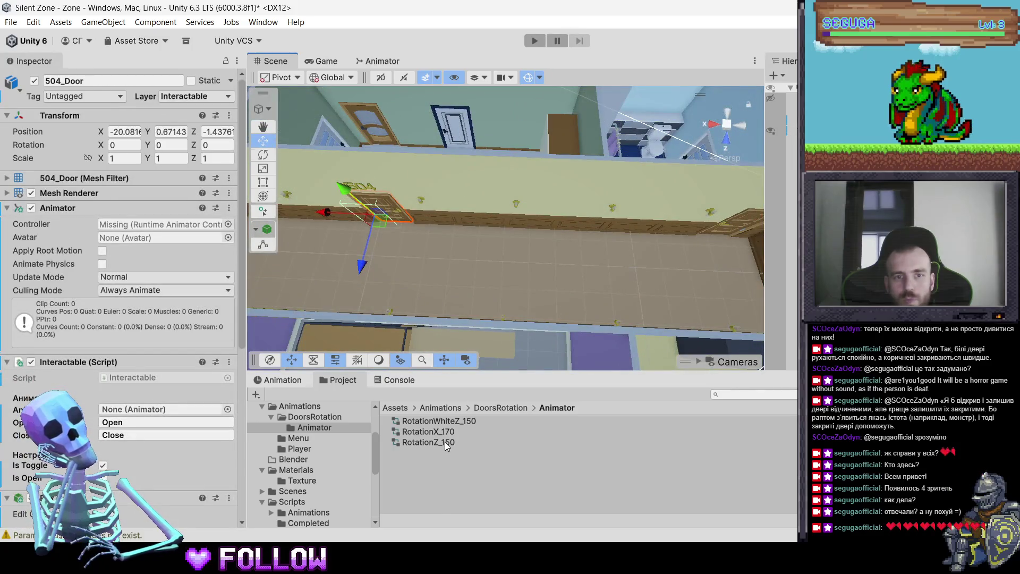
{"action": "key", "text": "f"}
{"action": "mouse_move", "coordinate": [559, 291]}
{"action": "left_mouse_down"}
{"action": "mouse_move", "coordinate": [546, 150]}
{"action": "mouse_move", "coordinate": [573, 288]}
{"action": "left_mouse_up"}
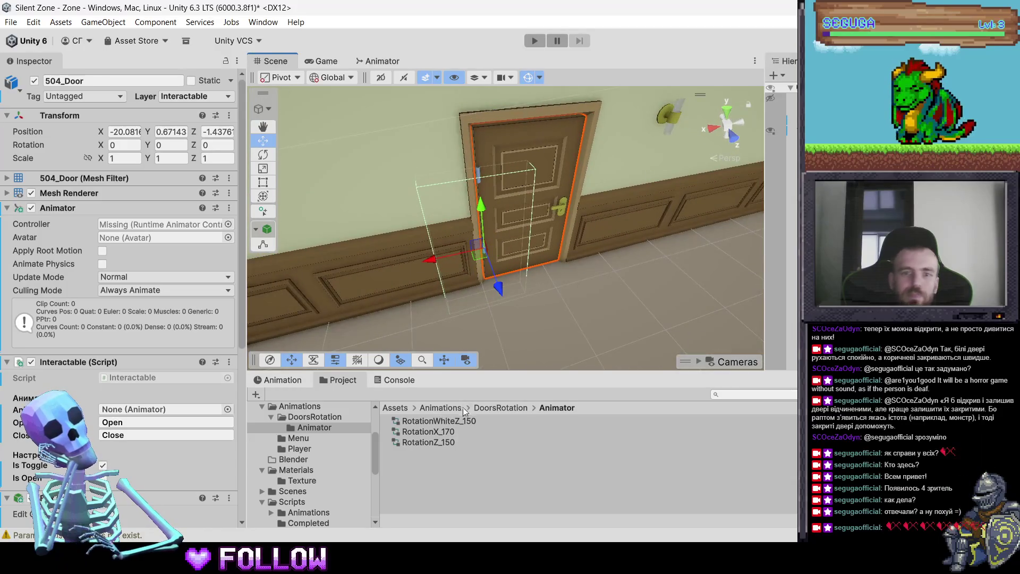
{"action": "left_click_drag", "start_coordinate": [441, 441], "coordinate": [150, 225]}
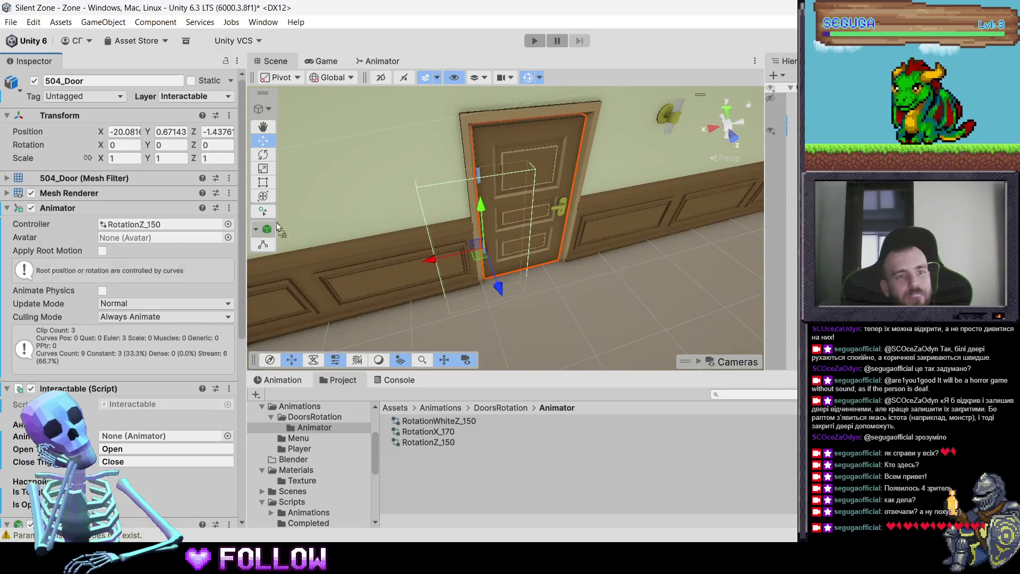
{"action": "scroll", "coordinate": [132, 325], "scroll_direction": "down", "scroll_amount": 5}
{"action": "scroll", "coordinate": [446, 298], "scroll_direction": "down", "scroll_amount": 10}
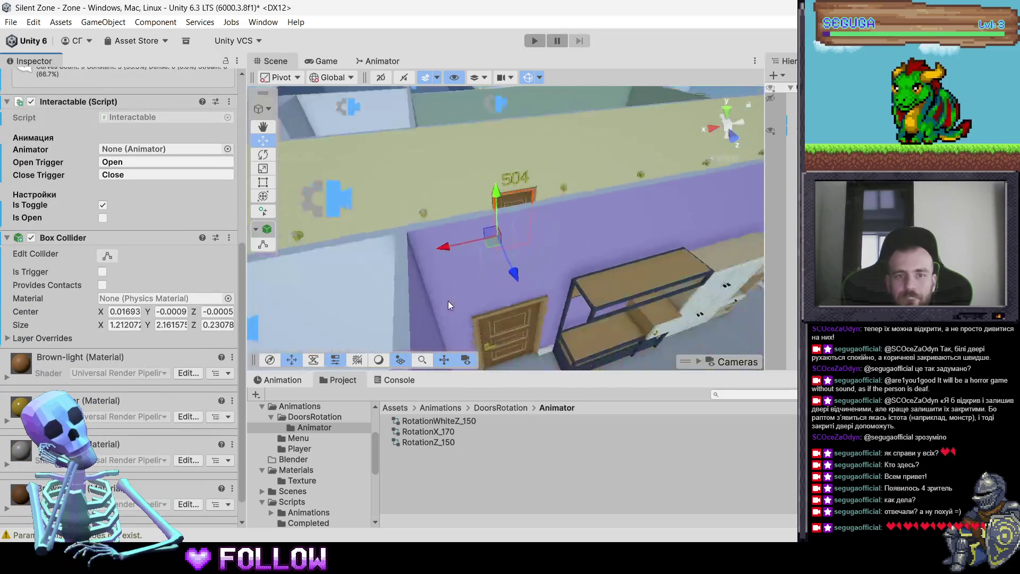
{"action": "scroll", "coordinate": [458, 301], "scroll_direction": "down", "scroll_amount": 5}
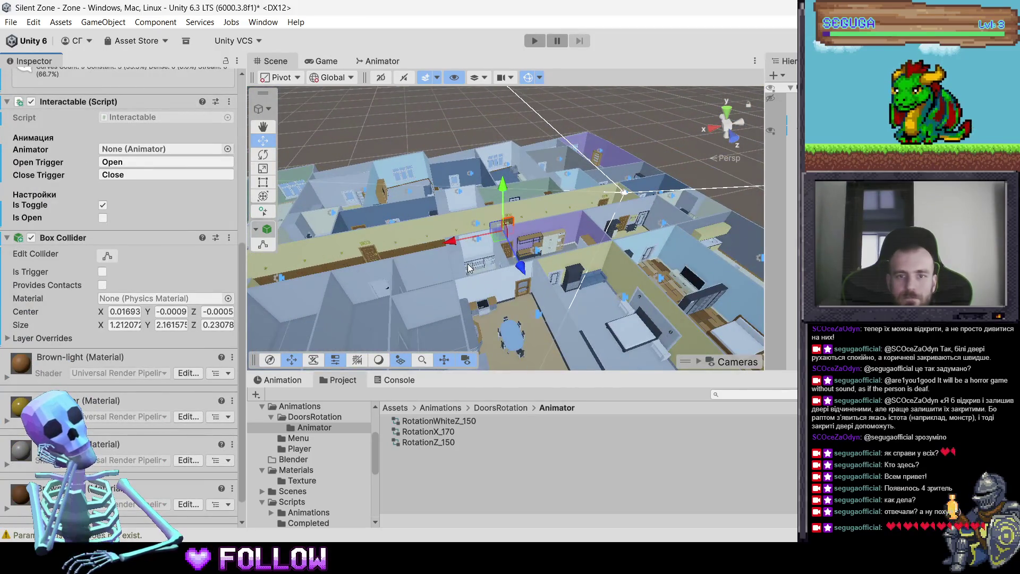
{"action": "left_click", "coordinate": [387, 288]}
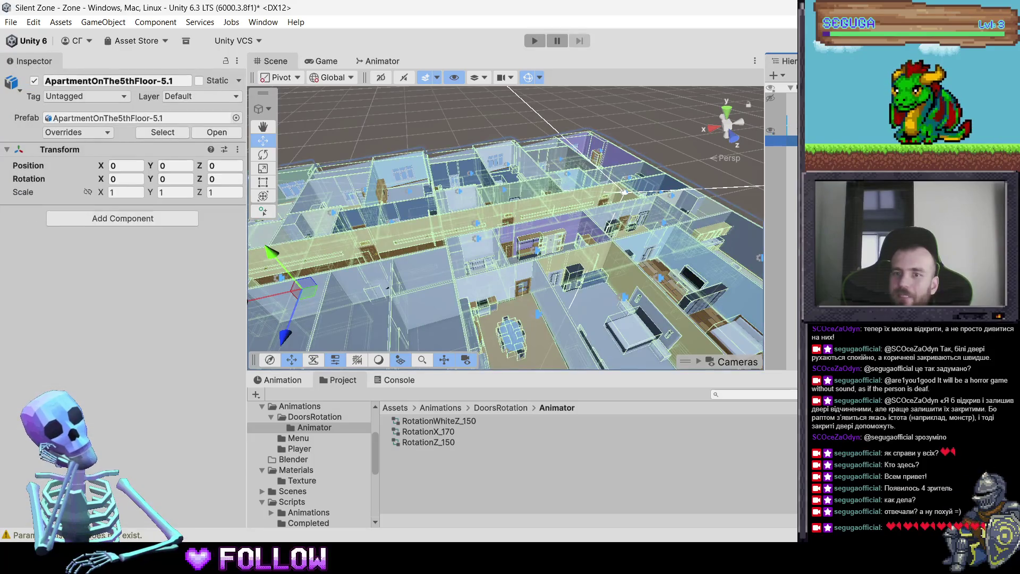
{"action": "left_click", "coordinate": [387, 287]}
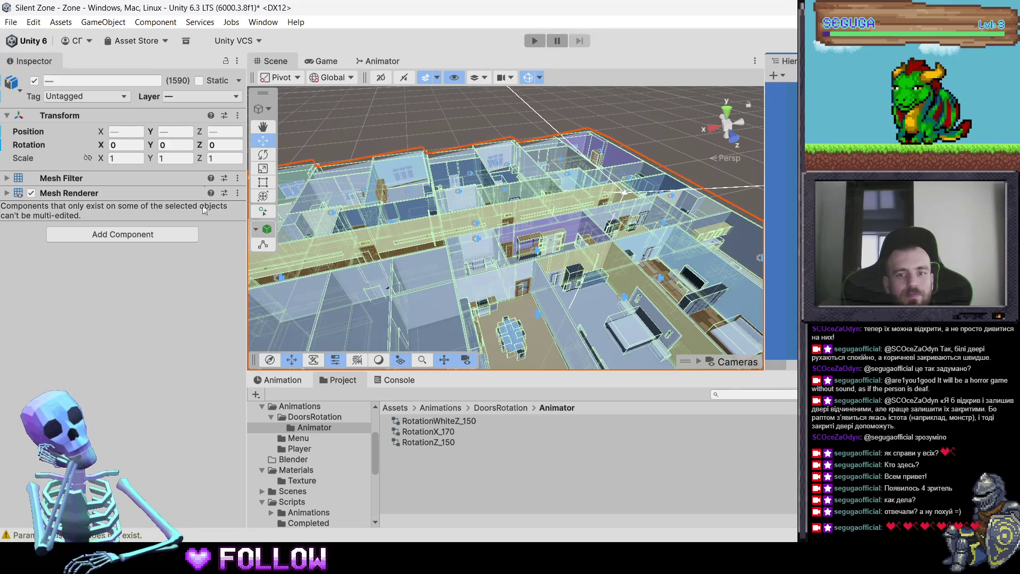
{"action": "left_click", "coordinate": [135, 236]}
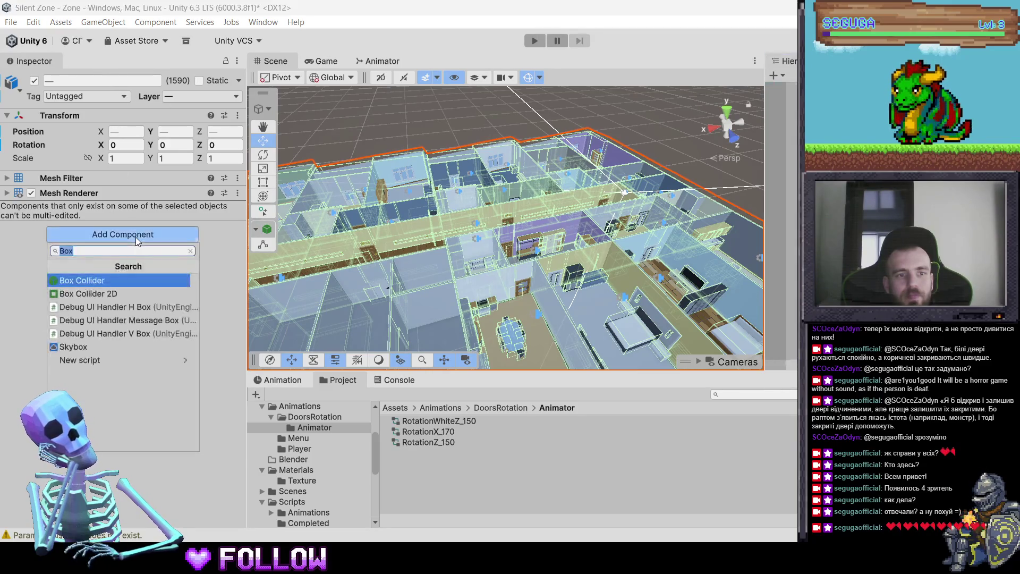
{"action": "left_click", "coordinate": [100, 284]}
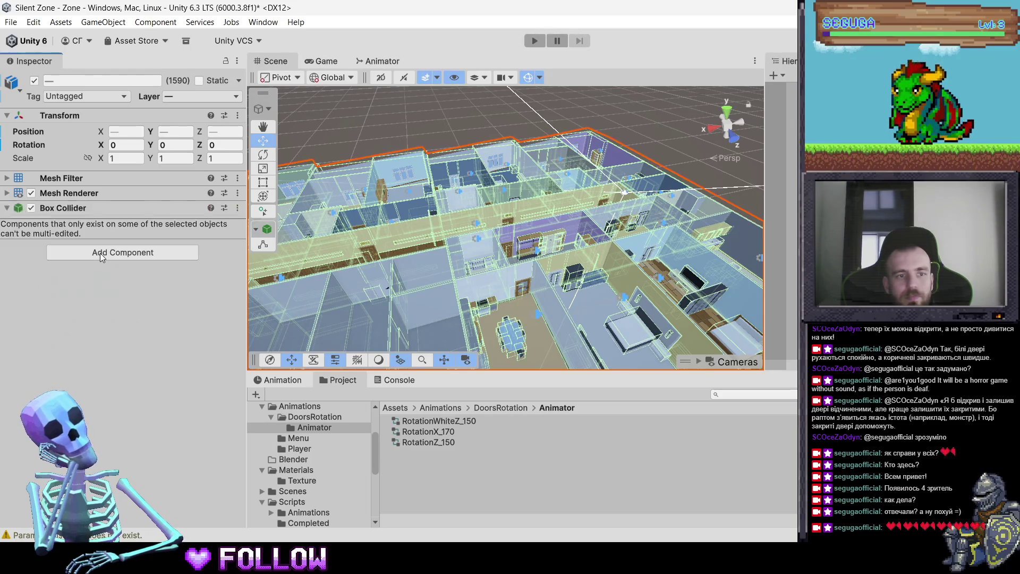
{"action": "left_click", "coordinate": [237, 208]}
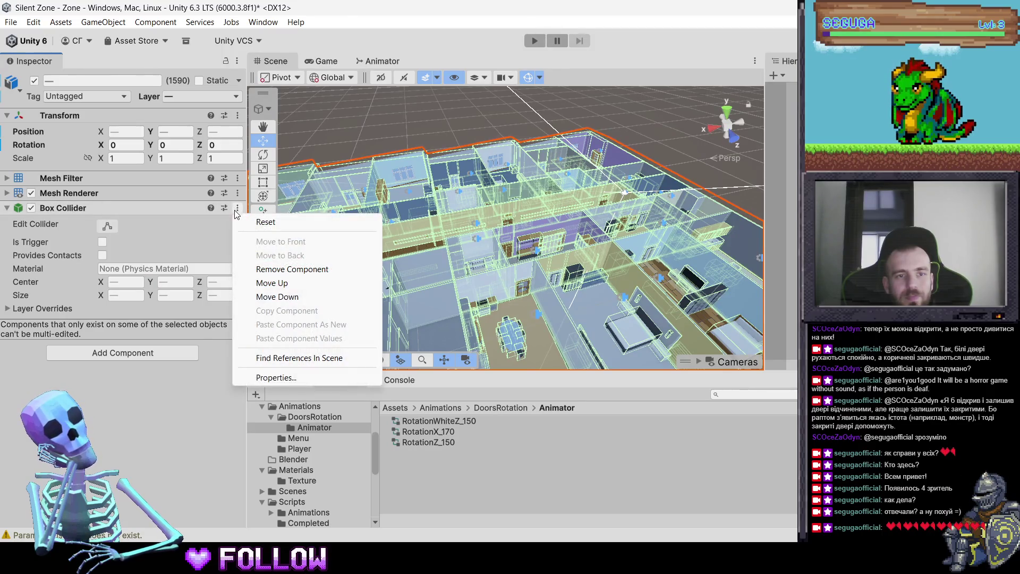
{"action": "left_click", "coordinate": [281, 270]}
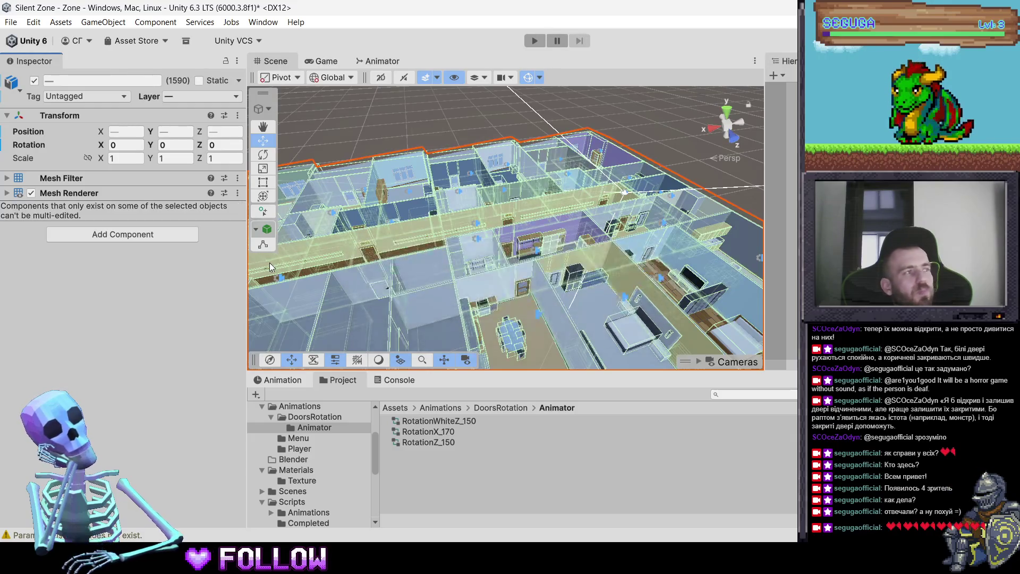
{"action": "mouse_move", "coordinate": [467, 278]}
{"action": "left_mouse_down"}
{"action": "mouse_move", "coordinate": [470, 252]}
{"action": "mouse_move", "coordinate": [521, 224]}
{"action": "left_mouse_up"}
Check the Animator controllers on corridor doors 501, 502 and 503
{"action": "left_click", "coordinate": [521, 224]}
{"action": "left_click", "coordinate": [507, 225]}
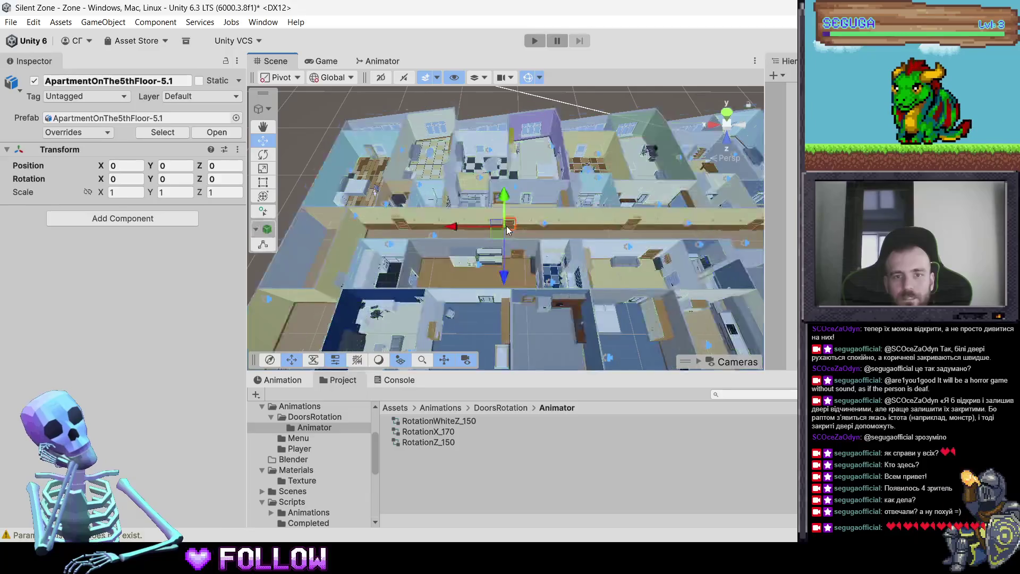
{"action": "key", "text": "f"}
{"action": "scroll", "coordinate": [589, 256], "scroll_direction": "down", "scroll_amount": 3}
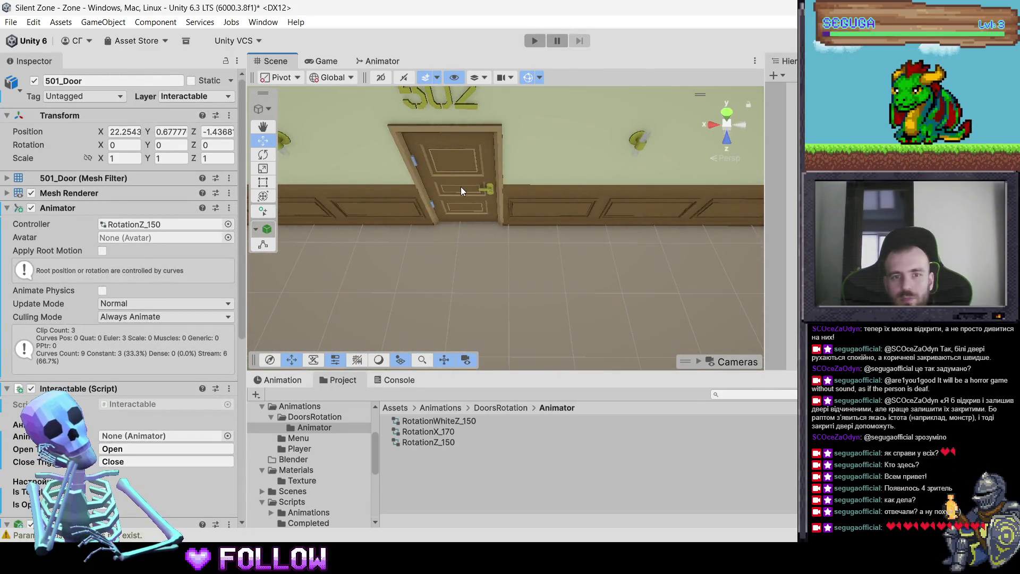
{"action": "left_click", "coordinate": [461, 188]}
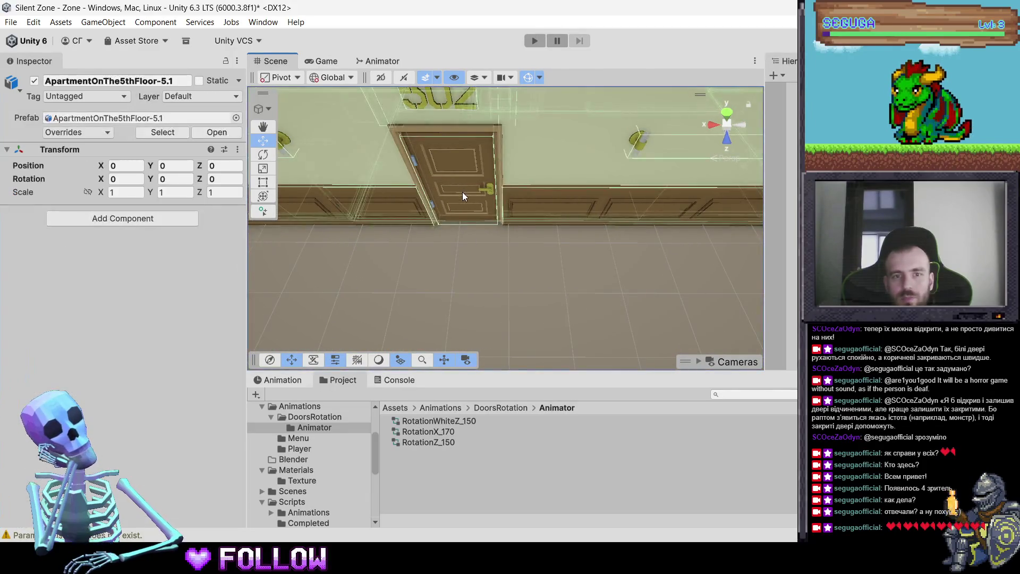
{"action": "left_click", "coordinate": [462, 193]}
{"action": "scroll", "coordinate": [588, 254], "scroll_direction": "down", "scroll_amount": 3}
{"action": "scroll", "coordinate": [587, 253], "scroll_direction": "down", "scroll_amount": 5}
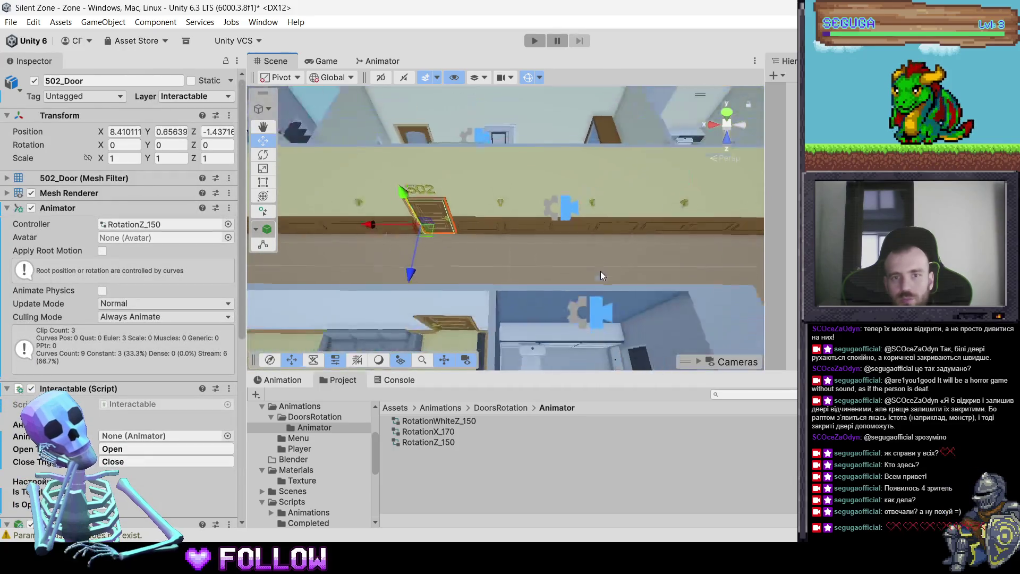
{"action": "left_click", "coordinate": [586, 243]}
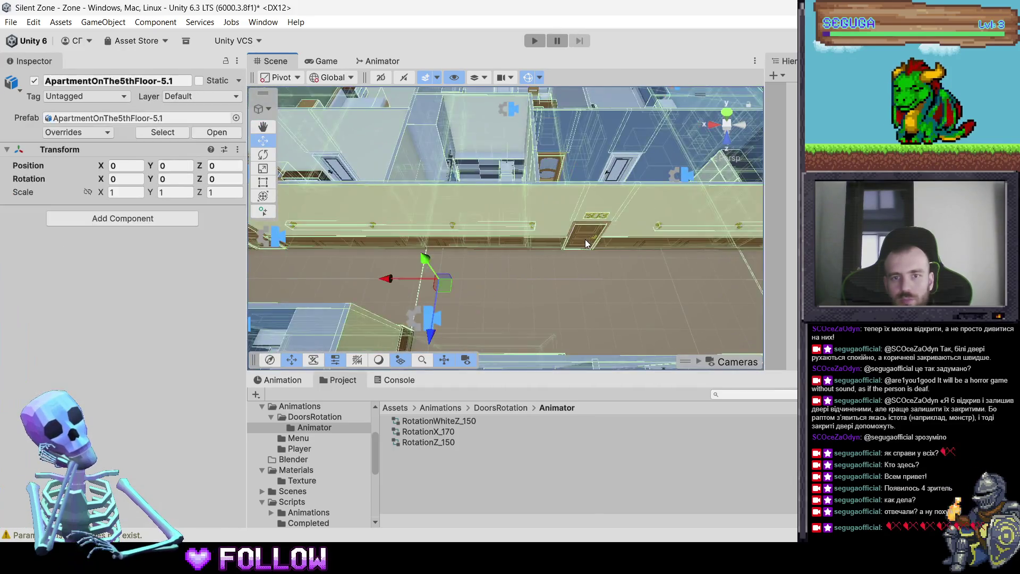
{"action": "left_click", "coordinate": [586, 243]}
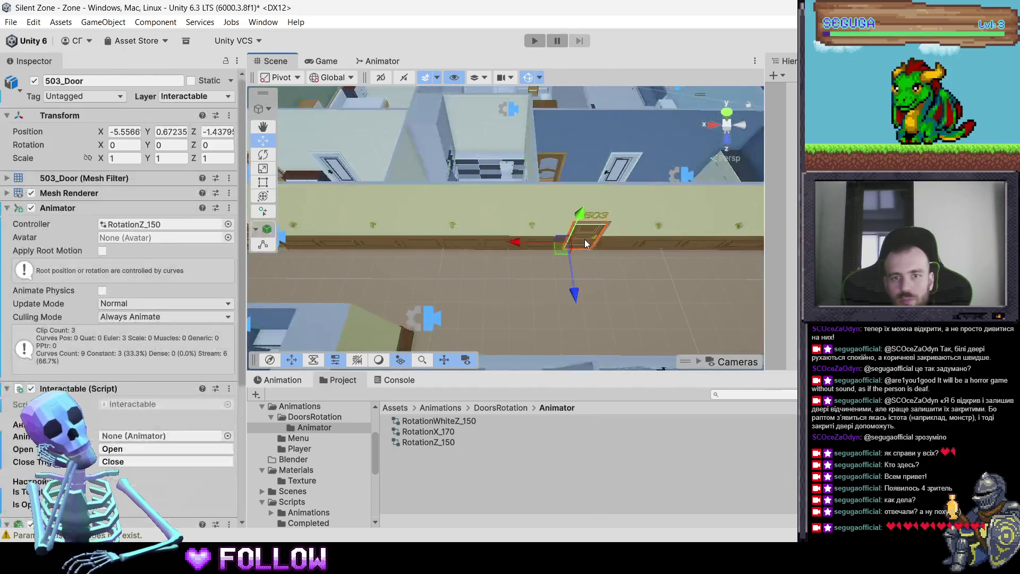
{"action": "key", "text": "Left"}
Assign RotationZ_150 as door 502's Animator controller
{"action": "left_click", "coordinate": [525, 244]}
{"action": "left_click", "coordinate": [525, 243]}
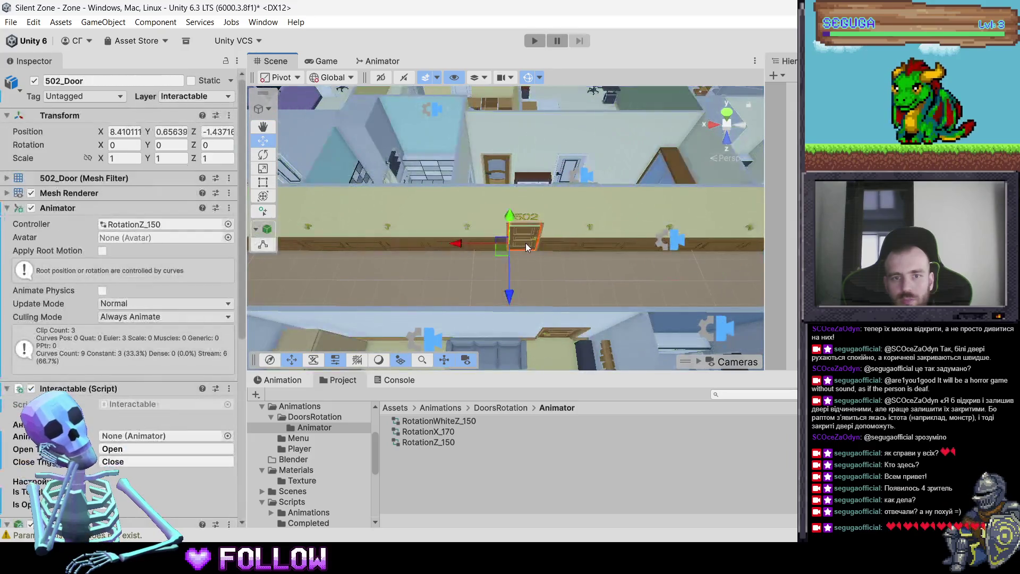
{"action": "key", "text": "f"}
{"action": "left_click_drag", "start_coordinate": [469, 243], "coordinate": [443, 268]}
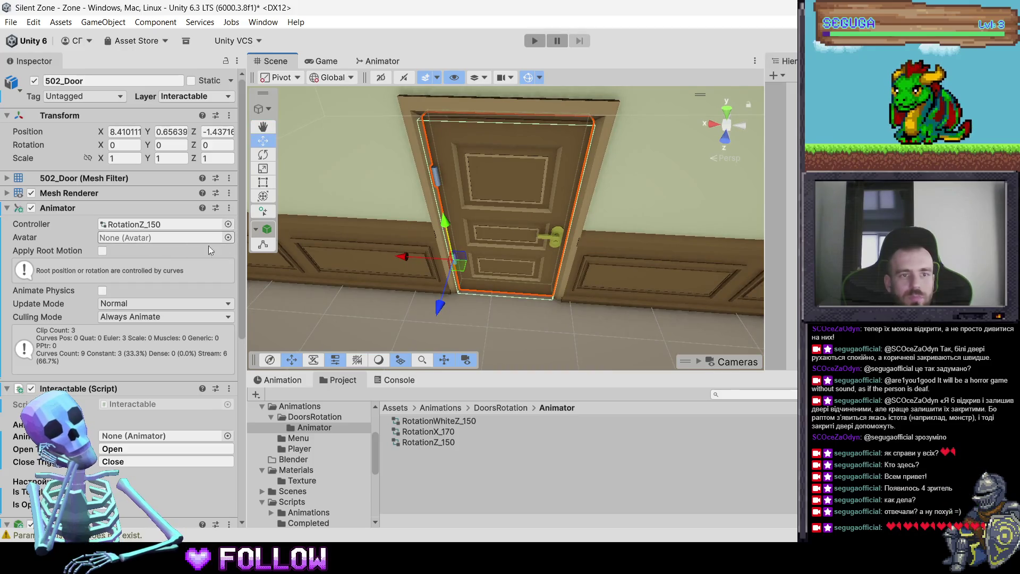
{"action": "mouse_move", "coordinate": [435, 438]}
{"action": "left_mouse_down"}
{"action": "mouse_move", "coordinate": [420, 441]}
{"action": "mouse_move", "coordinate": [170, 237]}
{"action": "mouse_move", "coordinate": [169, 225]}
{"action": "left_mouse_up"}
{"action": "scroll", "coordinate": [438, 285], "scroll_direction": "down", "scroll_amount": 2}
{"action": "scroll", "coordinate": [478, 303], "scroll_direction": "down", "scroll_amount": 5}
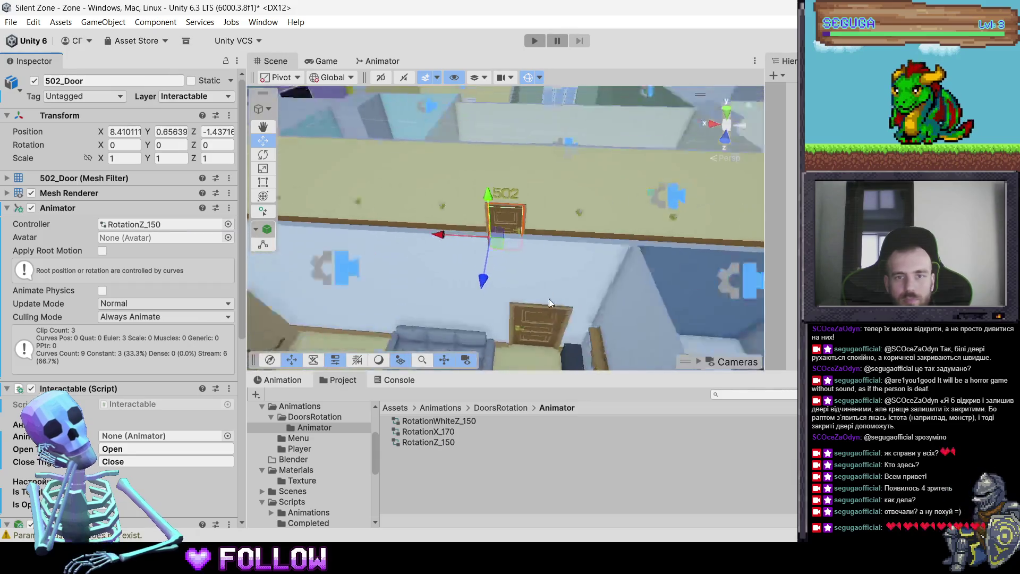
Check the controllers on doors 503, 504 and 505, then look down into the rooms
{"action": "left_click_drag", "start_coordinate": [638, 266], "coordinate": [542, 270]}
{"action": "left_click", "coordinate": [406, 270]}
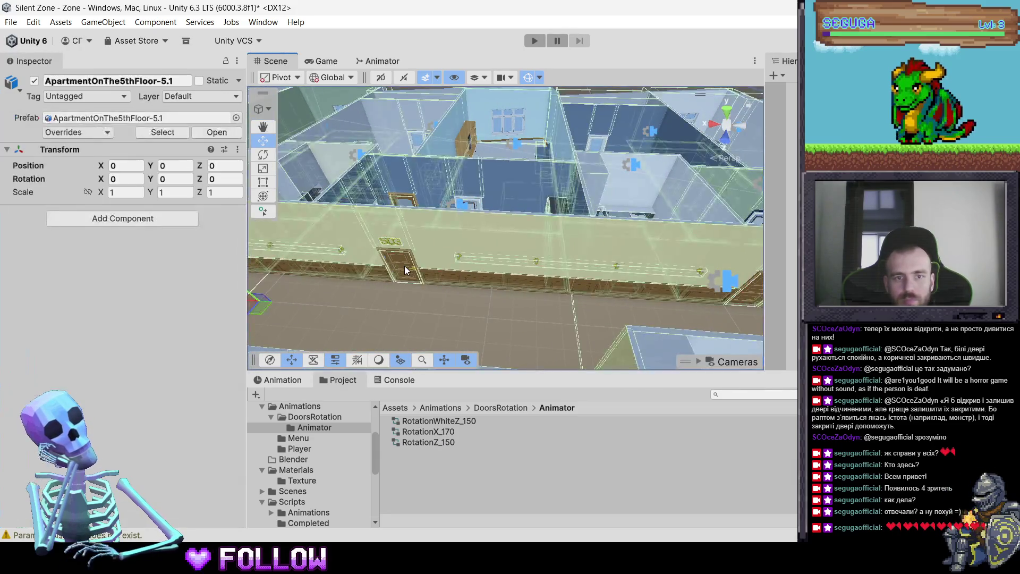
{"action": "left_click", "coordinate": [405, 269]}
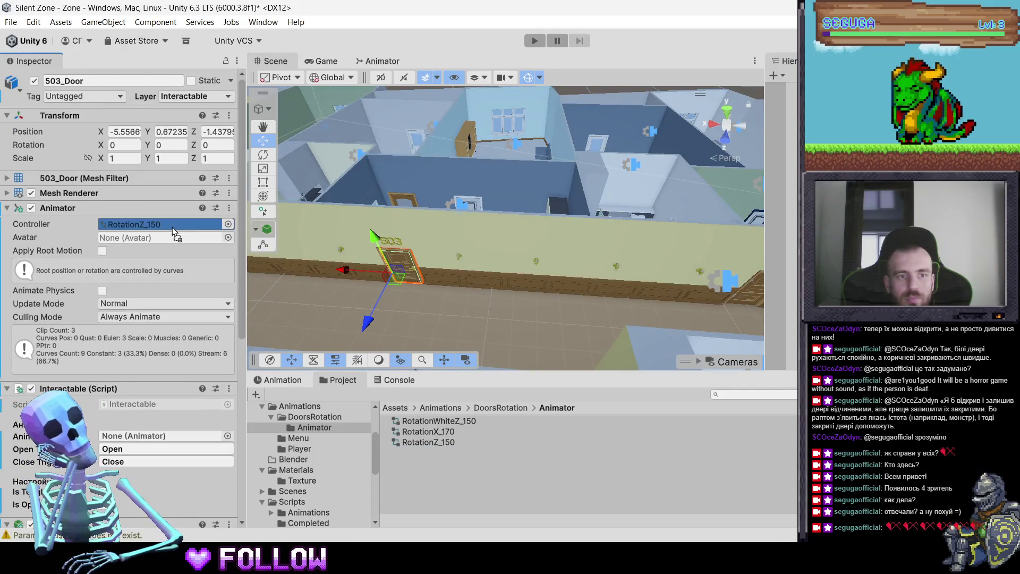
{"action": "scroll", "coordinate": [649, 276], "scroll_direction": "up", "scroll_amount": 3}
{"action": "left_click_drag", "start_coordinate": [649, 275], "coordinate": [378, 257]}
{"action": "left_click", "coordinate": [371, 252]}
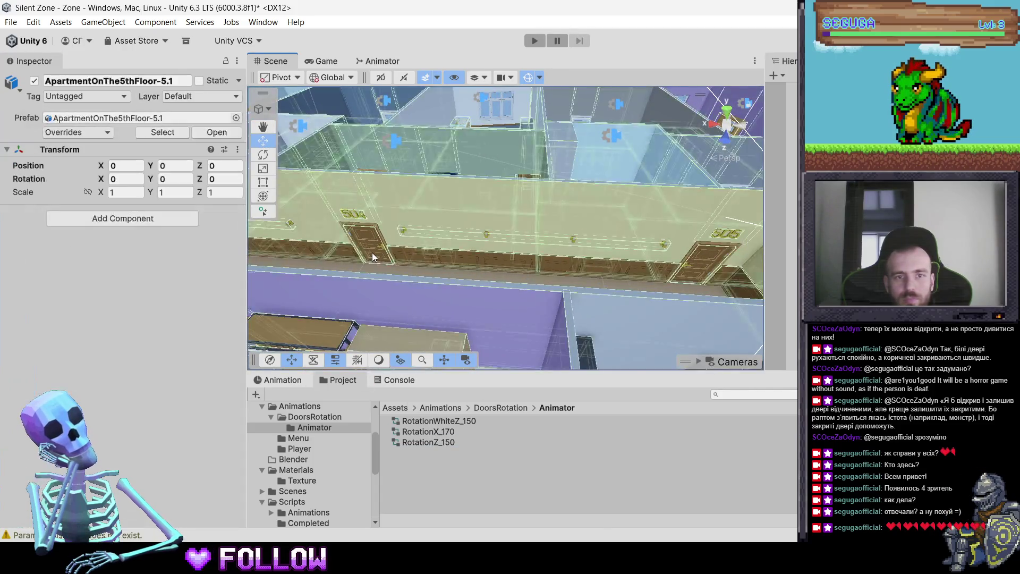
{"action": "left_click", "coordinate": [372, 253]}
{"action": "left_click", "coordinate": [704, 264]}
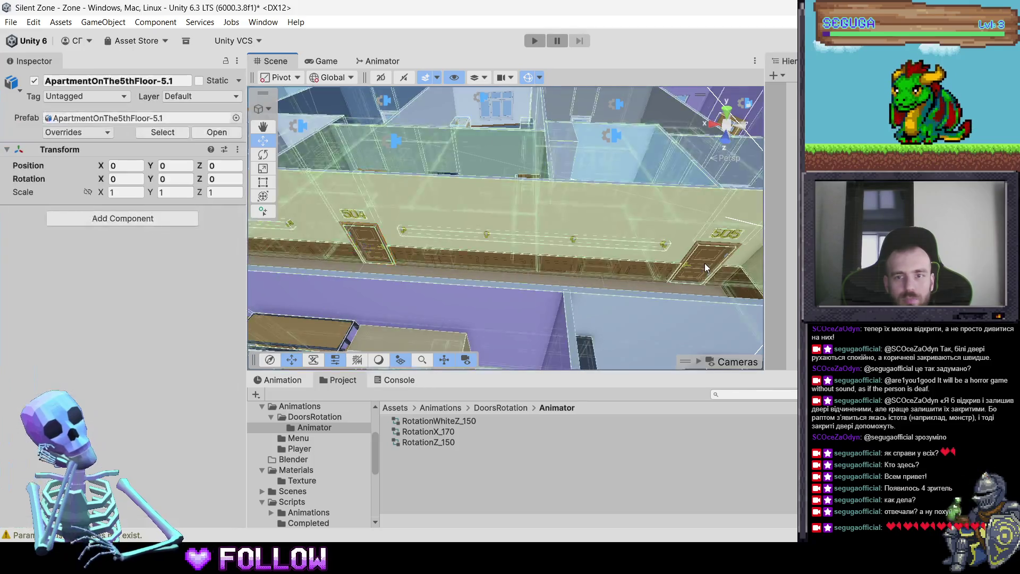
{"action": "left_click", "coordinate": [706, 267]}
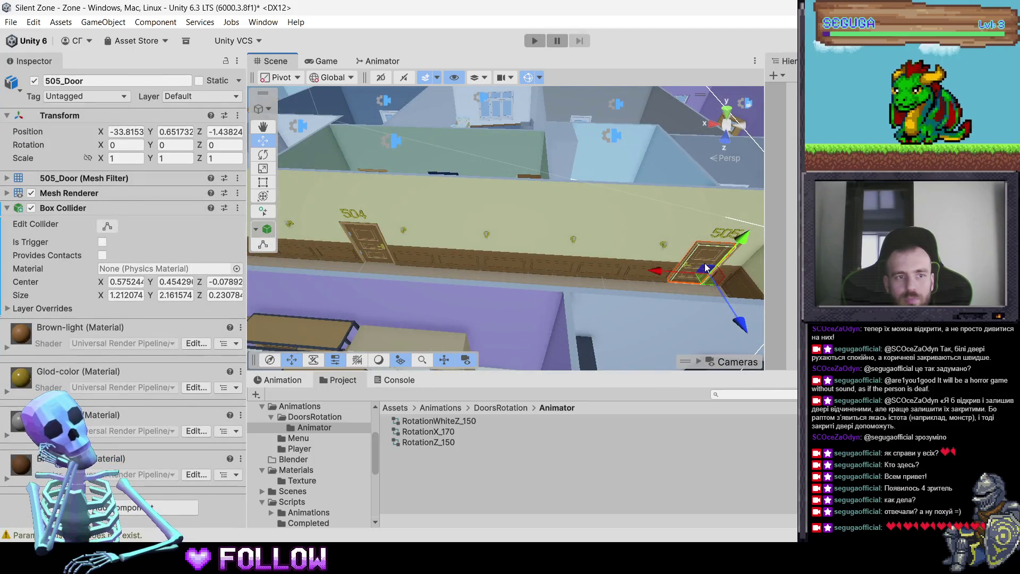
{"action": "mouse_move", "coordinate": [706, 267]}
{"action": "left_mouse_down"}
{"action": "mouse_move", "coordinate": [458, 222]}
{"action": "mouse_move", "coordinate": [483, 218]}
{"action": "mouse_move", "coordinate": [470, 277]}
{"action": "mouse_move", "coordinate": [621, 242]}
{"action": "mouse_move", "coordinate": [536, 256]}
{"action": "mouse_move", "coordinate": [432, 245]}
{"action": "mouse_move", "coordinate": [451, 202]}
{"action": "left_mouse_up"}
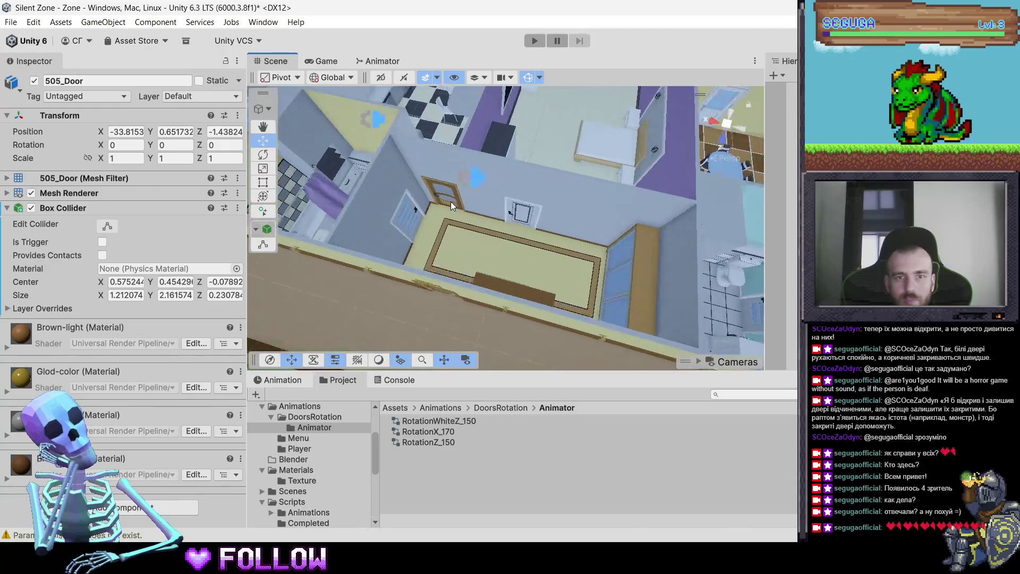
Inspect apartment 501's bathroom door and its Box Collider up close
{"action": "left_click", "coordinate": [450, 202]}
{"action": "left_click", "coordinate": [450, 202]}
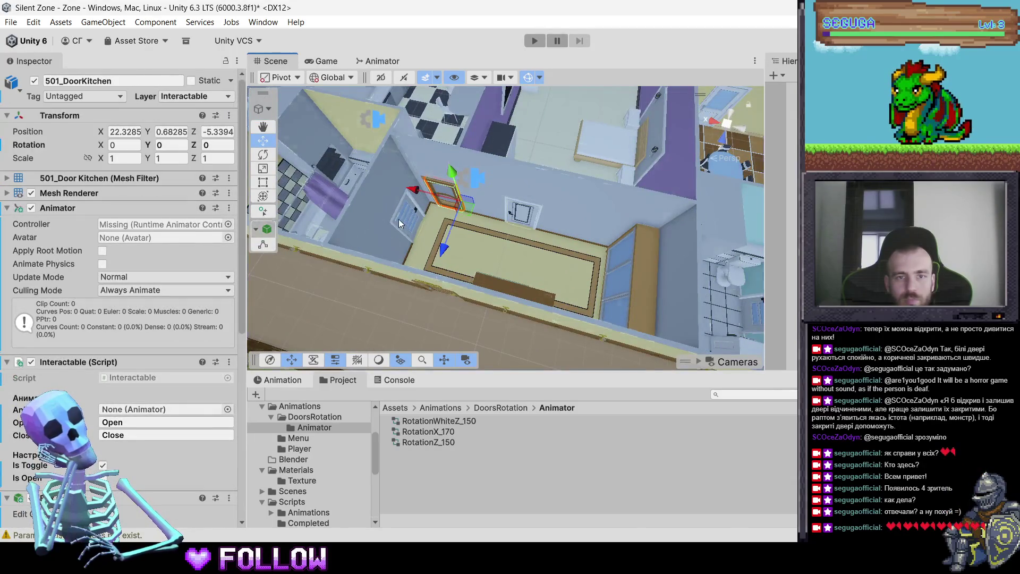
{"action": "left_click", "coordinate": [398, 219]}
{"action": "left_click", "coordinate": [400, 221]}
{"action": "mouse_move", "coordinate": [400, 221]}
{"action": "left_mouse_down"}
{"action": "mouse_move", "coordinate": [585, 223]}
{"action": "mouse_move", "coordinate": [312, 282]}
{"action": "left_mouse_up"}
{"action": "scroll", "coordinate": [185, 323], "scroll_direction": "down", "scroll_amount": 2}
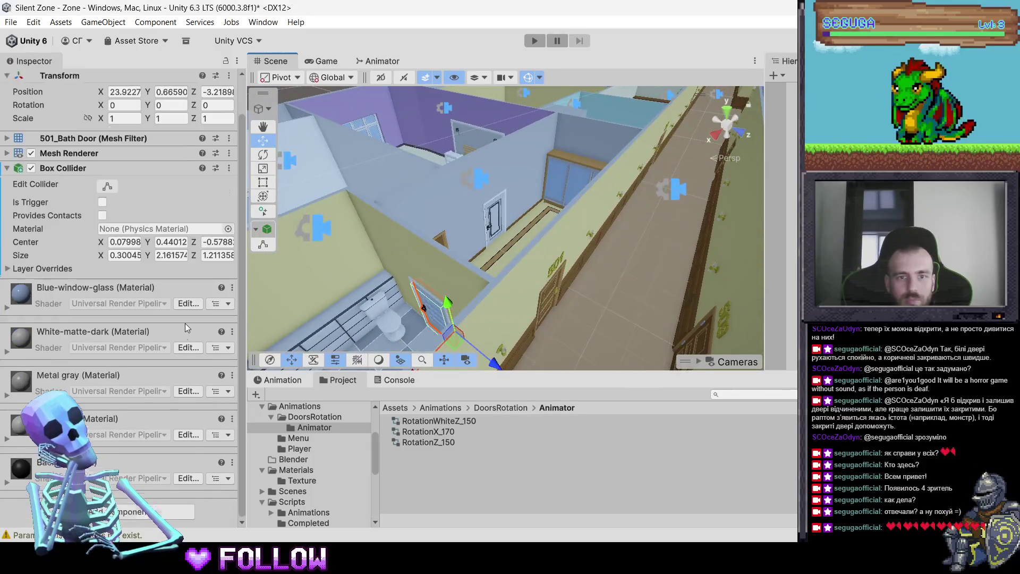
{"action": "scroll", "coordinate": [237, 308], "scroll_direction": "up", "scroll_amount": 2}
{"action": "mouse_move", "coordinate": [481, 201]}
{"action": "left_mouse_down"}
{"action": "mouse_move", "coordinate": [228, 234]}
{"action": "mouse_move", "coordinate": [72, 285]}
{"action": "mouse_move", "coordinate": [42, 328]}
{"action": "left_mouse_up"}
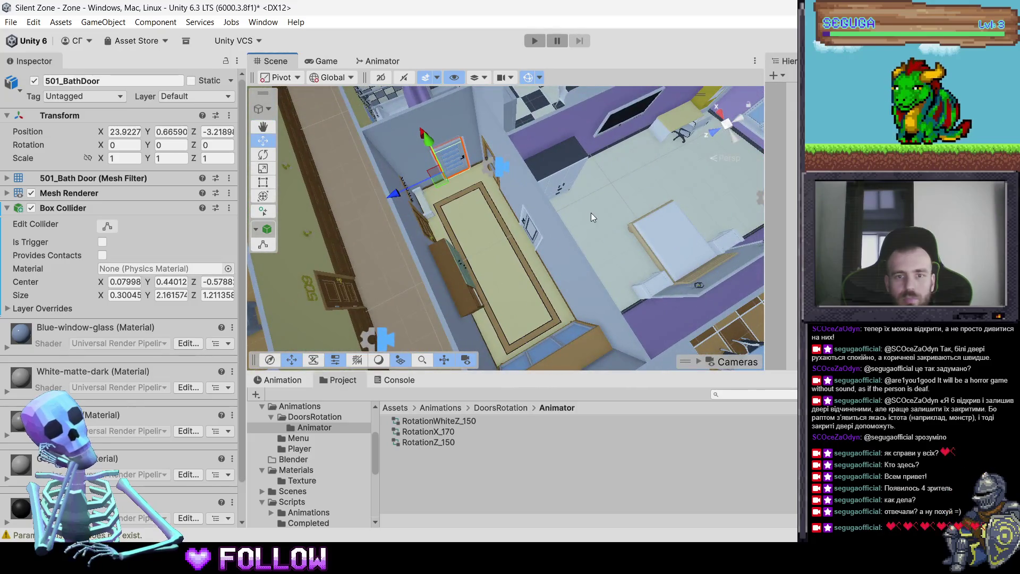
{"action": "key", "text": "f"}
{"action": "mouse_move", "coordinate": [503, 247]}
{"action": "left_mouse_down"}
{"action": "mouse_move", "coordinate": [52, 219]}
{"action": "mouse_move", "coordinate": [257, 275]}
{"action": "mouse_move", "coordinate": [488, 248]}
{"action": "mouse_move", "coordinate": [441, 258]}
{"action": "mouse_move", "coordinate": [510, 225]}
{"action": "left_mouse_up"}
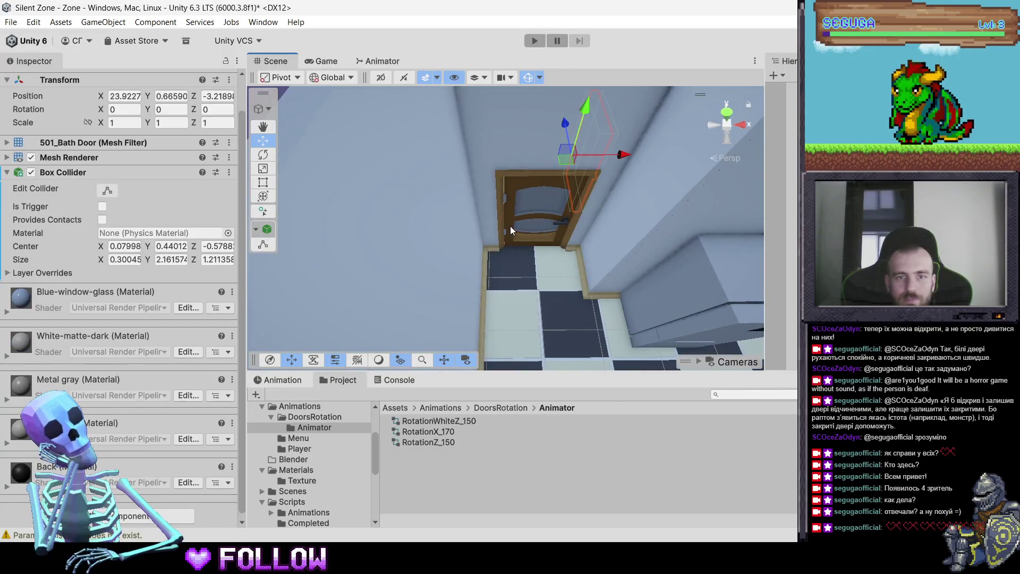
Select 501_DoorKitchen and bring up the Animation window for it
{"action": "left_click", "coordinate": [535, 238]}
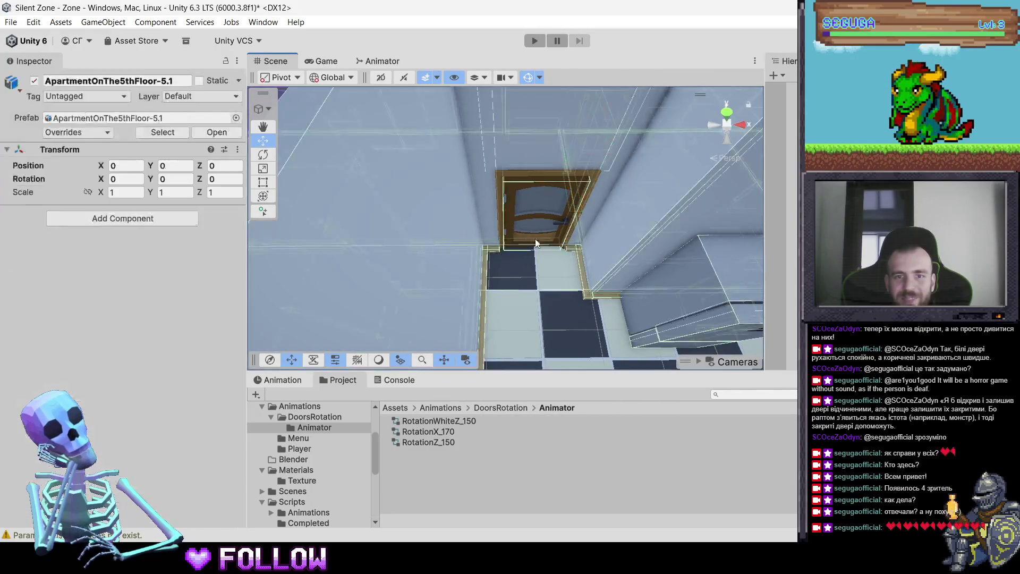
{"action": "left_click", "coordinate": [507, 227]}
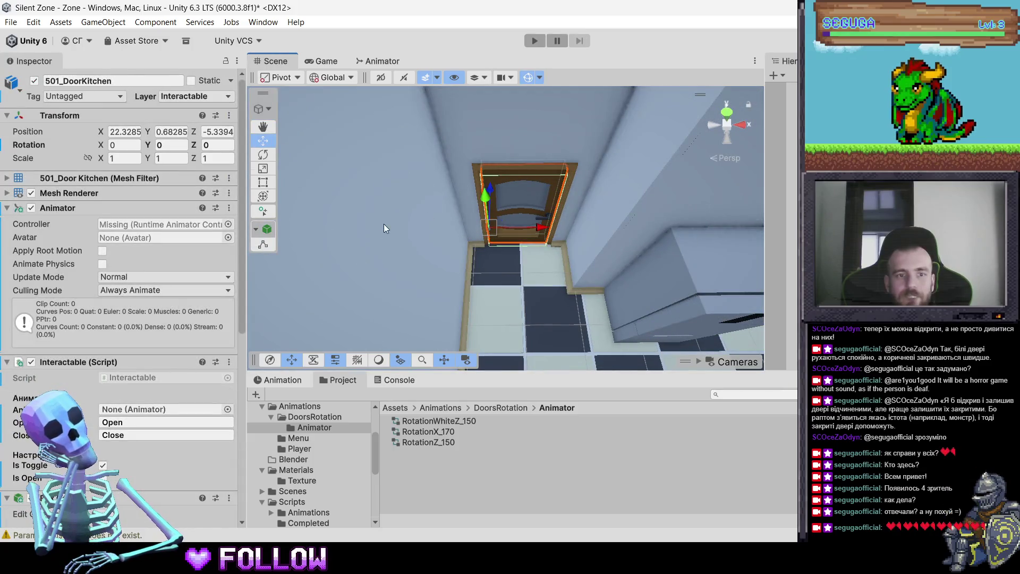
{"action": "left_click", "coordinate": [285, 380]}
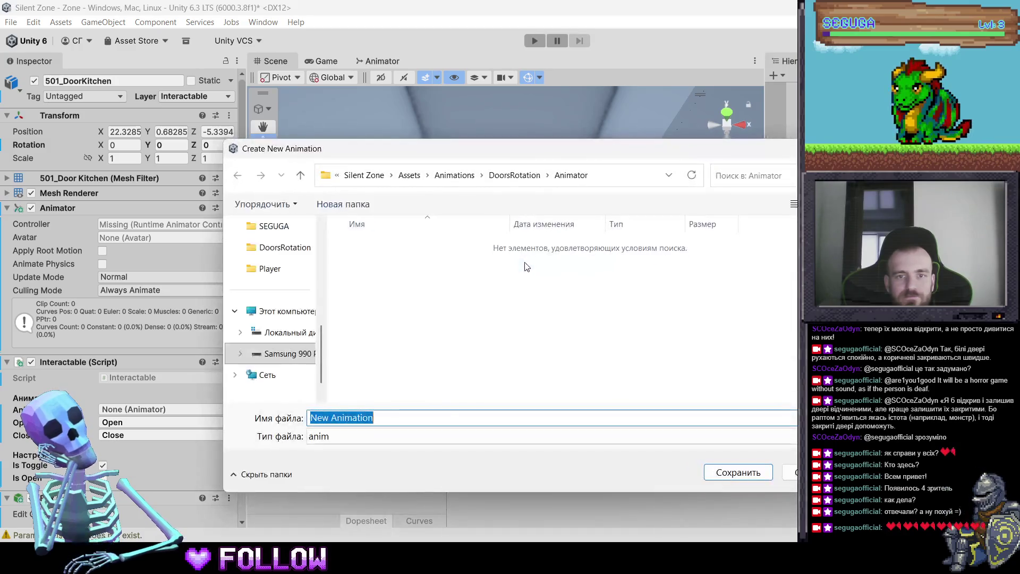
Browse the new-clip save dialog to the Animator folder, cancel, and test-rotate the door
{"action": "left_click", "coordinate": [514, 178]}
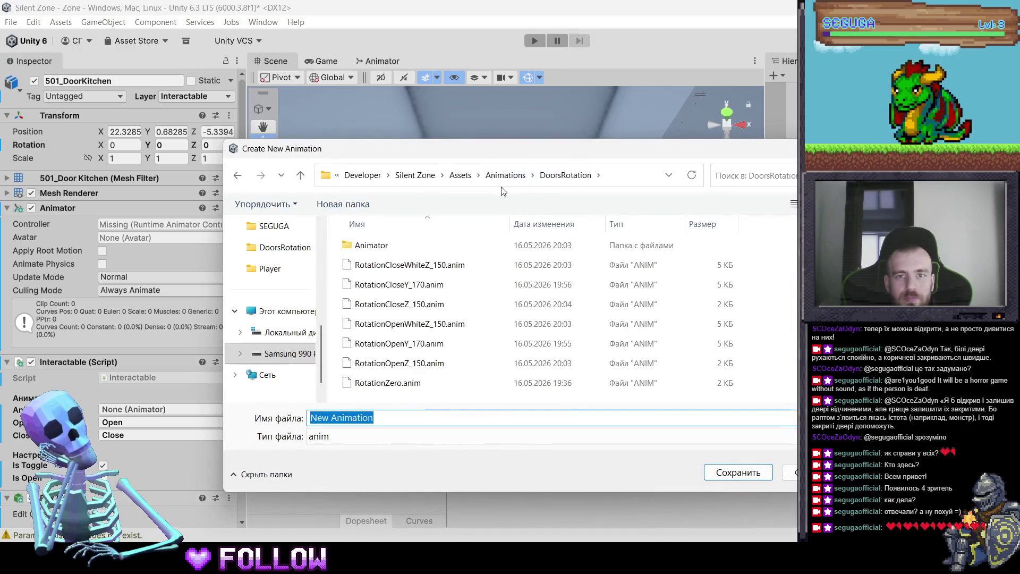
{"action": "double_click", "coordinate": [372, 245]}
{"action": "mouse_move", "coordinate": [424, 148]}
{"action": "left_mouse_down"}
{"action": "mouse_move", "coordinate": [461, 267]}
{"action": "mouse_move", "coordinate": [436, 194]}
{"action": "mouse_move", "coordinate": [462, 171]}
{"action": "mouse_move", "coordinate": [485, 234]}
{"action": "mouse_move", "coordinate": [471, 132]}
{"action": "mouse_move", "coordinate": [484, 124]}
{"action": "left_mouse_up"}
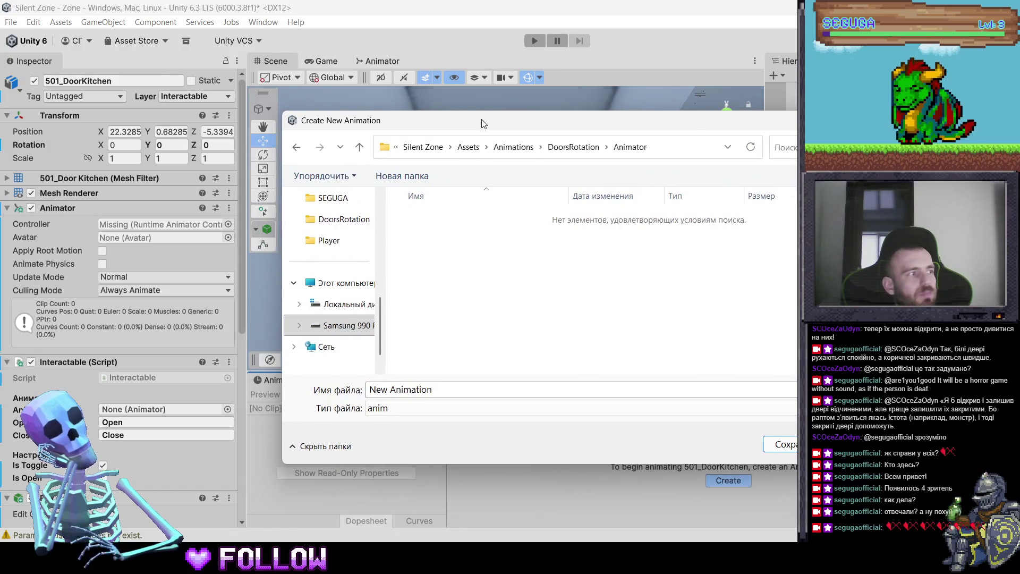
{"action": "triple_click", "coordinate": [420, 390]}
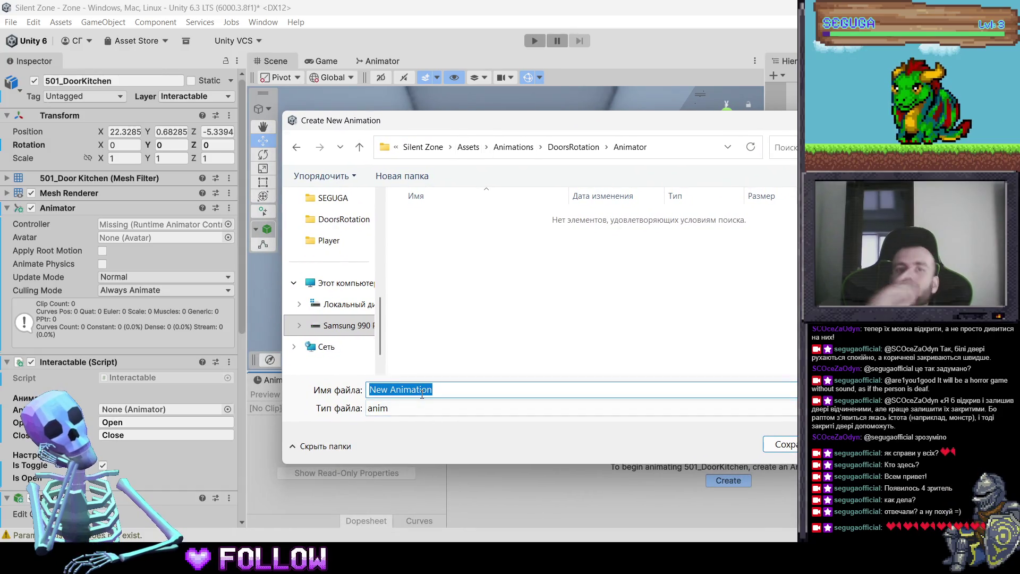
{"action": "key", "text": "Escape"}
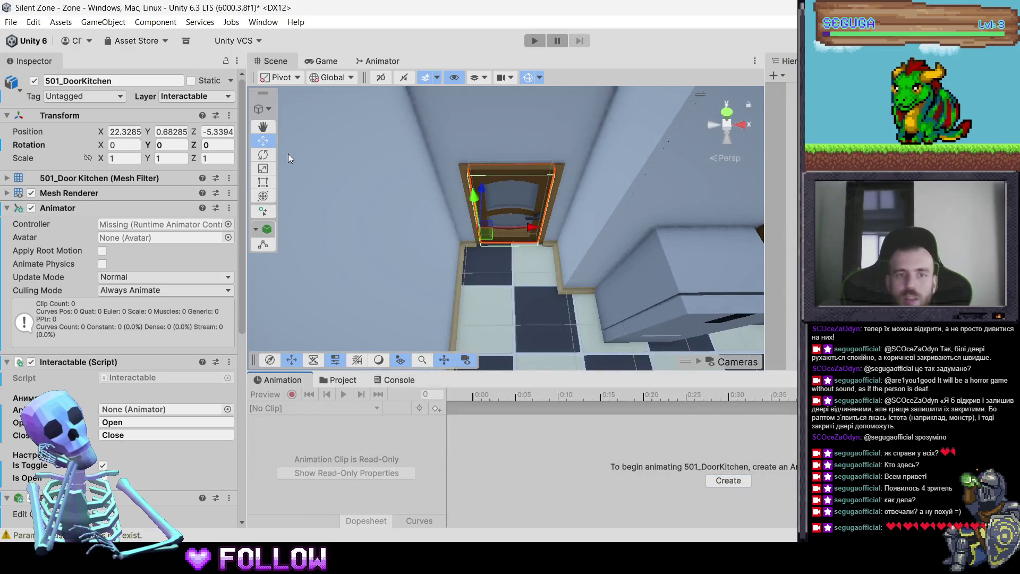
{"action": "key", "text": "e"}
{"action": "mouse_move", "coordinate": [530, 253]}
{"action": "left_mouse_down"}
{"action": "mouse_move", "coordinate": [436, 317]}
{"action": "mouse_move", "coordinate": [361, 324]}
{"action": "left_mouse_up"}
{"action": "key", "text": "ctrl+z"}
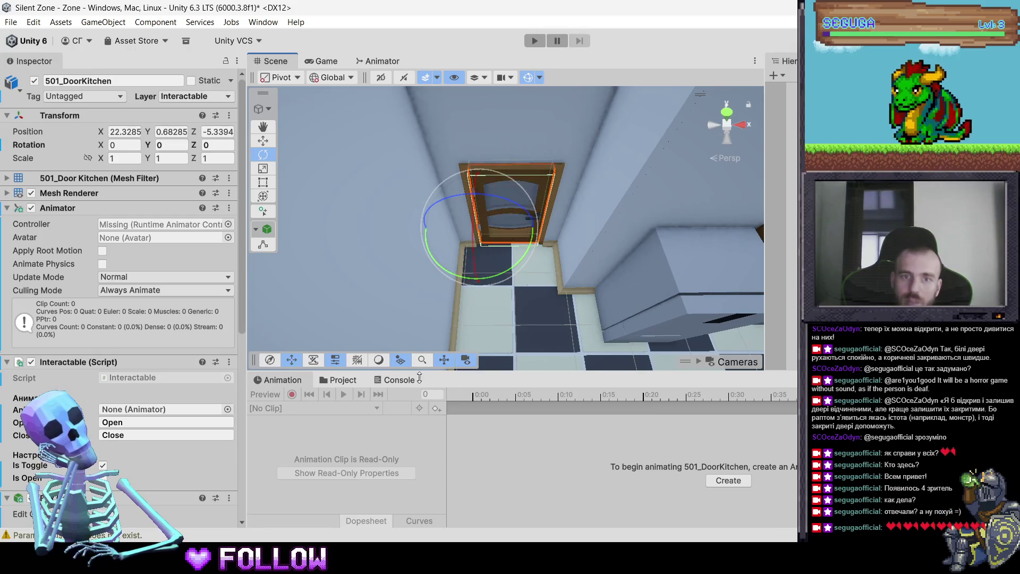
Begin naming a RotationOpenZ clip in DoorsRotation, cancel, and test-rotate the door again
{"action": "left_click", "coordinate": [738, 482]}
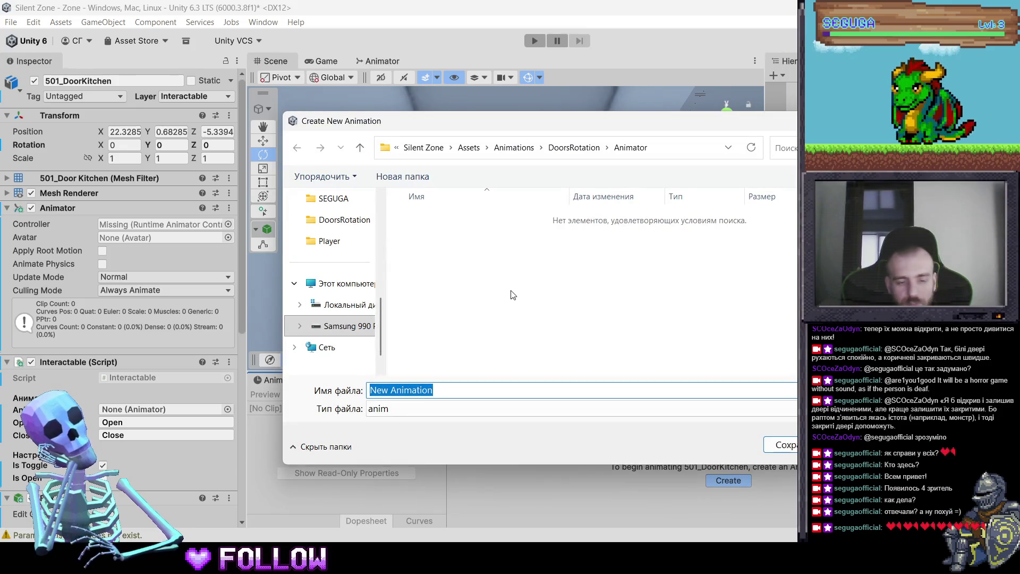
{"action": "left_click", "coordinate": [574, 148]}
{"action": "type", "text": "K"}
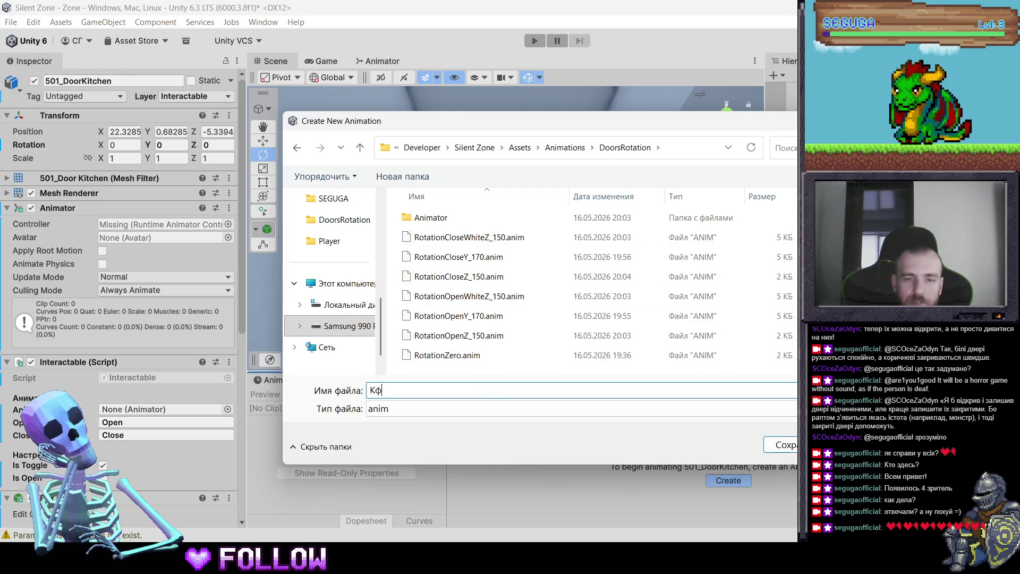
{"action": "type", "text": "Raor"}
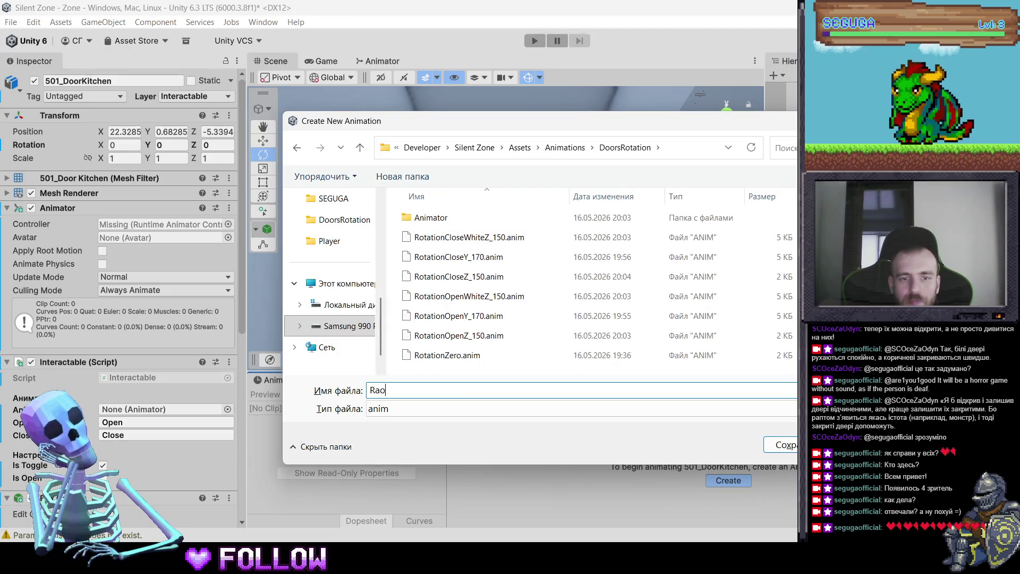
{"action": "key", "text": "BackSpace"}
{"action": "key", "text": "BackSpace"}
{"action": "type", "text": "ot"}
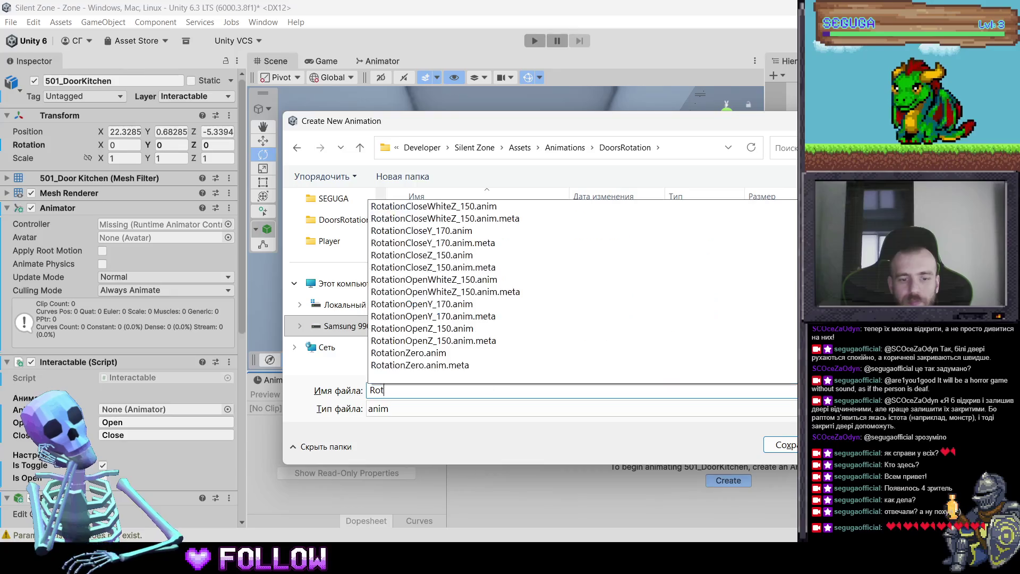
{"action": "type", "text": "ation"}
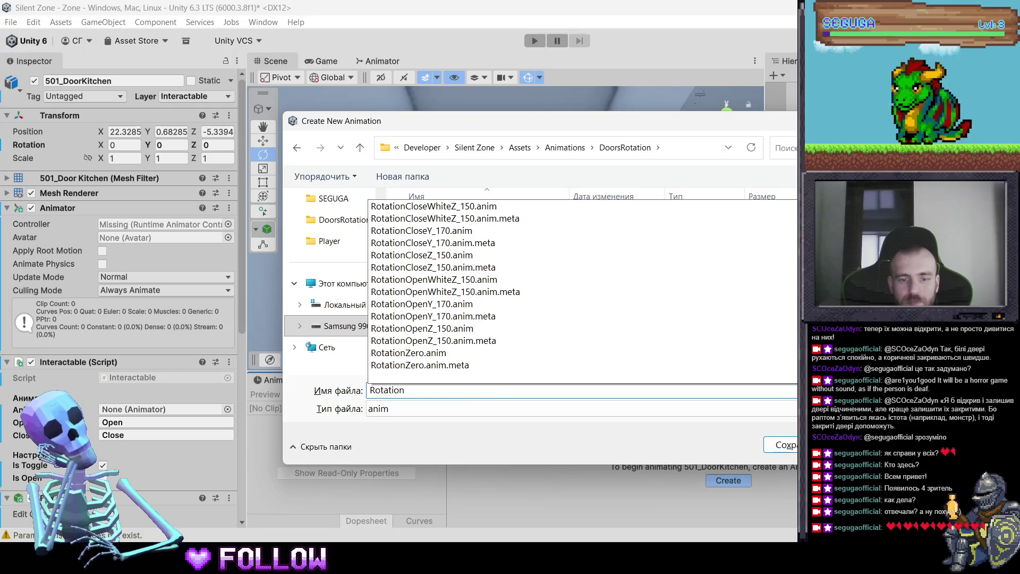
{"action": "type", "text": "Open"}
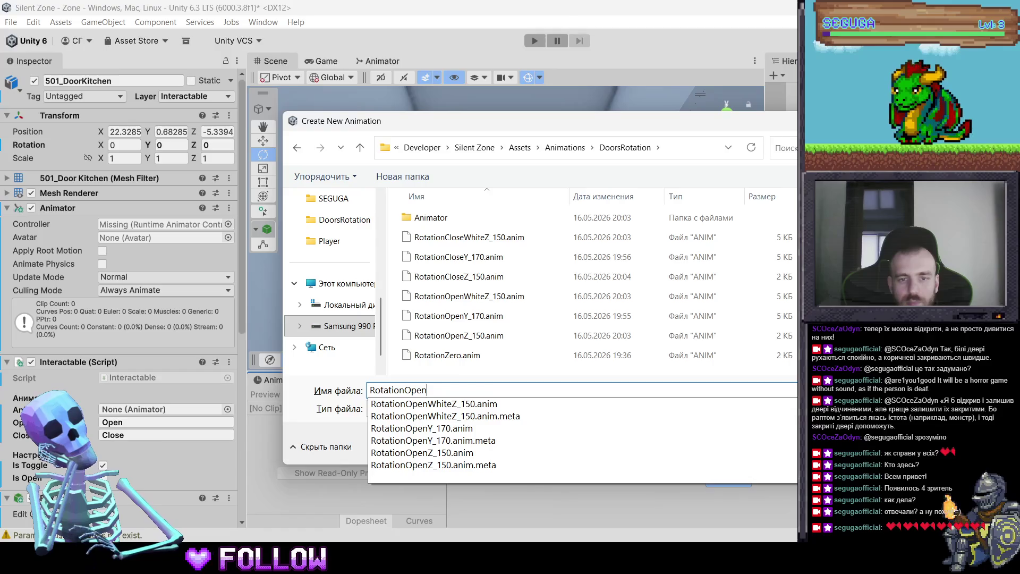
{"action": "type", "text": "Z_"}
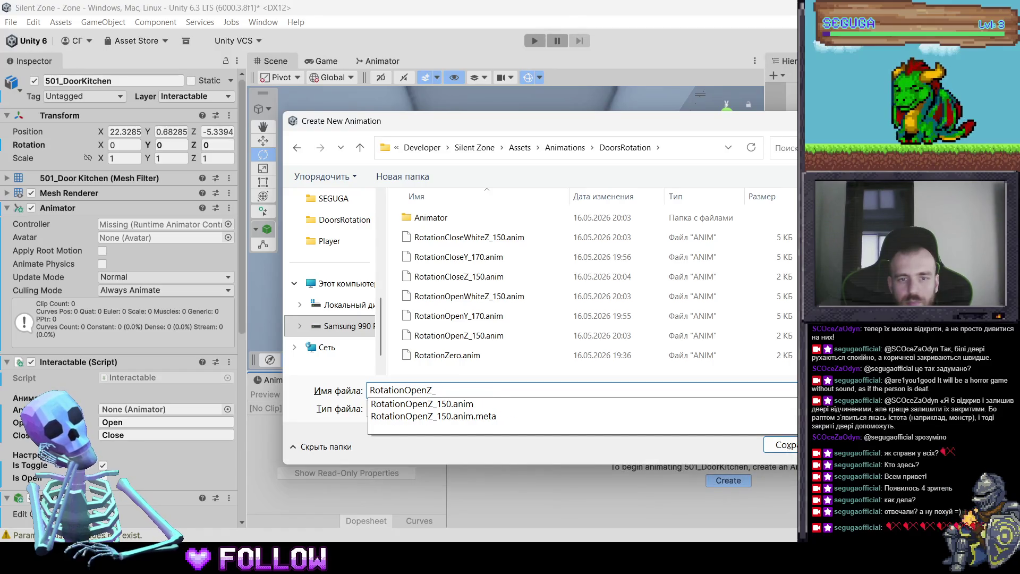
{"action": "key", "text": "Escape"}
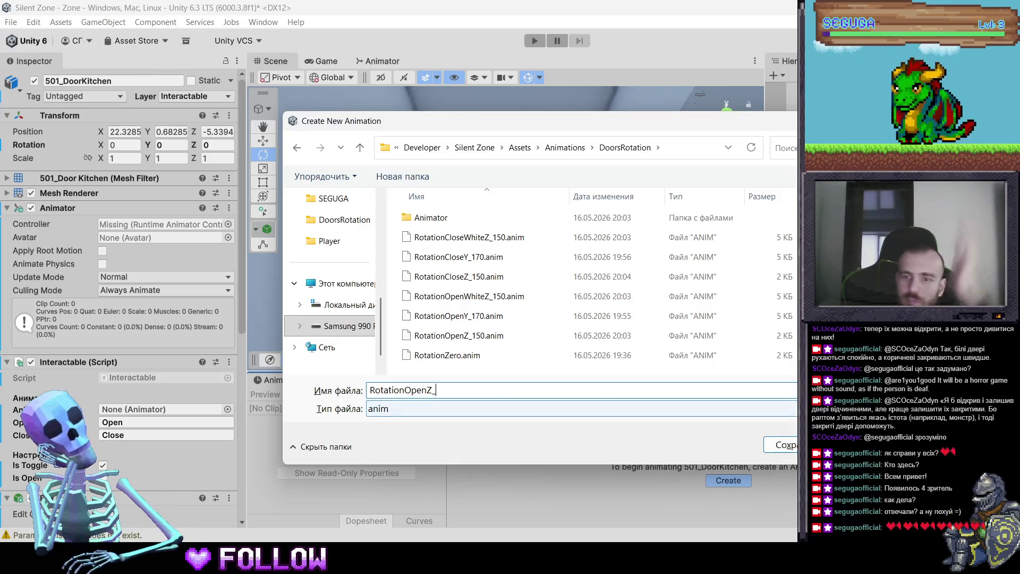
{"action": "key", "text": "Escape"}
{"action": "mouse_move", "coordinate": [516, 256]}
{"action": "left_mouse_down"}
{"action": "mouse_move", "coordinate": [489, 285]}
{"action": "mouse_move", "coordinate": [404, 319]}
{"action": "mouse_move", "coordinate": [343, 329]}
{"action": "mouse_move", "coordinate": [263, 323]}
{"action": "mouse_move", "coordinate": [389, 333]}
{"action": "left_mouse_up"}
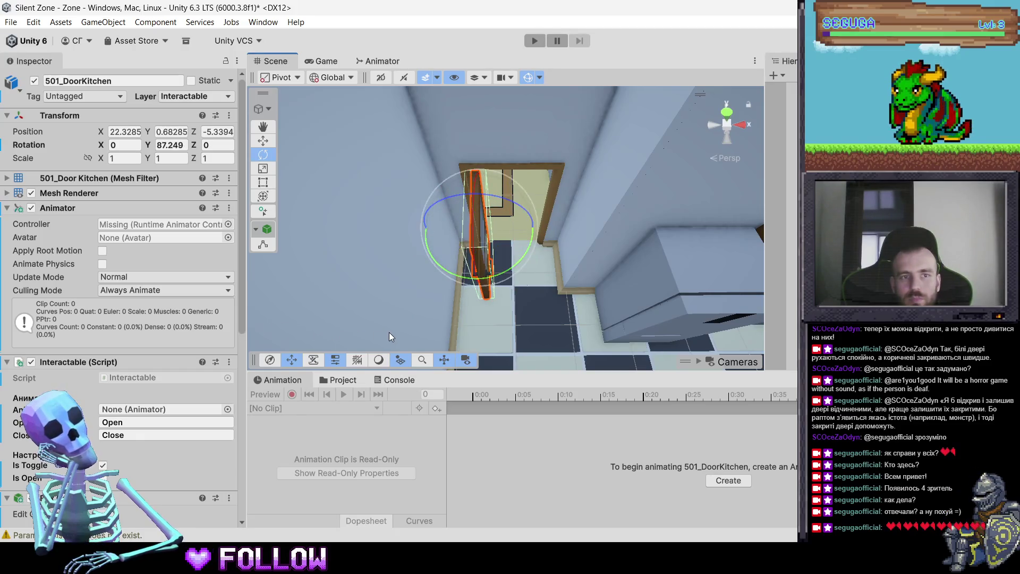
{"action": "key", "text": "ctrl+z"}
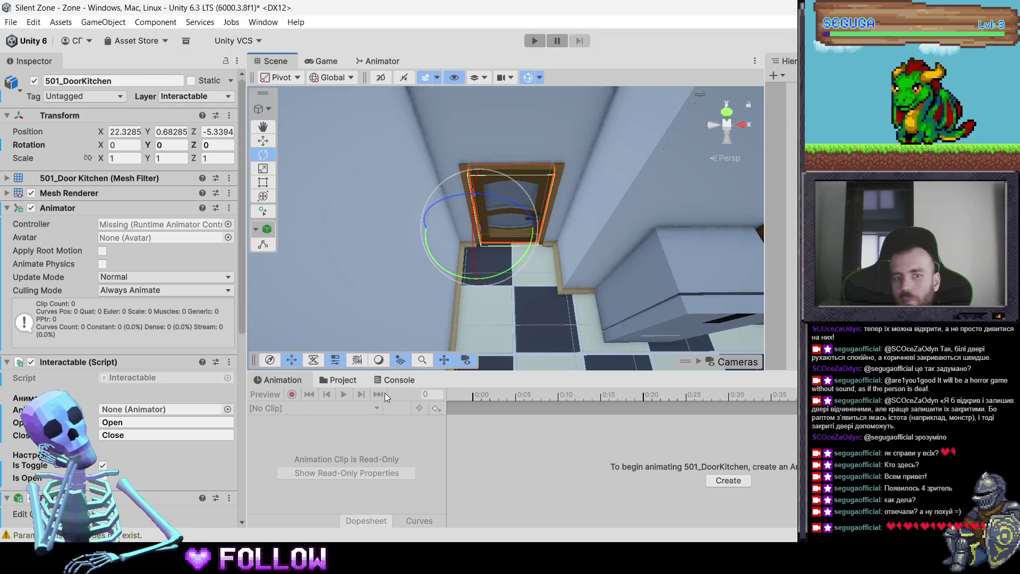
Save the clip as RotationOpenZ_110.anim in DoorsRotation and rotate the door open about 110 degrees
{"action": "left_click", "coordinate": [725, 480]}
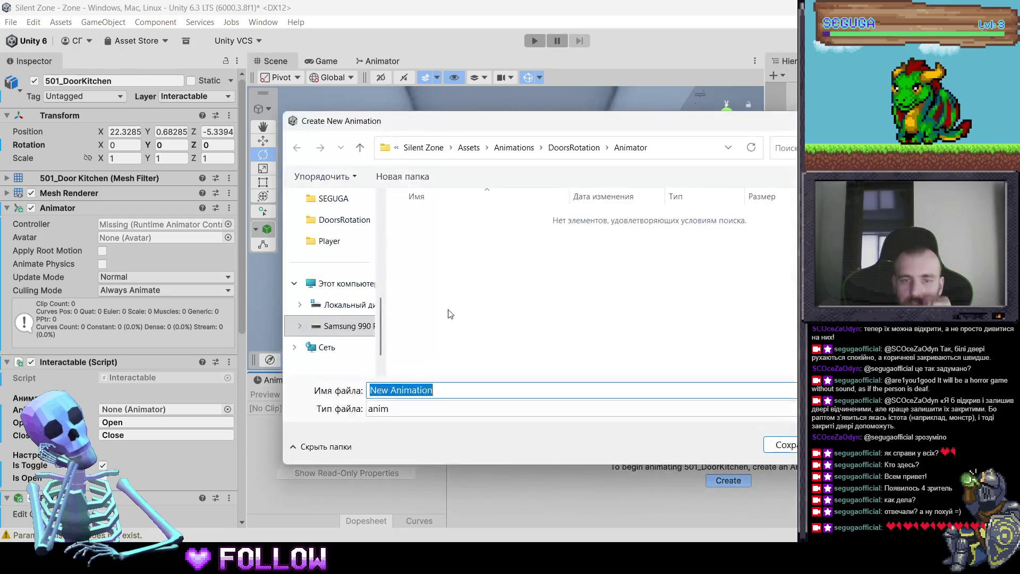
{"action": "left_click", "coordinate": [581, 147]}
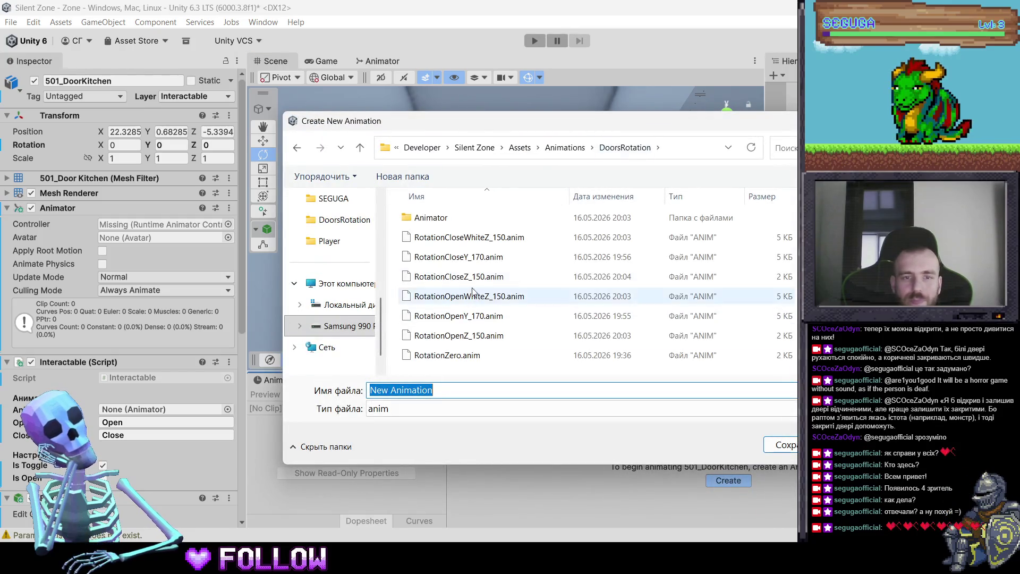
{"action": "left_click", "coordinate": [459, 335]}
{"action": "left_click", "coordinate": [428, 390]}
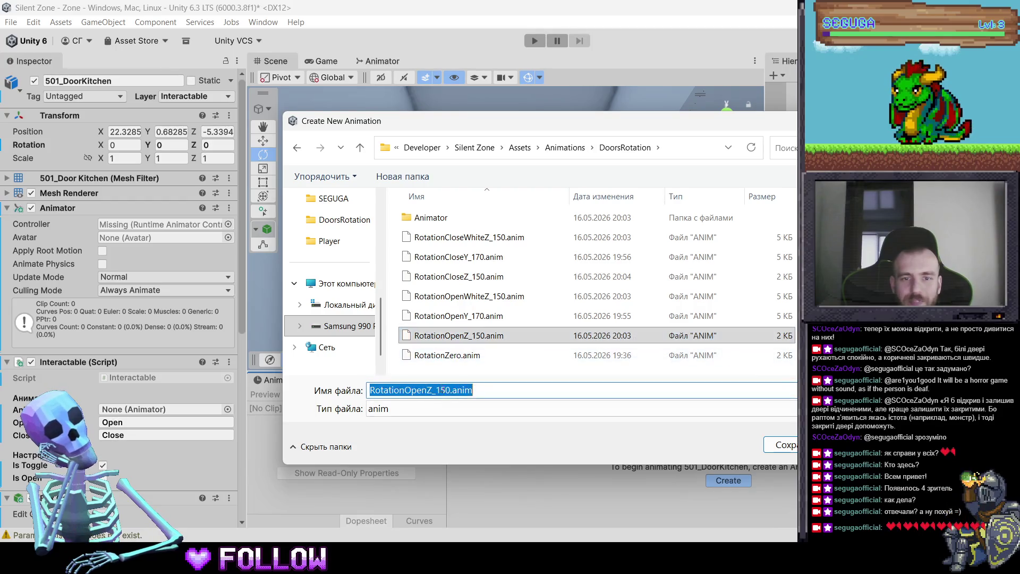
{"action": "left_click", "coordinate": [428, 391]}
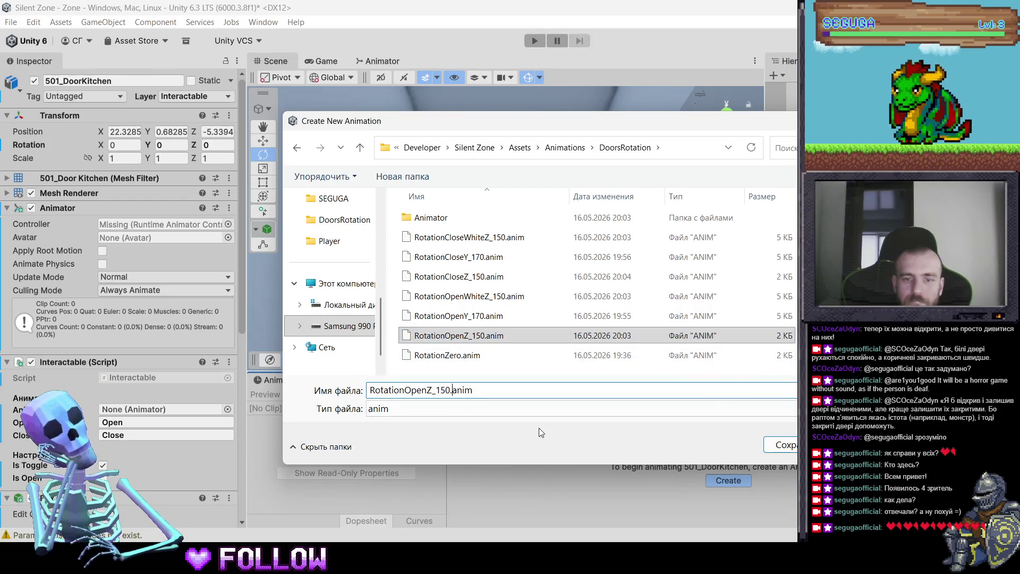
{"action": "key", "text": "BackSpace"}
{"action": "key", "text": "BackSpace"}
{"action": "type", "text": "10"}
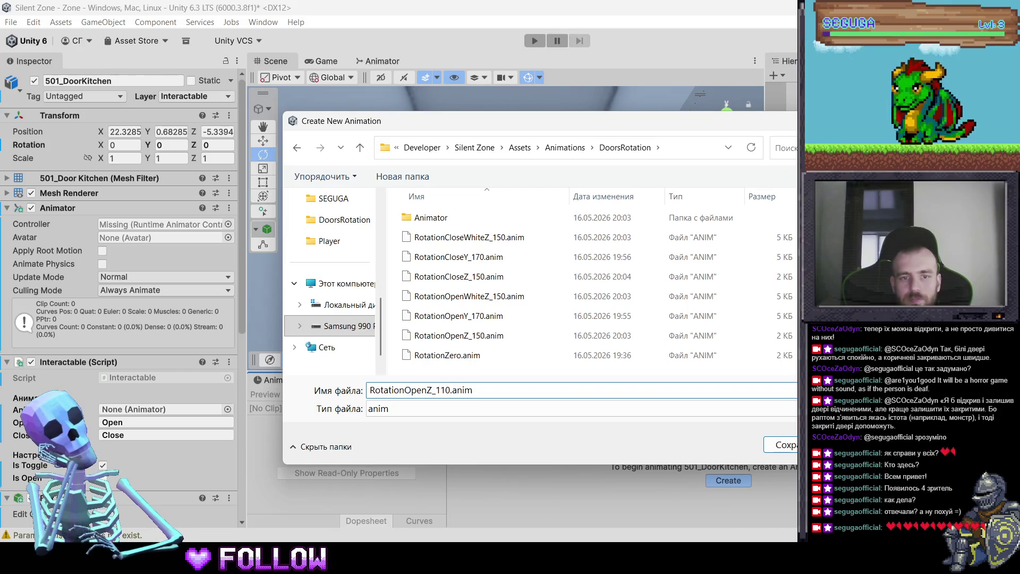
{"action": "key", "text": "Return"}
{"action": "left_click_drag", "start_coordinate": [499, 284], "coordinate": [371, 347]}
{"action": "left_click_drag", "start_coordinate": [492, 279], "coordinate": [501, 277]}
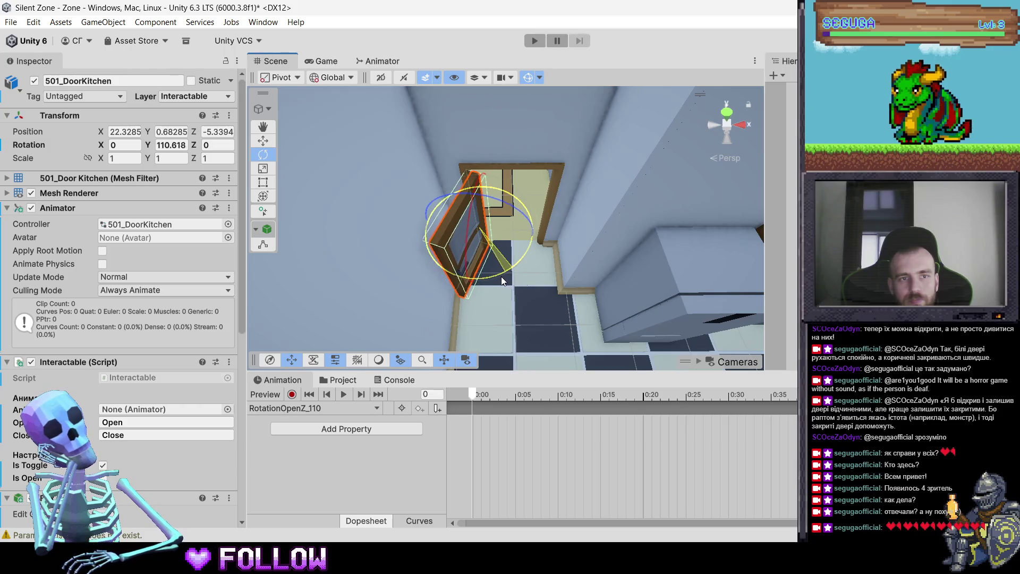
Record a rotation key at frame 0, then set Rotation Y to 105 at frame 60
{"action": "key", "text": "ctrl+z"}
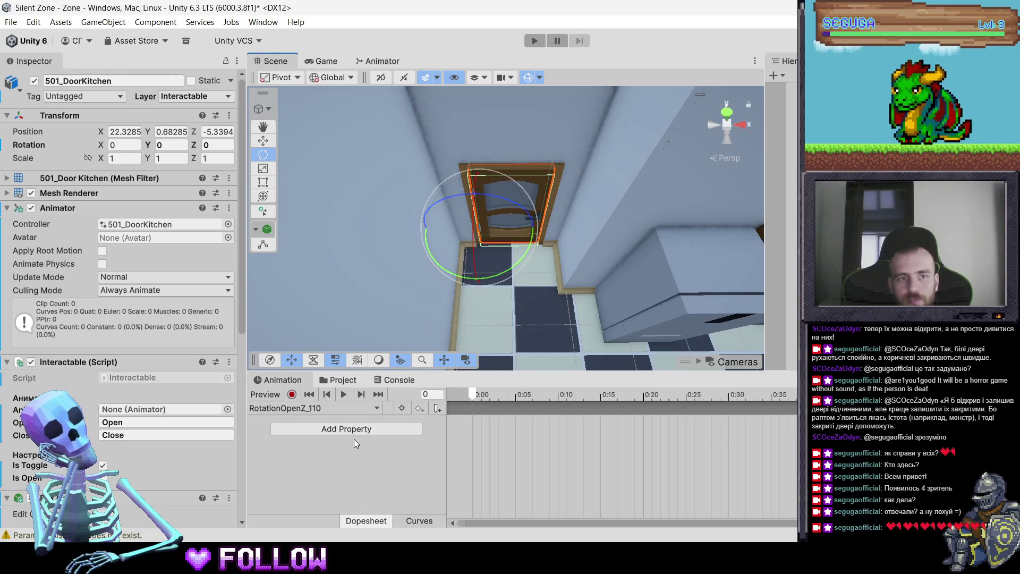
{"action": "left_click", "coordinate": [293, 395]}
{"action": "right_click", "coordinate": [104, 145]}
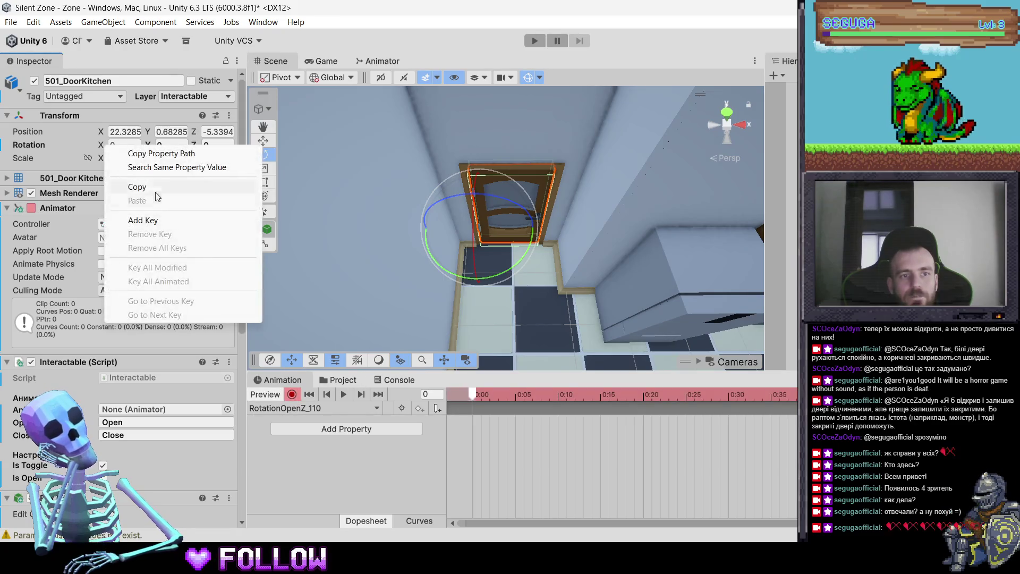
{"action": "left_click", "coordinate": [155, 222]}
{"action": "type", "text": "60"}
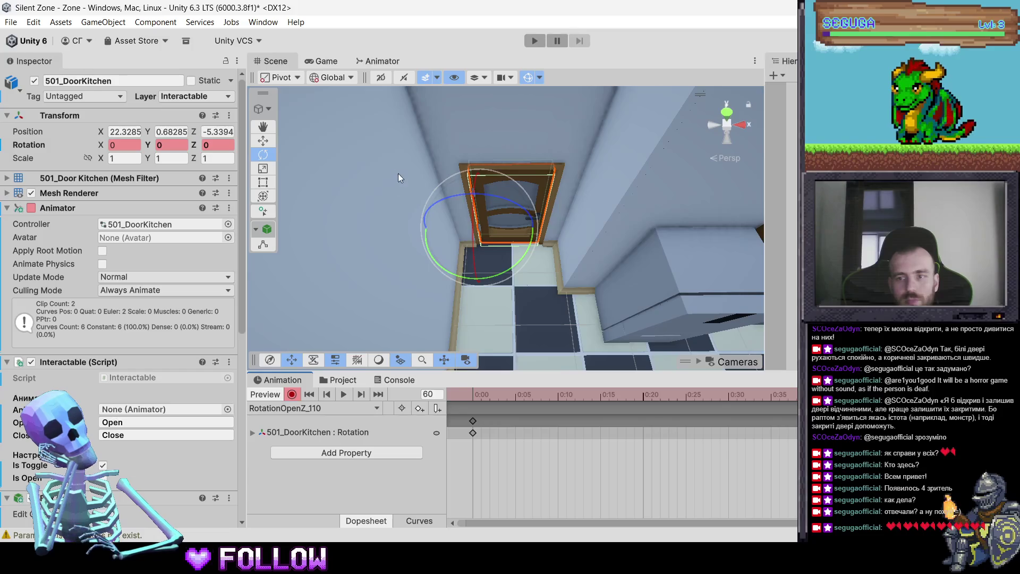
{"action": "left_click", "coordinate": [171, 145]}
{"action": "type", "text": "11"}
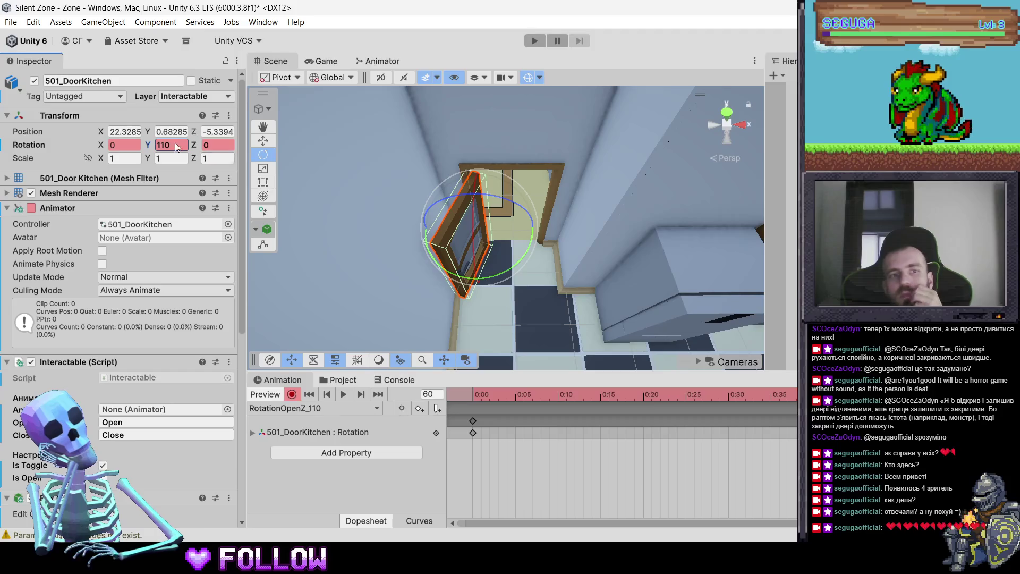
{"action": "left_click", "coordinate": [174, 144]}
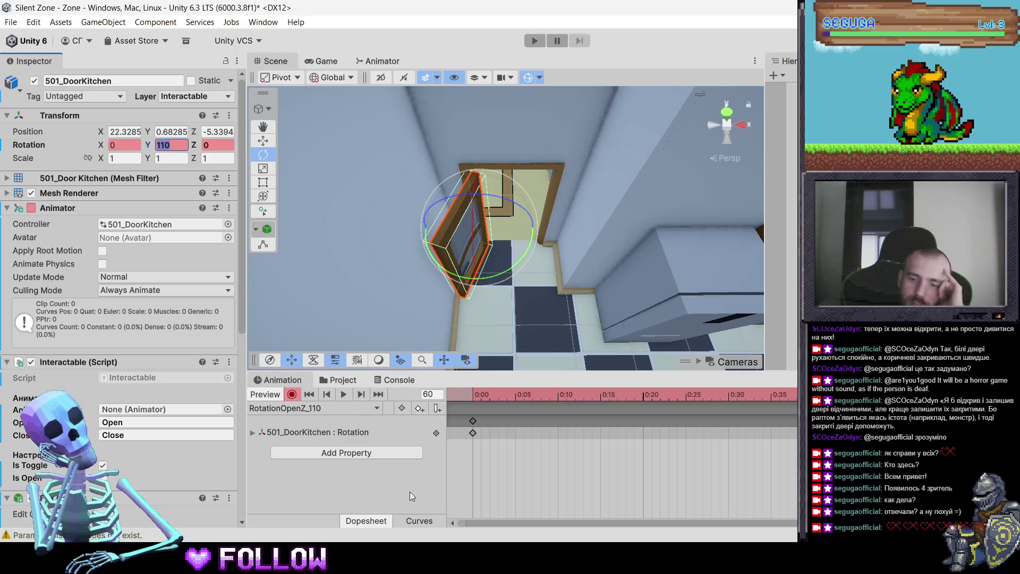
{"action": "type", "text": "10"}
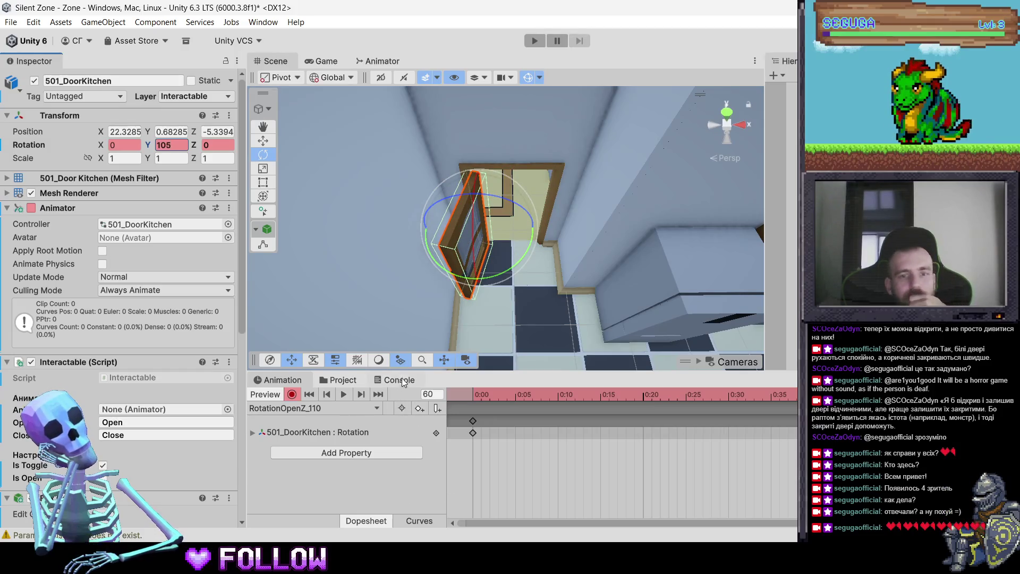
{"action": "left_click", "coordinate": [348, 380]}
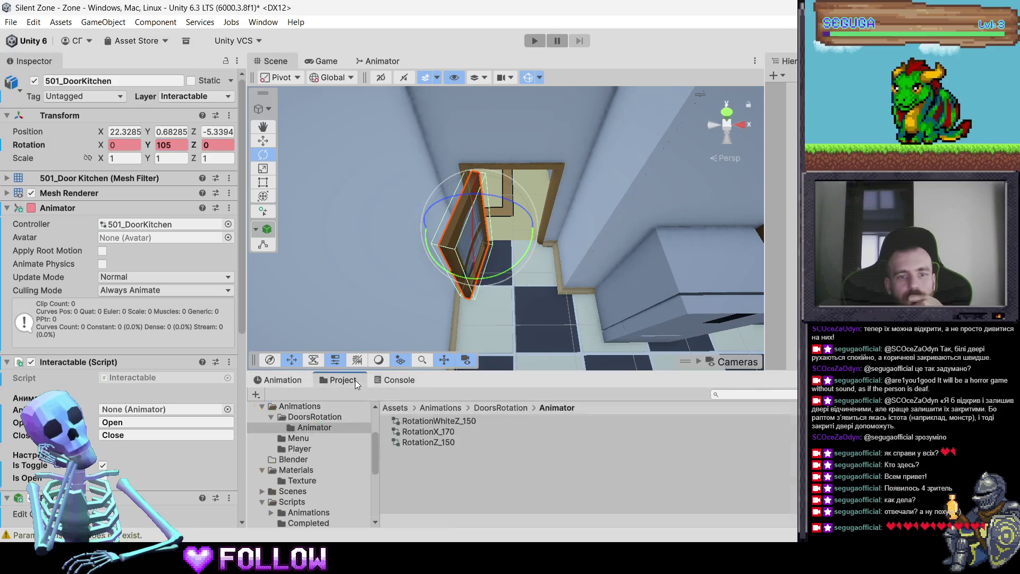
Rename the RotationOpenZ_110 clip in DoorsRotation to RotationOpenZ_105
{"action": "left_click", "coordinate": [483, 409]}
{"action": "scroll", "coordinate": [458, 432], "scroll_direction": "down", "scroll_amount": 1}
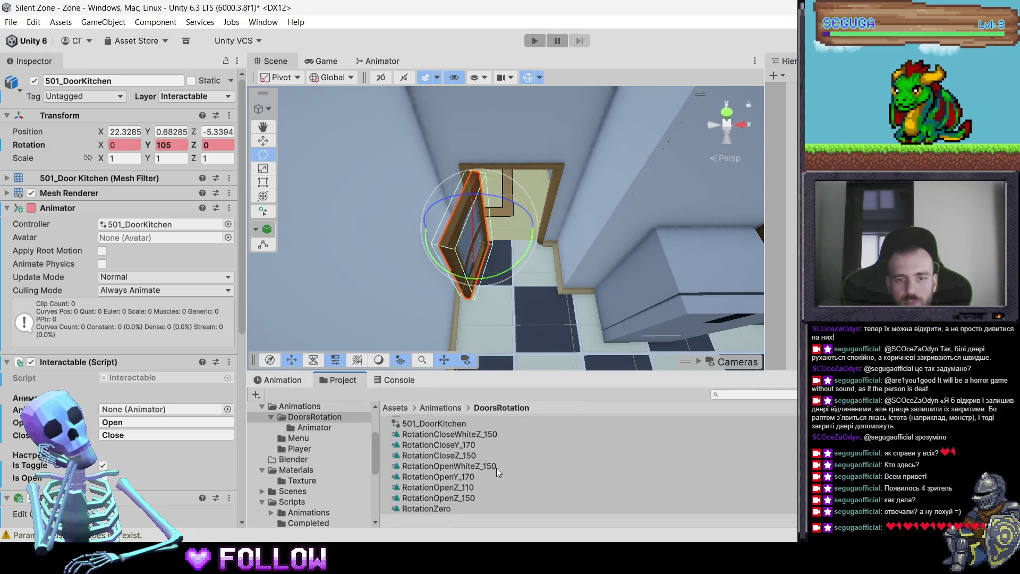
{"action": "left_click", "coordinate": [478, 487]}
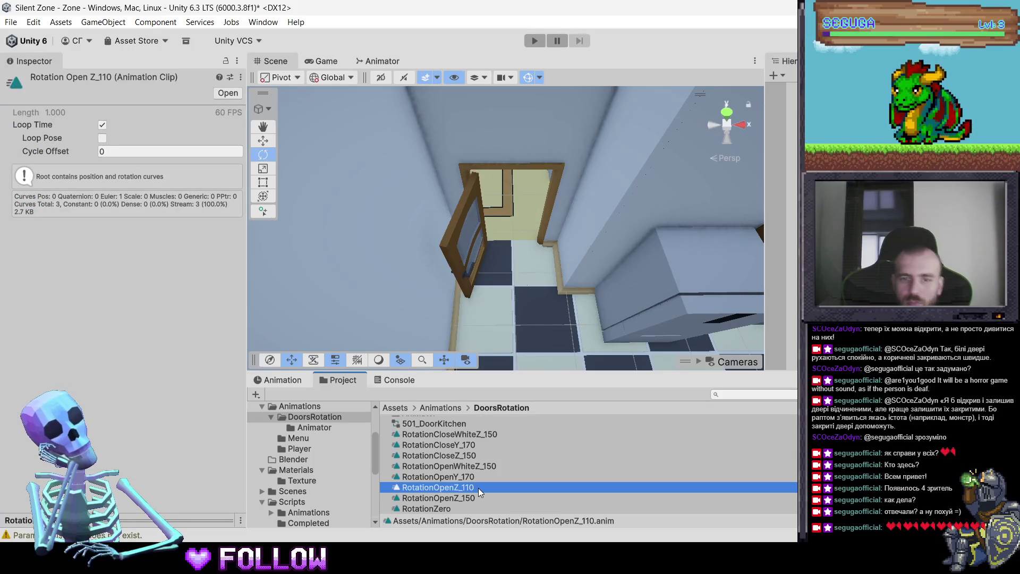
{"action": "double_click", "coordinate": [477, 487]}
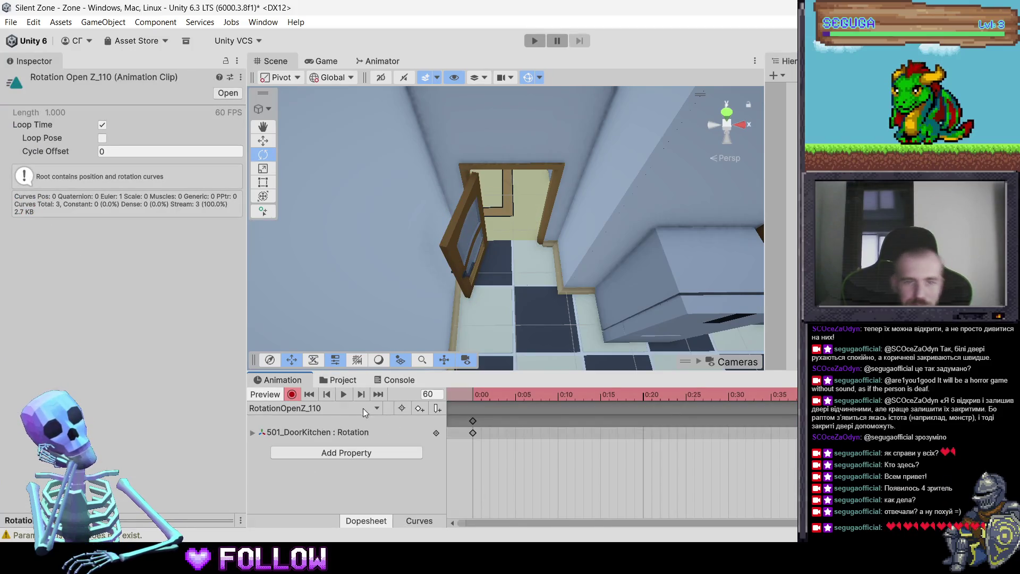
{"action": "left_click", "coordinate": [338, 379]}
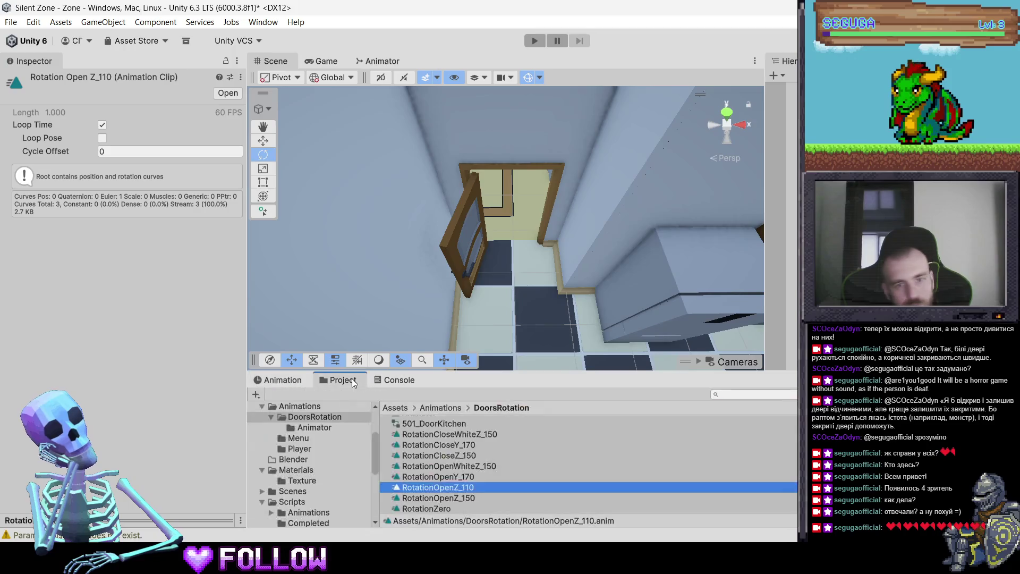
{"action": "left_click", "coordinate": [466, 489]}
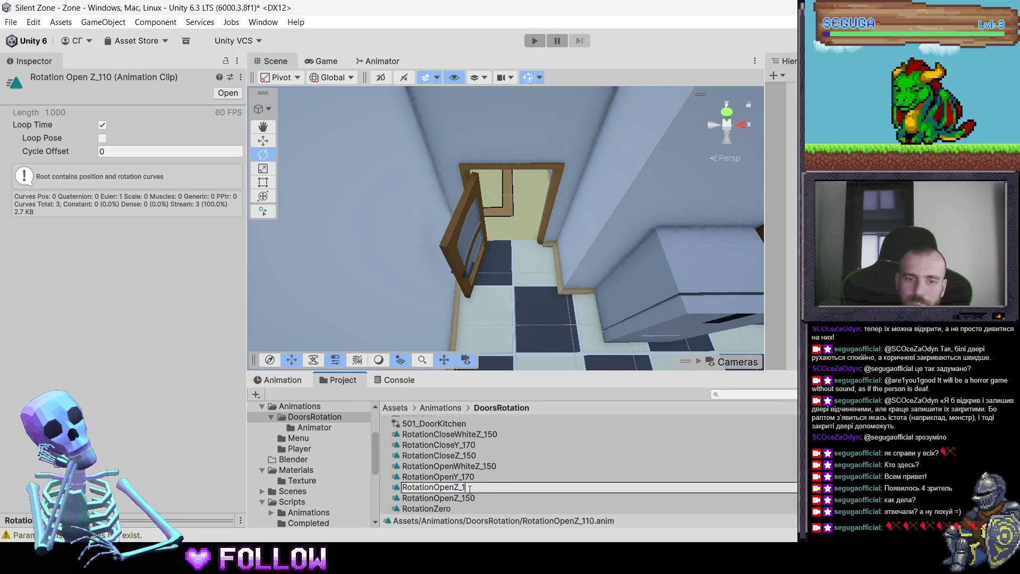
{"action": "type", "text": "05"}
{"action": "key", "text": "Return"}
Rename the kitchen controller's open state to RotationOpenZ_105 and place it beneath Entry
{"action": "left_click", "coordinate": [382, 61]}
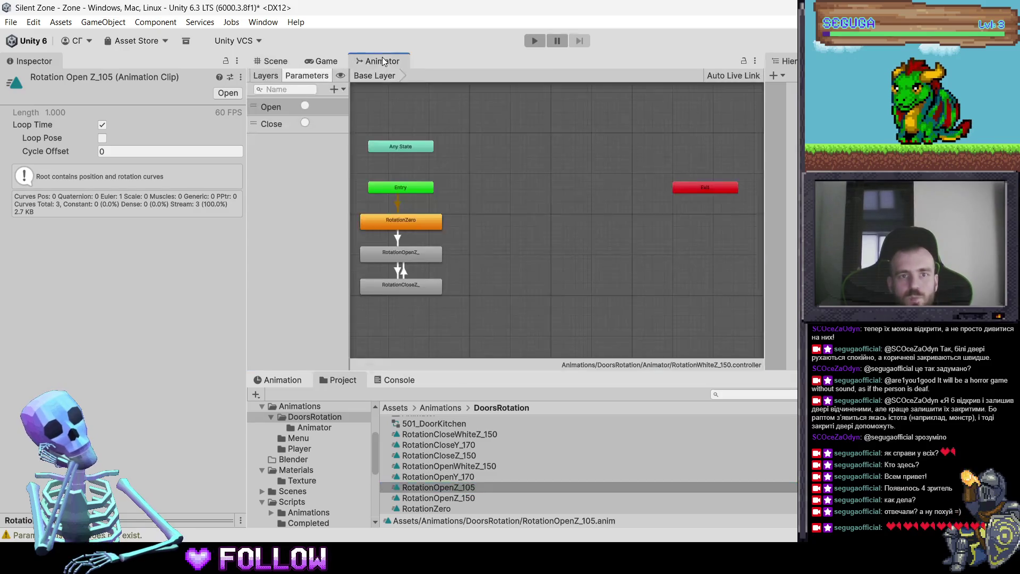
{"action": "scroll", "coordinate": [470, 417], "scroll_direction": "up", "scroll_amount": 1}
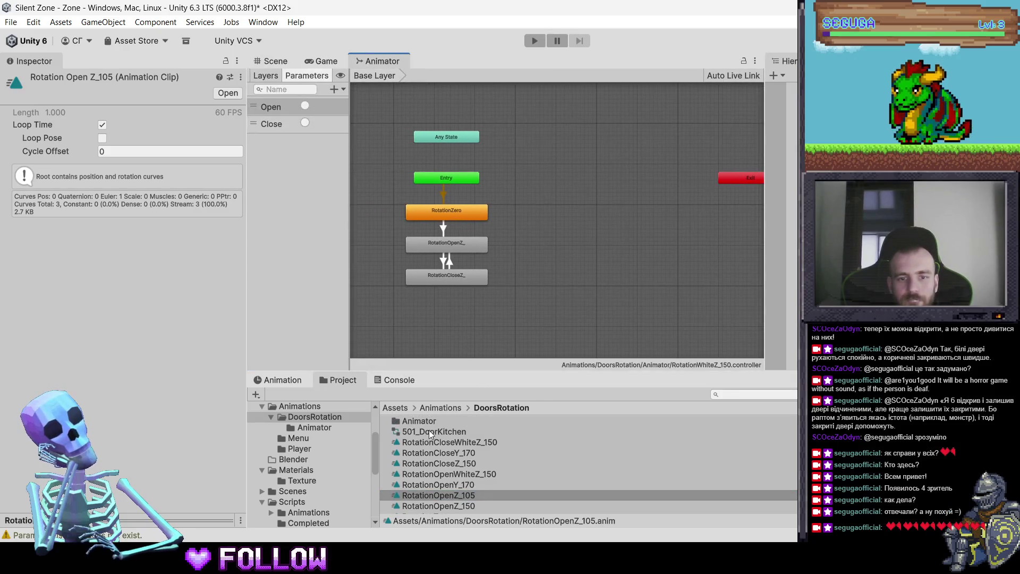
{"action": "left_click", "coordinate": [430, 431]}
{"action": "left_click_drag", "start_coordinate": [461, 198], "coordinate": [450, 257]}
{"action": "key", "text": "f"}
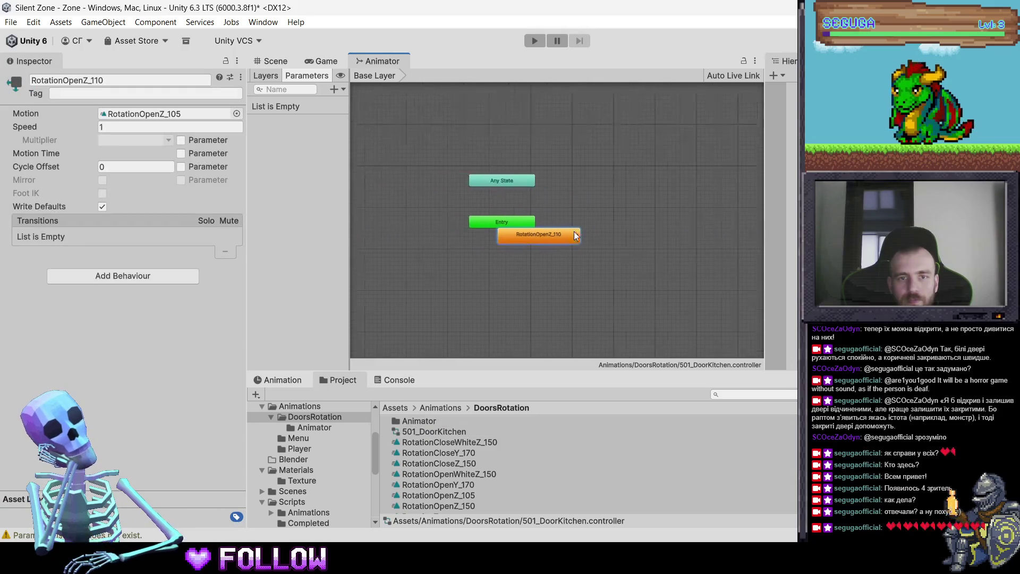
{"action": "left_click_drag", "start_coordinate": [578, 230], "coordinate": [518, 280]}
{"action": "left_click", "coordinate": [110, 80]}
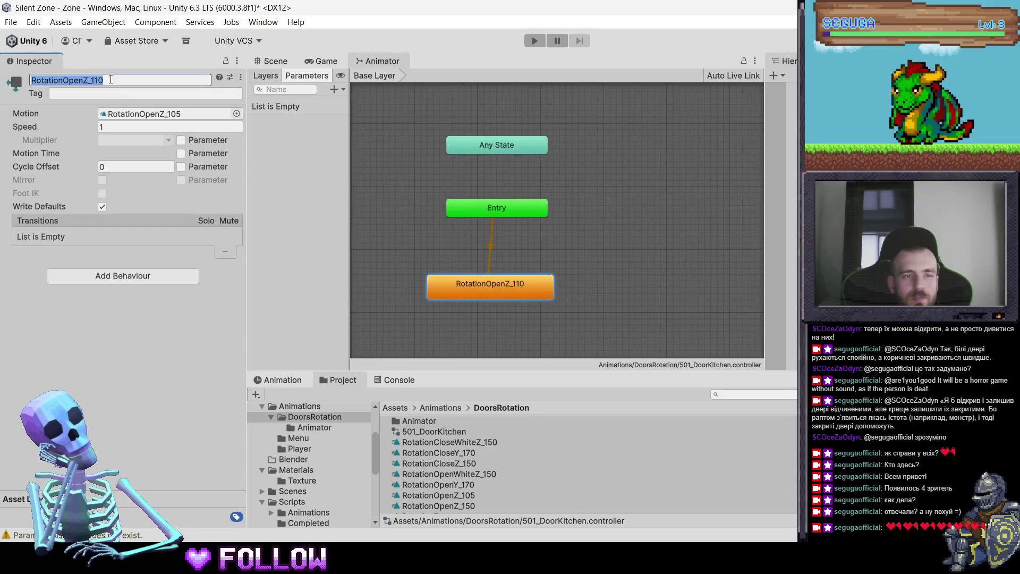
{"action": "type", "text": "RotationOpenZ_105"}
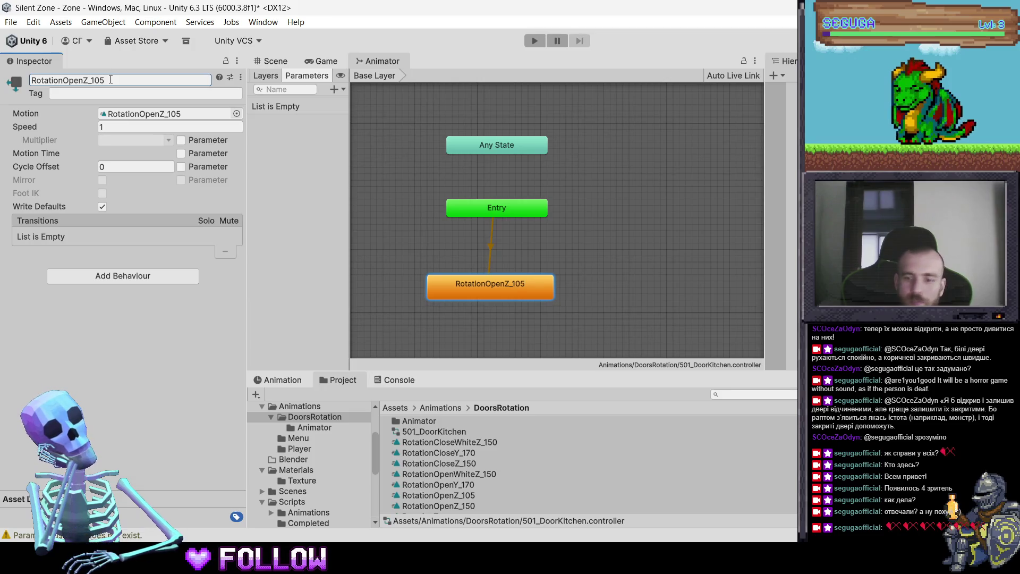
Move the 501_DoorKitchen controller into the Animator folder
{"action": "left_click", "coordinate": [419, 432]}
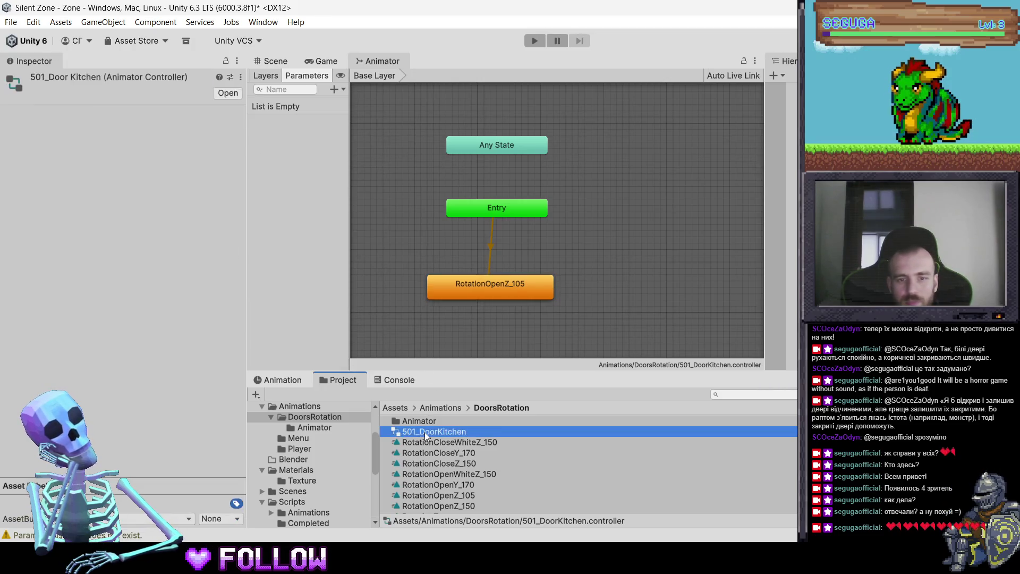
{"action": "left_click_drag", "start_coordinate": [422, 432], "coordinate": [422, 420]}
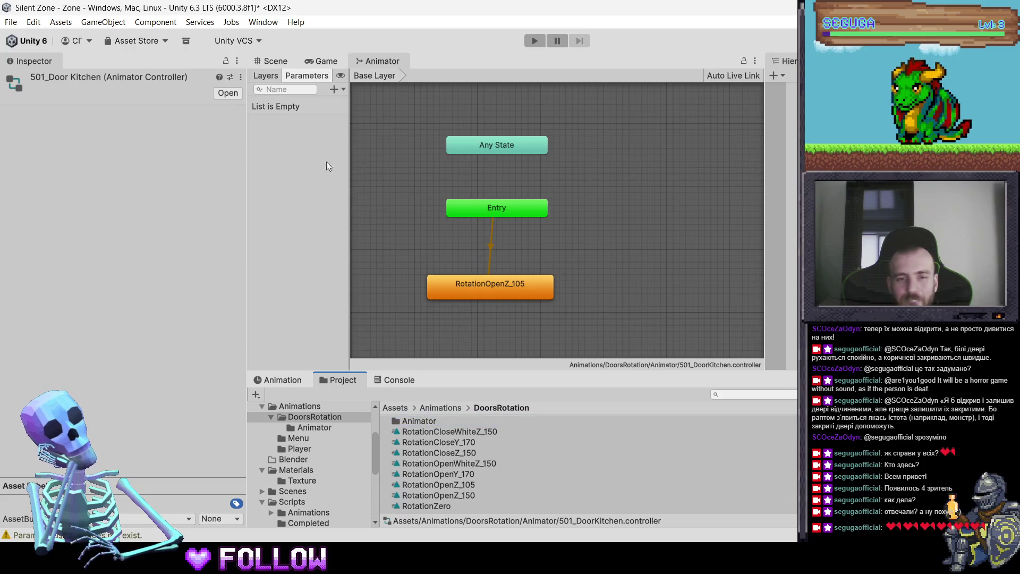
{"action": "left_click", "coordinate": [309, 62]}
{"action": "left_click", "coordinate": [258, 61]}
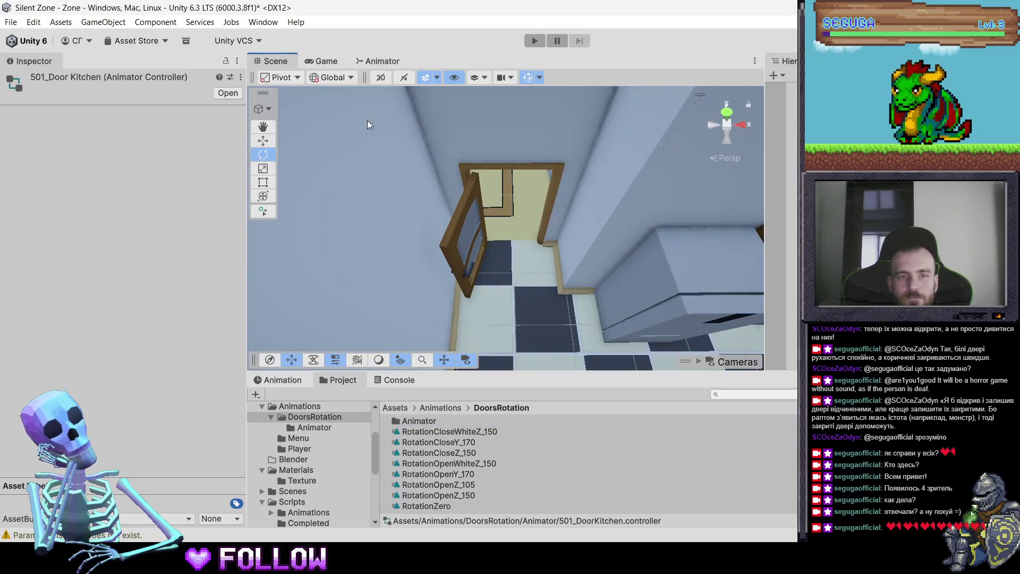
Select the 501_DoorKitchen door and choose Create New Clip from the Animation window's clip list
{"action": "left_click", "coordinate": [463, 255]}
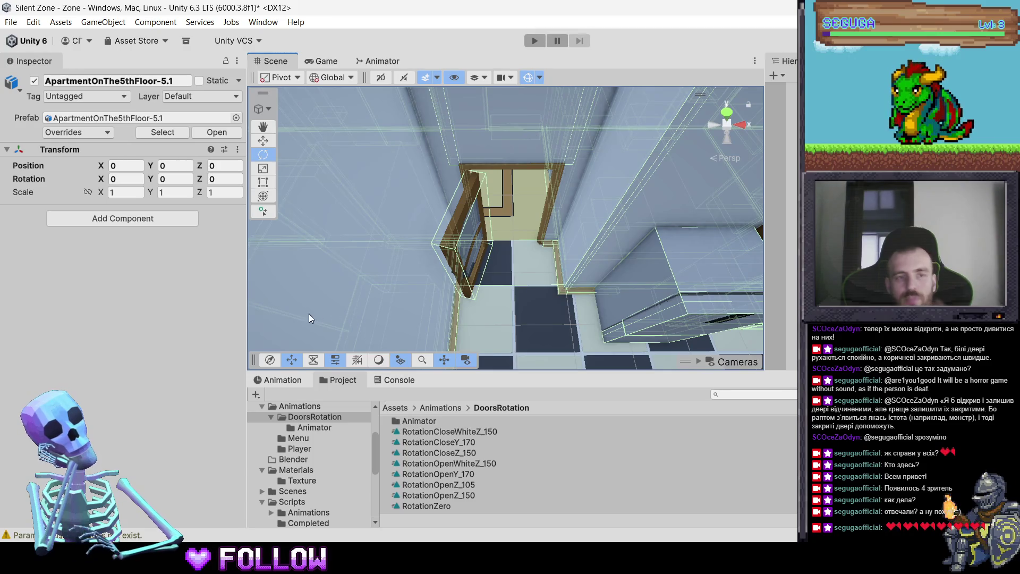
{"action": "left_click", "coordinate": [288, 380]}
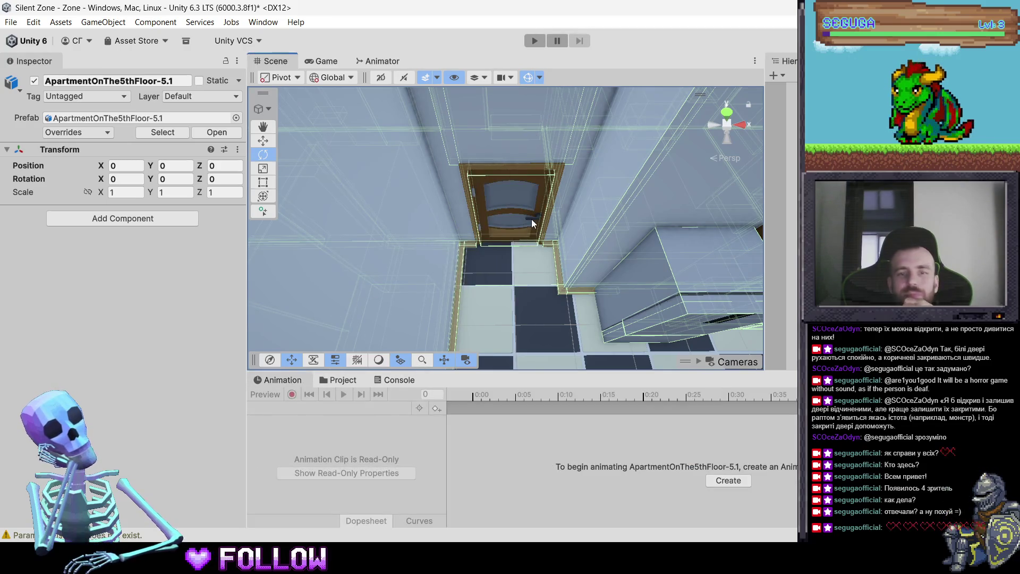
{"action": "left_click", "coordinate": [523, 221]}
{"action": "left_click", "coordinate": [291, 407]}
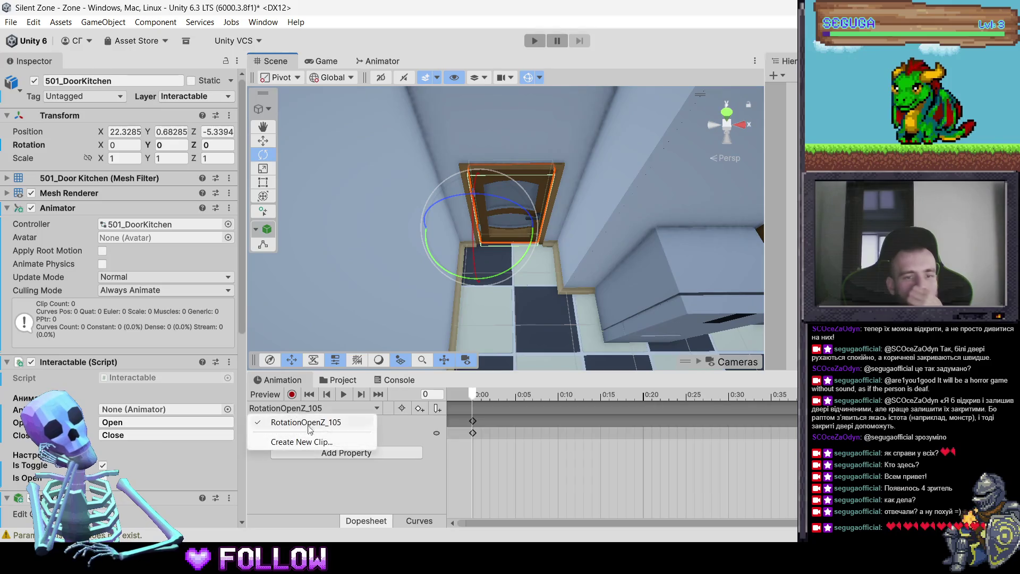
{"action": "left_click", "coordinate": [327, 441]}
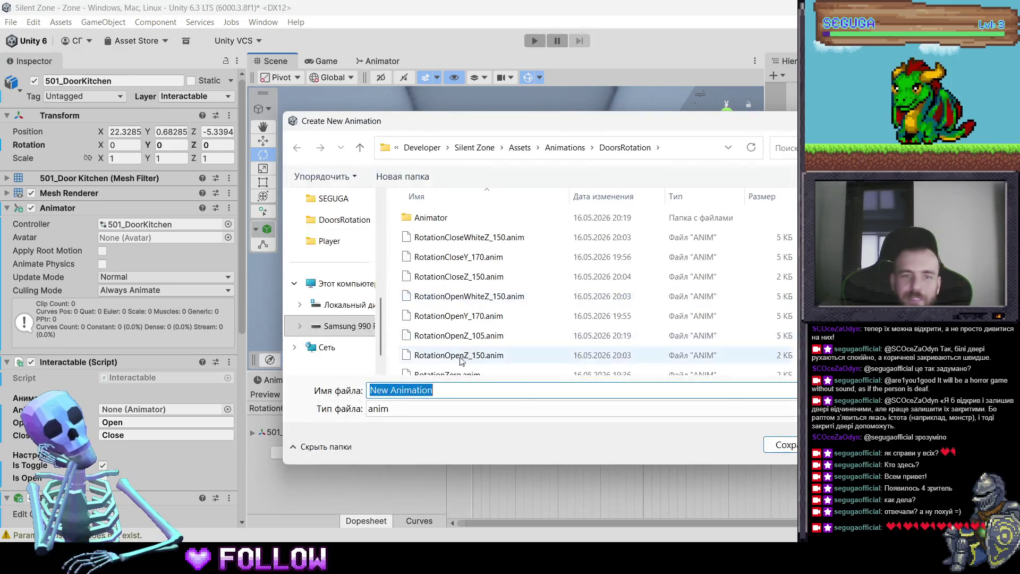
Save the new clip as RotationCloseZ_105 in the DoorsRotation folder
{"action": "left_click", "coordinate": [467, 335]}
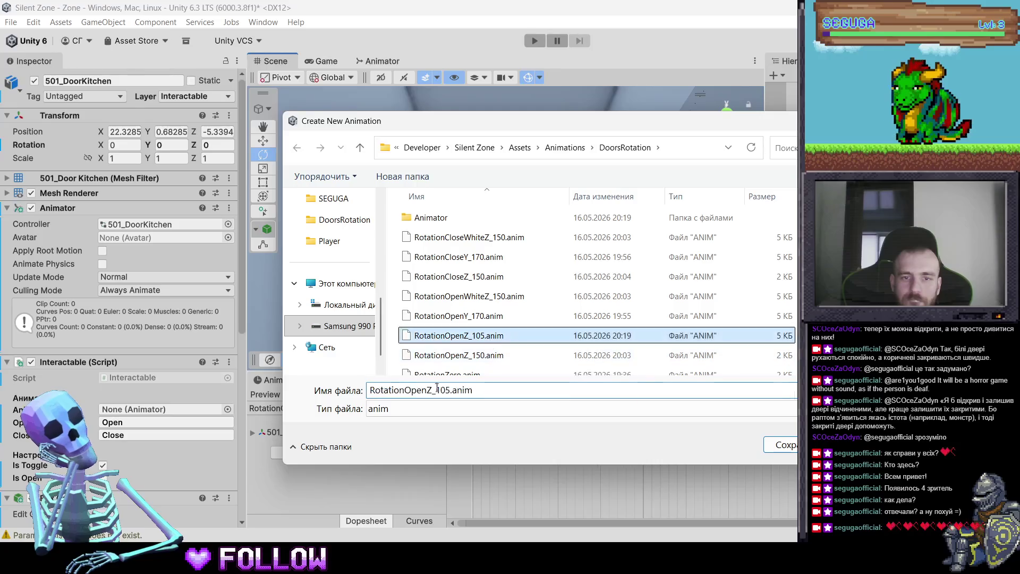
{"action": "left_click", "coordinate": [427, 390]}
{"action": "key", "text": "BackSpace"}
{"action": "key", "text": "BackSpace"}
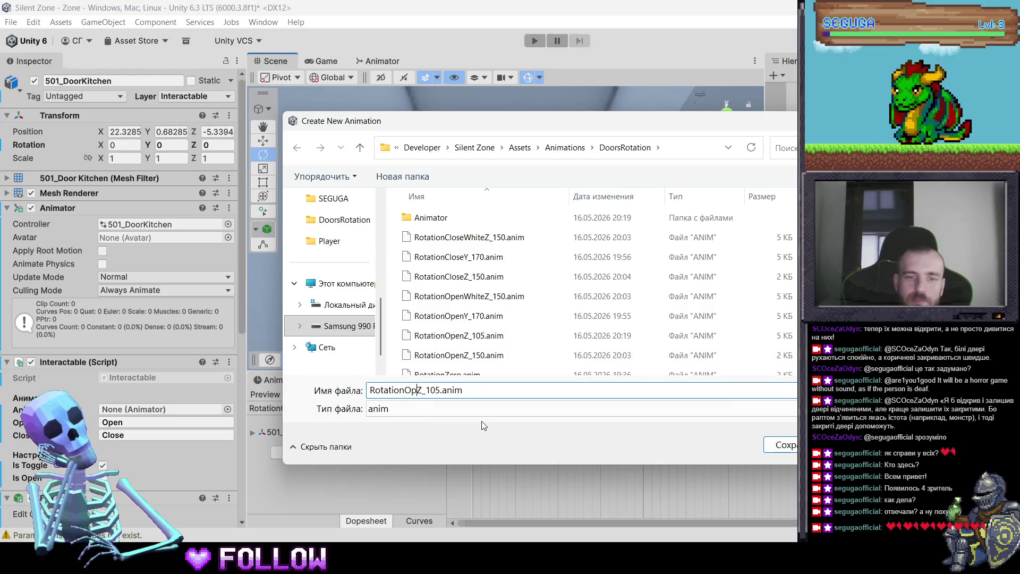
{"action": "type", "text": "Close"}
{"action": "key", "text": "Return"}
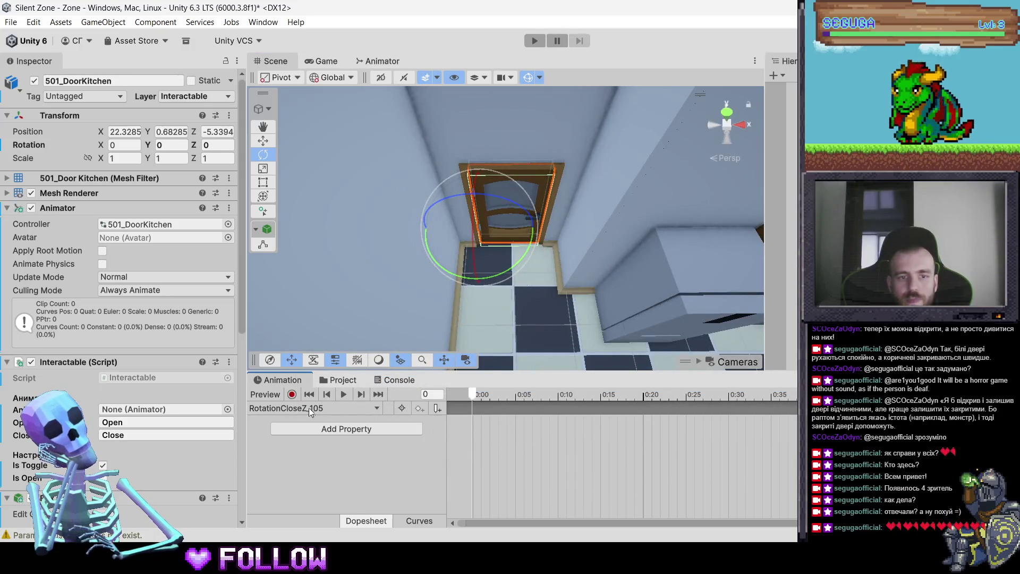
Record keyframes on the door's Y rotation, going from 105 back to 0
{"action": "left_click", "coordinate": [292, 394]}
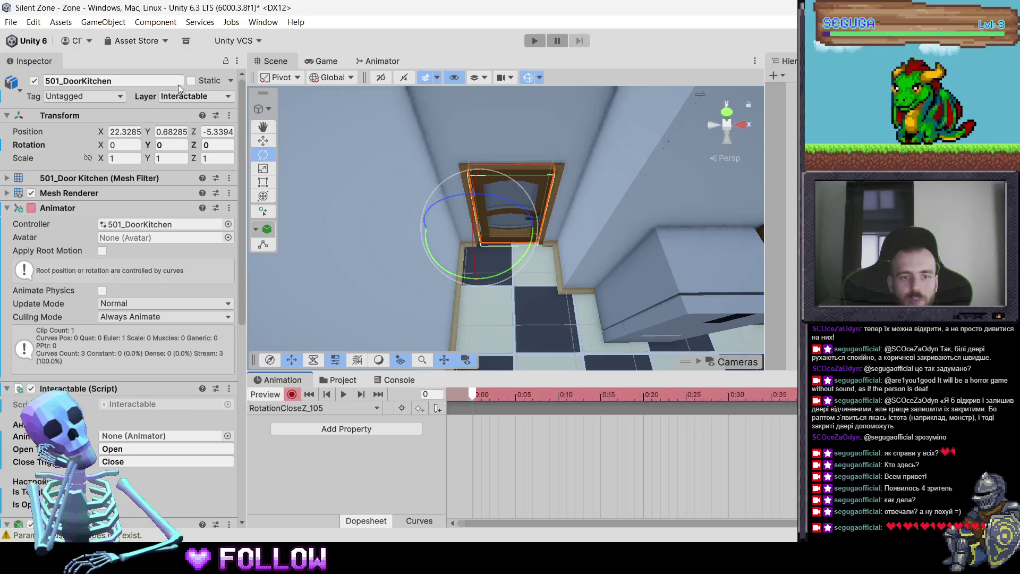
{"action": "left_click", "coordinate": [163, 143]}
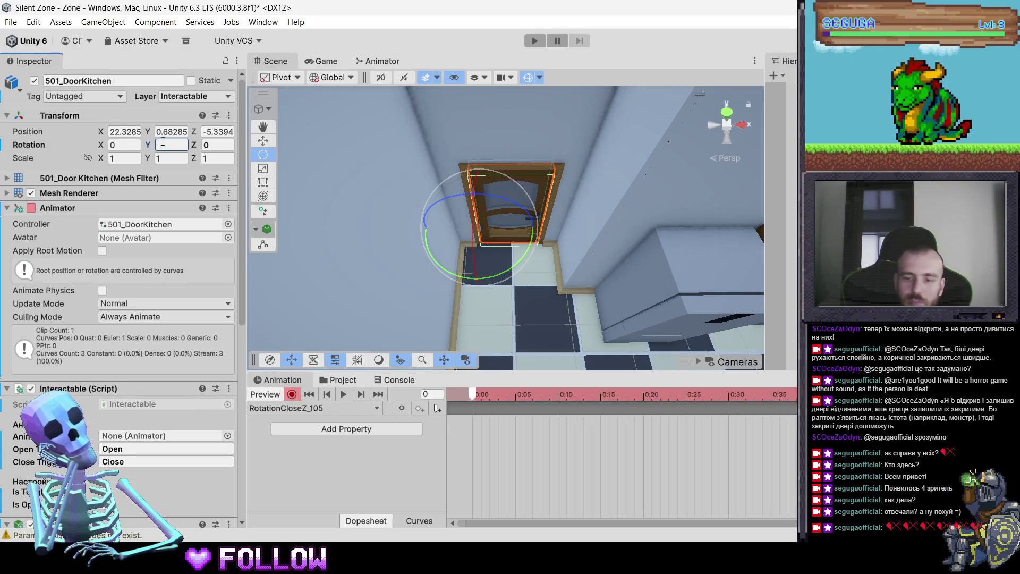
{"action": "type", "text": "105"}
{"action": "key", "text": "Return"}
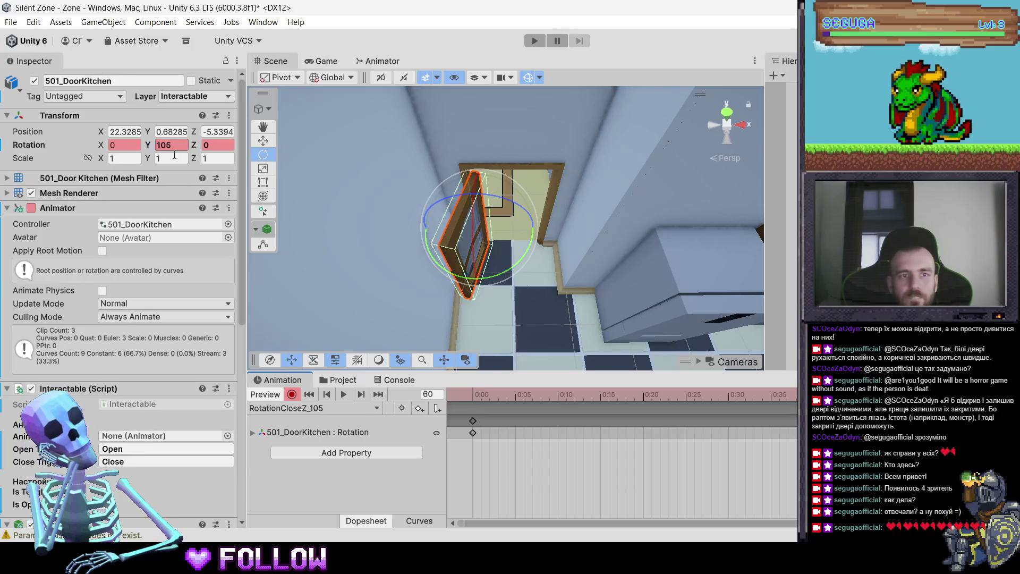
{"action": "type", "text": "0"}
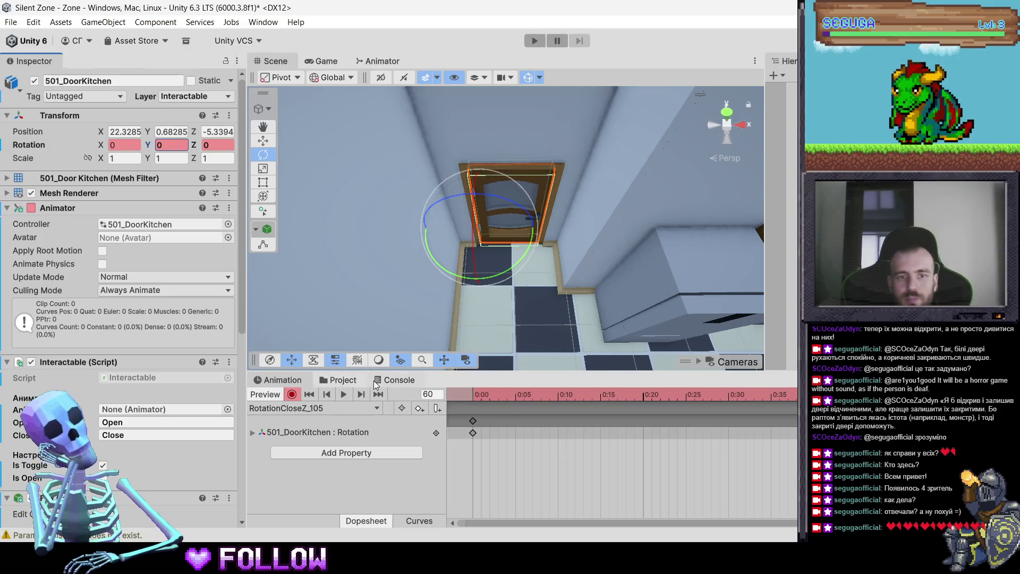
{"action": "left_click", "coordinate": [343, 380]}
In the Animator folder, rename the 501_DoorKitchen controller to DoorsRotationZ_105
{"action": "left_click", "coordinate": [445, 443]}
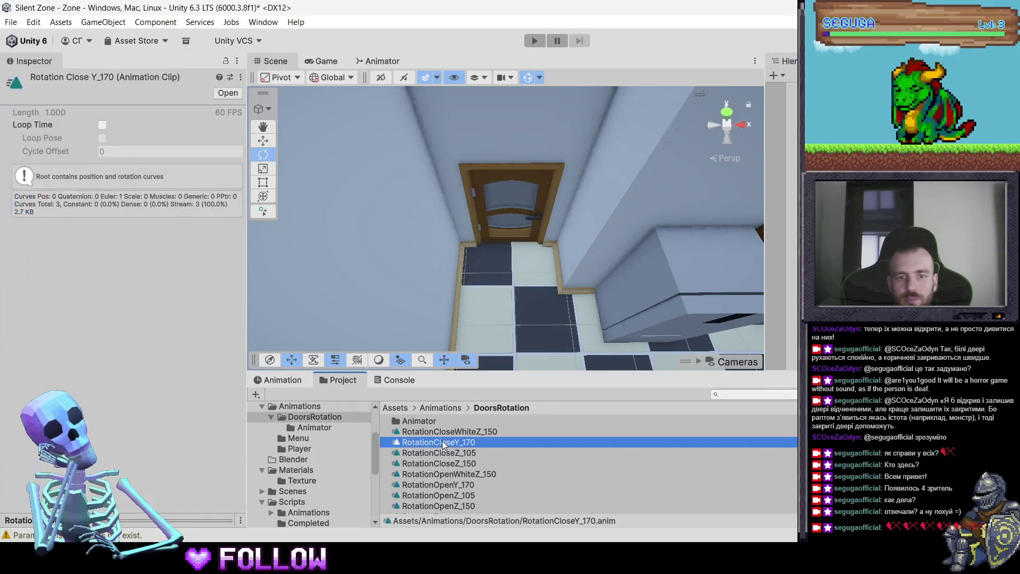
{"action": "left_click", "coordinate": [424, 422]}
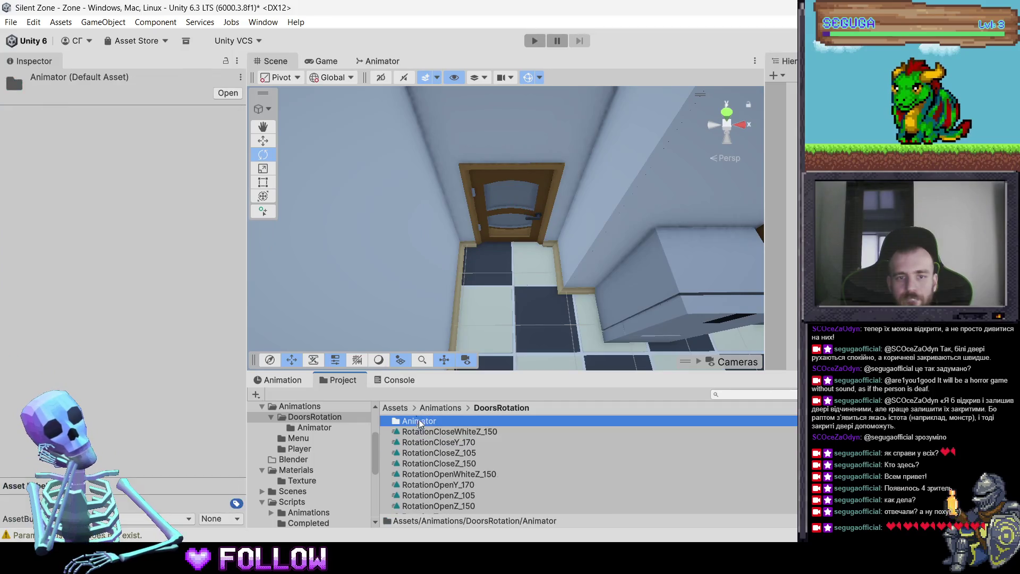
{"action": "double_click", "coordinate": [448, 422]}
{"action": "left_click", "coordinate": [440, 420]}
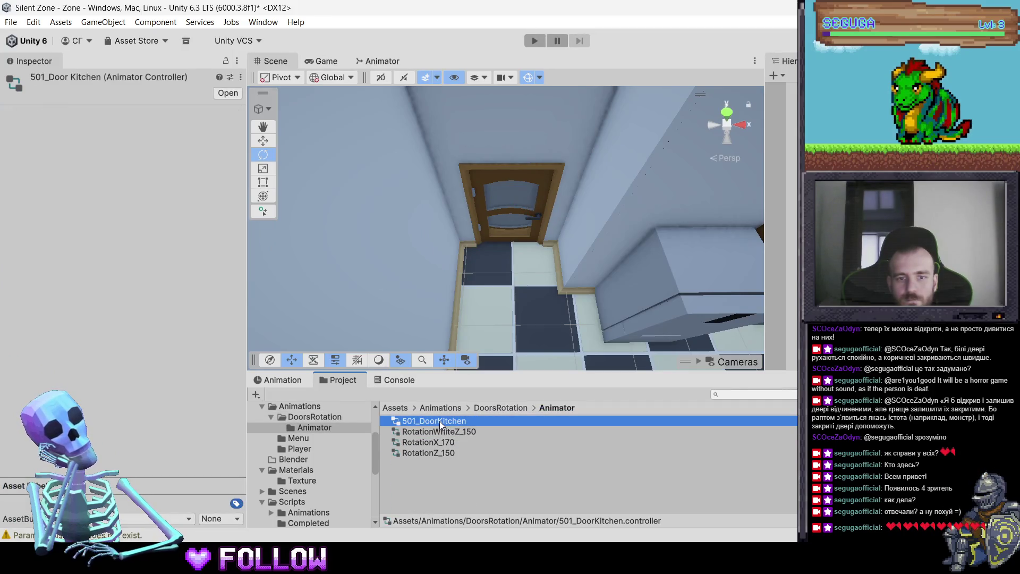
{"action": "left_click", "coordinate": [441, 421]}
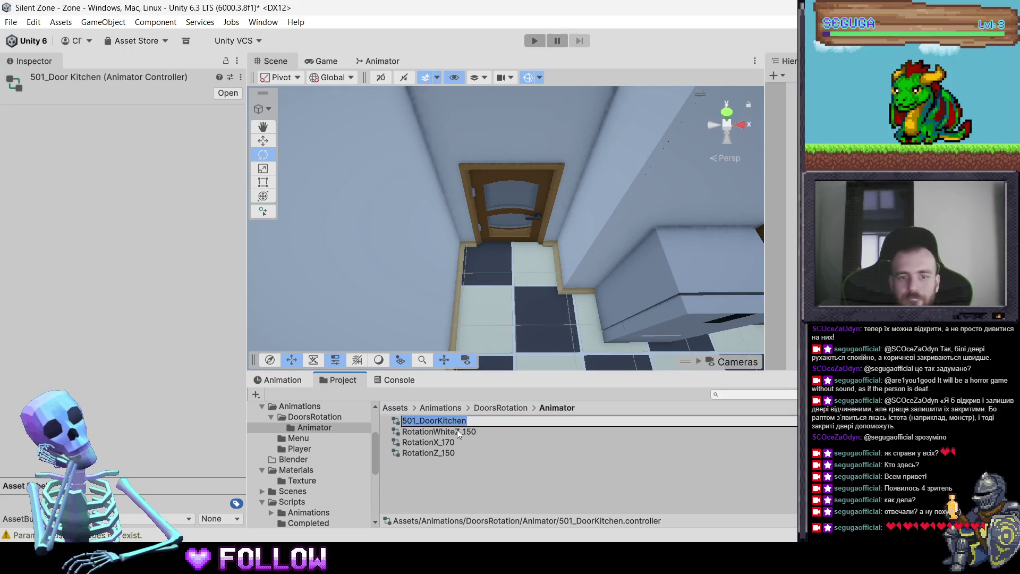
{"action": "type", "text": "RotationZ105"}
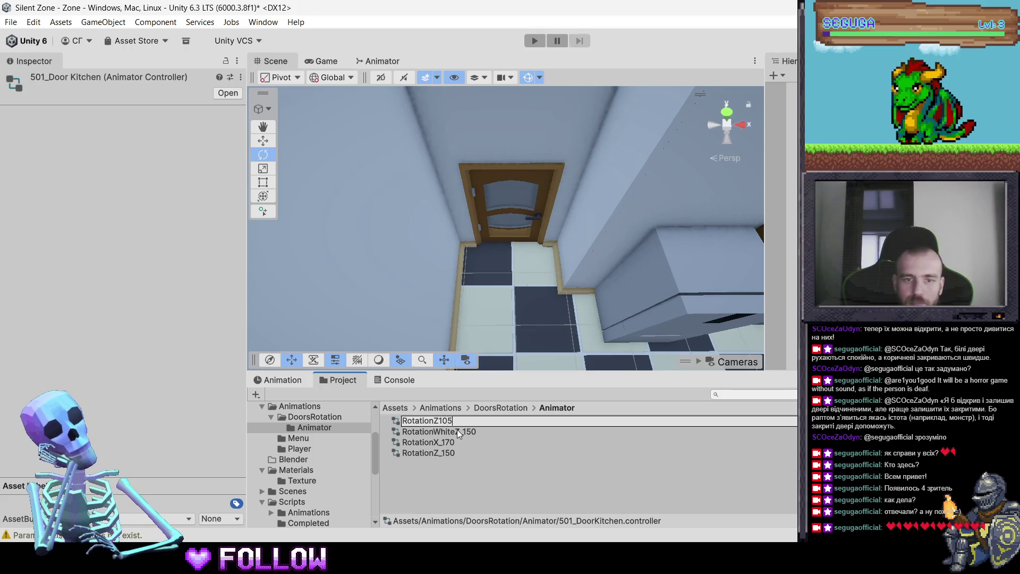
{"action": "type", "text": "_"}
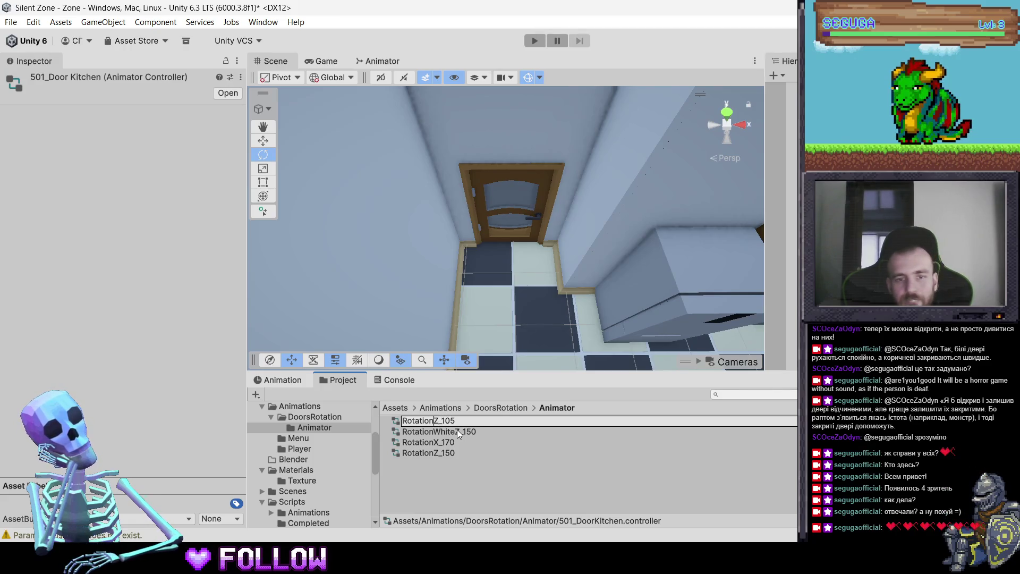
{"action": "key", "text": "Home"}
{"action": "type", "text": "Doors"}
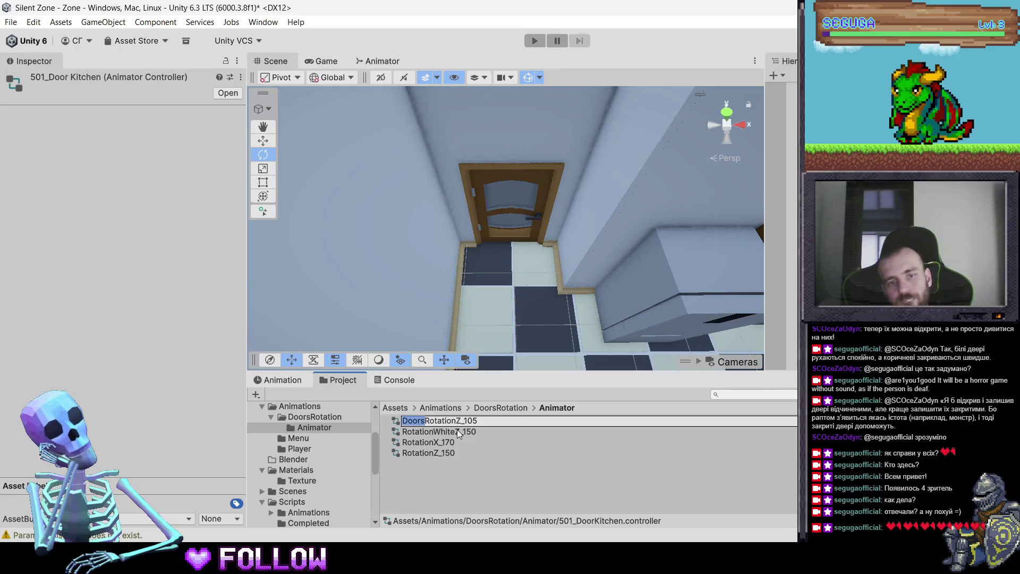
{"action": "key", "text": "Return"}
Add the Doors prefix to the RotationWhiteZ_150, RotationX_170 and RotationZ_150 controllers
{"action": "left_click", "coordinate": [457, 429]}
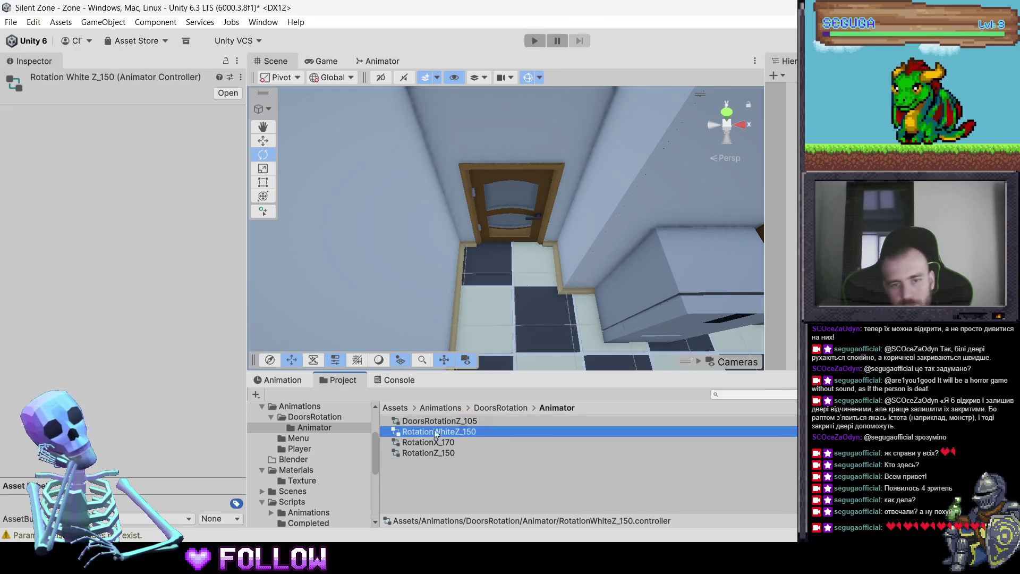
{"action": "key", "text": "F2"}
{"action": "type", "text": "Doors"}
{"action": "double_click", "coordinate": [413, 444]}
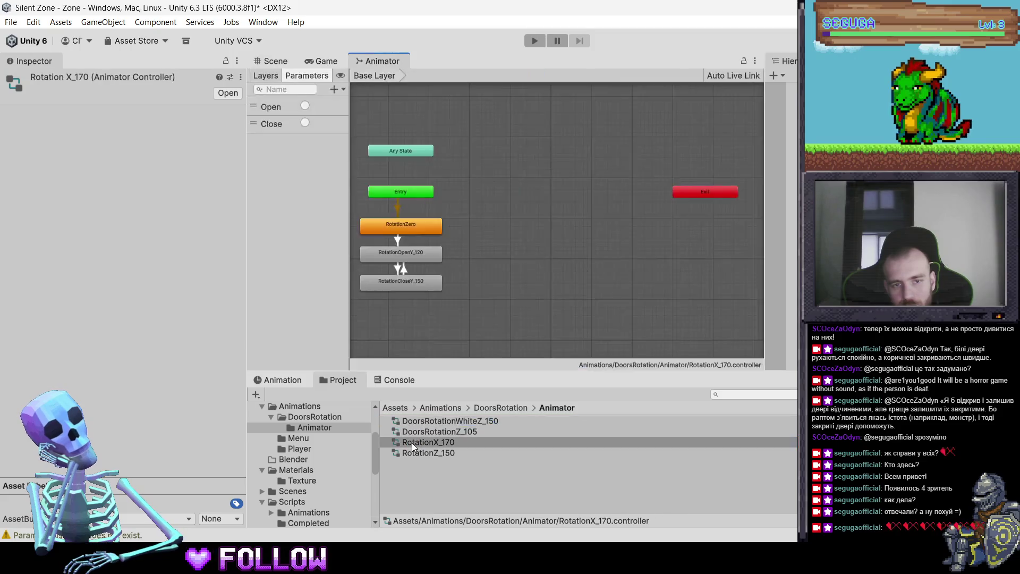
{"action": "left_click", "coordinate": [406, 442]}
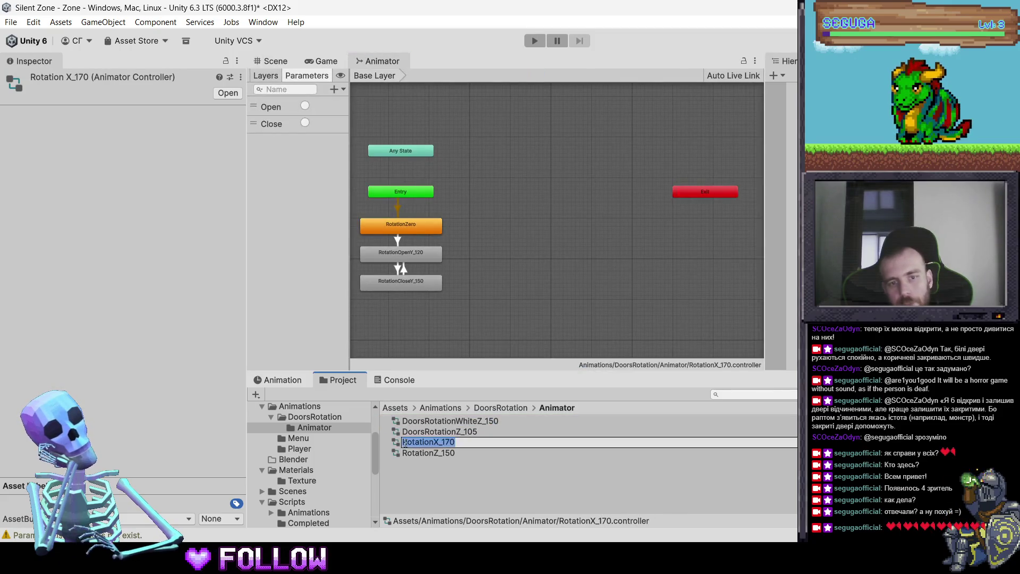
{"action": "type", "text": "Doors"}
{"action": "left_click", "coordinate": [422, 453]}
{"action": "key", "text": "F2"}
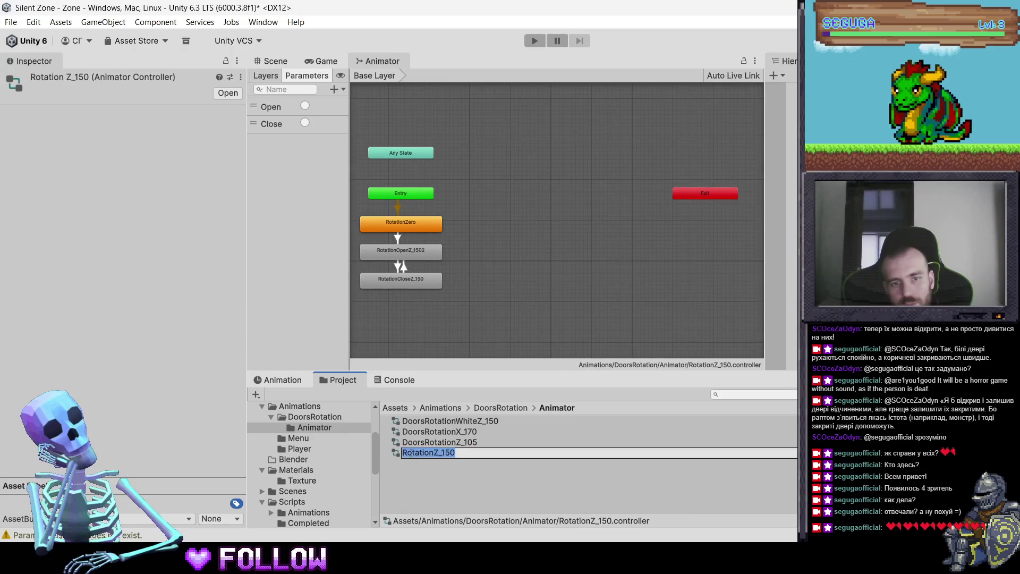
{"action": "key", "text": "Home"}
{"action": "type", "text": "Doors"}
{"action": "key", "text": "Return"}
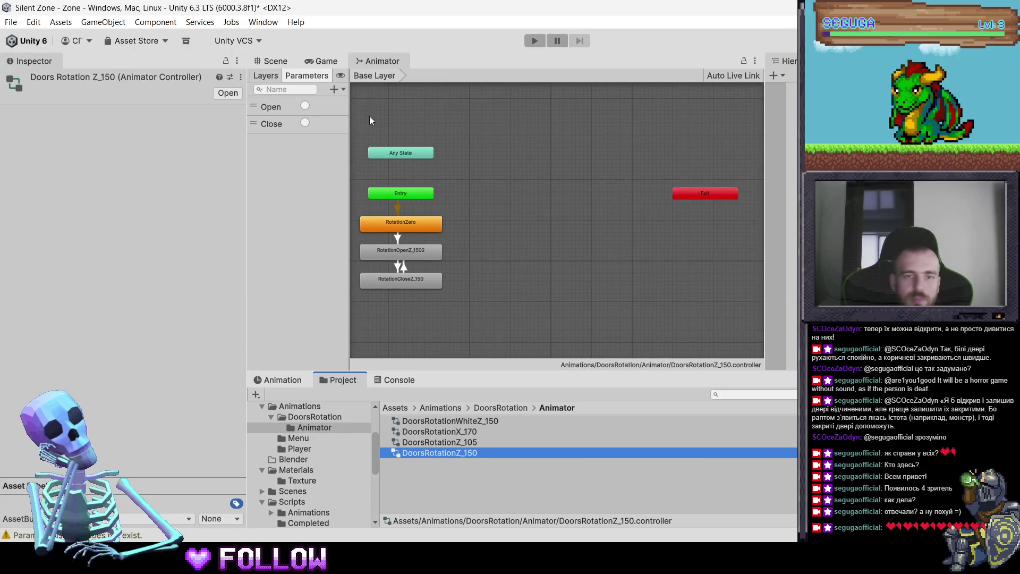
{"action": "left_click", "coordinate": [317, 62]}
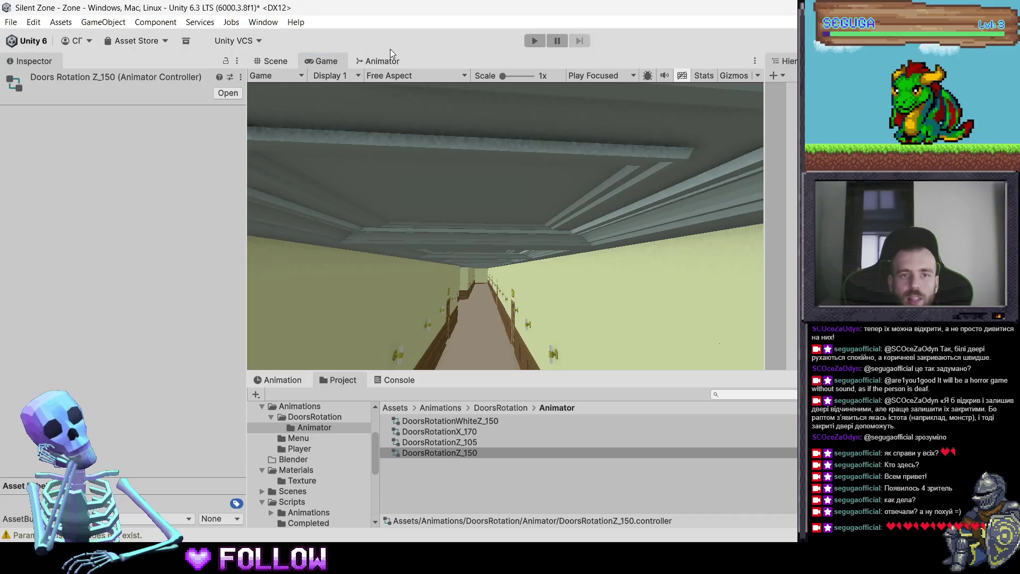
Open the DoorsRotationZ_105 graph and add the RotationZero clip as a new state
{"action": "left_click", "coordinate": [384, 61]}
{"action": "left_click", "coordinate": [468, 446]}
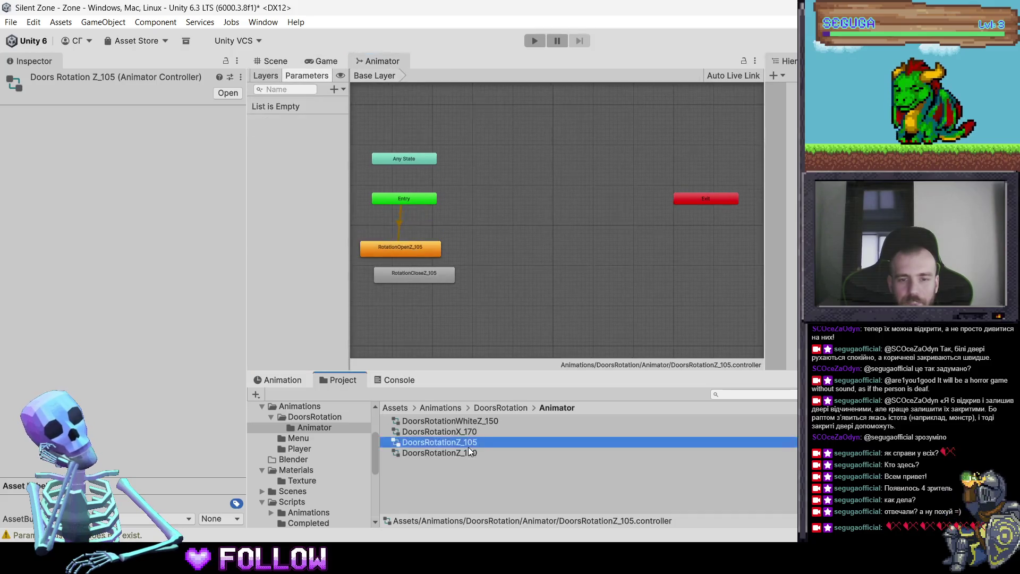
{"action": "scroll", "coordinate": [435, 278], "scroll_direction": "up", "scroll_amount": 2}
{"action": "left_click", "coordinate": [460, 407]}
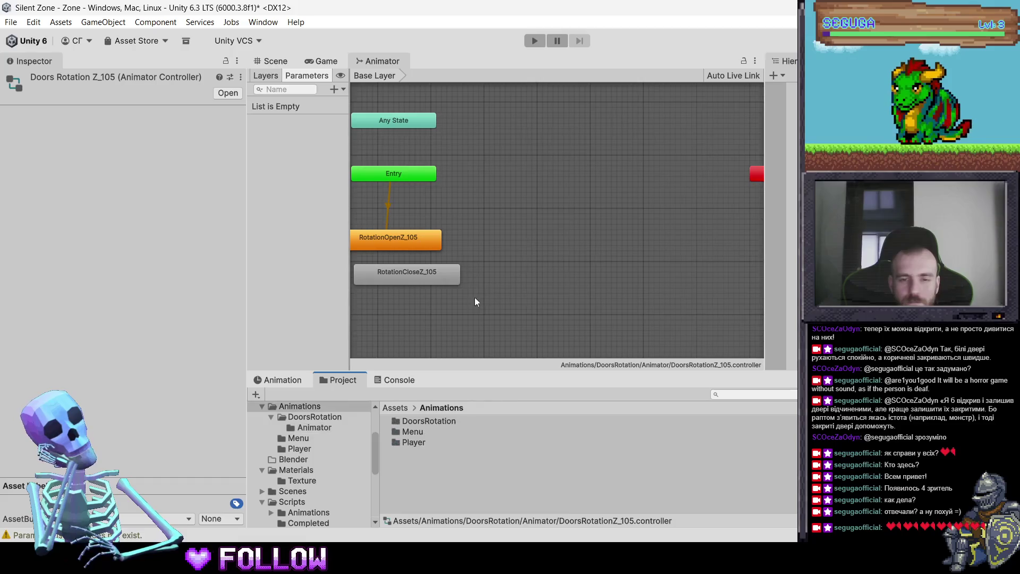
{"action": "double_click", "coordinate": [434, 421]}
{"action": "left_click_drag", "start_coordinate": [488, 282], "coordinate": [553, 246]}
{"action": "scroll", "coordinate": [504, 463], "scroll_direction": "down", "scroll_amount": 1}
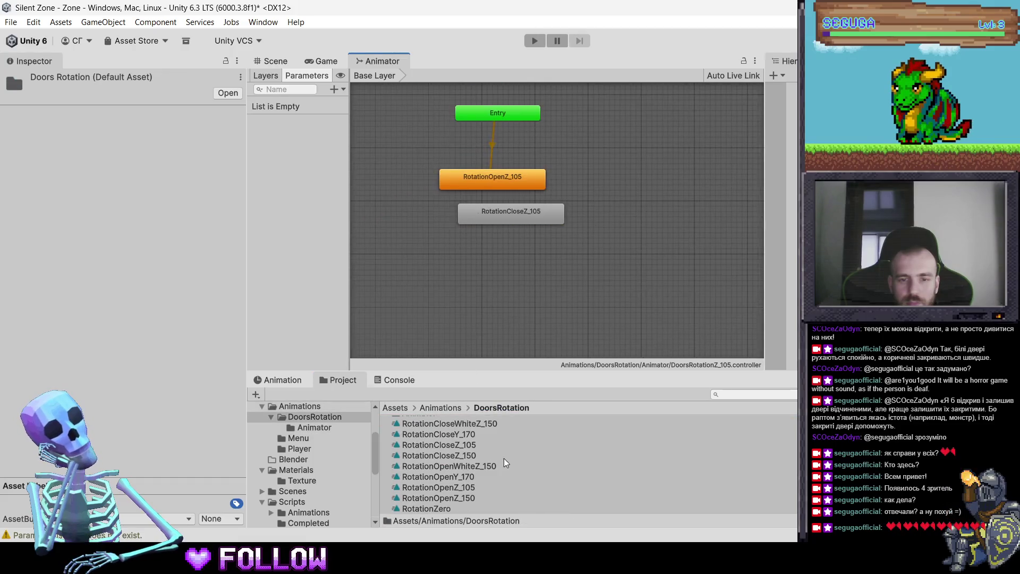
{"action": "left_click_drag", "start_coordinate": [426, 508], "coordinate": [535, 253]}
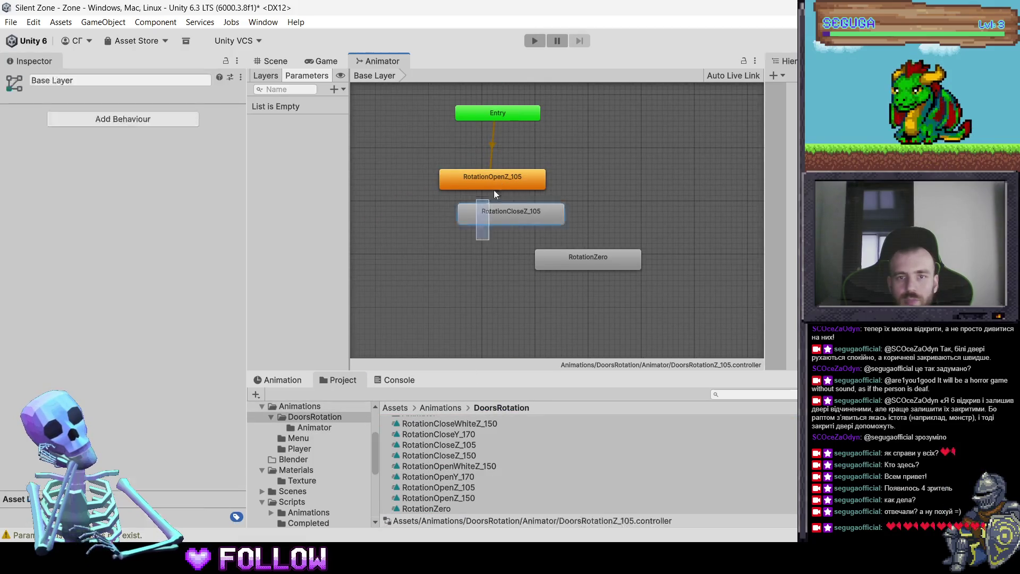
{"action": "left_click_drag", "start_coordinate": [493, 190], "coordinate": [450, 264]}
{"action": "mouse_move", "coordinate": [552, 254]}
{"action": "left_mouse_down"}
{"action": "mouse_move", "coordinate": [497, 181]}
{"action": "mouse_move", "coordinate": [504, 160]}
{"action": "left_mouse_up"}
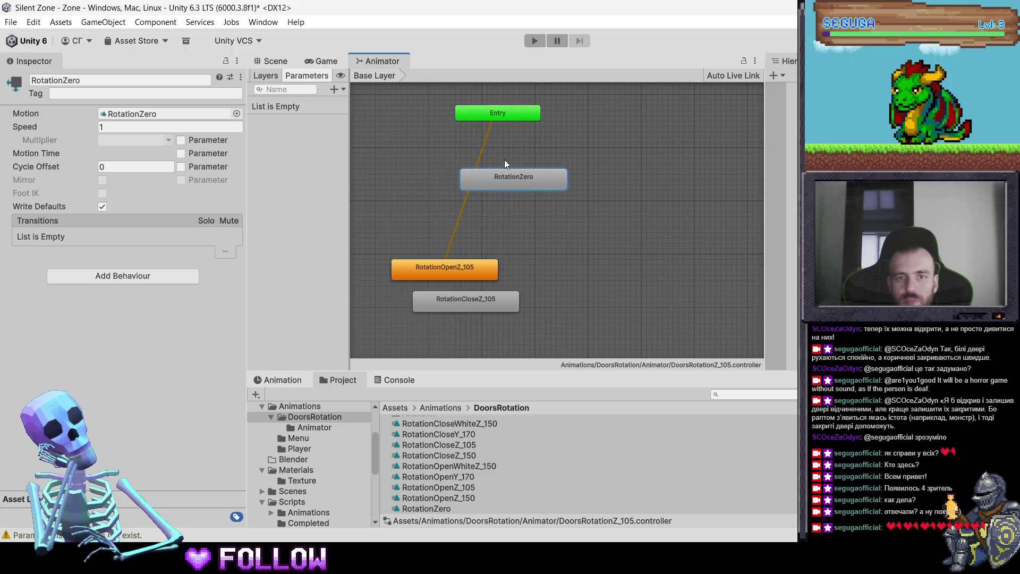
Make RotationZero the default state and line up the open and close states beneath it
{"action": "right_click", "coordinate": [505, 186]}
{"action": "left_click", "coordinate": [557, 215]}
{"action": "left_click", "coordinate": [483, 285]}
{"action": "left_click_drag", "start_coordinate": [524, 218], "coordinate": [467, 306]}
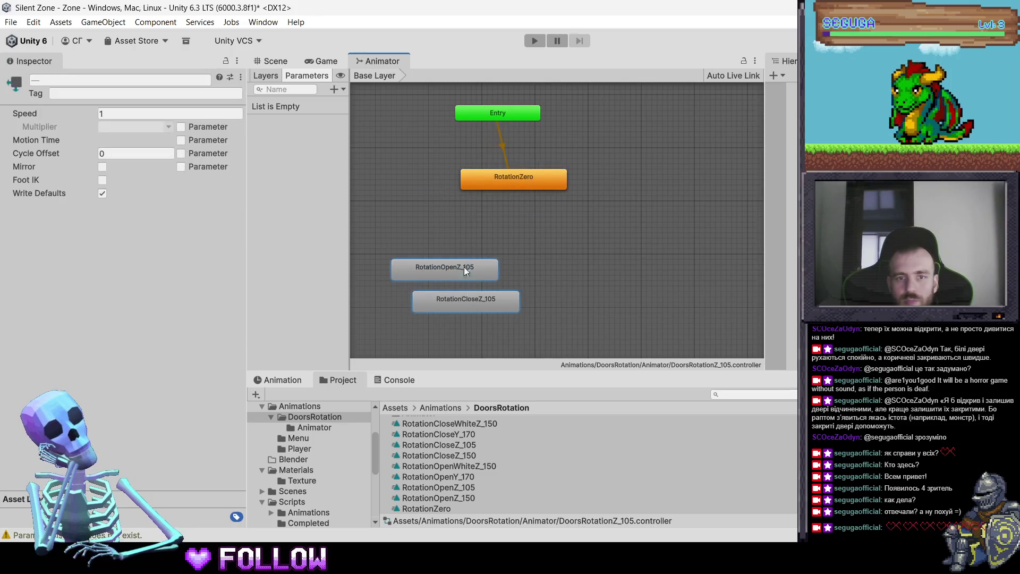
{"action": "left_click_drag", "start_coordinate": [464, 266], "coordinate": [541, 214]}
{"action": "left_click_drag", "start_coordinate": [518, 181], "coordinate": [501, 182]}
{"action": "left_click_drag", "start_coordinate": [524, 228], "coordinate": [509, 219]}
{"action": "left_click_drag", "start_coordinate": [517, 260], "coordinate": [493, 259]}
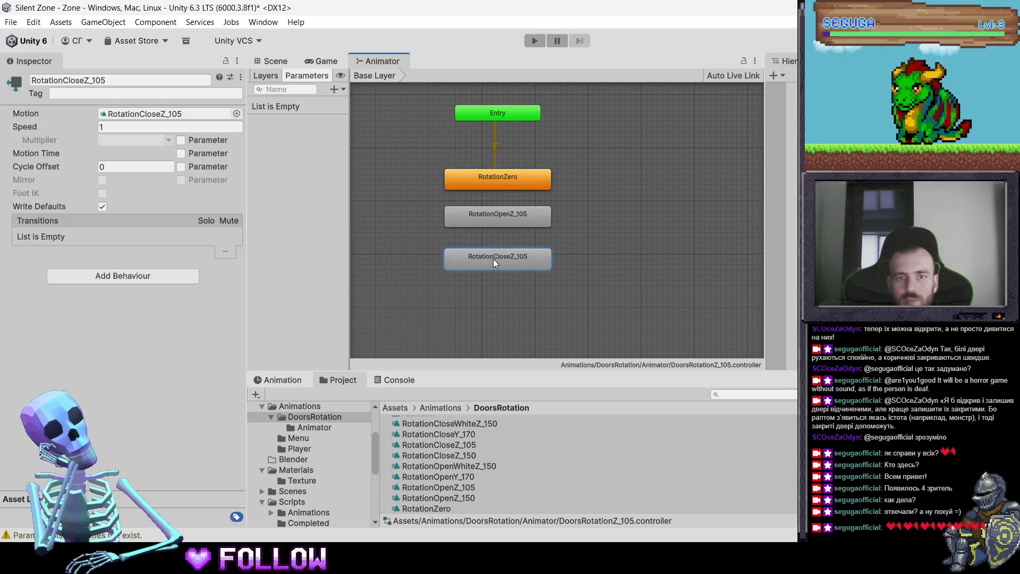
{"action": "left_click", "coordinate": [495, 197]}
{"action": "left_click", "coordinate": [489, 223]}
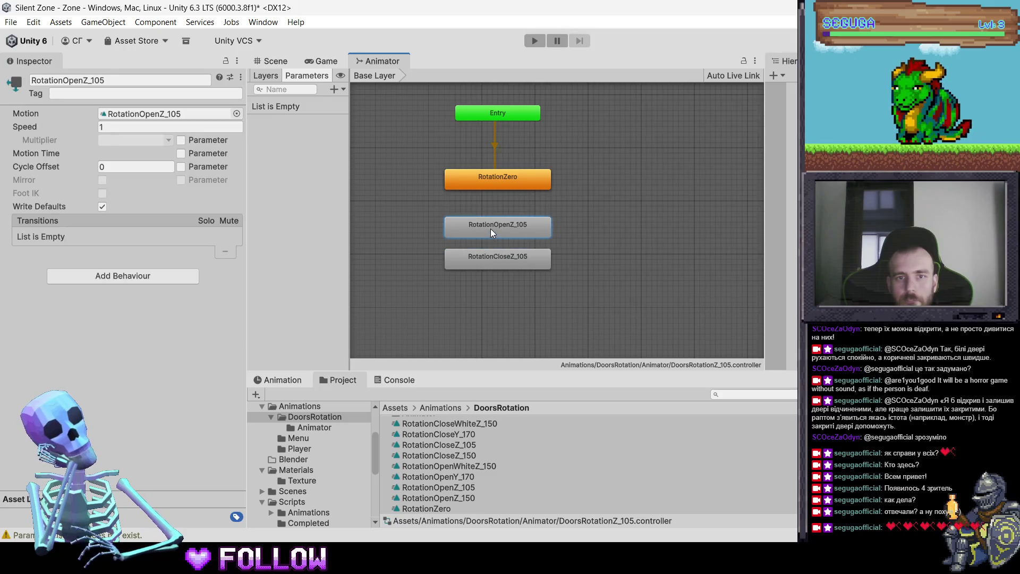
Add transitions RotationZero→RotationOpenZ_105, open→RotationCloseZ_105, and close back to open
{"action": "right_click", "coordinate": [498, 184]}
{"action": "left_click", "coordinate": [512, 195]}
{"action": "left_click", "coordinate": [480, 222]}
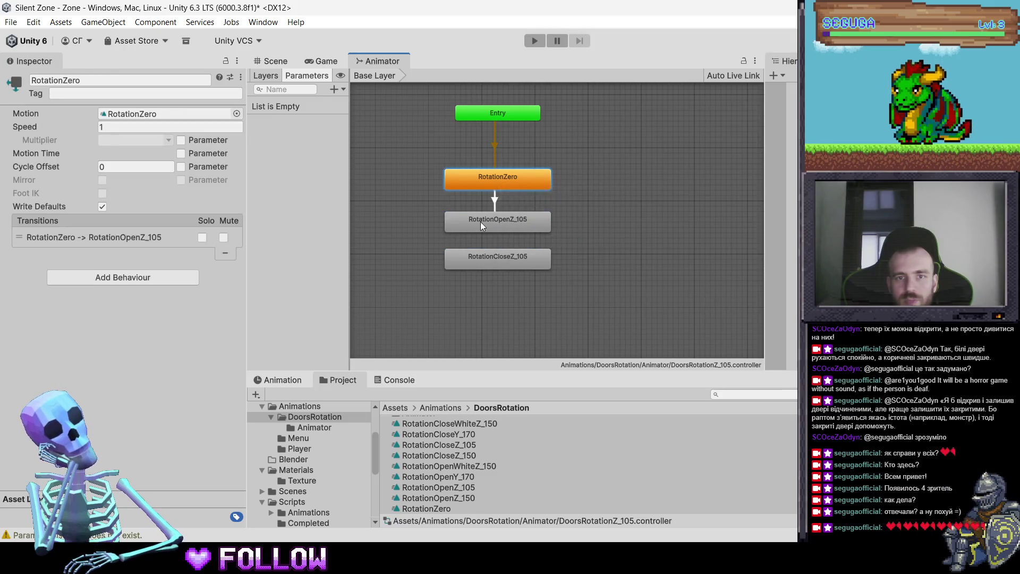
{"action": "right_click", "coordinate": [480, 221]}
{"action": "left_click", "coordinate": [494, 218]}
{"action": "left_click", "coordinate": [499, 259]}
{"action": "right_click", "coordinate": [498, 259]}
{"action": "left_click", "coordinate": [515, 230]}
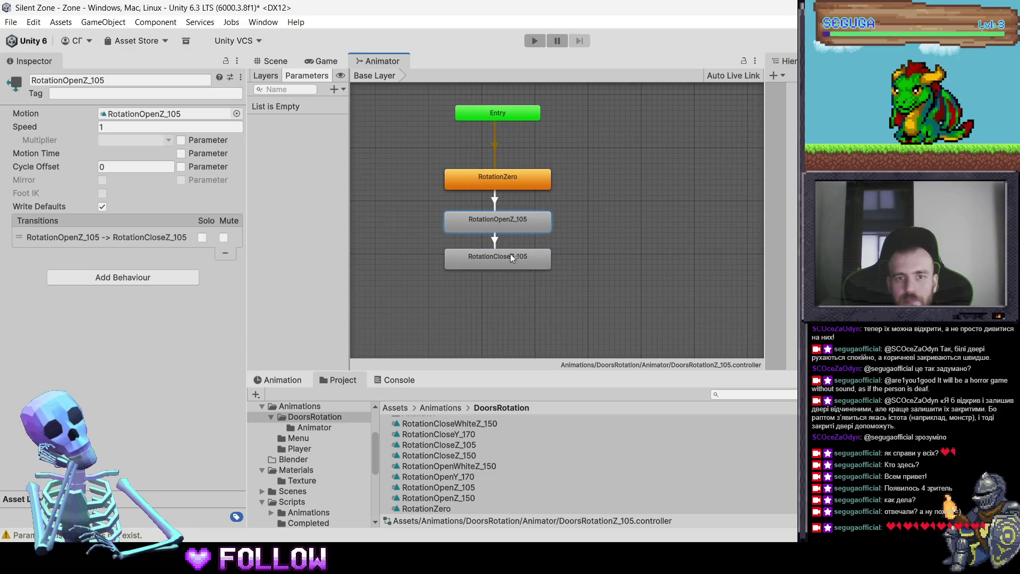
{"action": "right_click", "coordinate": [510, 261]}
{"action": "left_click", "coordinate": [531, 267]}
{"action": "left_click", "coordinate": [515, 224]}
{"action": "left_click", "coordinate": [342, 90]}
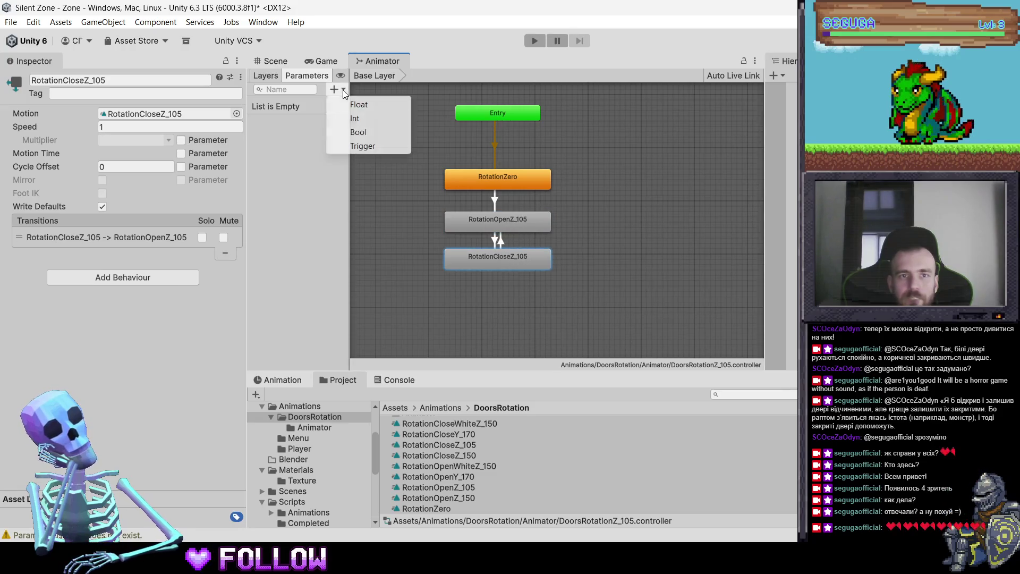
Add two trigger parameters named Open and Close
{"action": "left_click", "coordinate": [362, 148]}
{"action": "type", "text": "Op"}
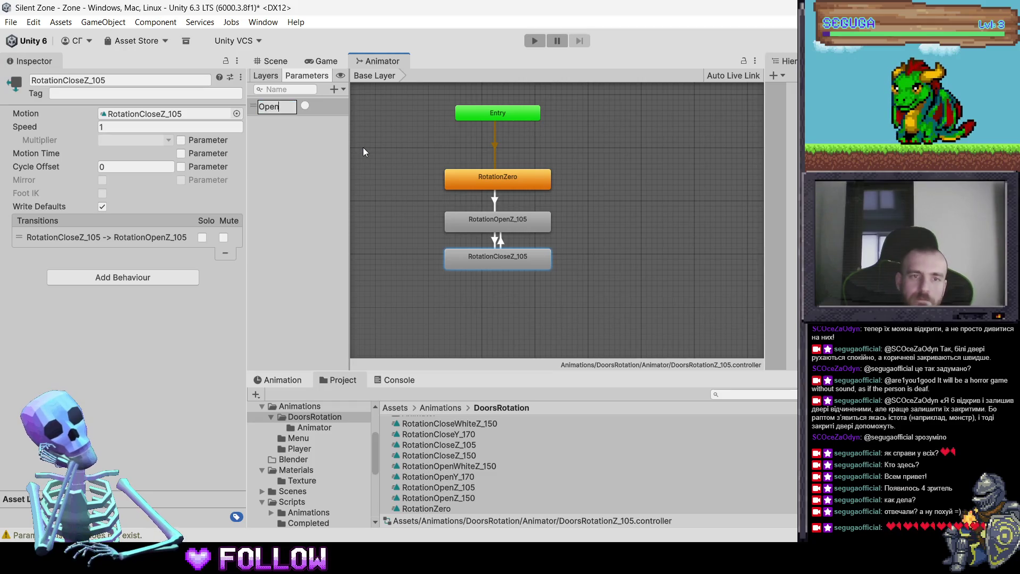
{"action": "type", "text": "en"}
{"action": "key", "text": "Return"}
{"action": "left_click", "coordinate": [334, 89]}
{"action": "left_click", "coordinate": [341, 147]}
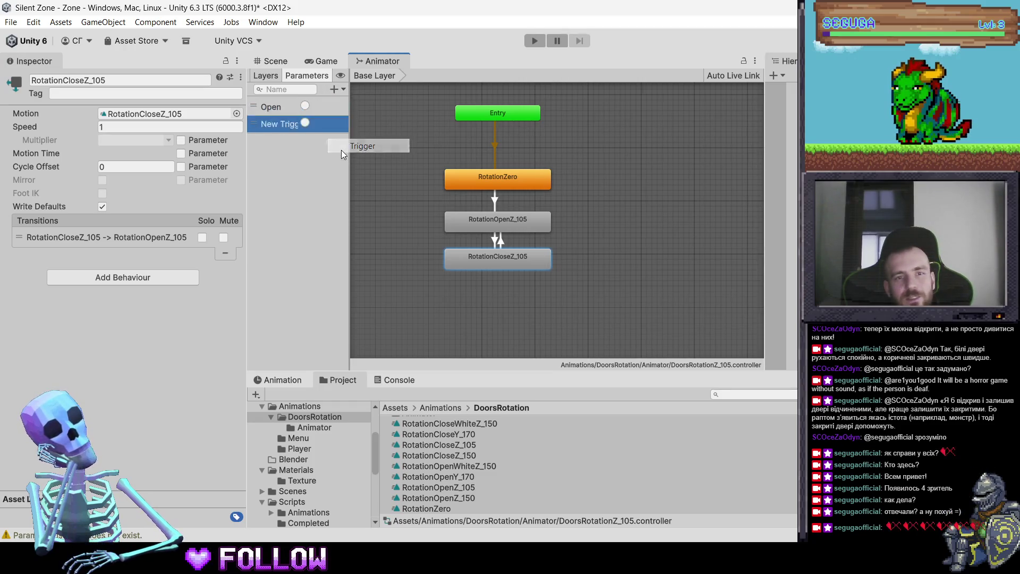
{"action": "type", "text": "Close"}
{"action": "key", "text": "Return"}
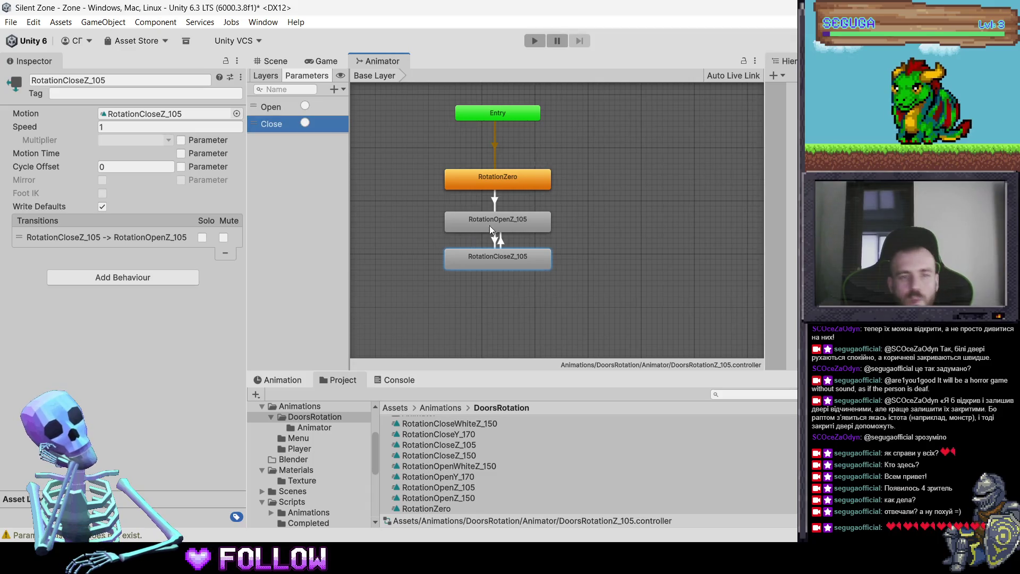
Give RotationZero→open an Open condition, and open→close a Close condition without exit time
{"action": "left_click", "coordinate": [493, 185]}
{"action": "left_click", "coordinate": [126, 236]}
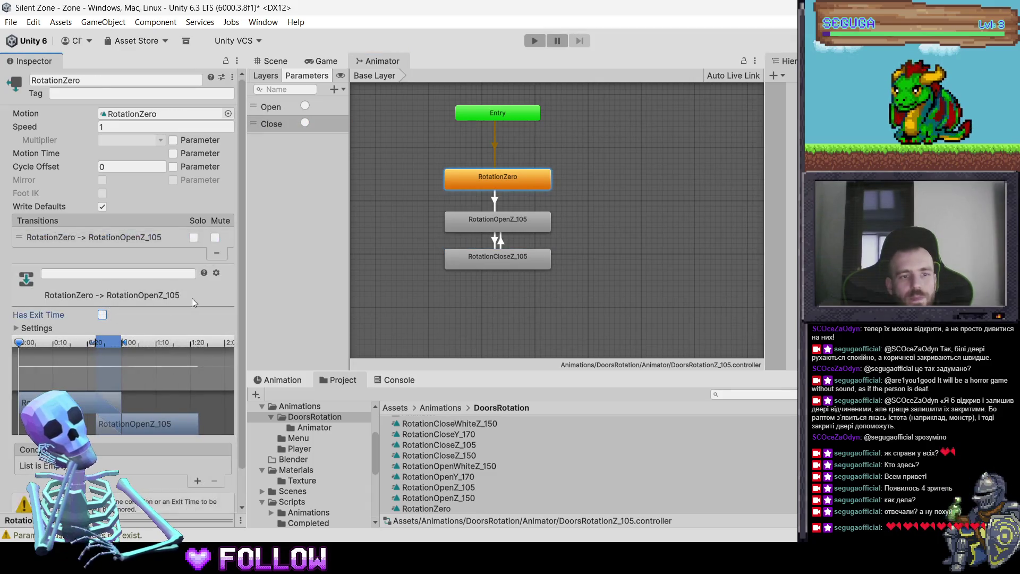
{"action": "scroll", "coordinate": [231, 323], "scroll_direction": "down", "scroll_amount": 1}
{"action": "left_click", "coordinate": [197, 470]}
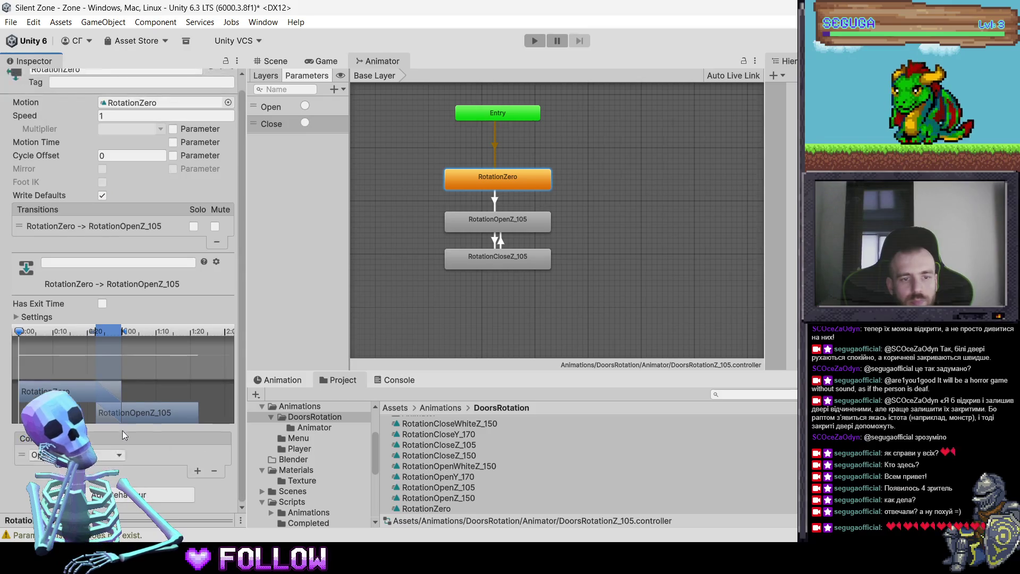
{"action": "left_click", "coordinate": [487, 217]}
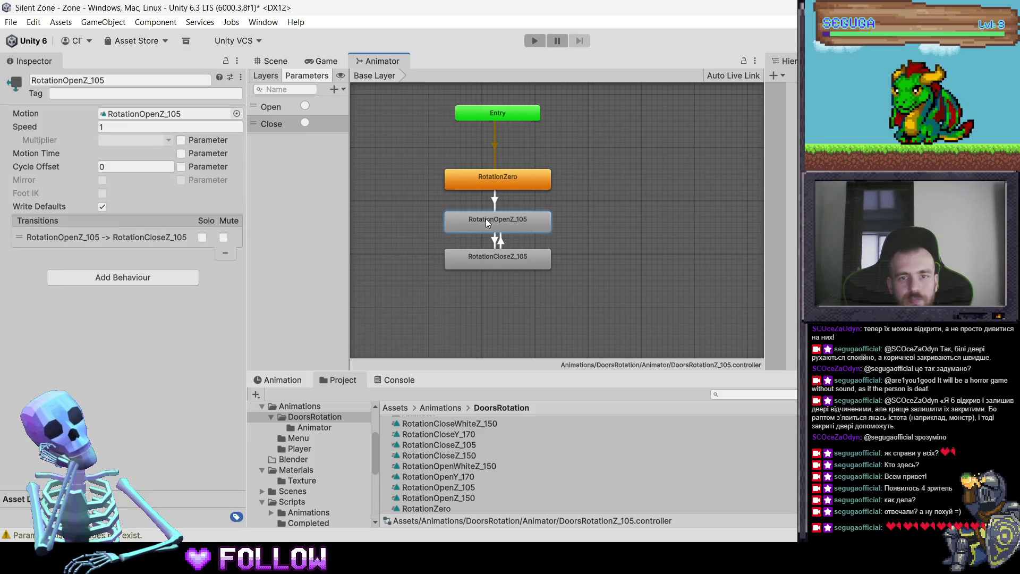
{"action": "left_click", "coordinate": [129, 237]}
{"action": "left_click", "coordinate": [102, 315]}
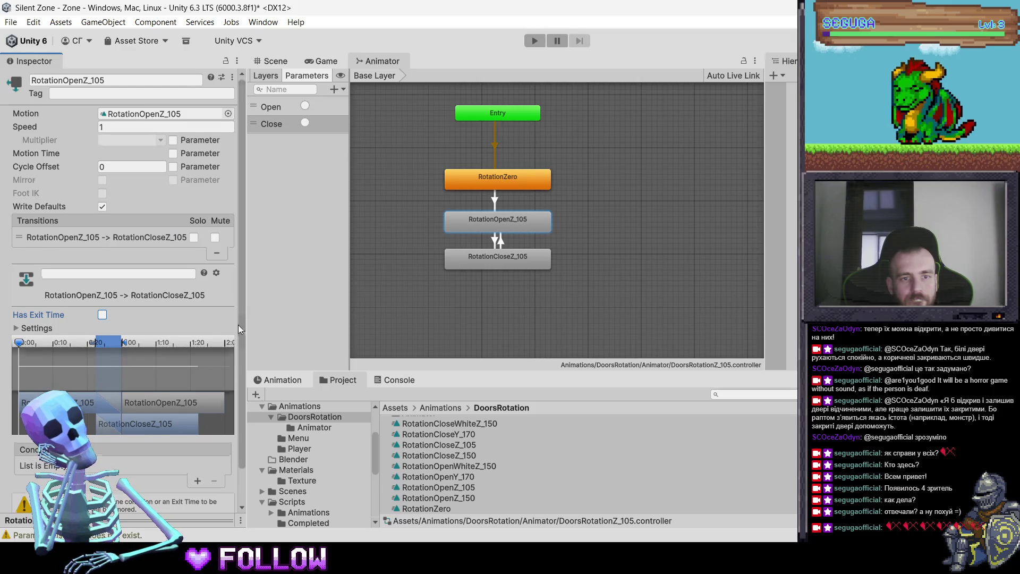
{"action": "left_click", "coordinate": [197, 480]}
{"action": "left_click", "coordinate": [79, 454]}
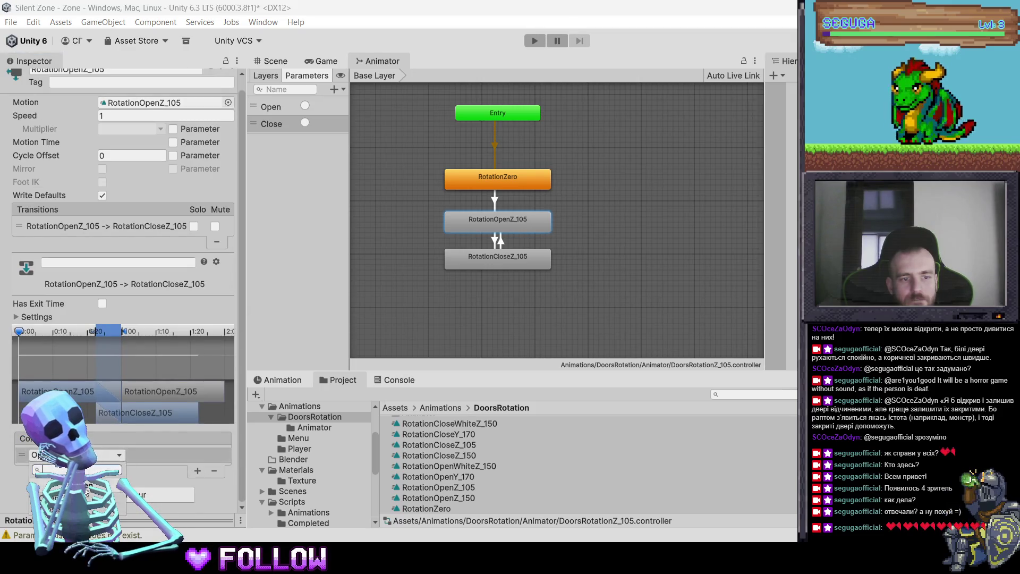
{"action": "left_click", "coordinate": [87, 493]}
Turn off exit time on the close→open transition and give it an Open condition
{"action": "left_click", "coordinate": [484, 257]}
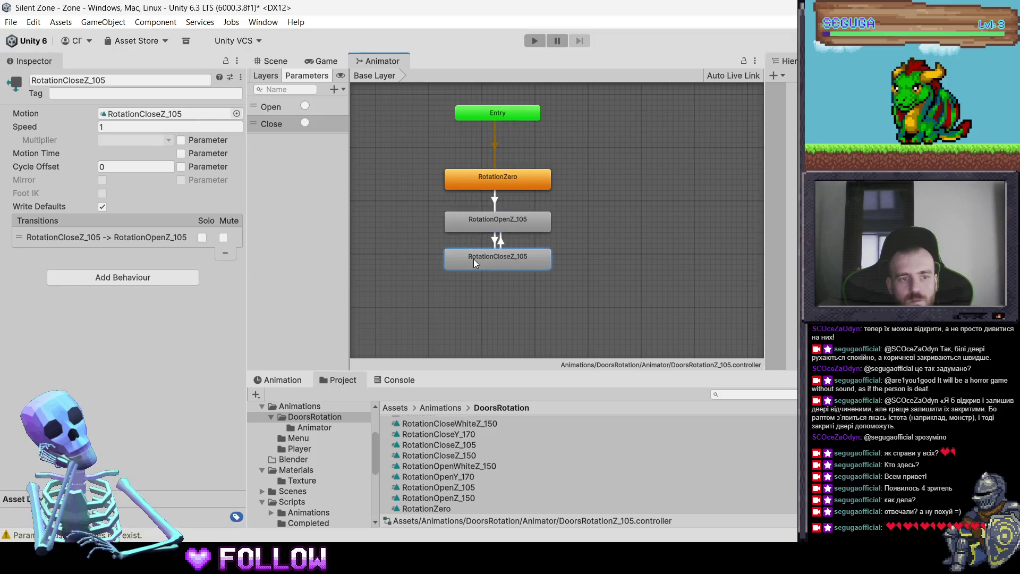
{"action": "left_click", "coordinate": [153, 236]}
{"action": "left_click", "coordinate": [102, 315]}
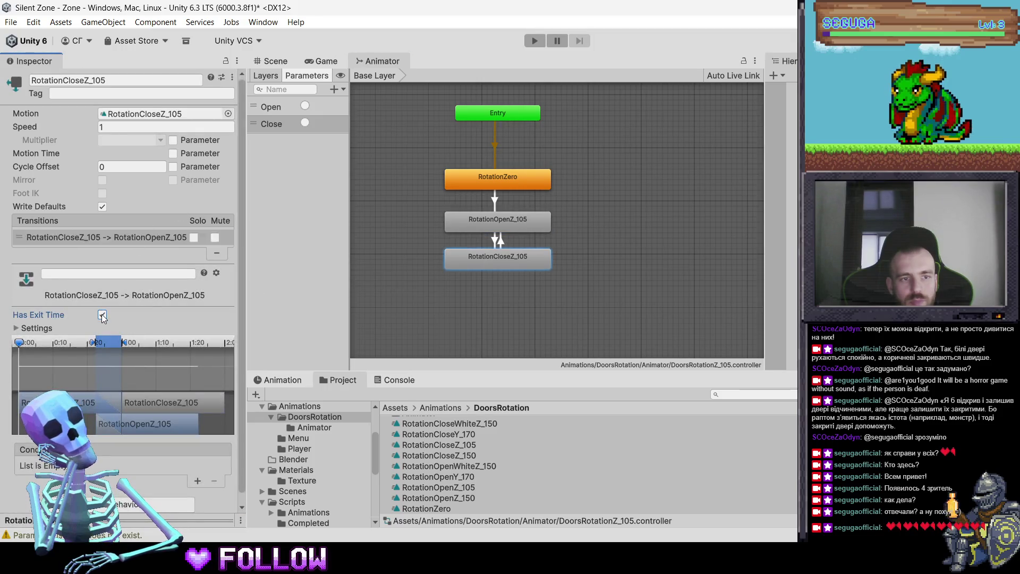
{"action": "left_click", "coordinate": [197, 480]}
{"action": "left_click", "coordinate": [489, 320]}
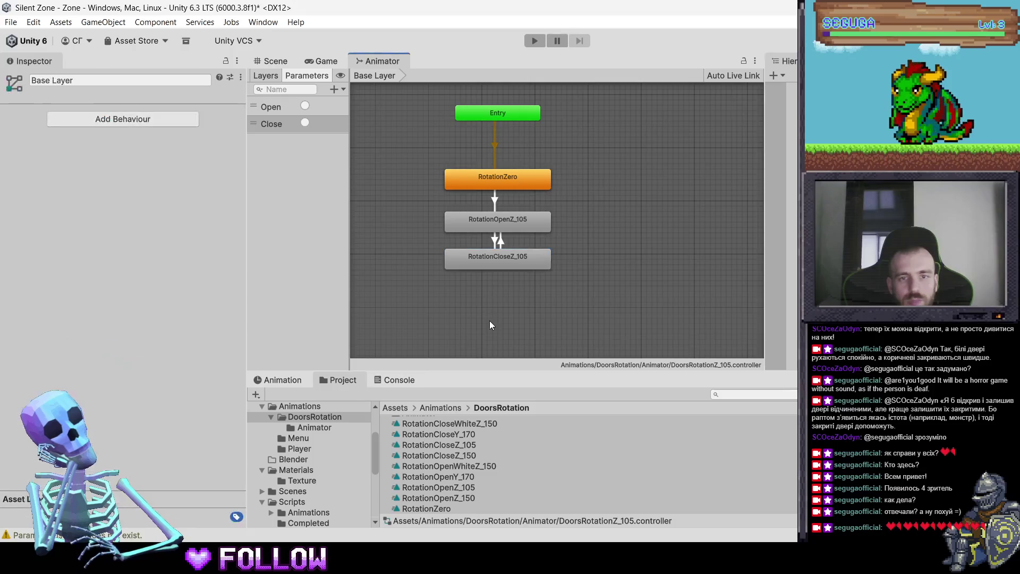
Untick Loop Time on the RotationCloseZ_105 and RotationOpenZ_105 clips
{"action": "left_click", "coordinate": [469, 446]}
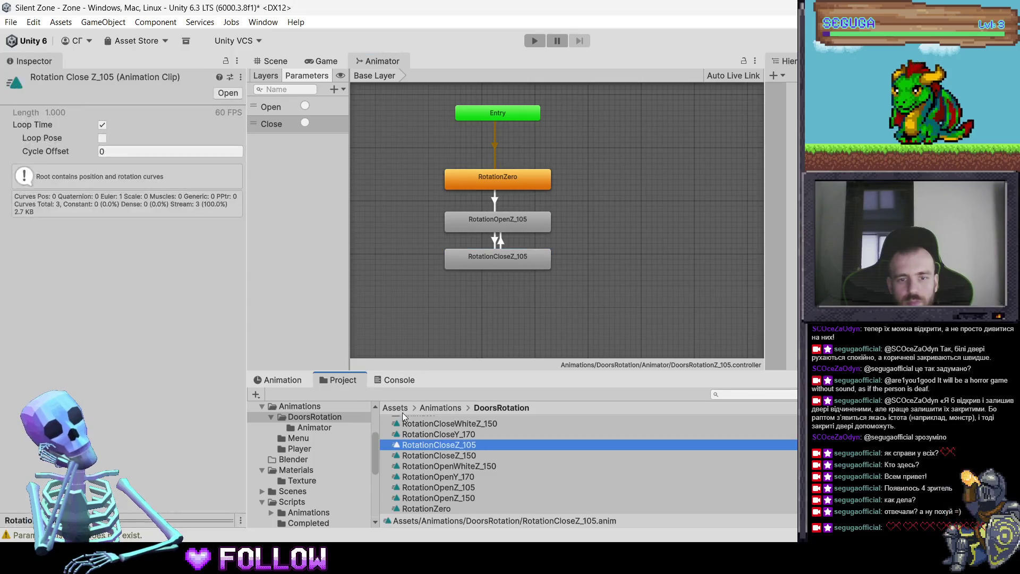
{"action": "left_click", "coordinate": [102, 125]}
{"action": "left_click", "coordinate": [460, 487]}
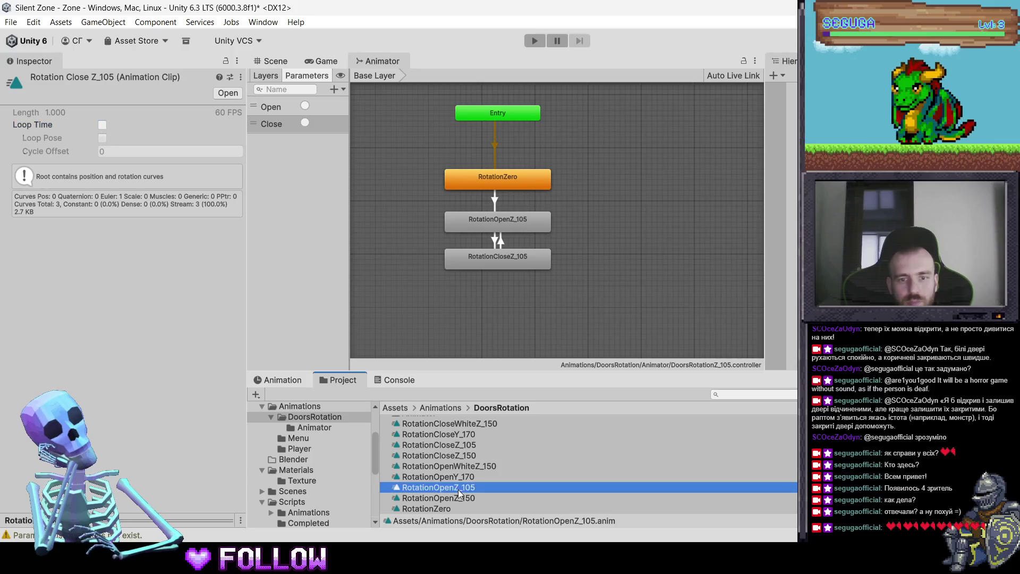
{"action": "left_click", "coordinate": [102, 124]}
{"action": "left_click", "coordinate": [470, 495]}
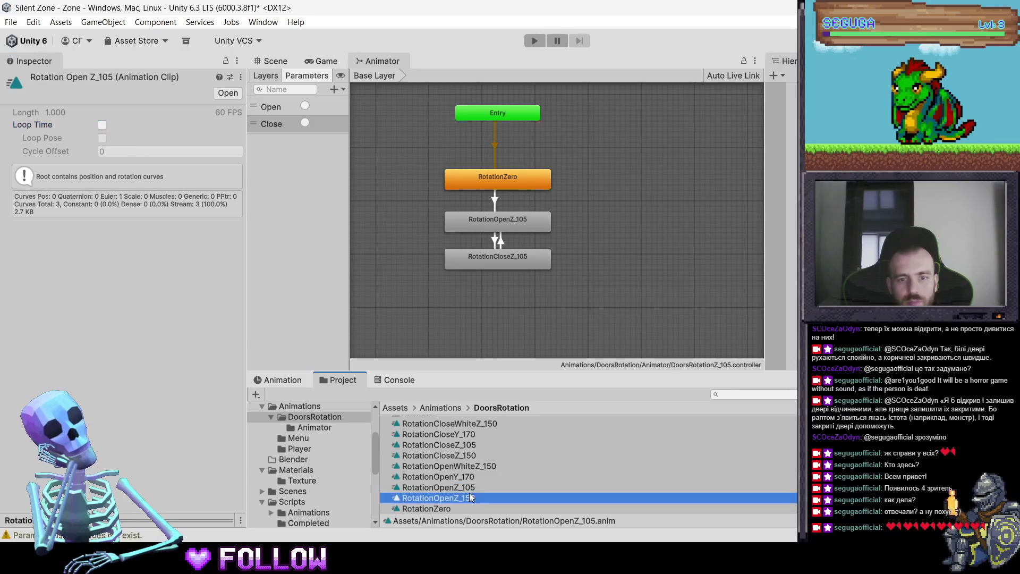
{"action": "left_click", "coordinate": [470, 476]}
{"action": "left_click", "coordinate": [473, 466]}
{"action": "left_click", "coordinate": [473, 453]}
{"action": "left_click", "coordinate": [470, 435]}
{"action": "left_click", "coordinate": [470, 418]}
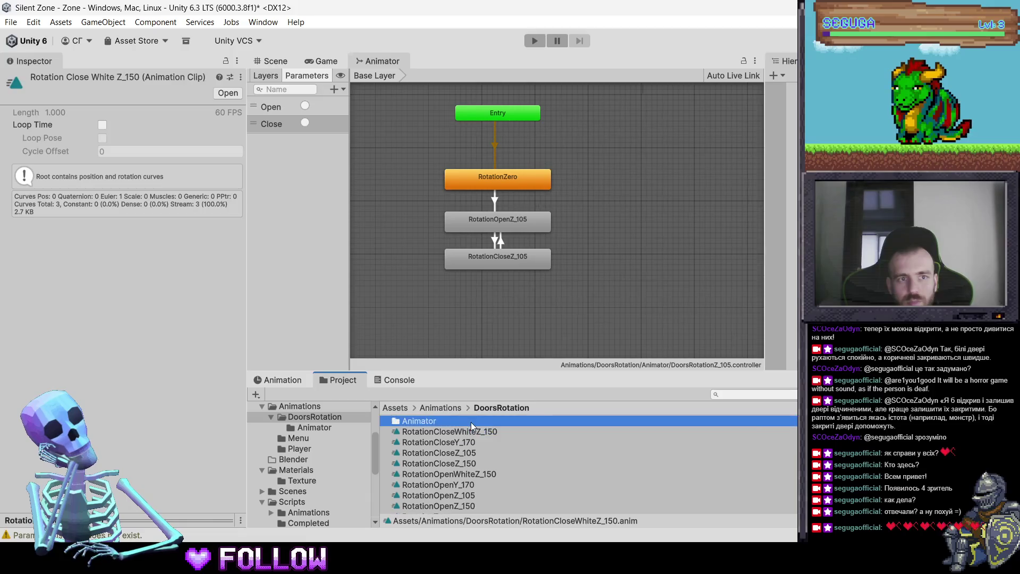
{"action": "left_click", "coordinate": [295, 61]}
{"action": "left_click_drag", "start_coordinate": [509, 247], "coordinate": [498, 238]}
Assign the DoorsRotationZ_105 controller to the 501_DoorRoom and 502_DoorKitchen doors
{"action": "left_click", "coordinate": [499, 242]}
{"action": "left_click", "coordinate": [499, 241]}
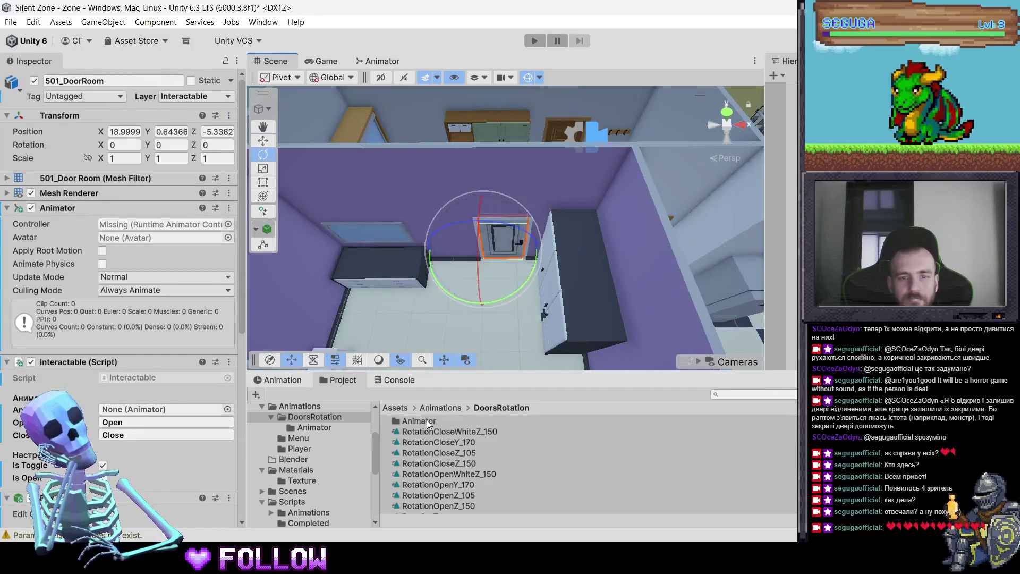
{"action": "double_click", "coordinate": [426, 420]}
{"action": "left_click", "coordinate": [504, 228]}
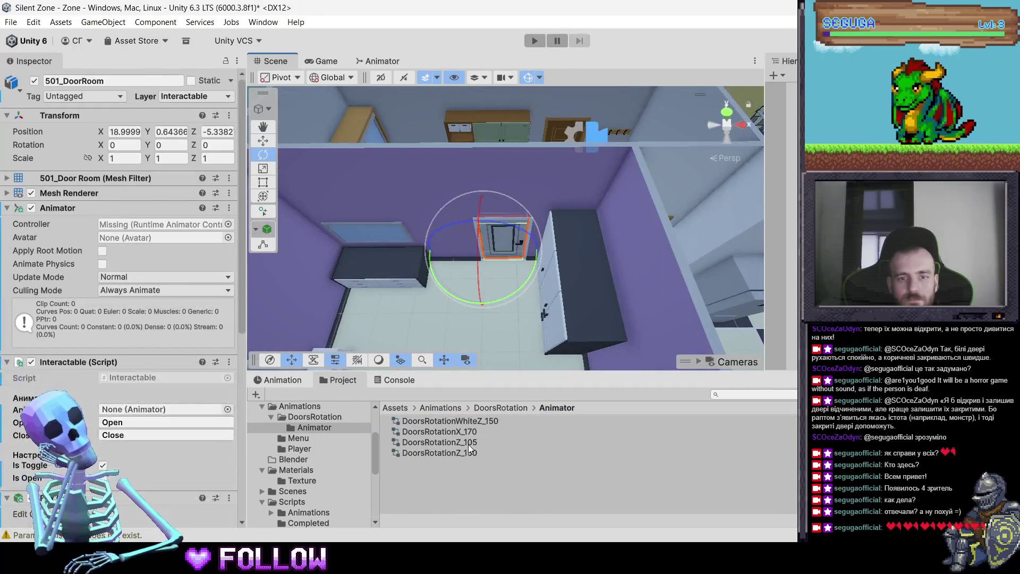
{"action": "left_click_drag", "start_coordinate": [468, 444], "coordinate": [187, 188]}
{"action": "left_click_drag", "start_coordinate": [176, 222], "coordinate": [176, 224]}
{"action": "scroll", "coordinate": [451, 297], "scroll_direction": "down", "scroll_amount": 3}
{"action": "left_click_drag", "start_coordinate": [458, 298], "coordinate": [579, 268]}
{"action": "key", "text": "e"}
{"action": "left_click", "coordinate": [428, 245]}
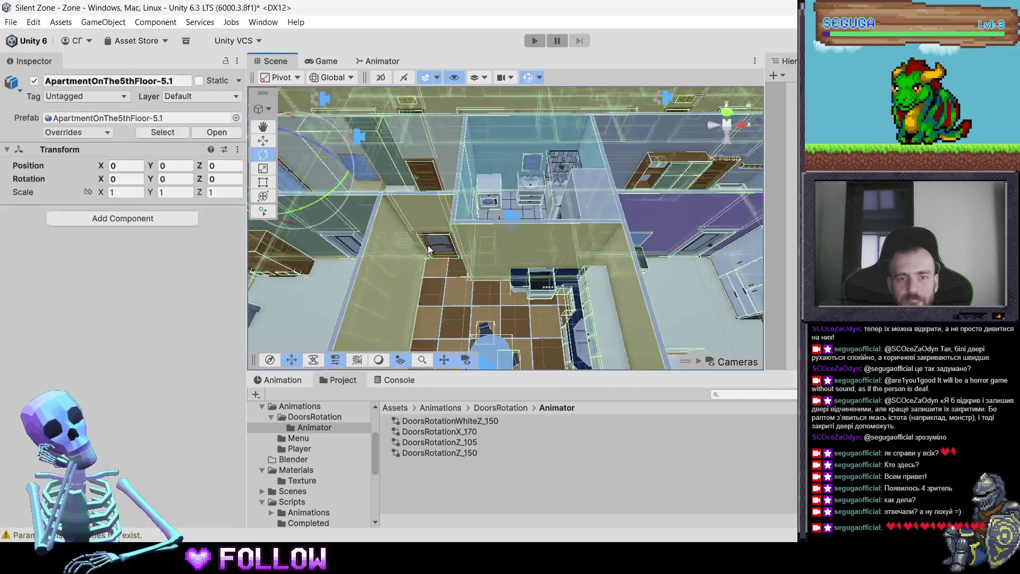
{"action": "left_click", "coordinate": [437, 248]}
{"action": "mouse_move", "coordinate": [463, 441]}
{"action": "left_mouse_down"}
{"action": "mouse_move", "coordinate": [200, 213]}
{"action": "mouse_move", "coordinate": [177, 222]}
{"action": "left_mouse_up"}
Give the next room door and 500_DoorKitchen.005 the DoorsRotationZ_105 controller
{"action": "left_click_drag", "start_coordinate": [434, 286], "coordinate": [536, 250]}
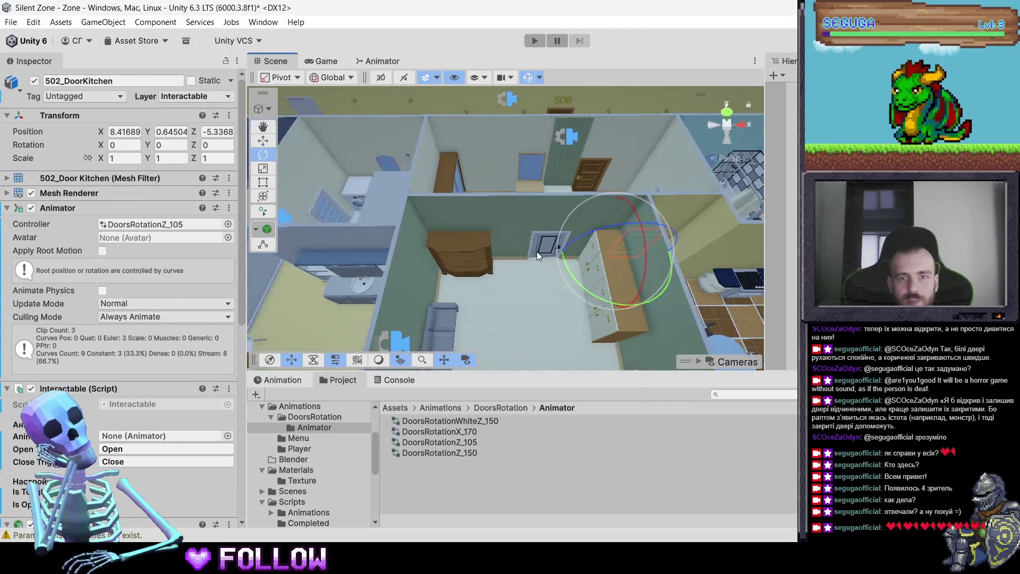
{"action": "left_click", "coordinate": [538, 250]}
{"action": "left_click", "coordinate": [539, 250]}
{"action": "mouse_move", "coordinate": [445, 438]}
{"action": "left_mouse_down"}
{"action": "mouse_move", "coordinate": [158, 227]}
{"action": "mouse_move", "coordinate": [189, 225]}
{"action": "left_mouse_up"}
{"action": "mouse_move", "coordinate": [478, 239]}
{"action": "left_mouse_down"}
{"action": "mouse_move", "coordinate": [577, 239]}
{"action": "mouse_move", "coordinate": [517, 253]}
{"action": "mouse_move", "coordinate": [595, 241]}
{"action": "left_mouse_up"}
{"action": "key", "text": "e"}
{"action": "left_click", "coordinate": [533, 244]}
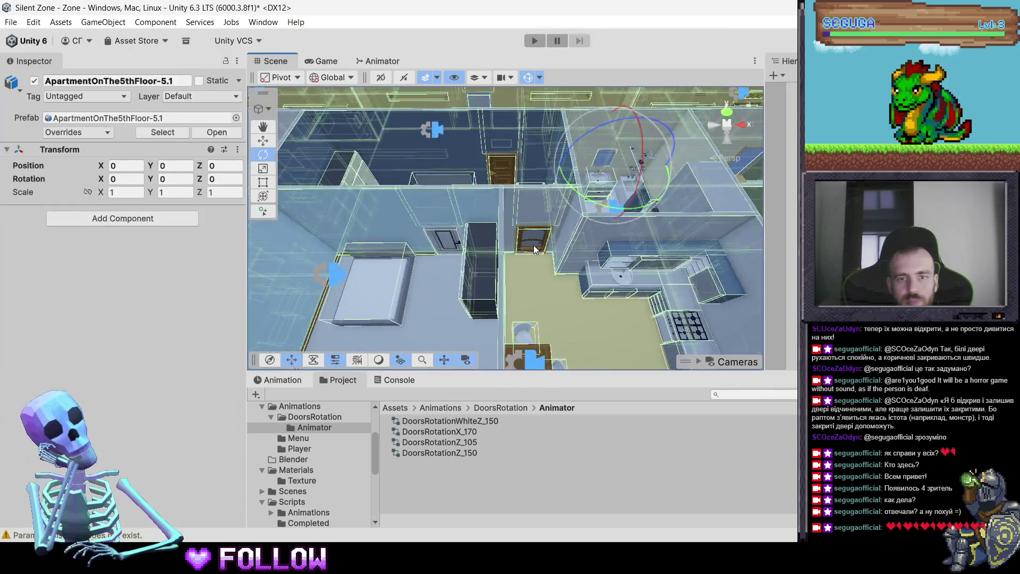
{"action": "left_click", "coordinate": [533, 245]}
{"action": "mouse_move", "coordinate": [472, 441]}
{"action": "left_mouse_down"}
{"action": "mouse_move", "coordinate": [159, 180]}
{"action": "mouse_move", "coordinate": [151, 229]}
{"action": "left_mouse_up"}
Assign DoorsRotationZ_105 to 503_DoorRoom, the following door, and 504_DoorRoom
{"action": "left_click_drag", "start_coordinate": [483, 247], "coordinate": [526, 242]}
{"action": "left_click", "coordinate": [544, 234]}
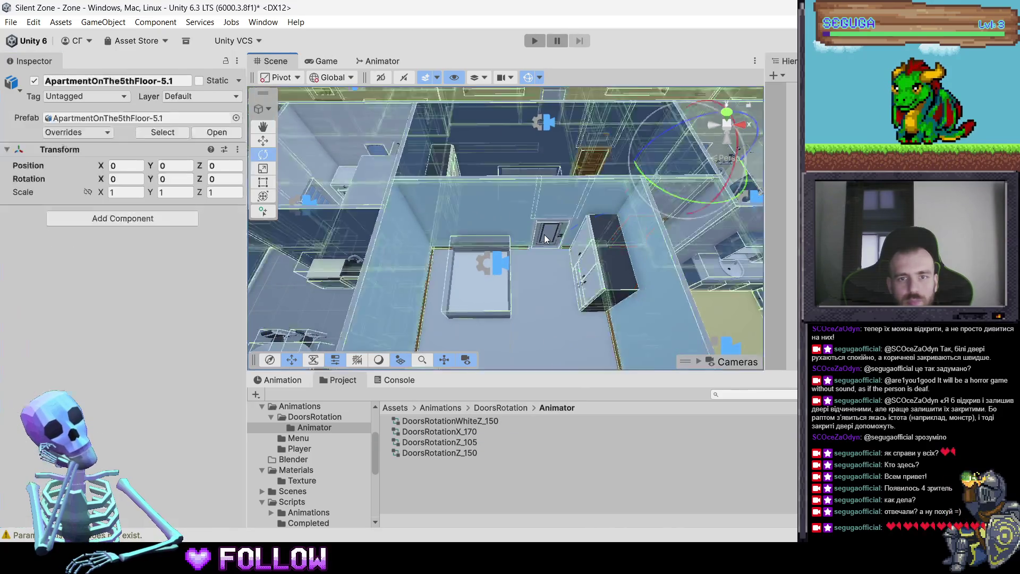
{"action": "left_click", "coordinate": [544, 234]}
{"action": "mouse_move", "coordinate": [458, 441]}
{"action": "left_mouse_down"}
{"action": "mouse_move", "coordinate": [154, 209]}
{"action": "mouse_move", "coordinate": [159, 232]}
{"action": "left_mouse_up"}
{"action": "left_click_drag", "start_coordinate": [505, 259], "coordinate": [547, 242]}
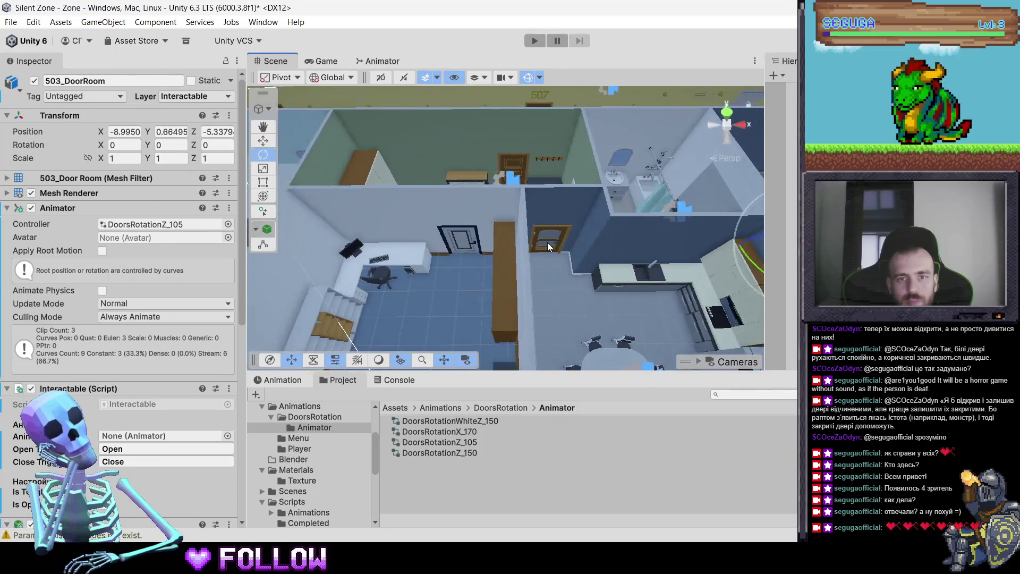
{"action": "left_click", "coordinate": [547, 242]}
{"action": "left_click_drag", "start_coordinate": [458, 442], "coordinate": [133, 222]}
{"action": "left_click", "coordinate": [458, 239]}
{"action": "left_click", "coordinate": [457, 239]}
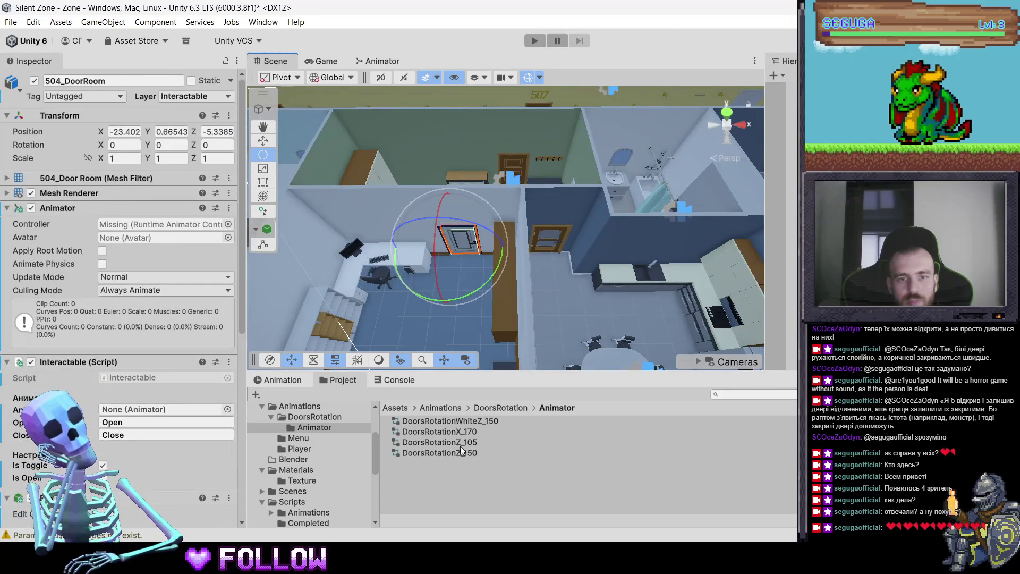
{"action": "left_click_drag", "start_coordinate": [175, 220], "coordinate": [175, 223]}
Assign DoorsRotationZ_105 to the 505_DoorKitchen and 505_DoorRoom doors
{"action": "scroll", "coordinate": [450, 275], "scroll_direction": "up", "scroll_amount": 3}
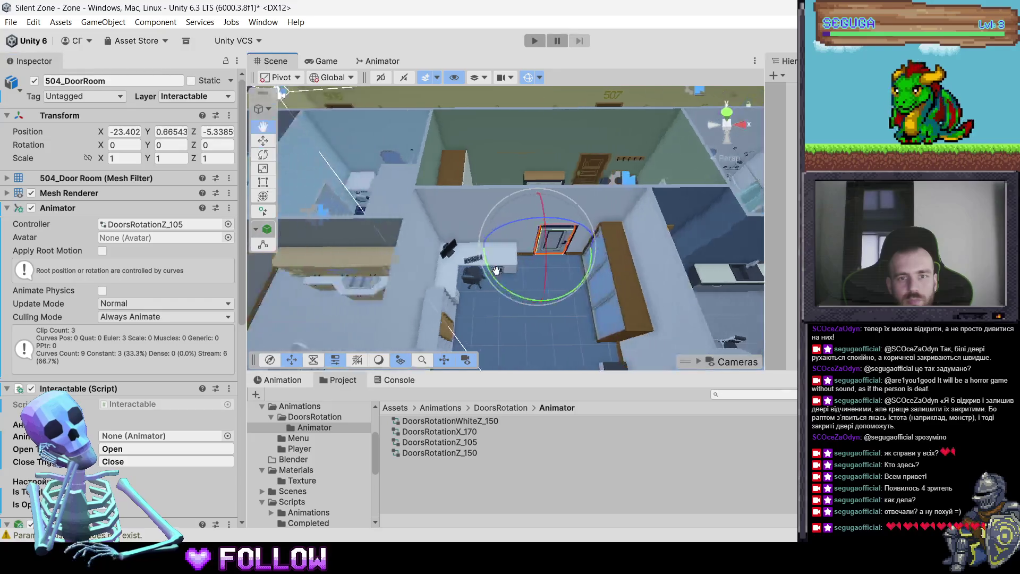
{"action": "left_click", "coordinate": [563, 255]}
{"action": "left_click", "coordinate": [563, 254]}
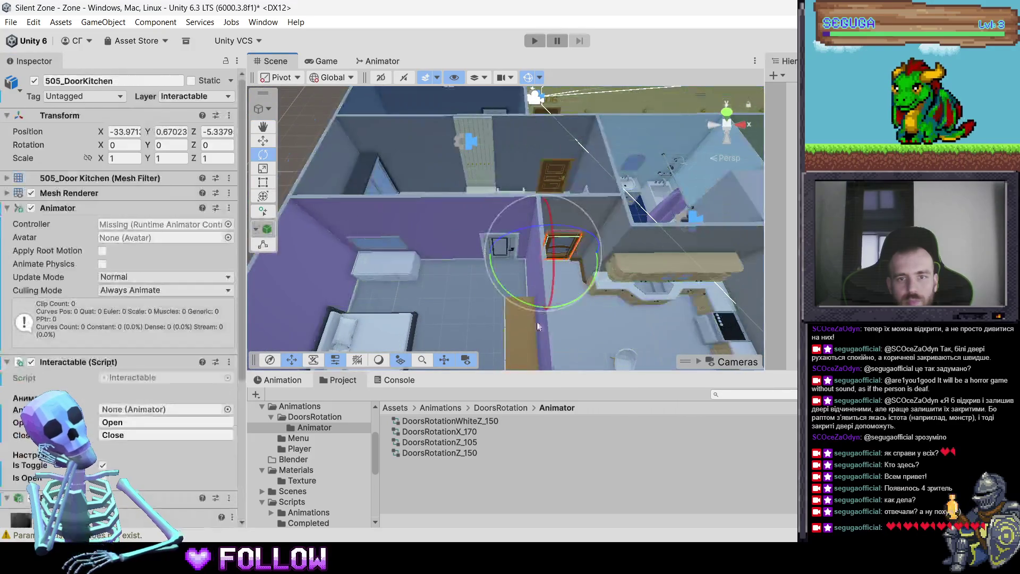
{"action": "left_click_drag", "start_coordinate": [454, 440], "coordinate": [175, 222]}
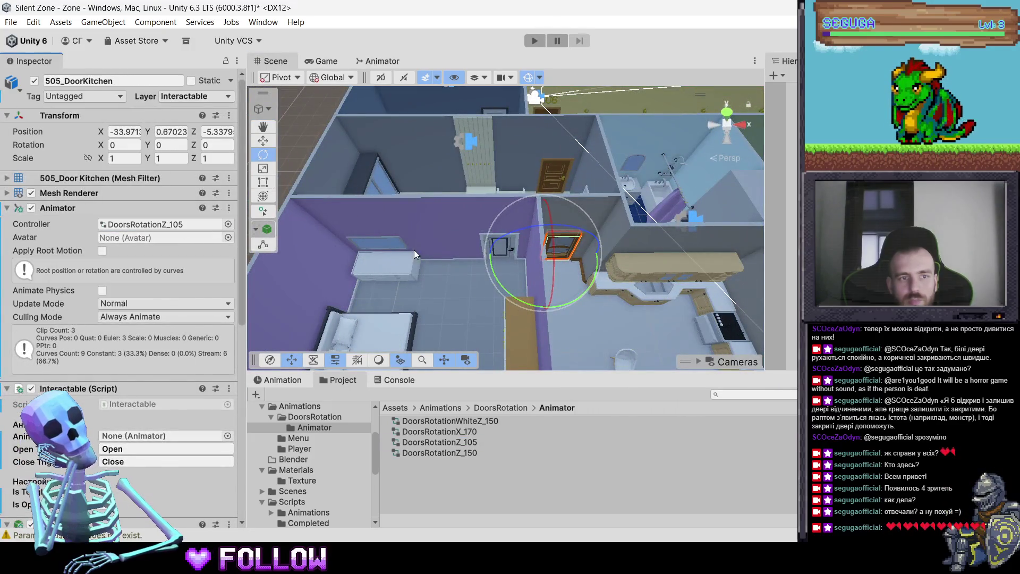
{"action": "left_click", "coordinate": [495, 255]}
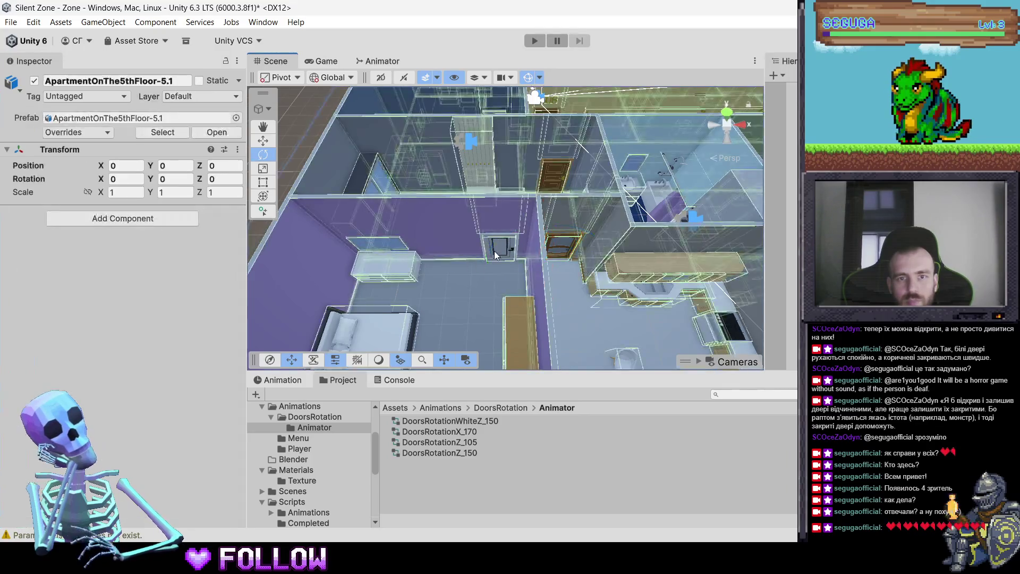
{"action": "left_click", "coordinate": [495, 254]}
{"action": "left_click", "coordinate": [165, 223]}
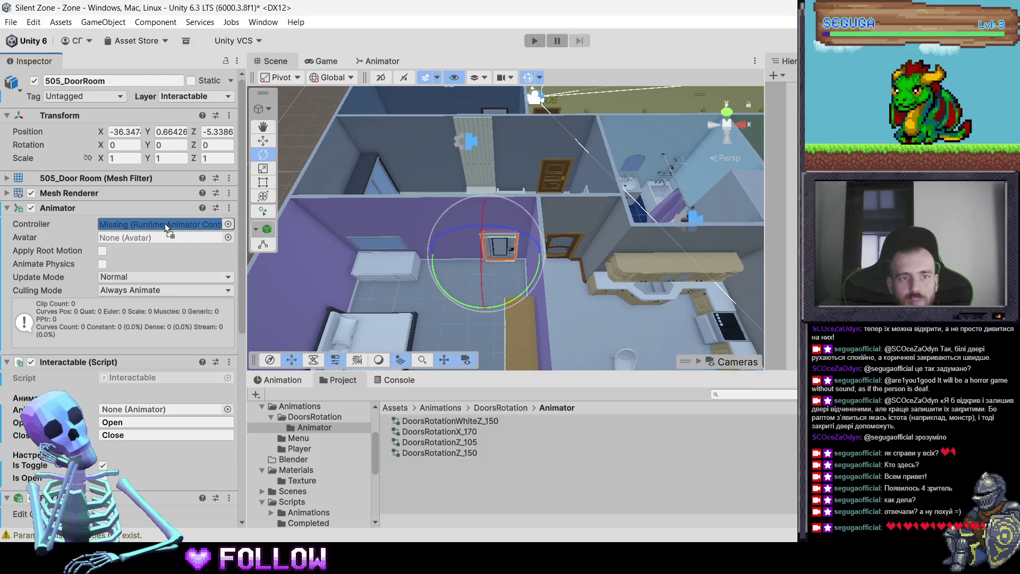
{"action": "left_click_drag", "start_coordinate": [165, 223], "coordinate": [165, 223]}
Frame the whole ApartmentOnThe5thFloor-5.1 apartment in the Scene view with the Move tool active
{"action": "mouse_move", "coordinate": [319, 228]}
{"action": "left_mouse_down"}
{"action": "mouse_move", "coordinate": [276, 233]}
{"action": "mouse_move", "coordinate": [690, 217]}
{"action": "mouse_move", "coordinate": [584, 217]}
{"action": "left_mouse_up"}
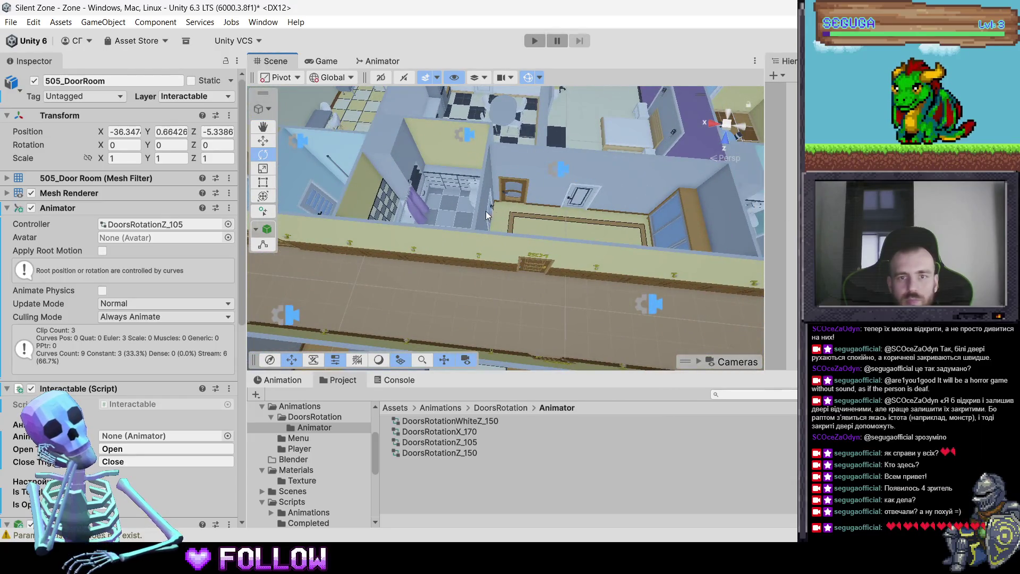
{"action": "left_click_drag", "start_coordinate": [489, 213], "coordinate": [542, 236]}
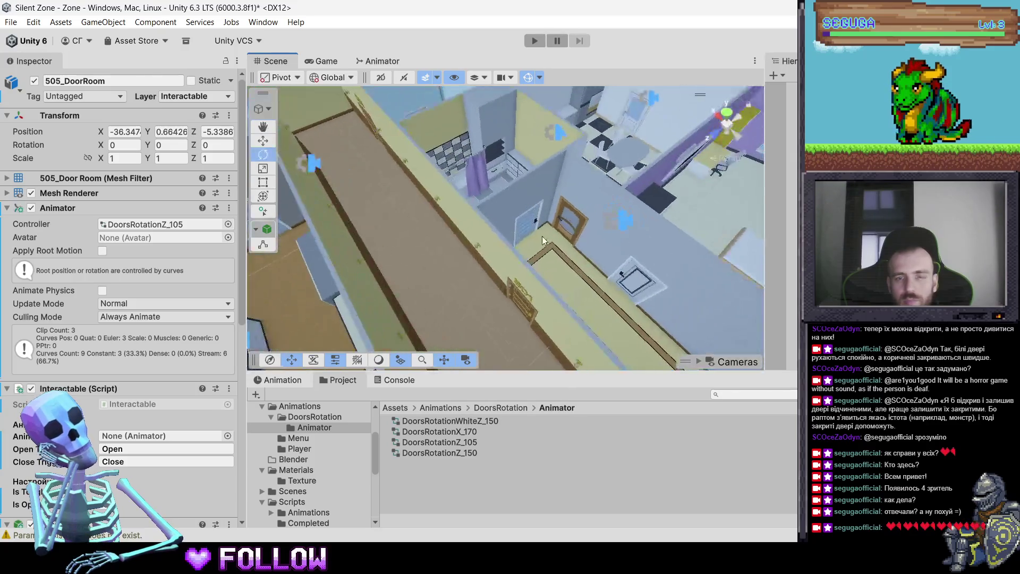
{"action": "left_click", "coordinate": [527, 223]}
{"action": "key", "text": "f"}
{"action": "key", "text": "f"}
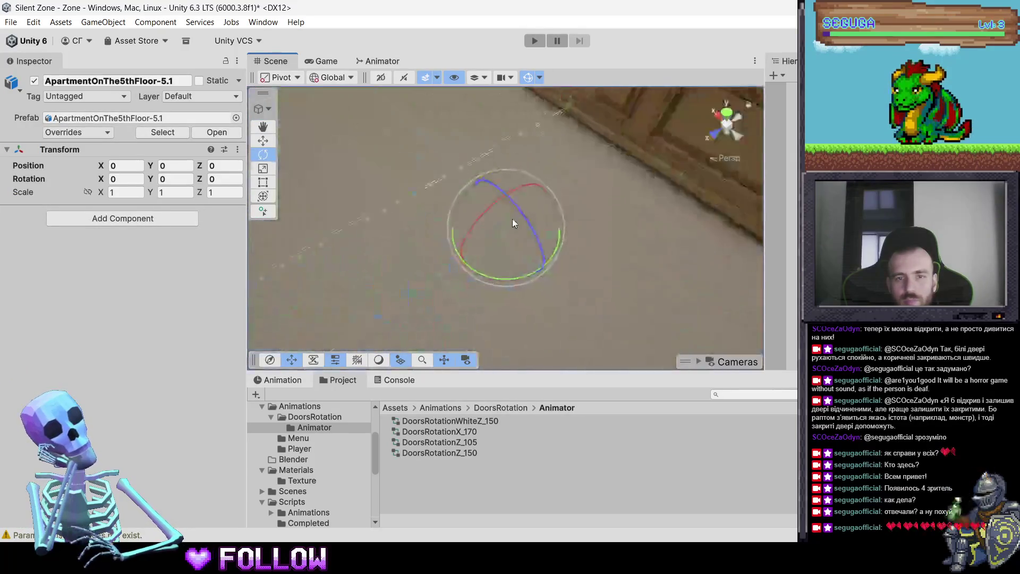
{"action": "key", "text": "f"}
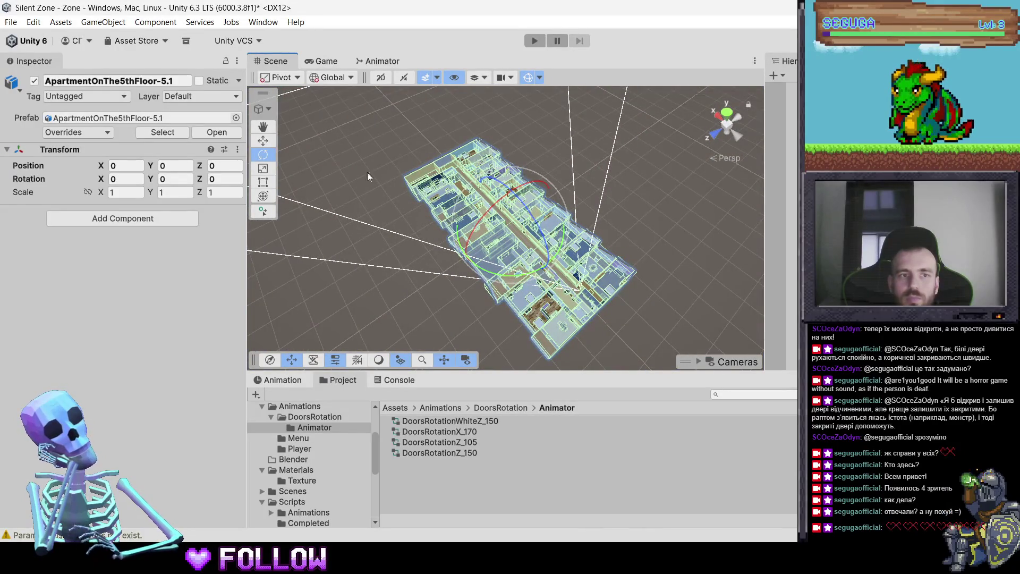
{"action": "left_click", "coordinate": [267, 141]}
{"action": "left_click", "coordinate": [504, 209]}
{"action": "left_click", "coordinate": [504, 209]}
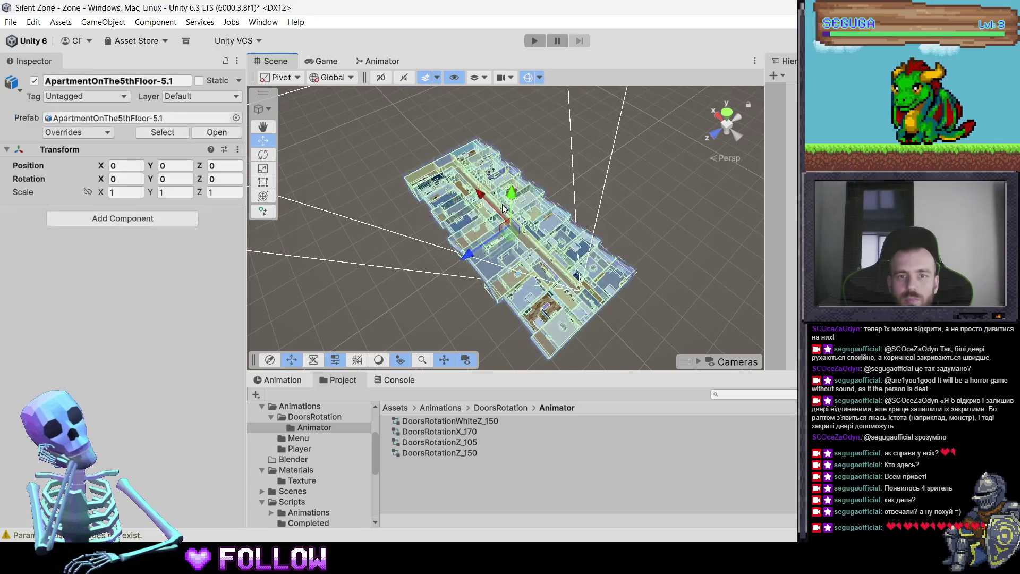
Select the 501_BathDoor object and frame it in the Scene view
{"action": "left_click", "coordinate": [496, 198]}
{"action": "key", "text": "f"}
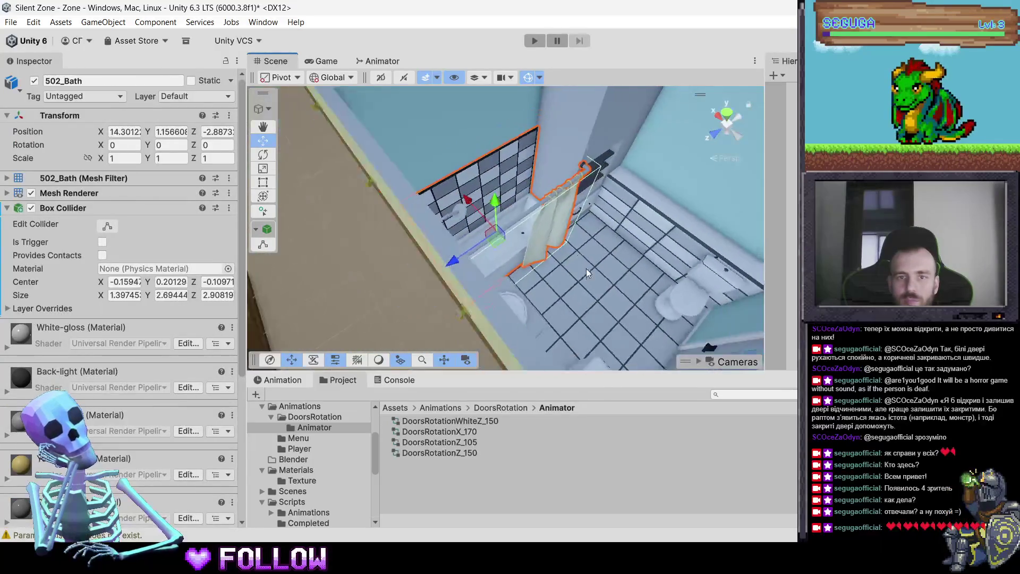
{"action": "left_click_drag", "start_coordinate": [608, 266], "coordinate": [597, 248]}
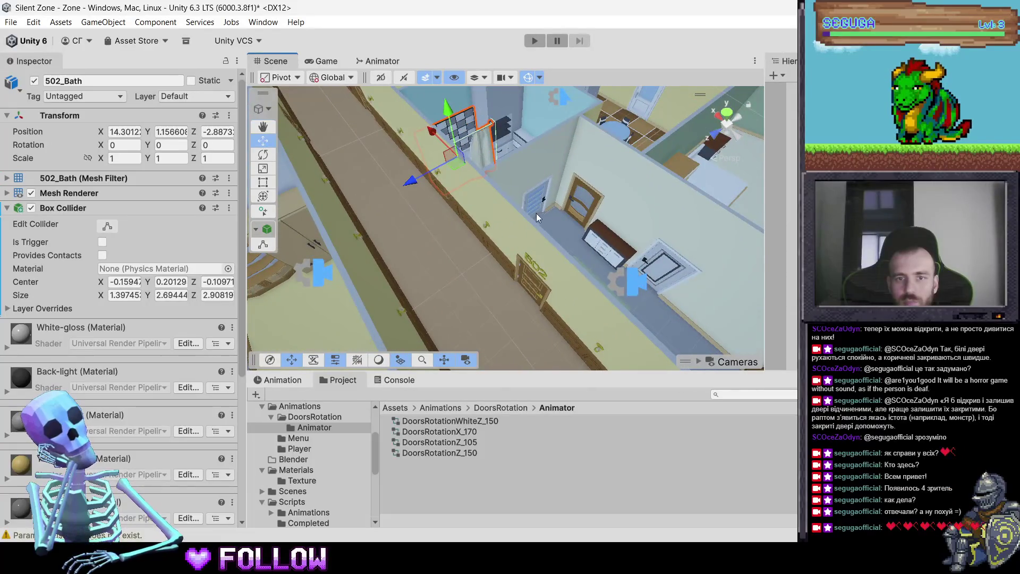
{"action": "scroll", "coordinate": [536, 213], "scroll_direction": "down", "scroll_amount": 5}
{"action": "left_click", "coordinate": [515, 248]}
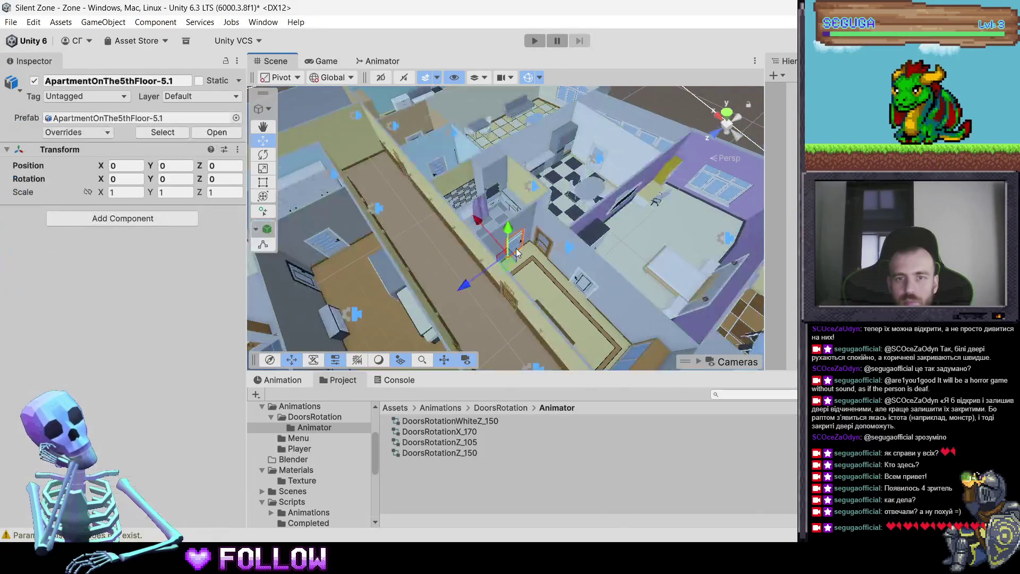
{"action": "left_click", "coordinate": [516, 248]}
{"action": "key", "text": "f"}
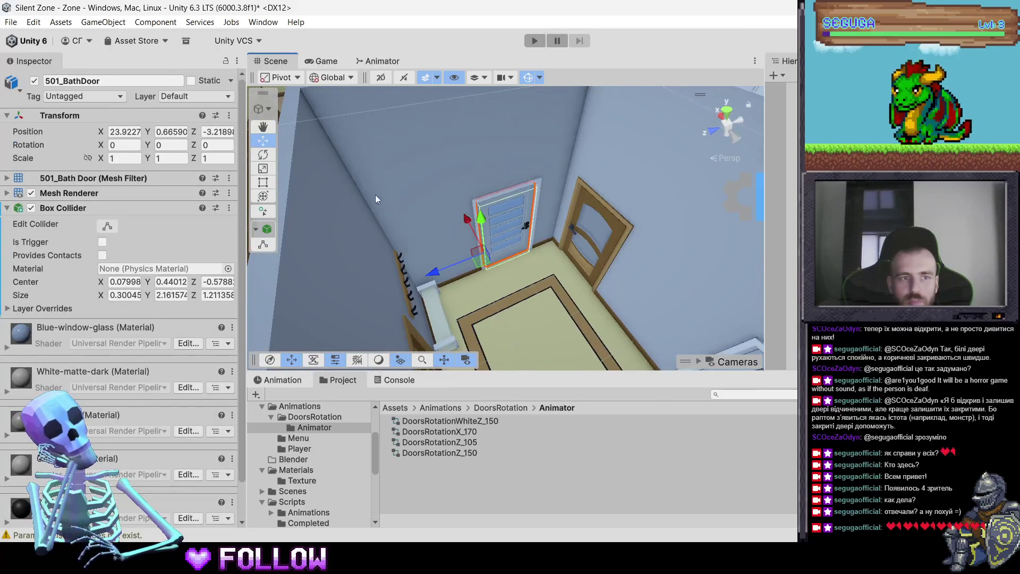
Swing the bath door around its Y axis, trying 95.15, then reset Rotation Y to 0
{"action": "key", "text": "e"}
{"action": "mouse_move", "coordinate": [534, 269]}
{"action": "left_mouse_down"}
{"action": "mouse_move", "coordinate": [541, 237]}
{"action": "mouse_move", "coordinate": [519, 187]}
{"action": "mouse_move", "coordinate": [611, 180]}
{"action": "mouse_move", "coordinate": [478, 186]}
{"action": "mouse_move", "coordinate": [536, 217]}
{"action": "left_mouse_up"}
{"action": "mouse_move", "coordinate": [530, 270]}
{"action": "left_mouse_down"}
{"action": "mouse_move", "coordinate": [393, 324]}
{"action": "mouse_move", "coordinate": [533, 257]}
{"action": "mouse_move", "coordinate": [480, 314]}
{"action": "mouse_move", "coordinate": [213, 341]}
{"action": "mouse_move", "coordinate": [344, 320]}
{"action": "mouse_move", "coordinate": [330, 314]}
{"action": "left_mouse_up"}
{"action": "key", "text": "ctrl+z"}
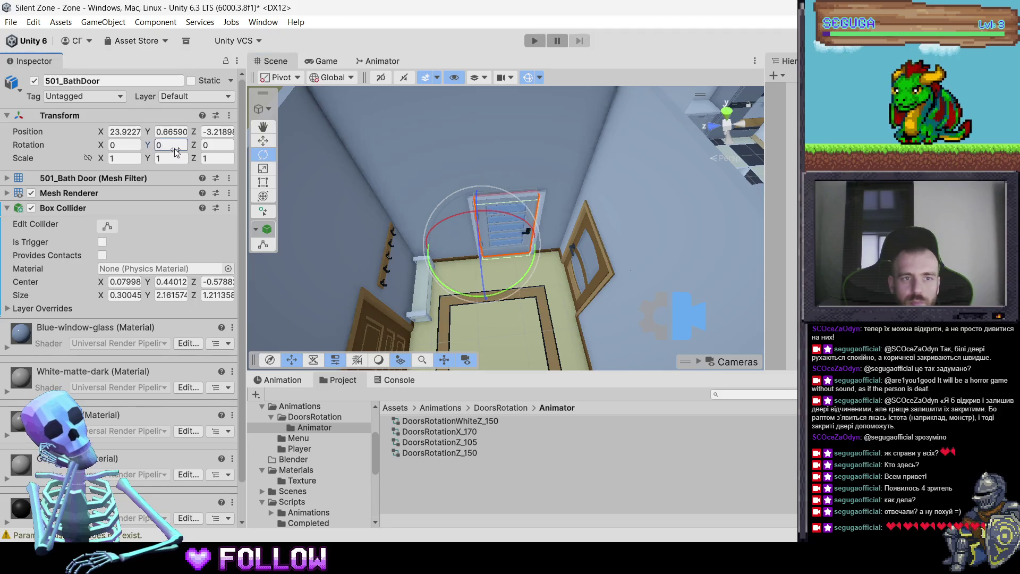
{"action": "key", "text": "BackSpace"}
{"action": "key", "text": "BackSpace"}
{"action": "key", "text": "BackSpace"}
{"action": "type", "text": "95.15"}
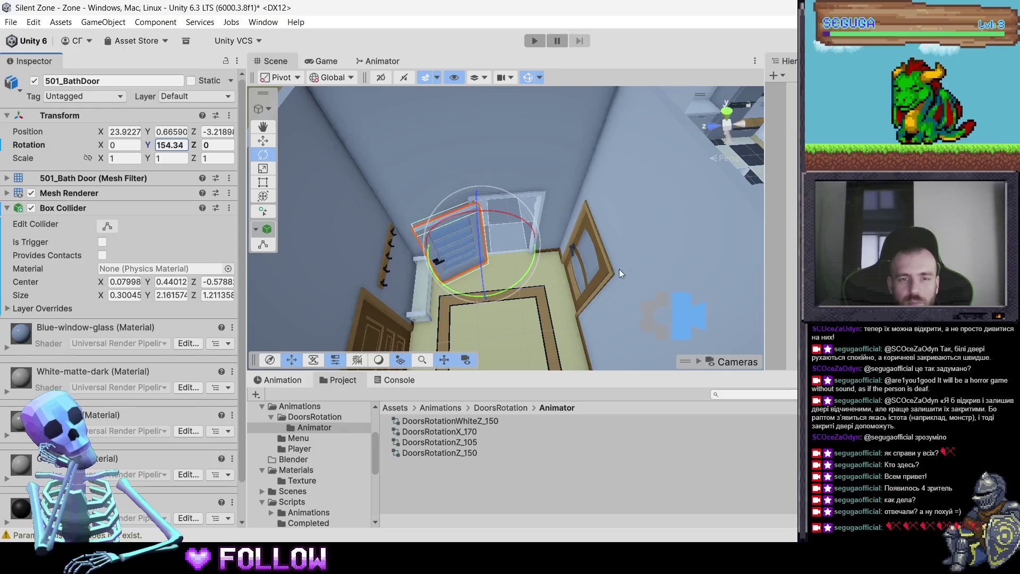
{"action": "left_click_drag", "start_coordinate": [718, 269], "coordinate": [730, 269]}
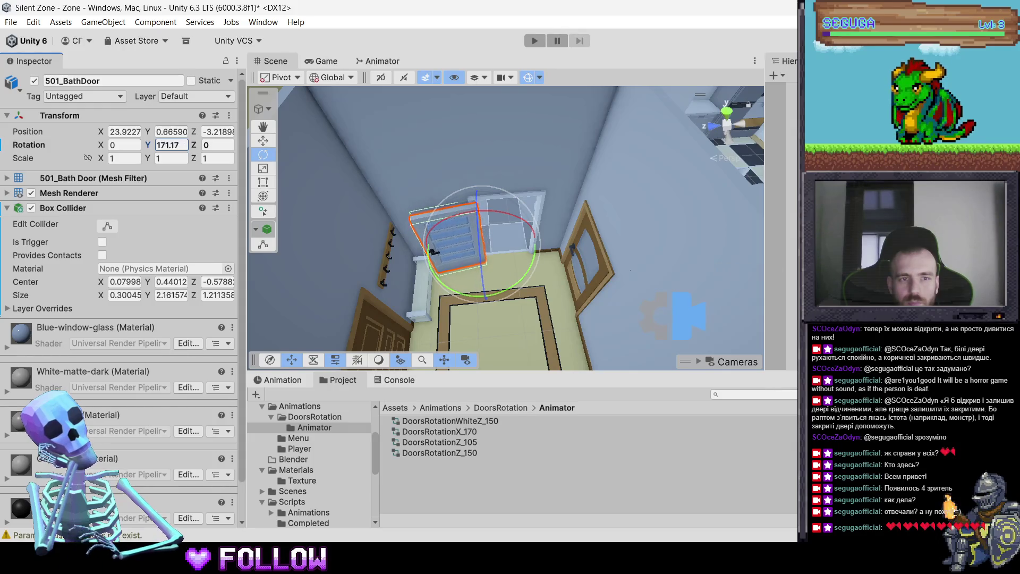
{"action": "type", "text": "0"}
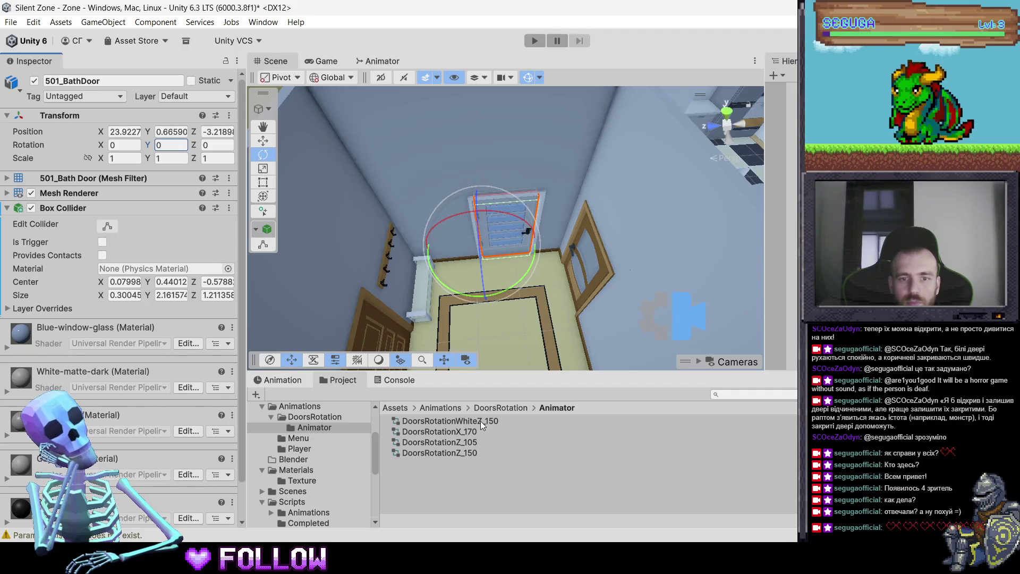
Try dropping the DoorsRotationX_170 controller onto the bath door
{"action": "left_click_drag", "start_coordinate": [456, 297], "coordinate": [345, 276]}
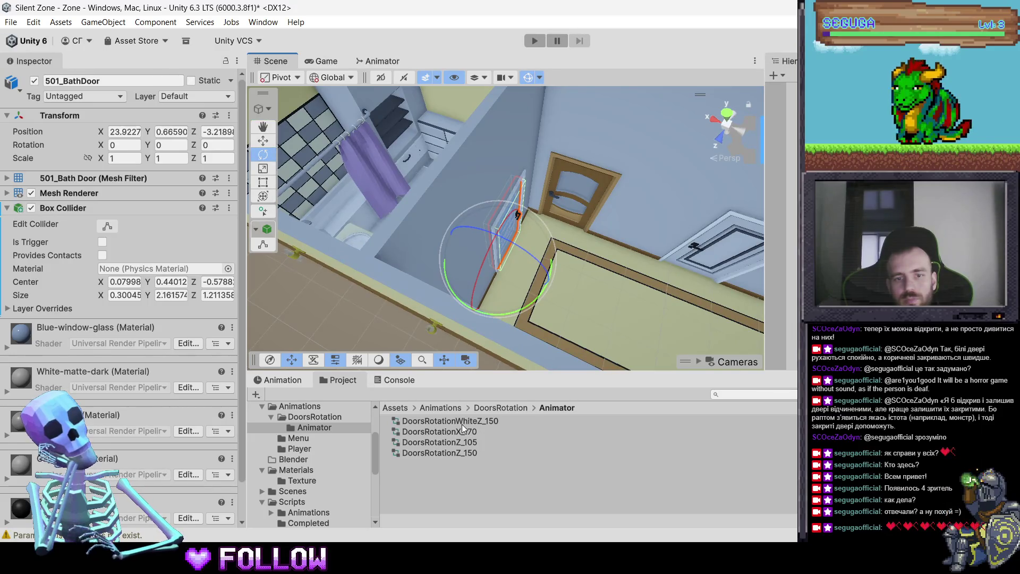
{"action": "mouse_move", "coordinate": [444, 431]}
{"action": "left_mouse_down"}
{"action": "mouse_move", "coordinate": [472, 261]}
{"action": "mouse_move", "coordinate": [466, 441]}
{"action": "mouse_move", "coordinate": [97, 302]}
{"action": "left_mouse_up"}
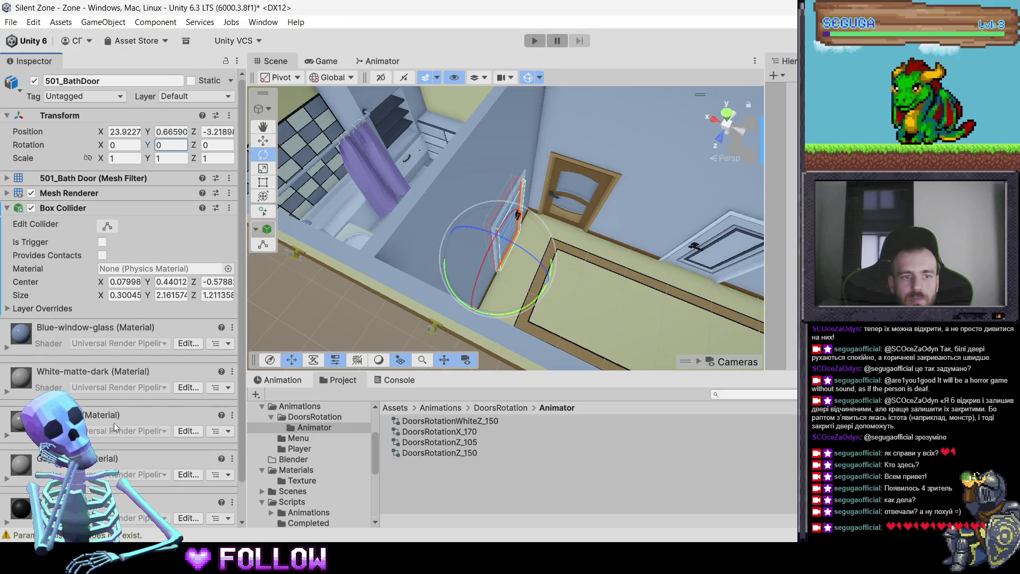
{"action": "left_click_drag", "start_coordinate": [116, 426], "coordinate": [126, 515]}
Replace a mistaken Animation component with an Animator using the DoorsRotationX_170 controller
{"action": "left_click", "coordinate": [141, 511]}
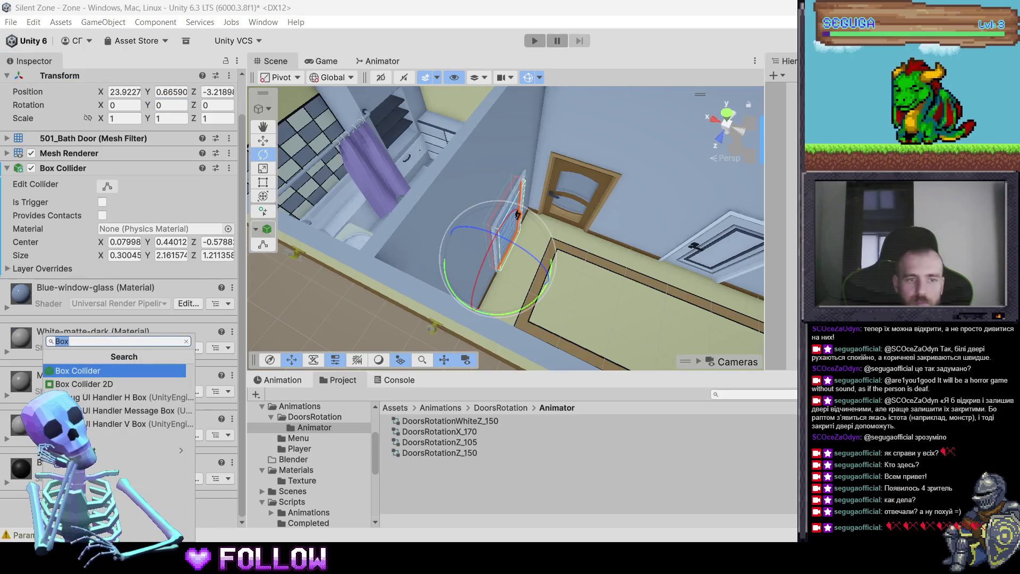
{"action": "type", "text": "anim"}
{"action": "key", "text": "Return"}
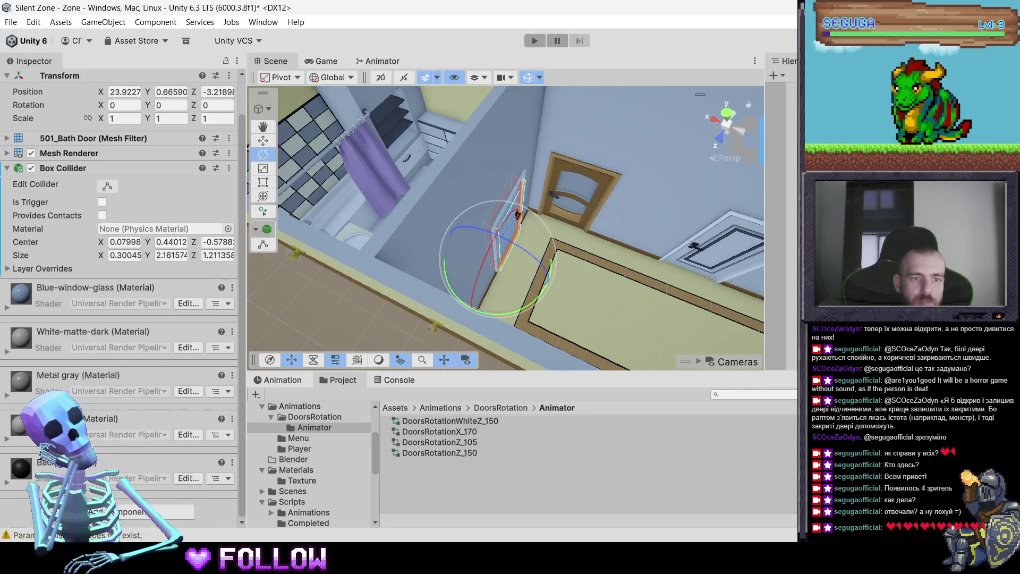
{"action": "right_click", "coordinate": [65, 282]}
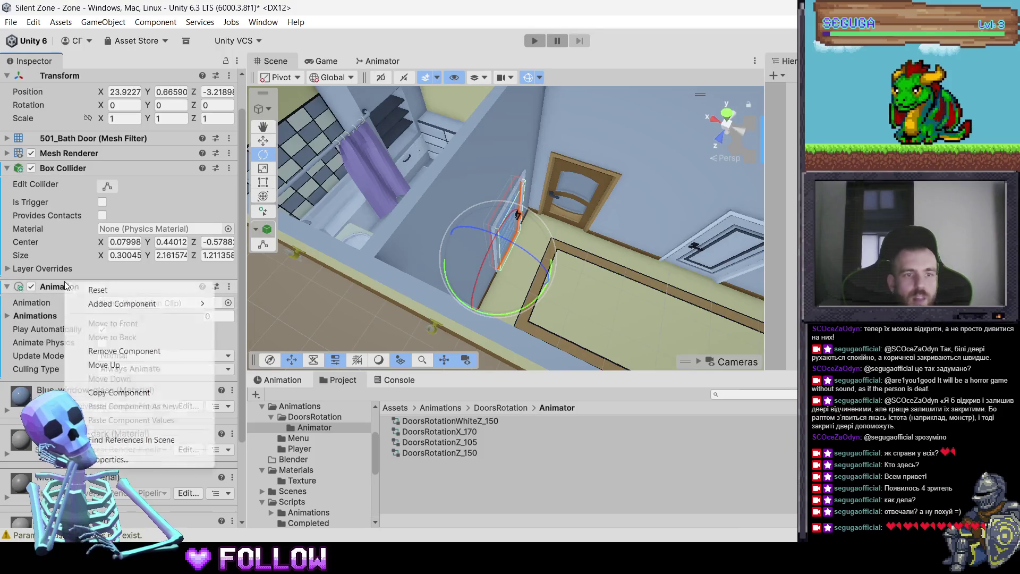
{"action": "left_click", "coordinate": [114, 351]}
{"action": "left_click", "coordinate": [140, 515]}
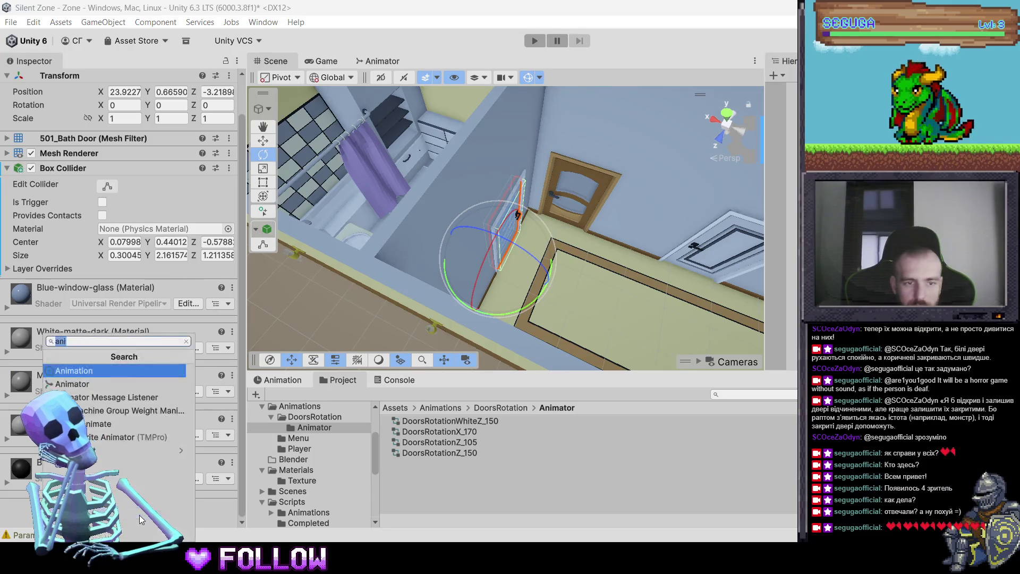
{"action": "key", "text": "Escape"}
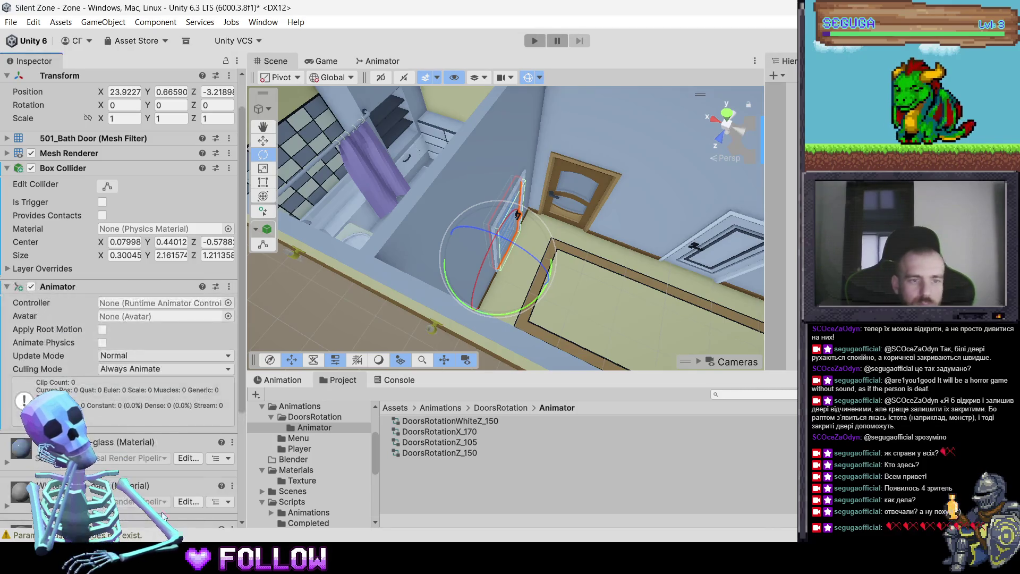
{"action": "left_click_drag", "start_coordinate": [476, 435], "coordinate": [145, 304]}
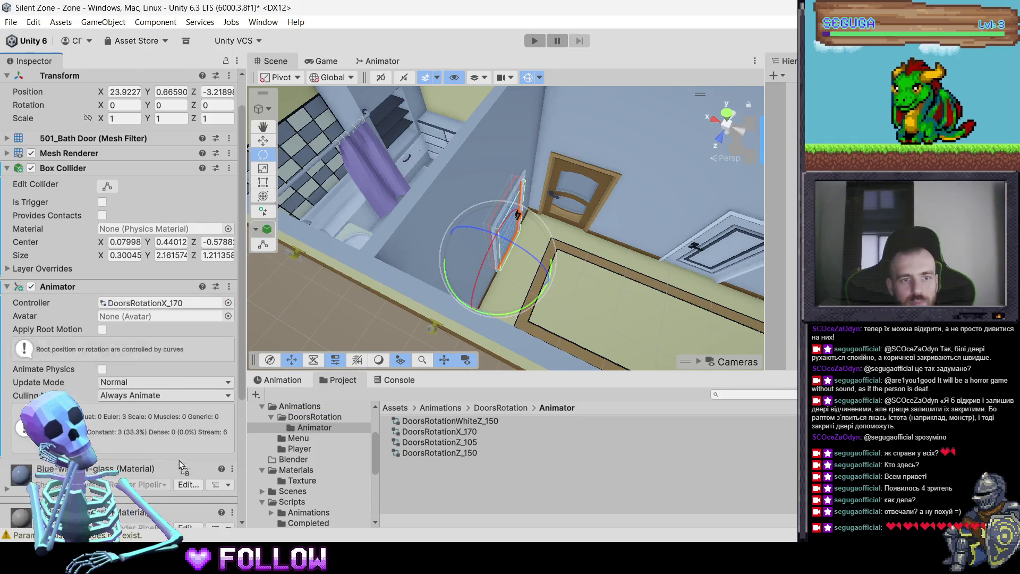
Add the Interactable script to 501_BathDoor and put it on the Interactable layer
{"action": "scroll", "coordinate": [180, 460], "scroll_direction": "down", "scroll_amount": 5}
{"action": "left_click", "coordinate": [140, 513]}
{"action": "type", "text": "Int"}
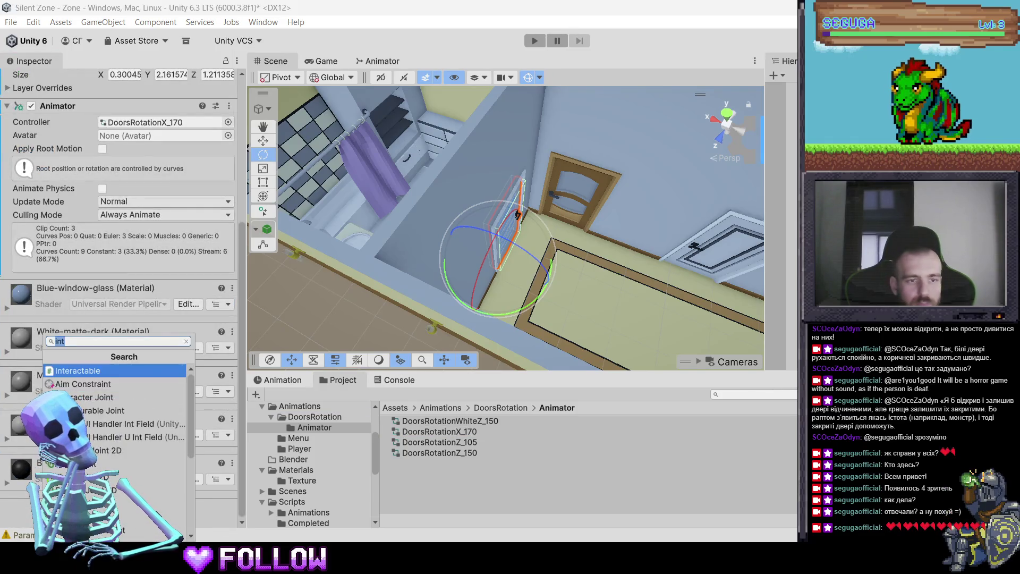
{"action": "key", "text": "Escape"}
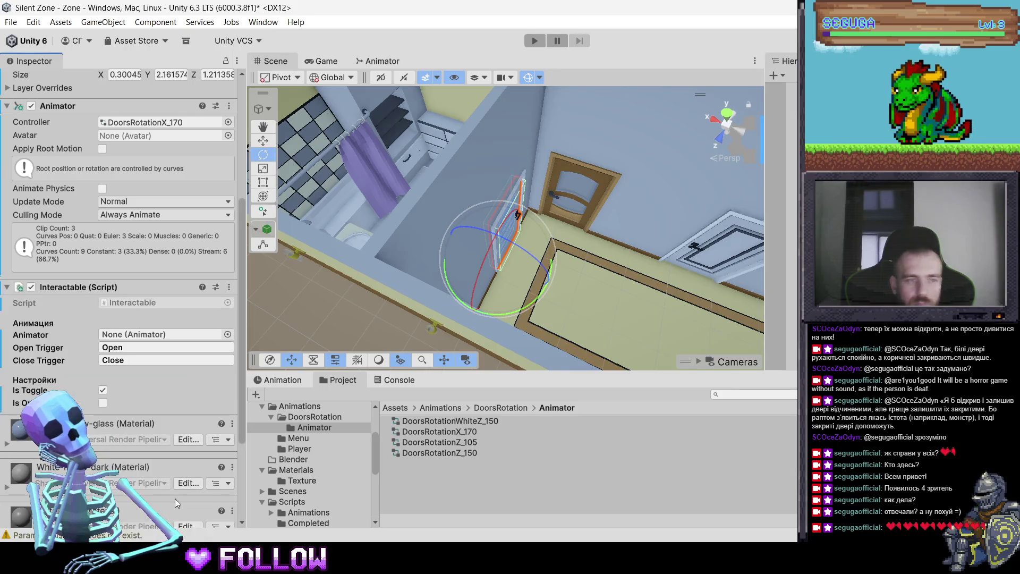
{"action": "scroll", "coordinate": [198, 383], "scroll_direction": "up", "scroll_amount": 10}
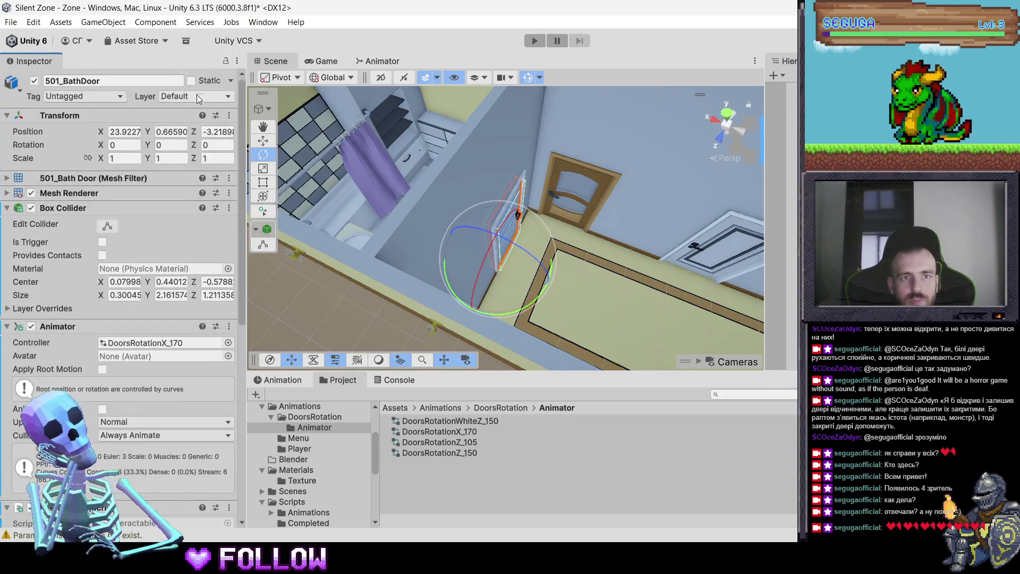
{"action": "left_click", "coordinate": [196, 96]}
{"action": "left_click", "coordinate": [207, 180]}
Check the 501_DoorRoom and 501_Door setups, then enter Play mode
{"action": "scroll", "coordinate": [461, 256], "scroll_direction": "down", "scroll_amount": 5}
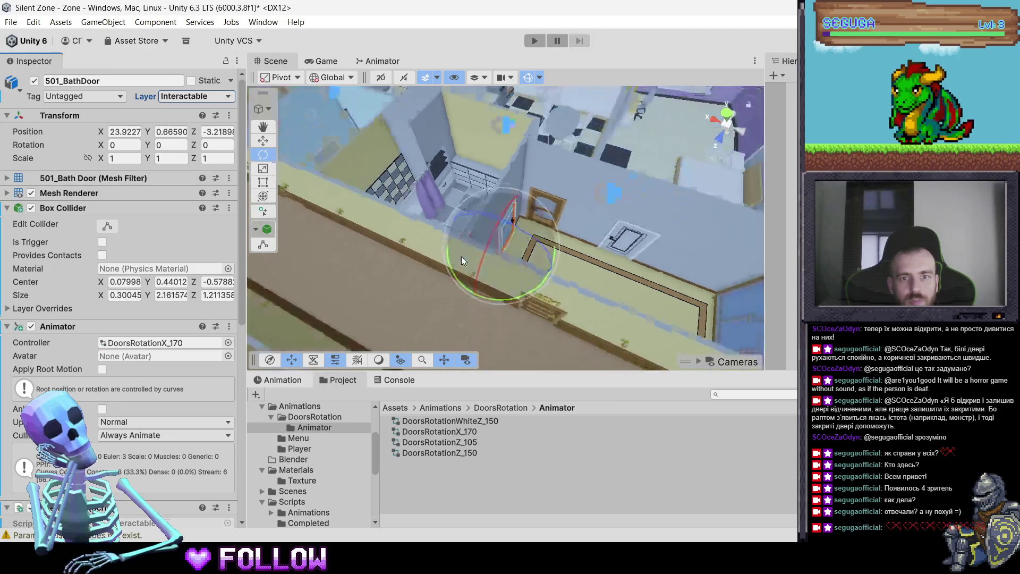
{"action": "mouse_move", "coordinate": [434, 225]}
{"action": "left_mouse_down"}
{"action": "mouse_move", "coordinate": [561, 267]}
{"action": "mouse_move", "coordinate": [546, 253]}
{"action": "left_mouse_up"}
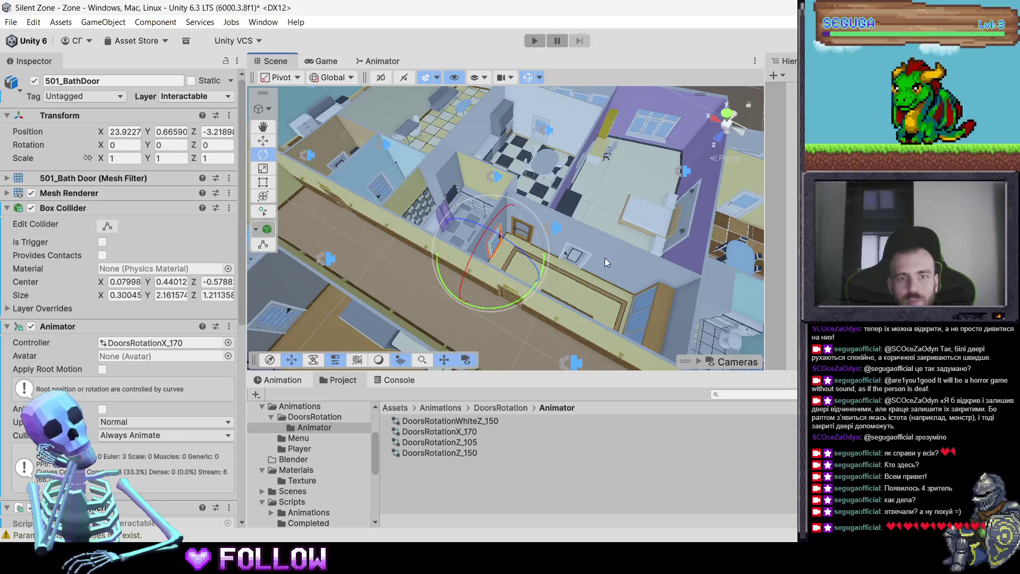
{"action": "left_click", "coordinate": [604, 257]}
{"action": "left_click", "coordinate": [573, 255]}
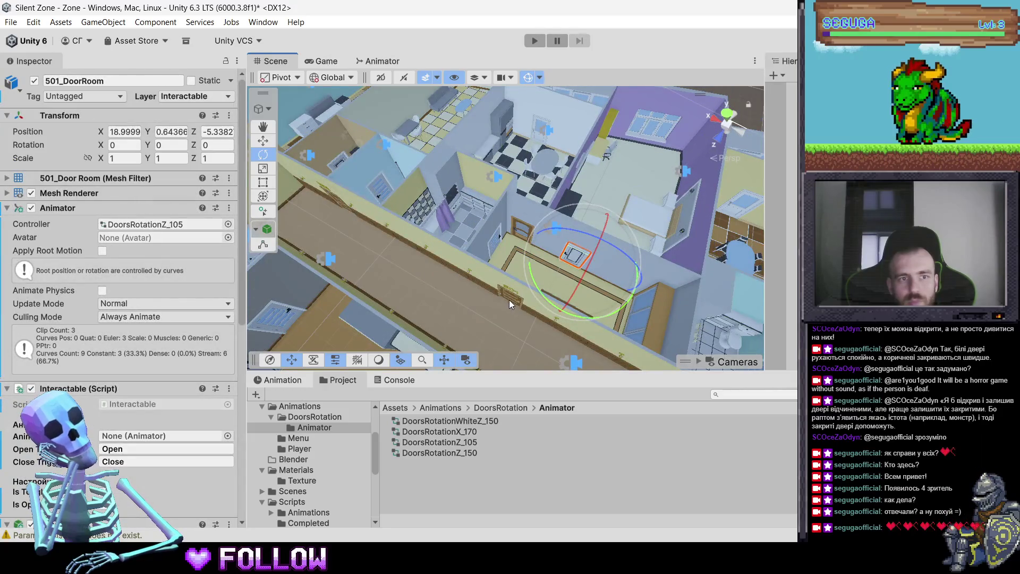
{"action": "left_click", "coordinate": [509, 301]}
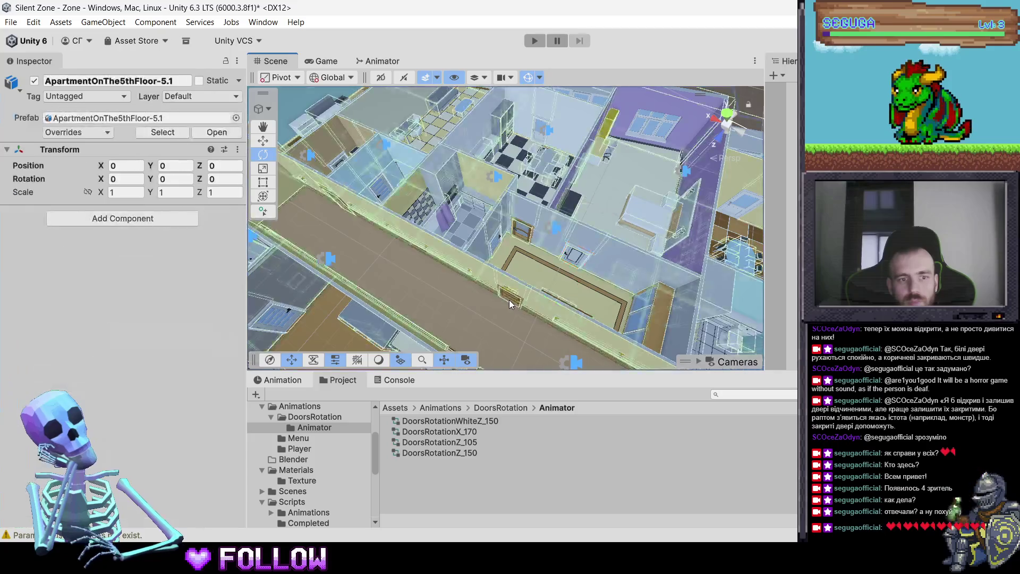
{"action": "left_click", "coordinate": [509, 300]}
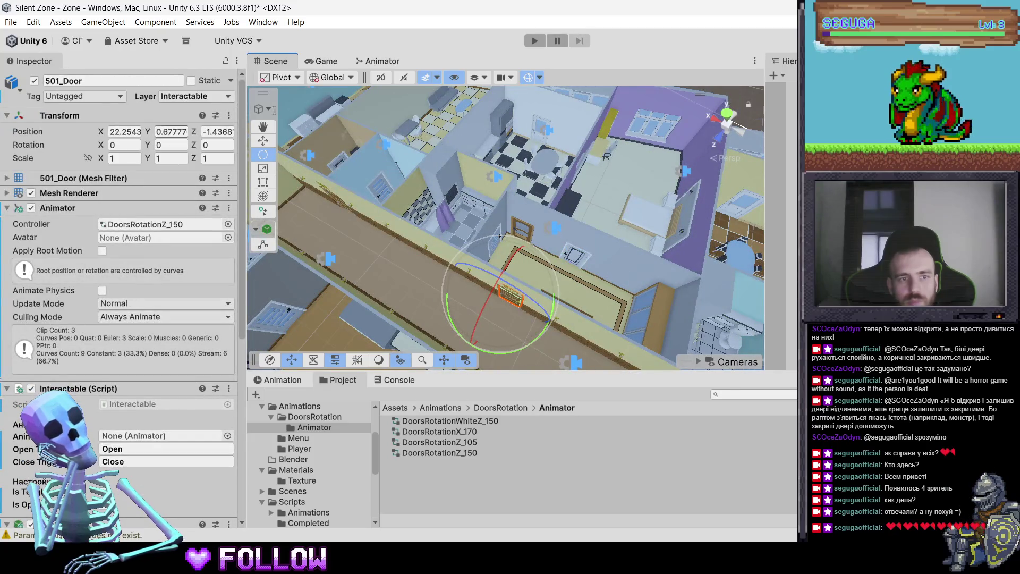
{"action": "left_click", "coordinate": [534, 45]}
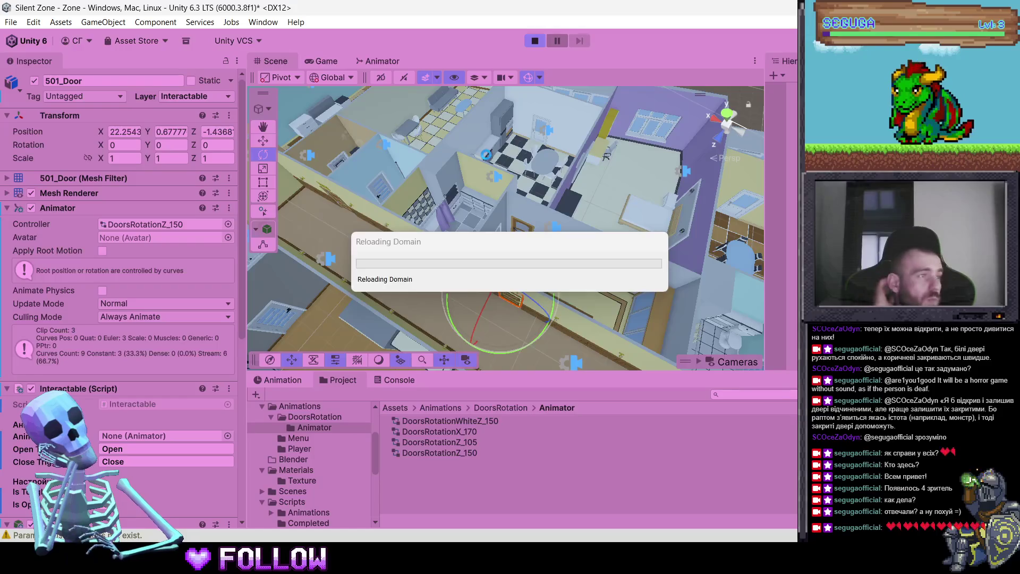
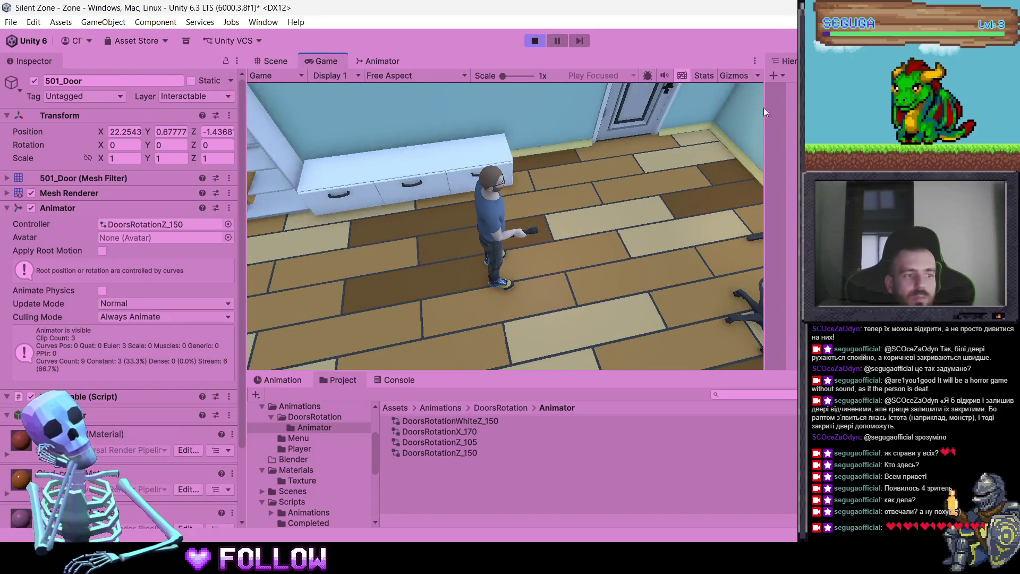
Walk from the bedroom out through door 500 and into room 501 and its bathroom
{"action": "key", "text": "w"}
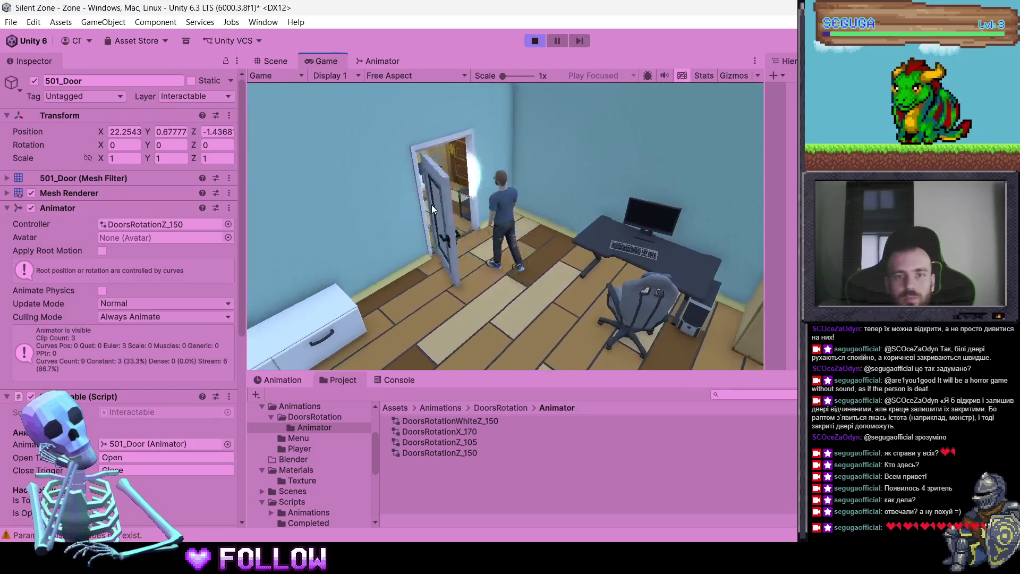
{"action": "key", "text": "w"}
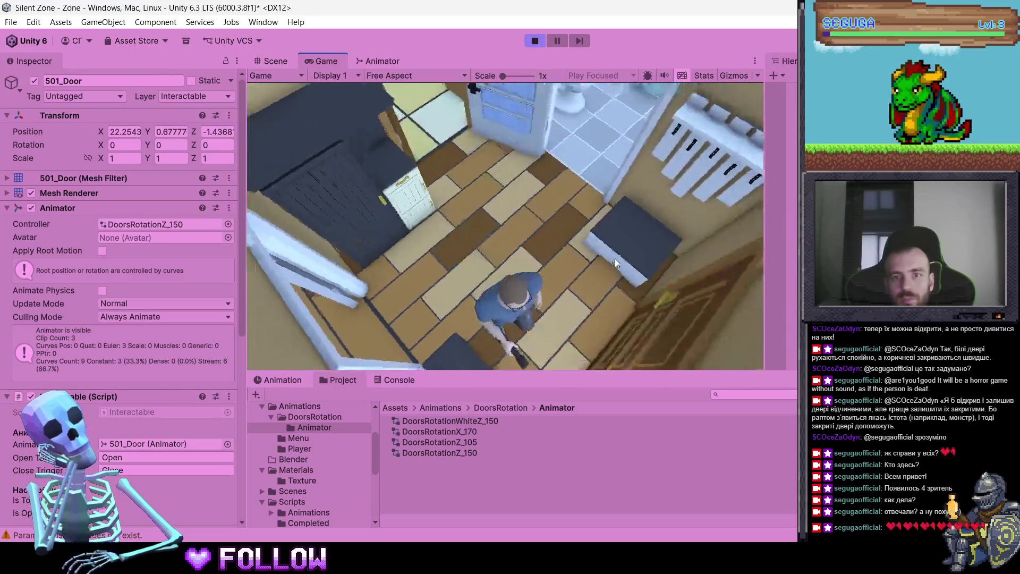
{"action": "key", "text": "w"}
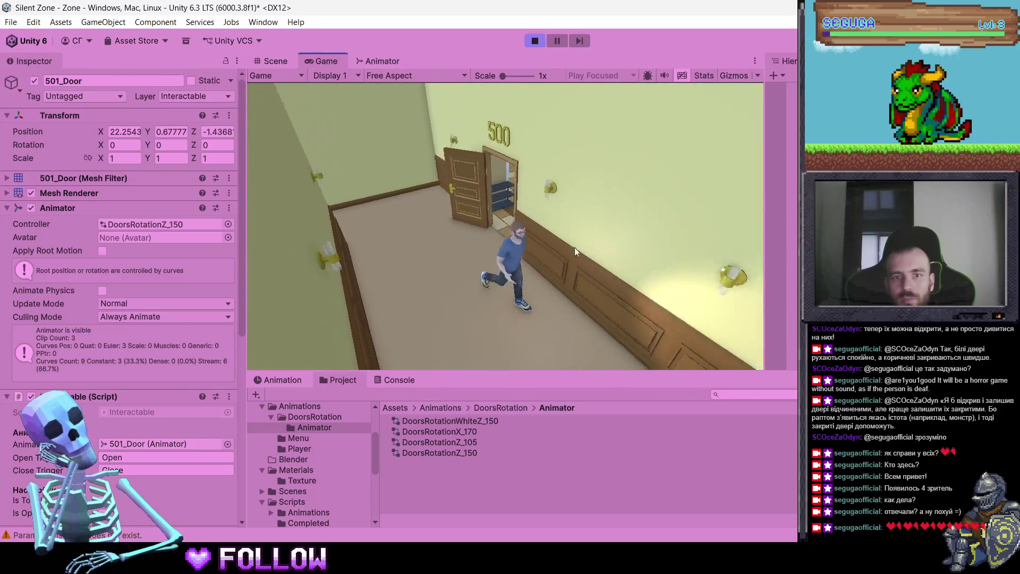
{"action": "key", "text": "w"}
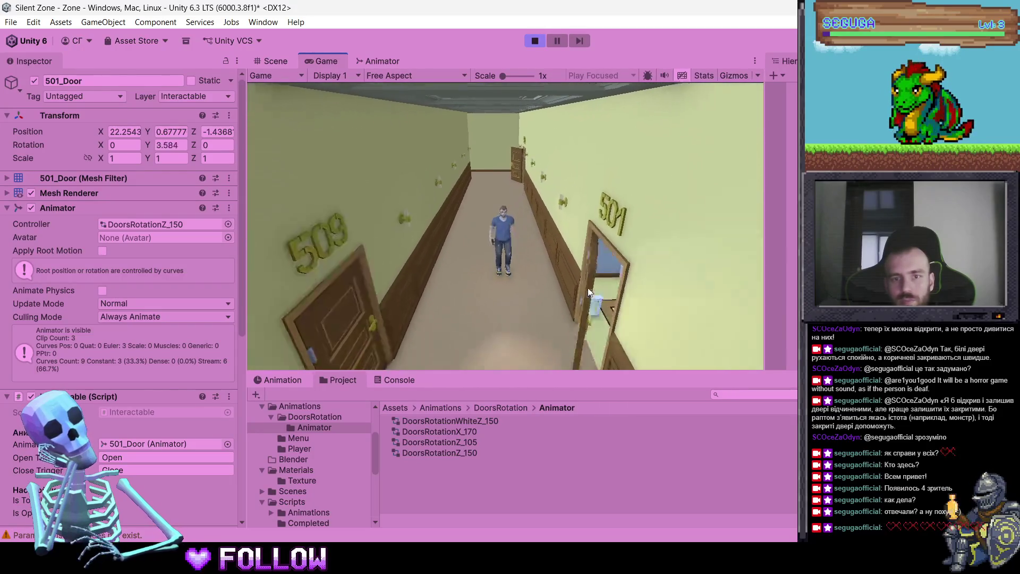
{"action": "key", "text": "w"}
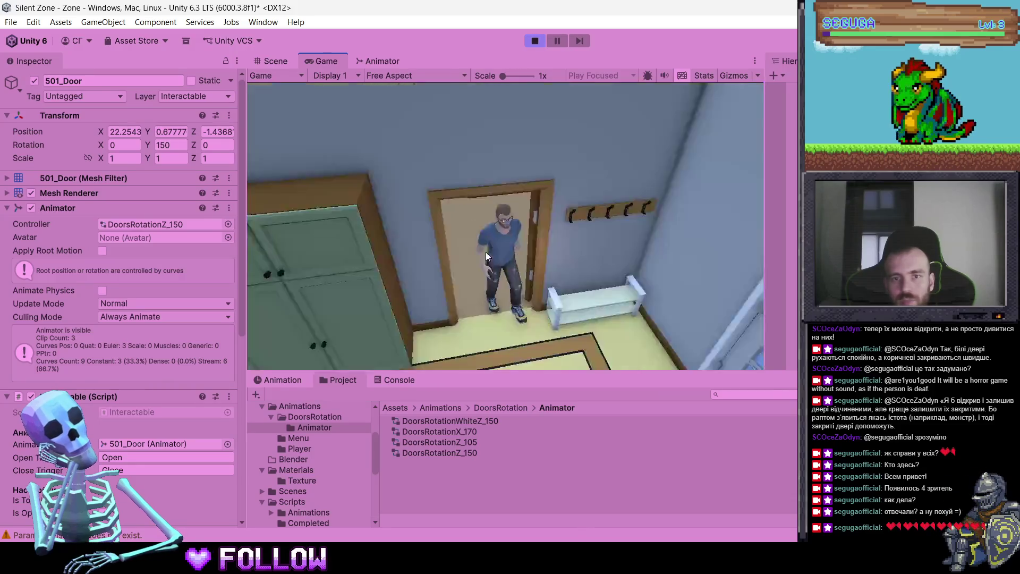
{"action": "key", "text": "w"}
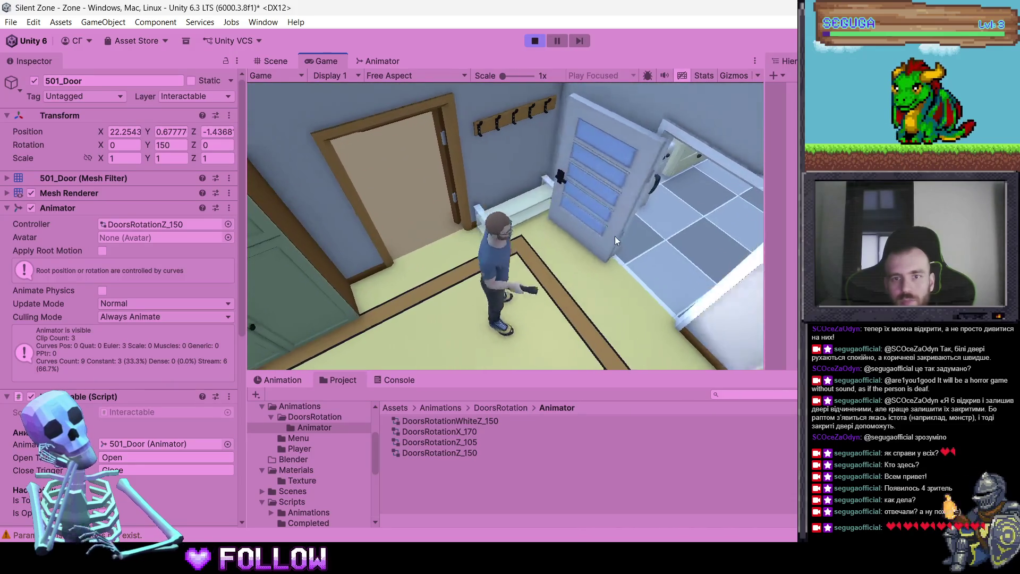
{"action": "key", "text": "w"}
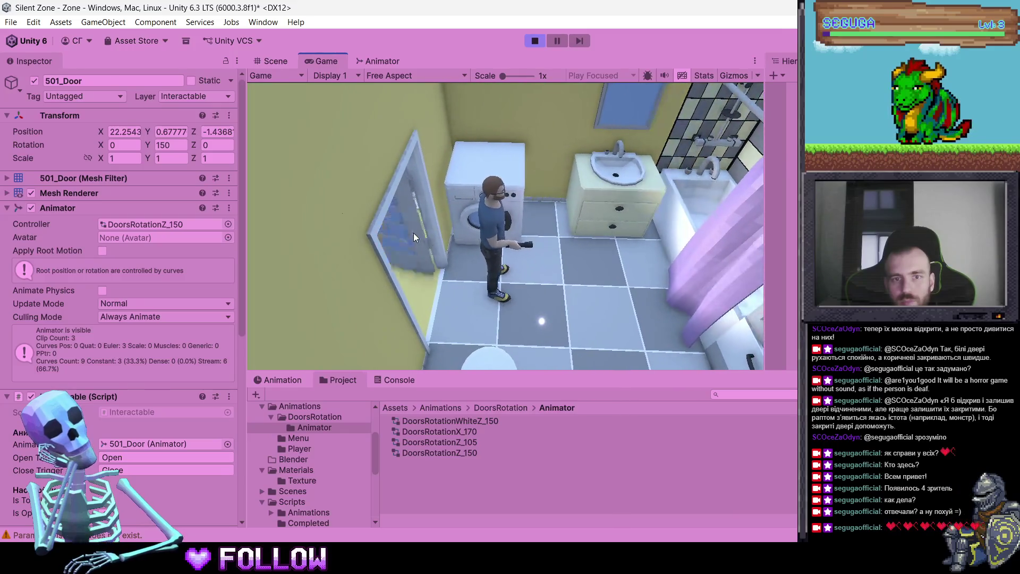
{"action": "key", "text": "w"}
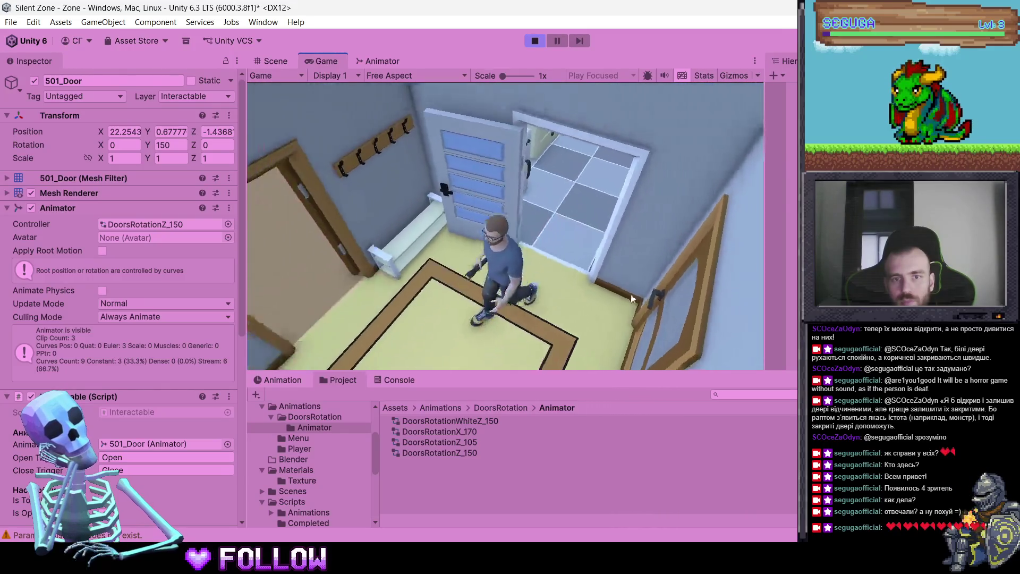
{"action": "key", "text": "w"}
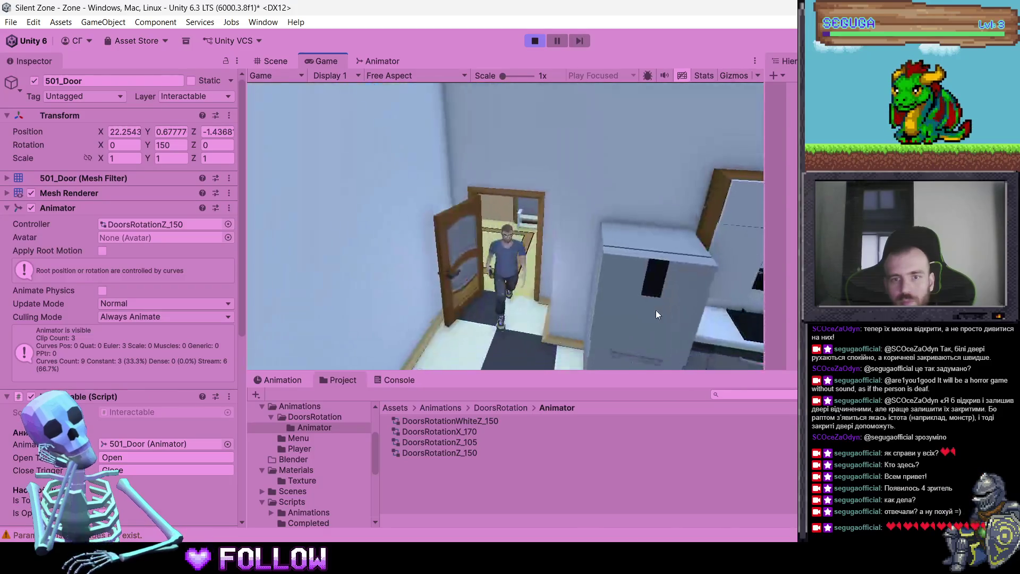
Close and reopen the brown door, then walk through the purple bedroom and yellow corridor
{"action": "left_click", "coordinate": [519, 224]}
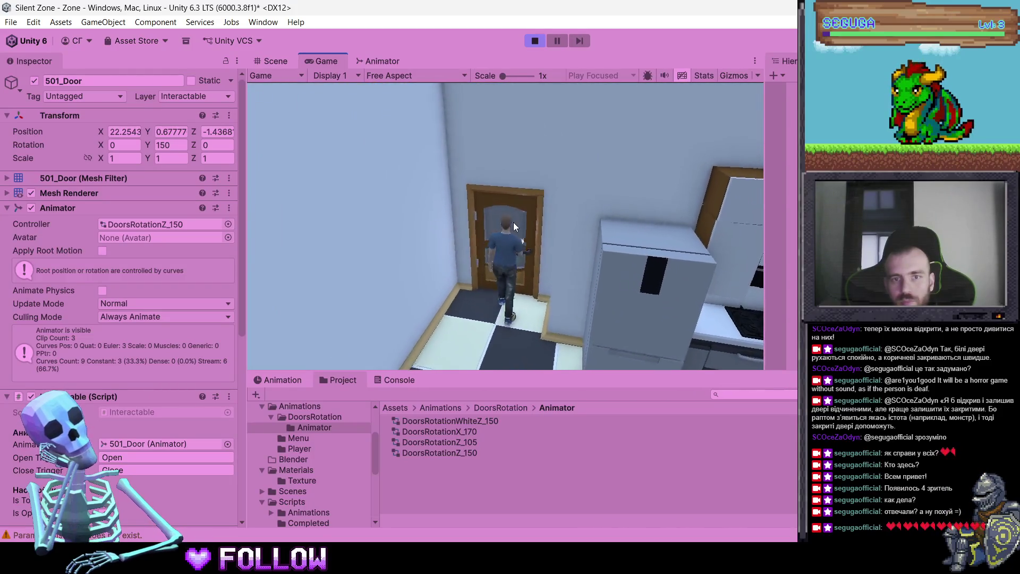
{"action": "left_click", "coordinate": [514, 220]}
{"action": "key", "text": "w"}
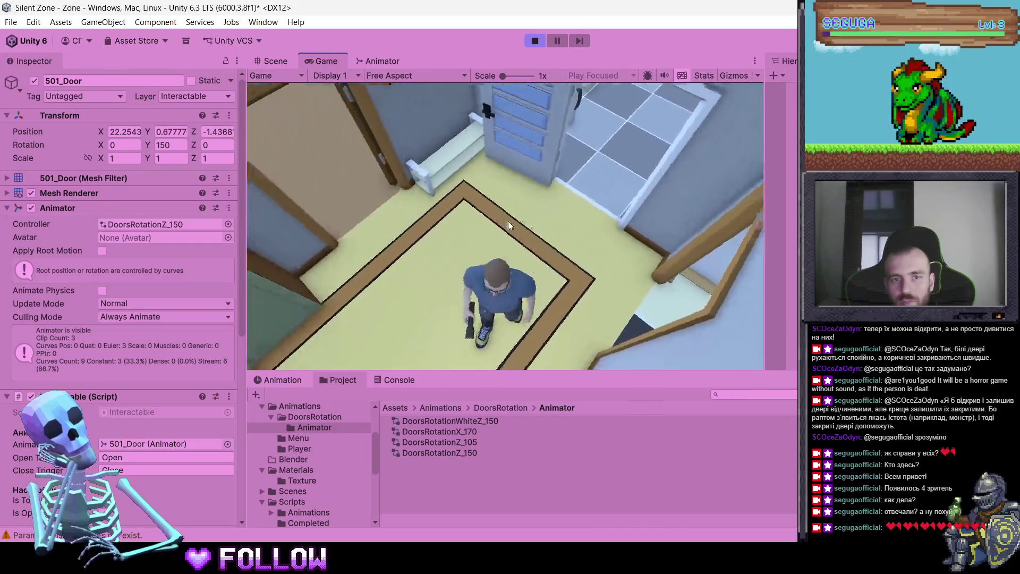
{"action": "key", "text": "w"}
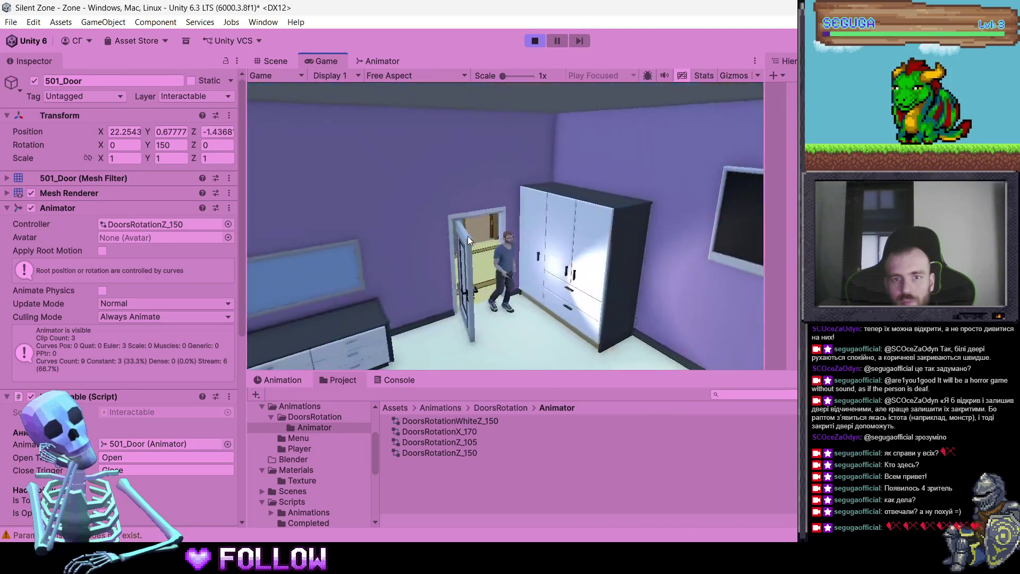
{"action": "key", "text": "w"}
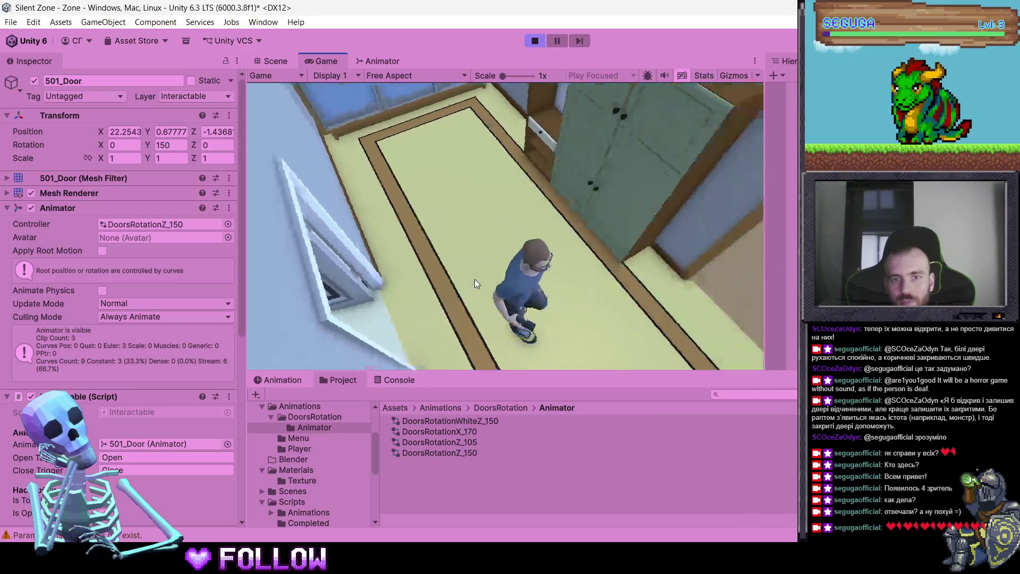
{"action": "key", "text": "w"}
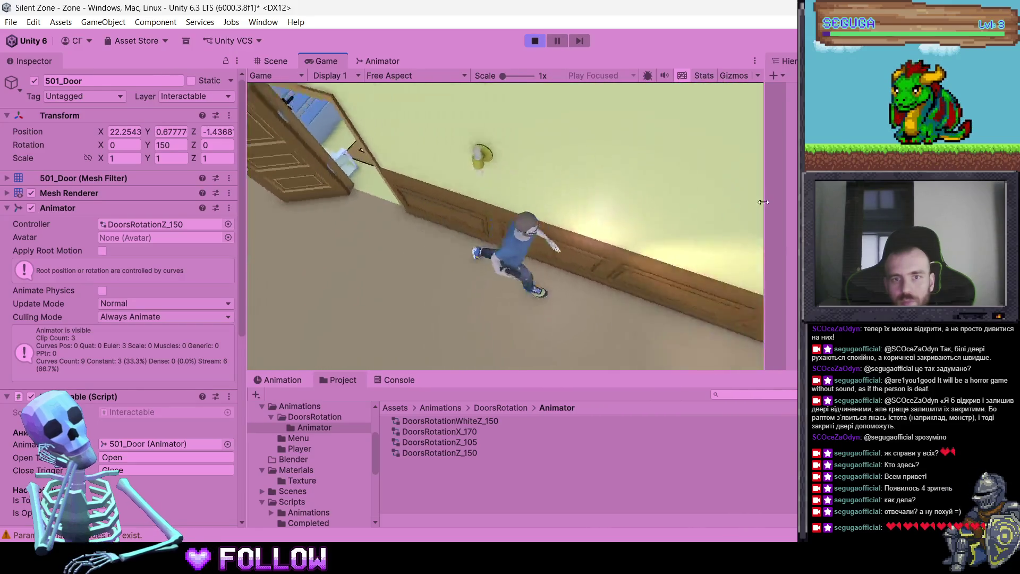
{"action": "key", "text": "w"}
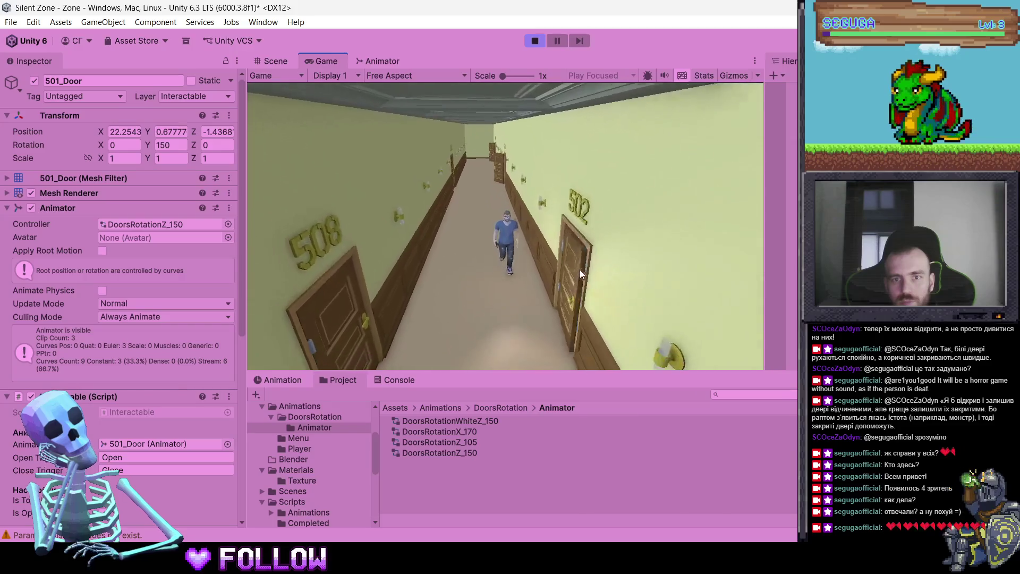
Open door 502, walk into the room and open the next white door
{"action": "left_click", "coordinate": [578, 269]}
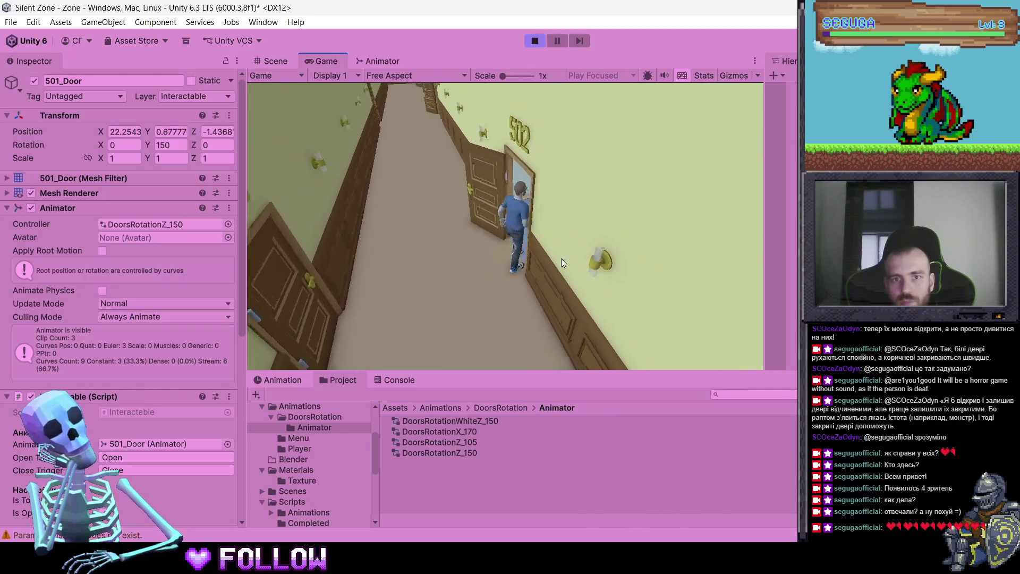
{"action": "key", "text": "w"}
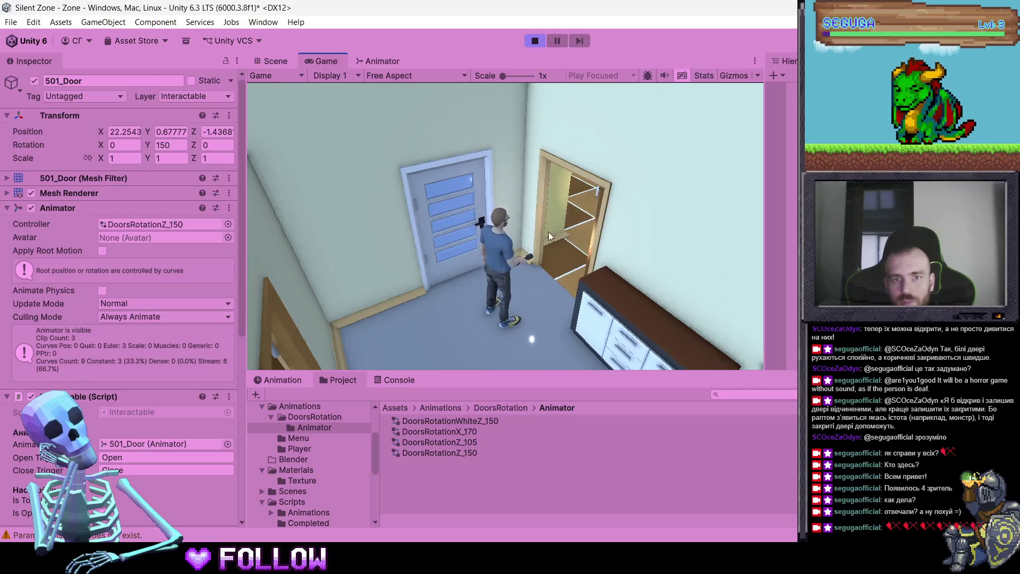
{"action": "key", "text": "w"}
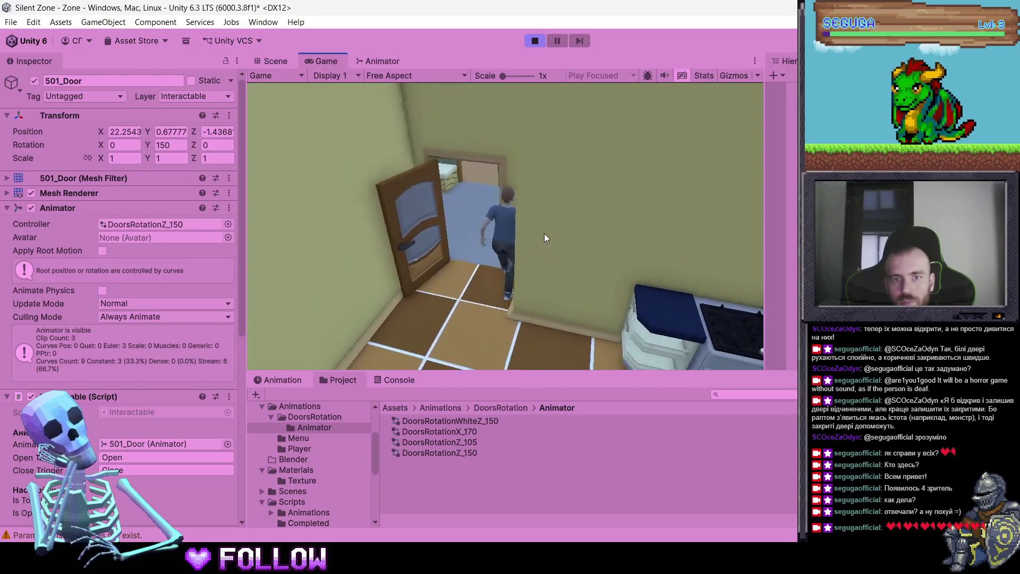
{"action": "left_click", "coordinate": [607, 241]}
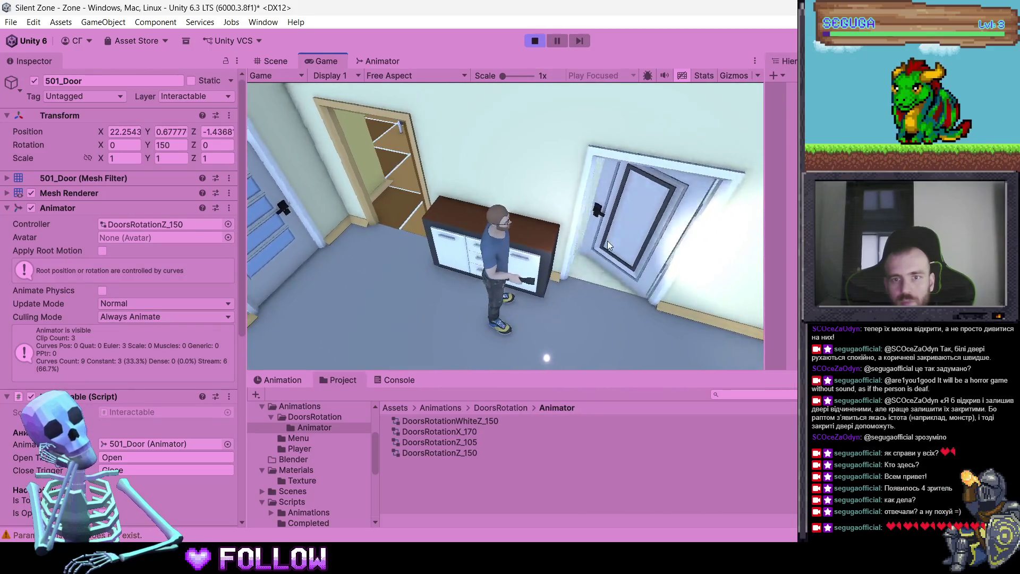
Walk through the wardrobe room, close its white door, then enter the blue room through door 503
{"action": "key", "text": "w"}
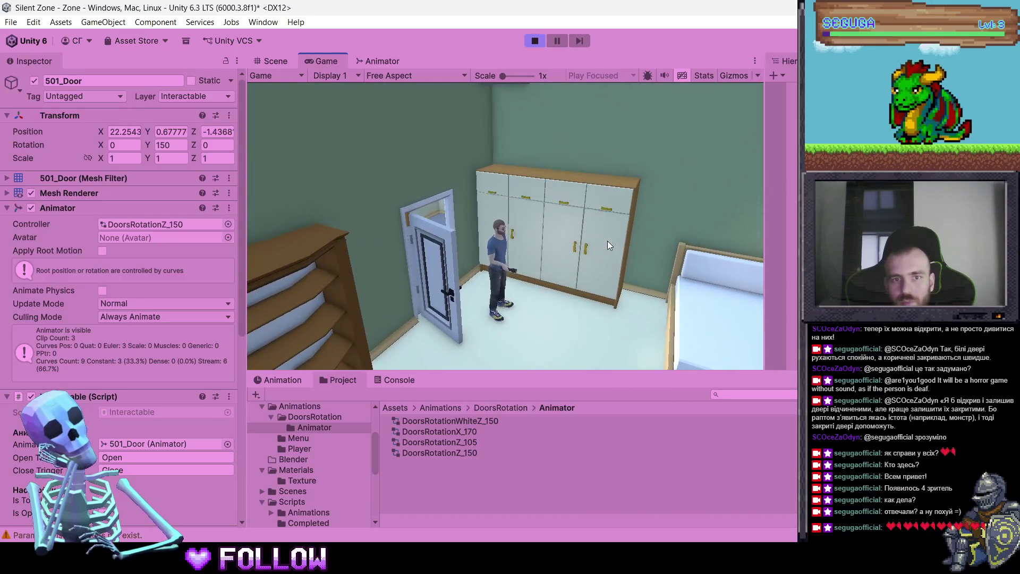
{"action": "key", "text": "s"}
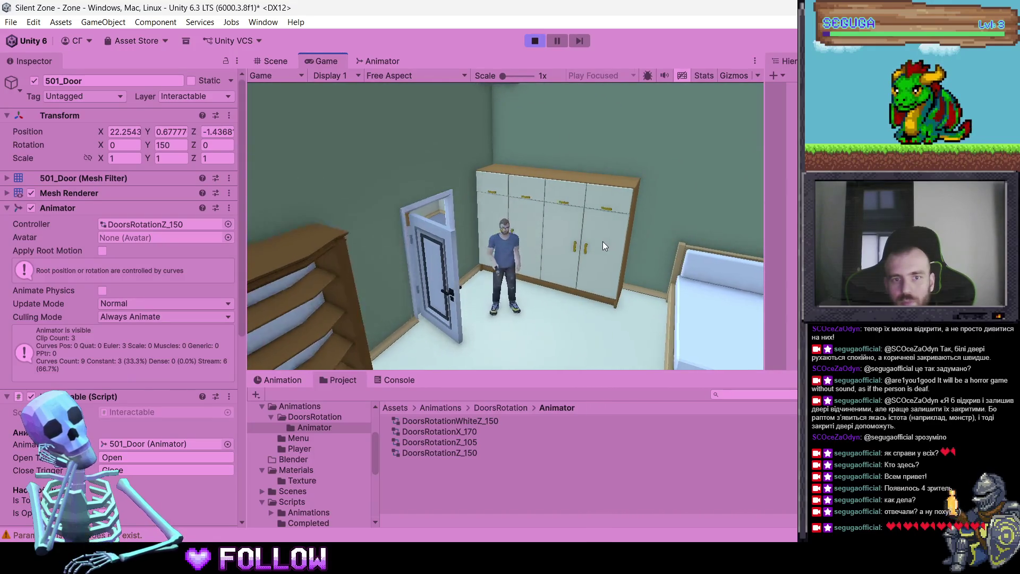
{"action": "key", "text": "w"}
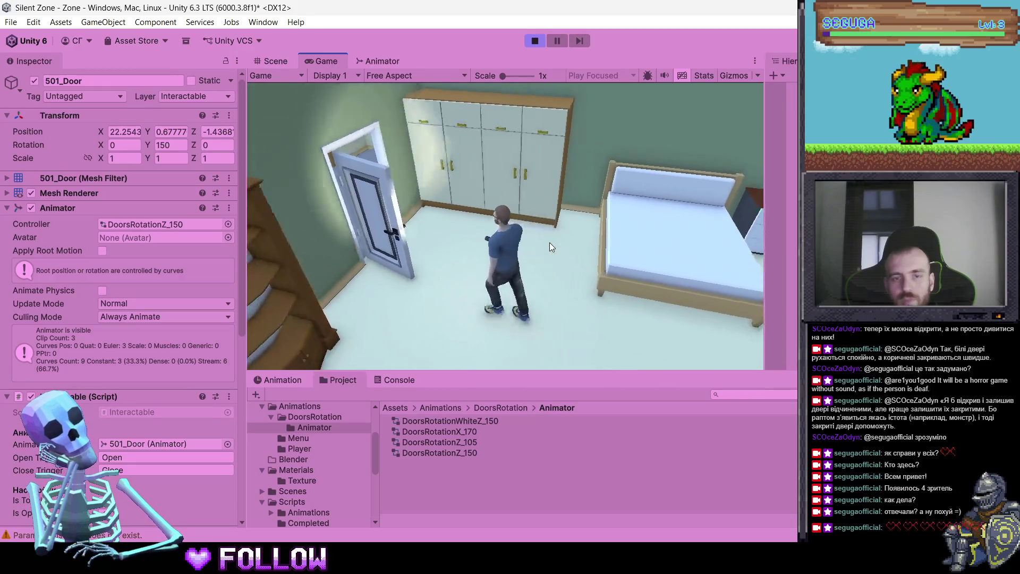
{"action": "key", "text": "s"}
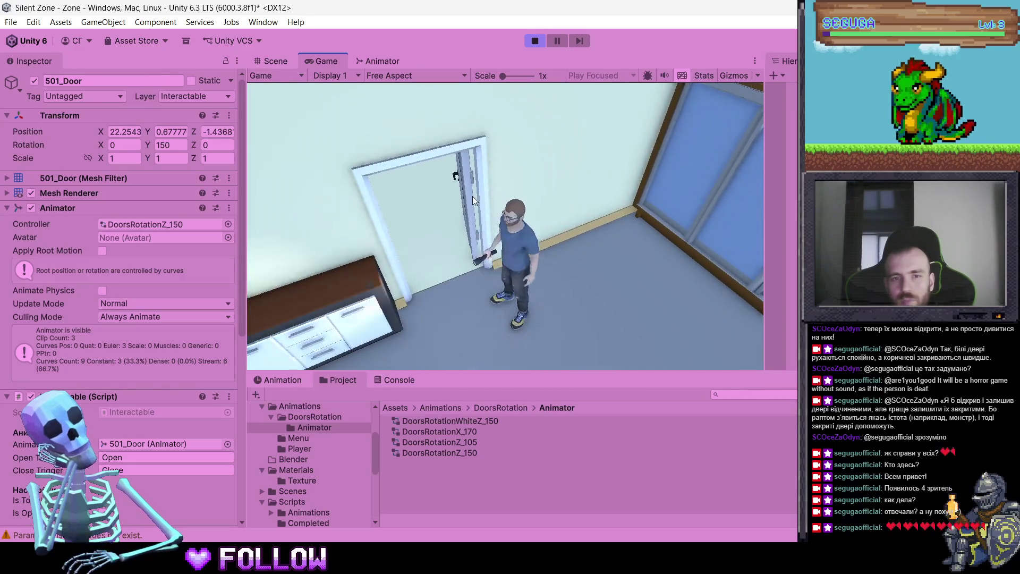
{"action": "key", "text": "e"}
{"action": "key", "text": "s"}
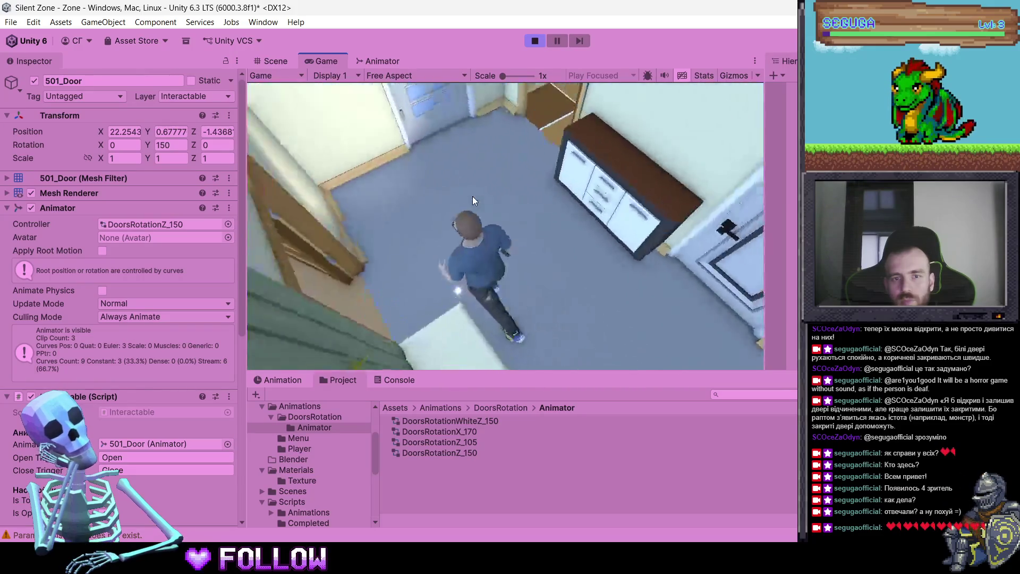
{"action": "key", "text": "w"}
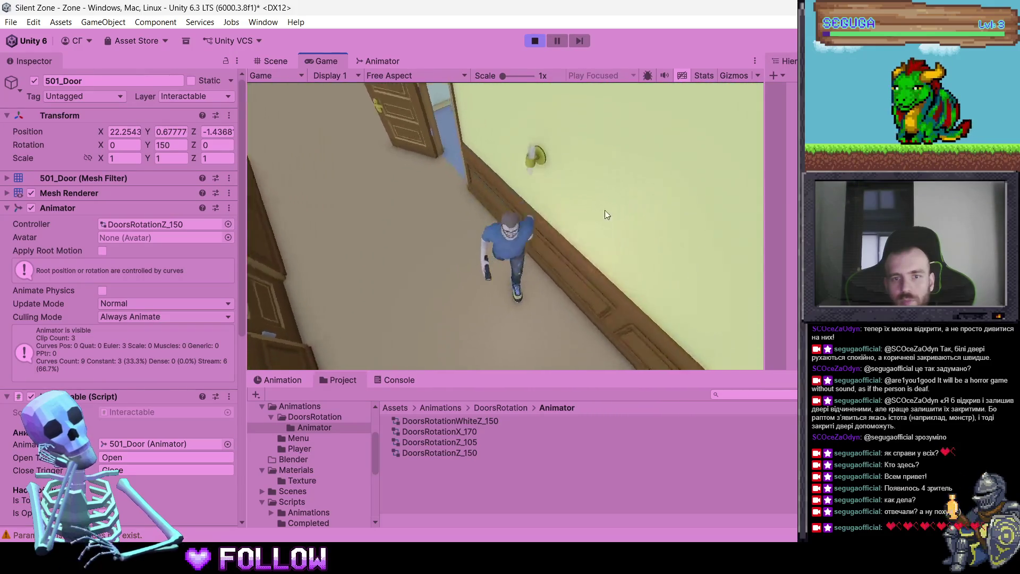
{"action": "key", "text": "w"}
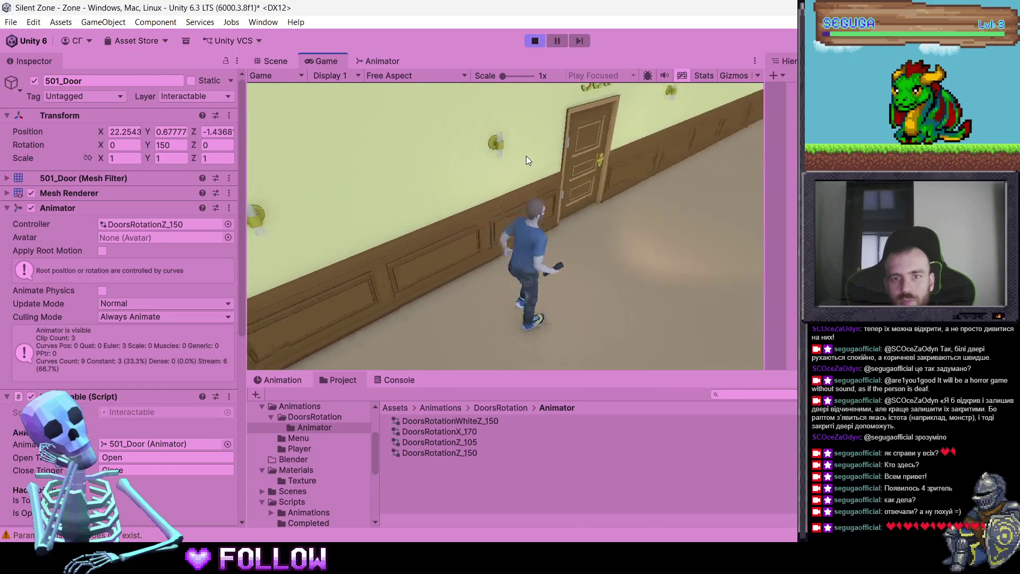
{"action": "key", "text": "w"}
{"action": "key", "text": "e"}
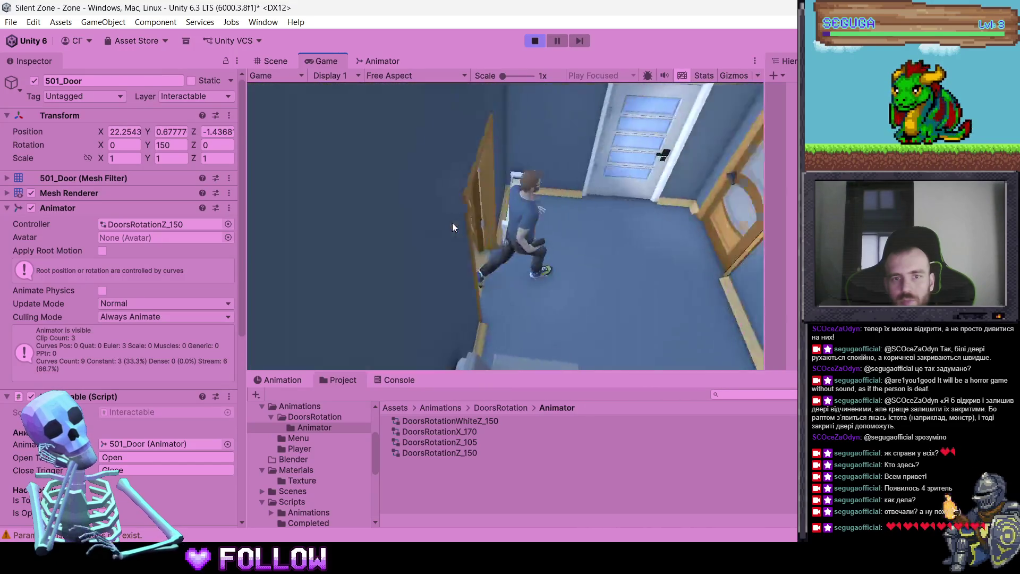
Walk through the bathroom, white room, kitchen and office out to the corridor by rooms 504 and 507
{"action": "key", "text": "w"}
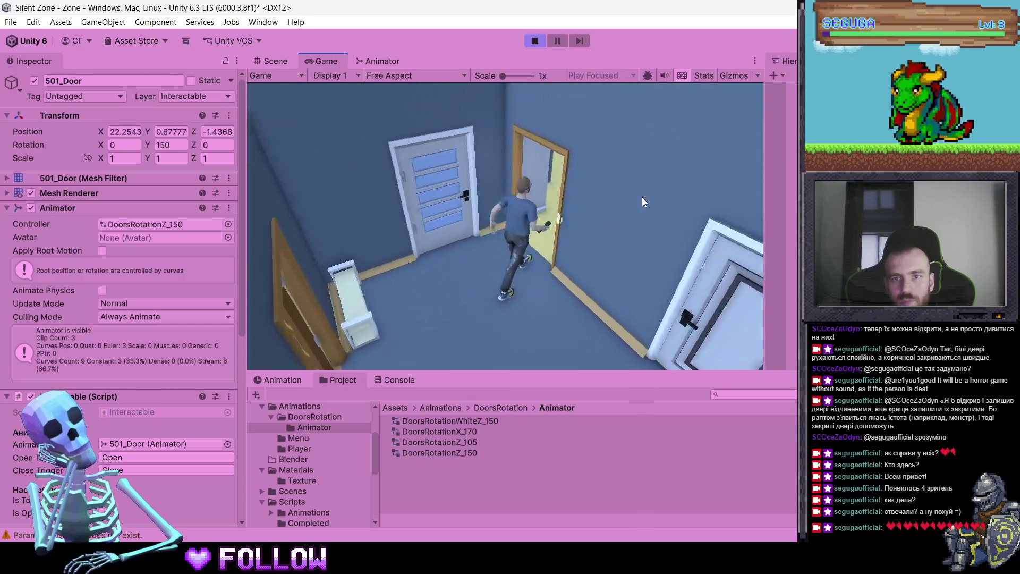
{"action": "key", "text": "w"}
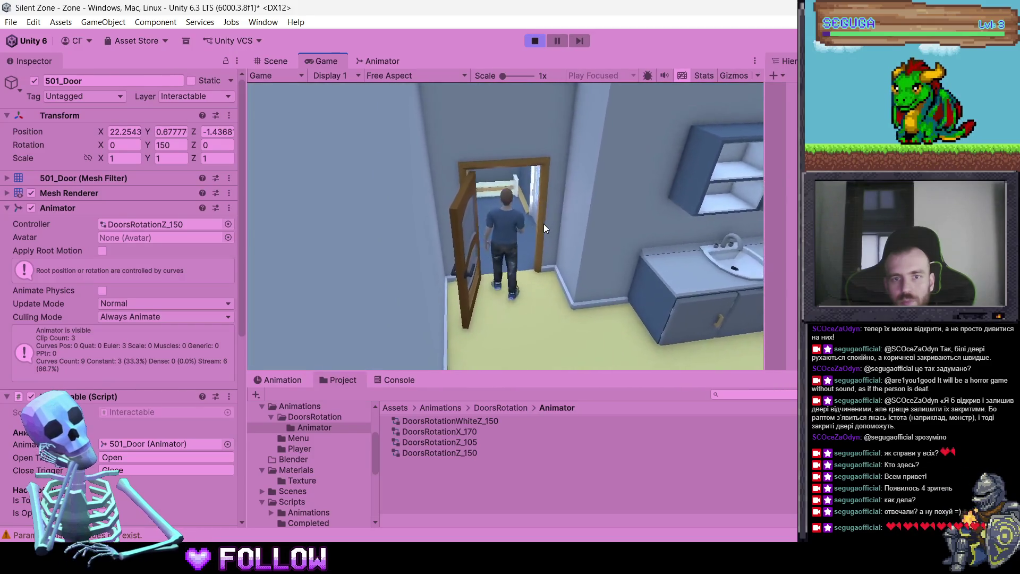
{"action": "key", "text": "w"}
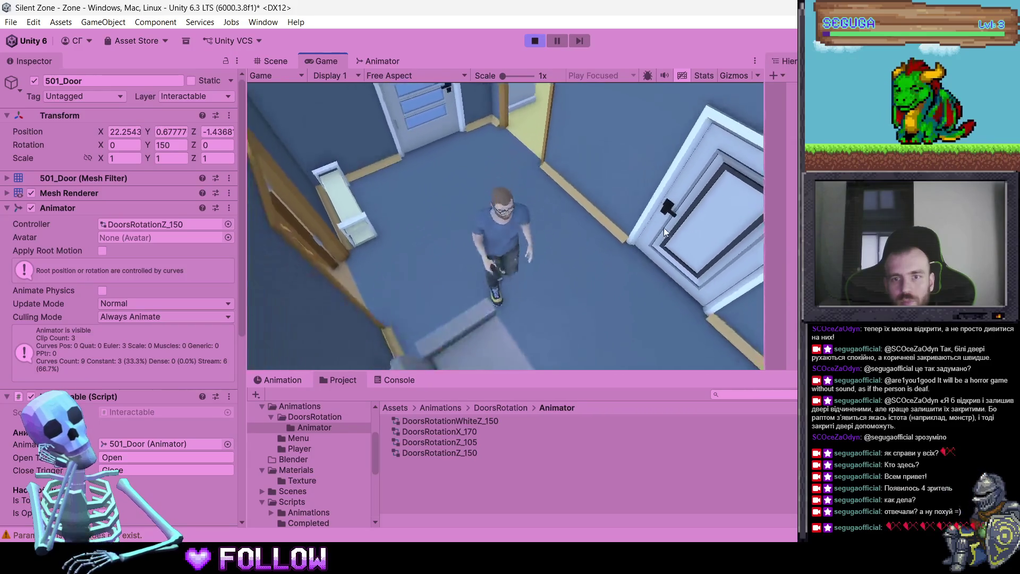
{"action": "key", "text": "w"}
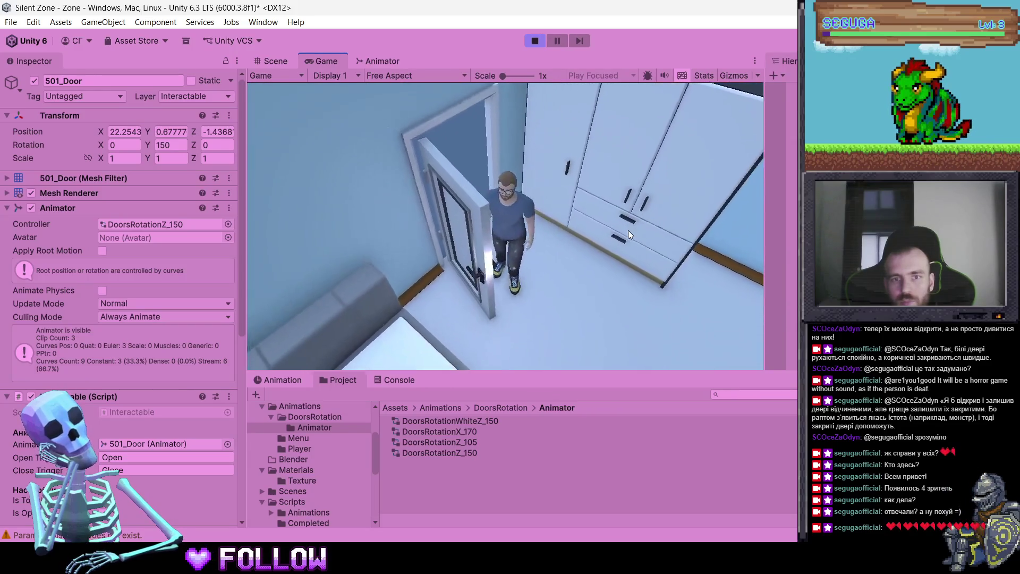
{"action": "key", "text": "w"}
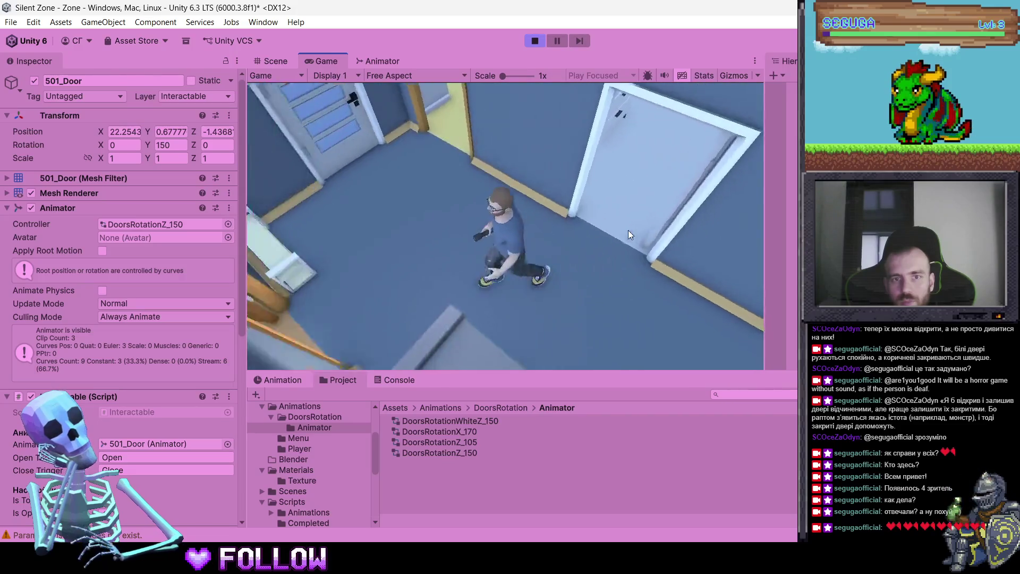
{"action": "key", "text": "w"}
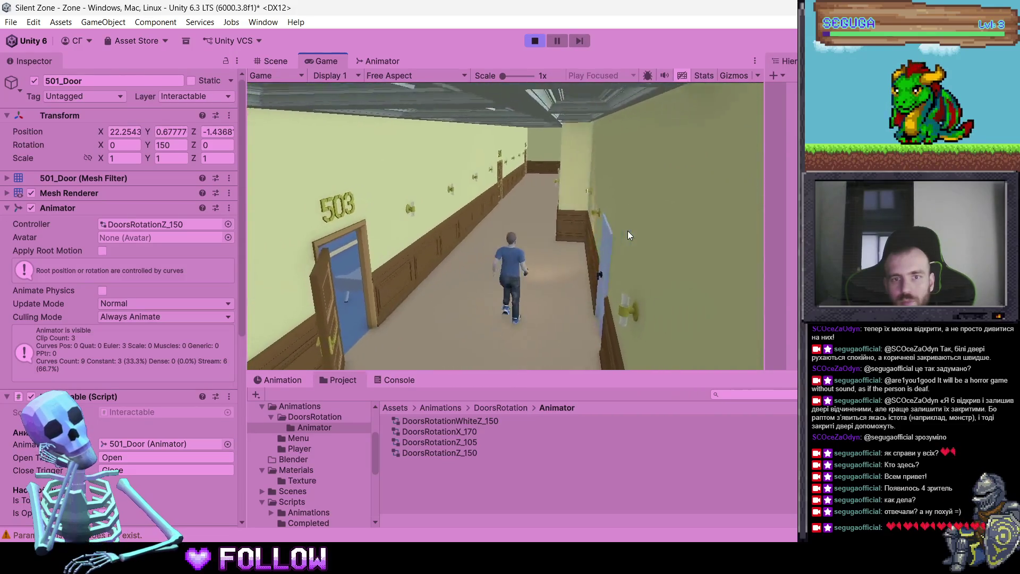
{"action": "key", "text": "w"}
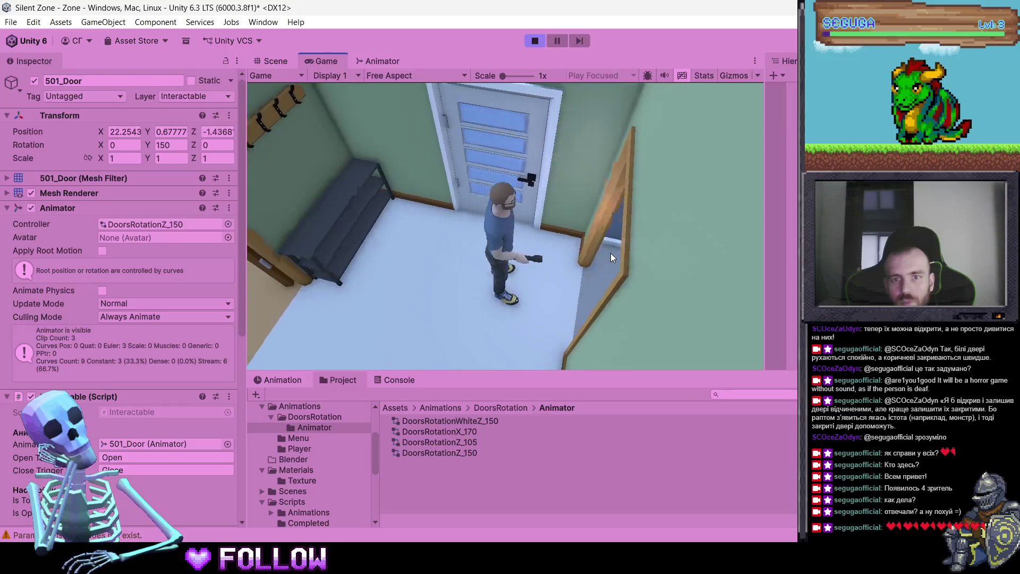
{"action": "key", "text": "w"}
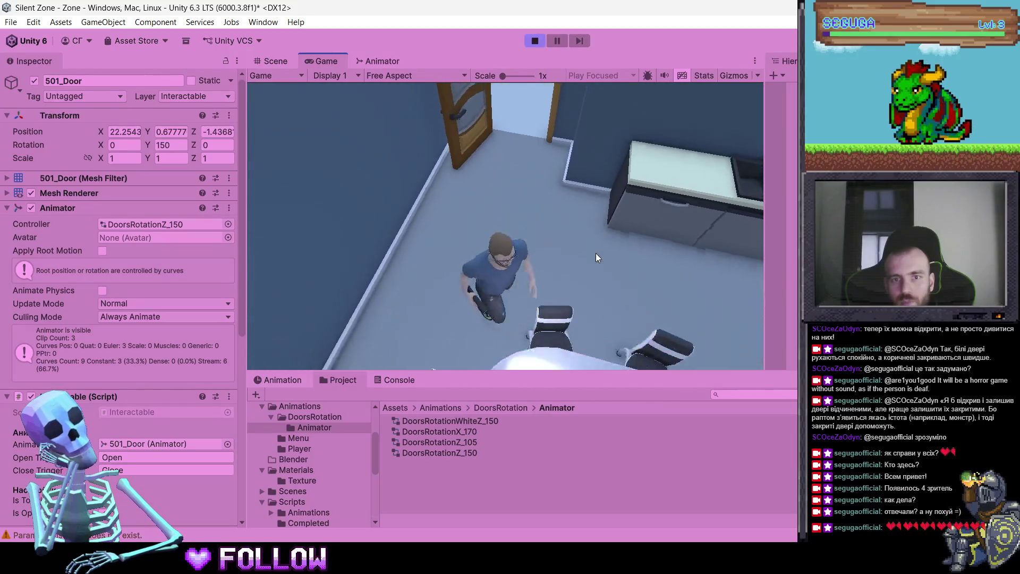
{"action": "key", "text": "w"}
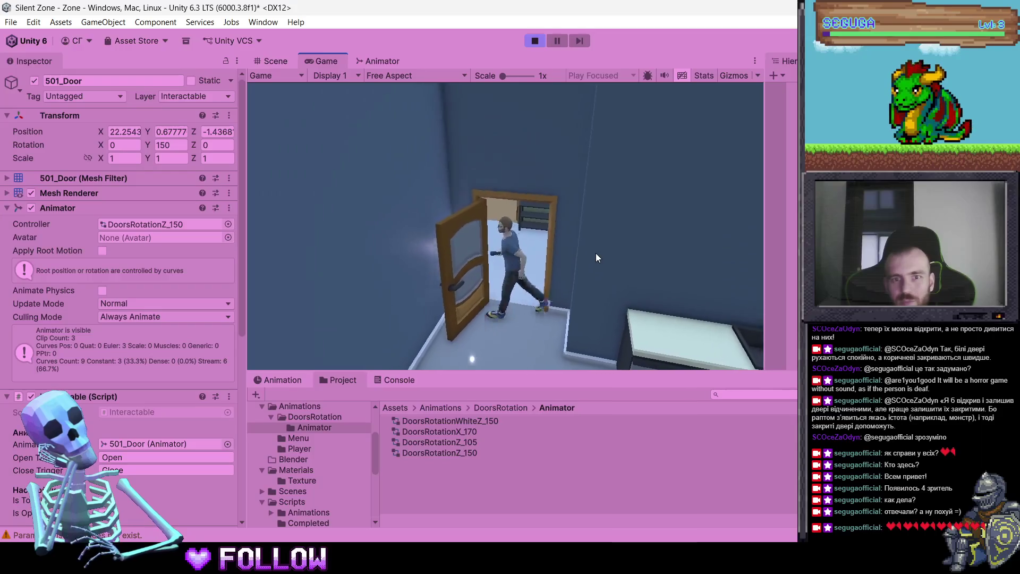
{"action": "key", "text": "w"}
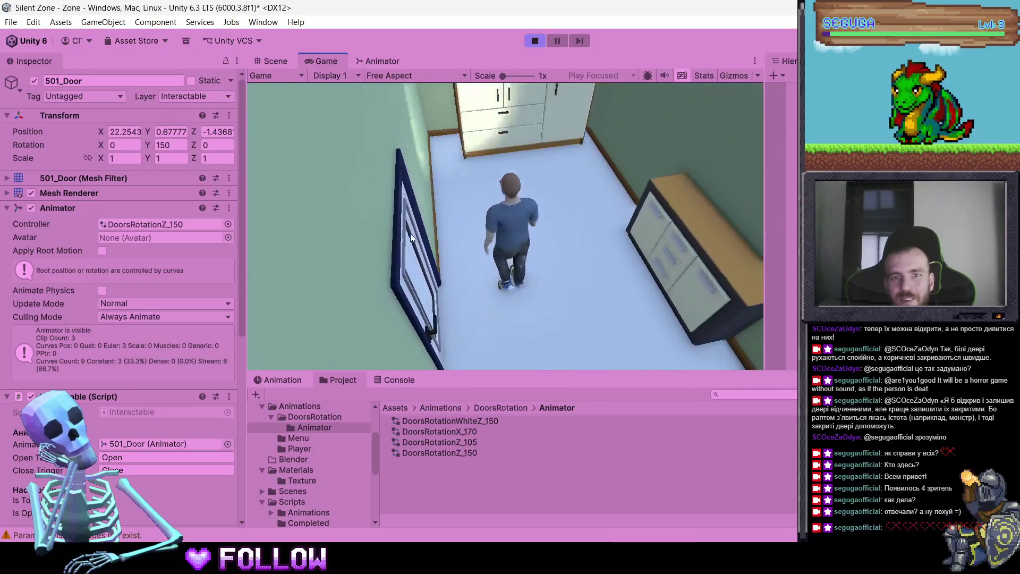
{"action": "key", "text": "w"}
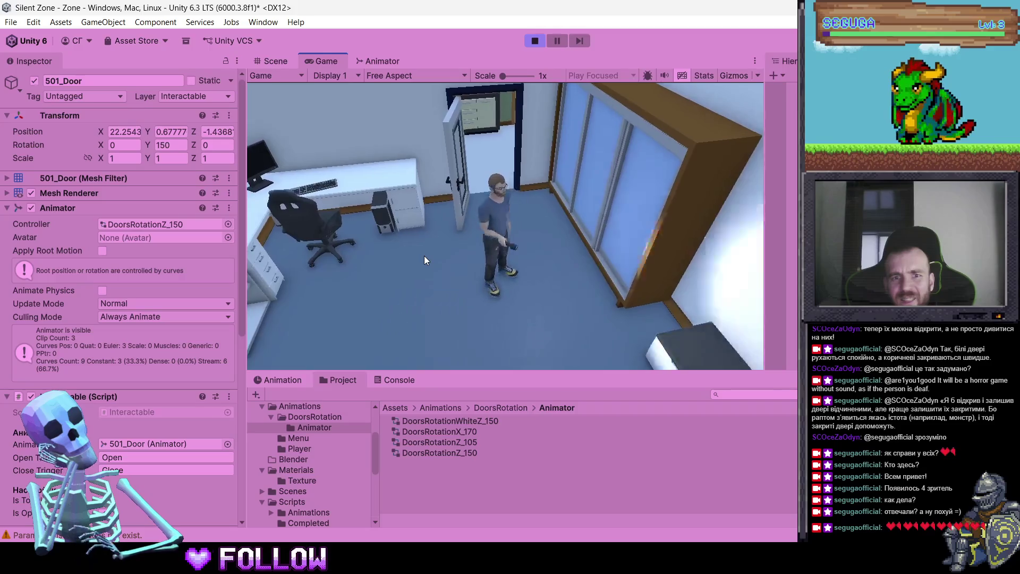
{"action": "key", "text": "w"}
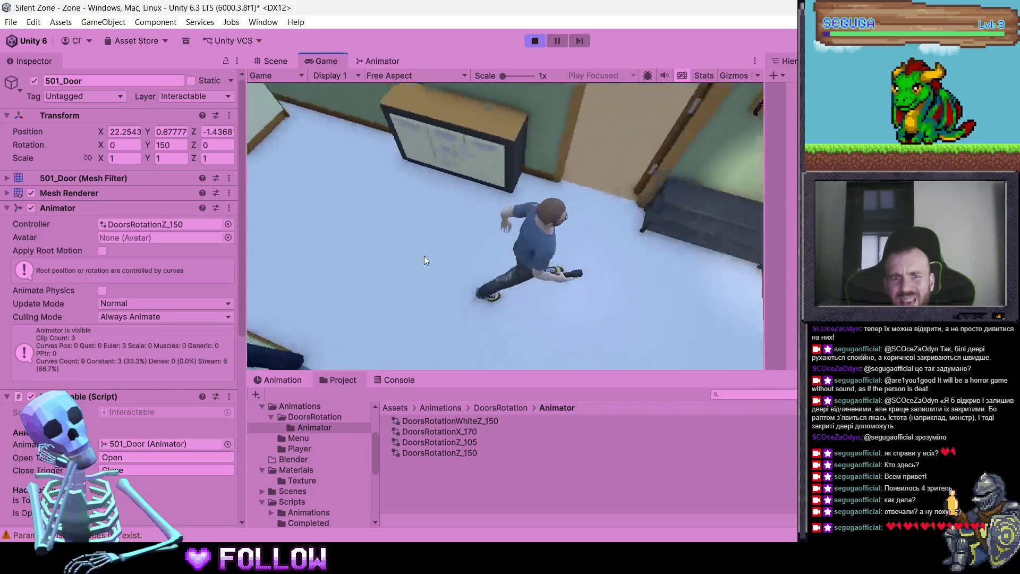
{"action": "key", "text": "w"}
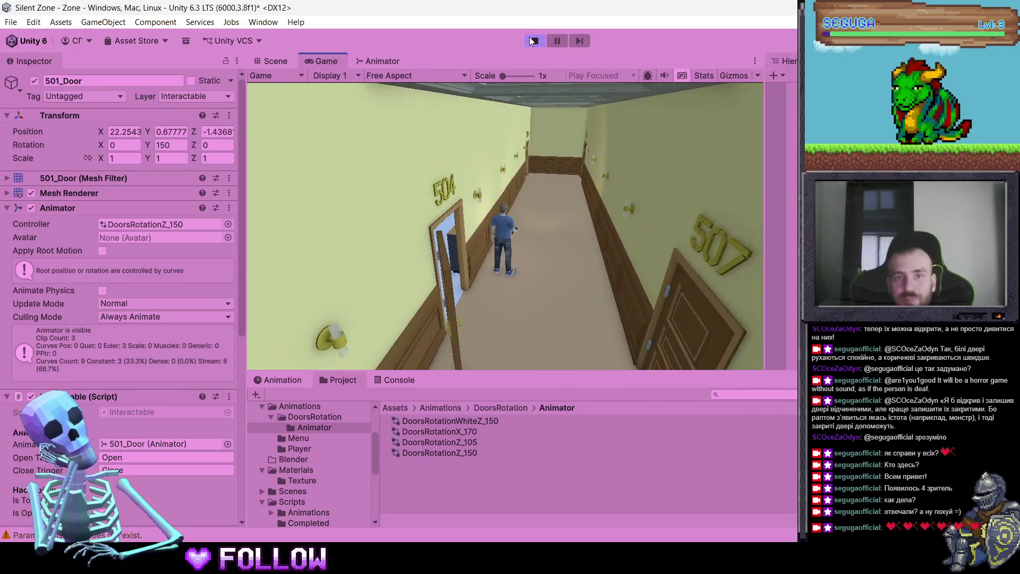
Stop Play mode and select the DoorsRotationWhiteZ_150 controller asset, confirming its name
{"action": "left_click", "coordinate": [533, 41]}
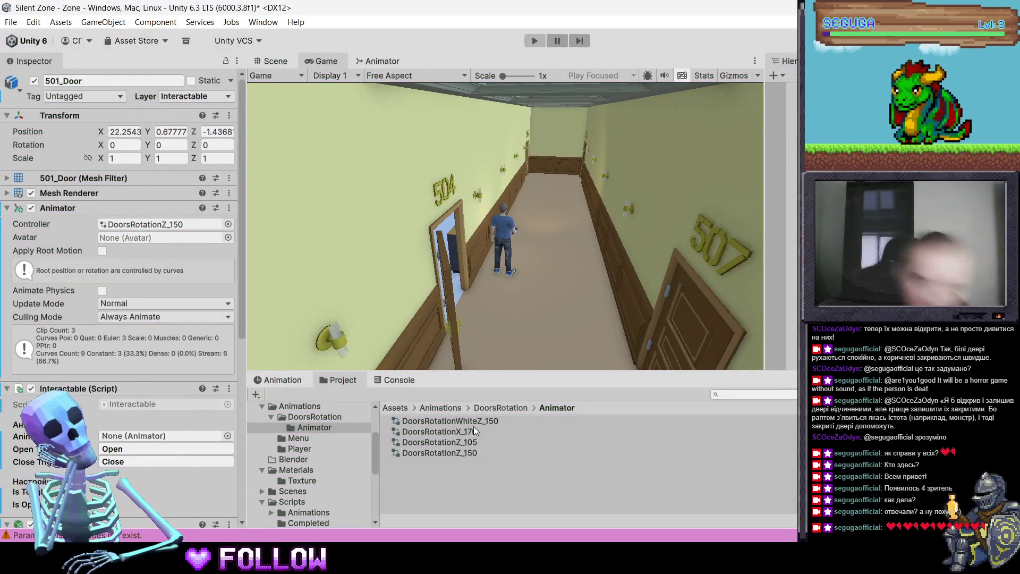
{"action": "left_click", "coordinate": [475, 422]}
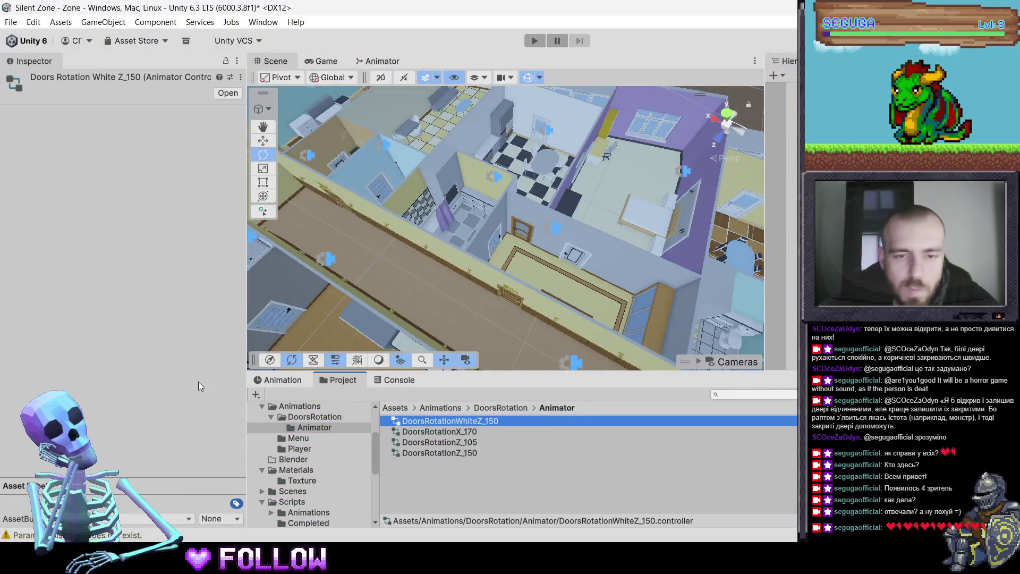
{"action": "key", "text": "alt+Tab"}
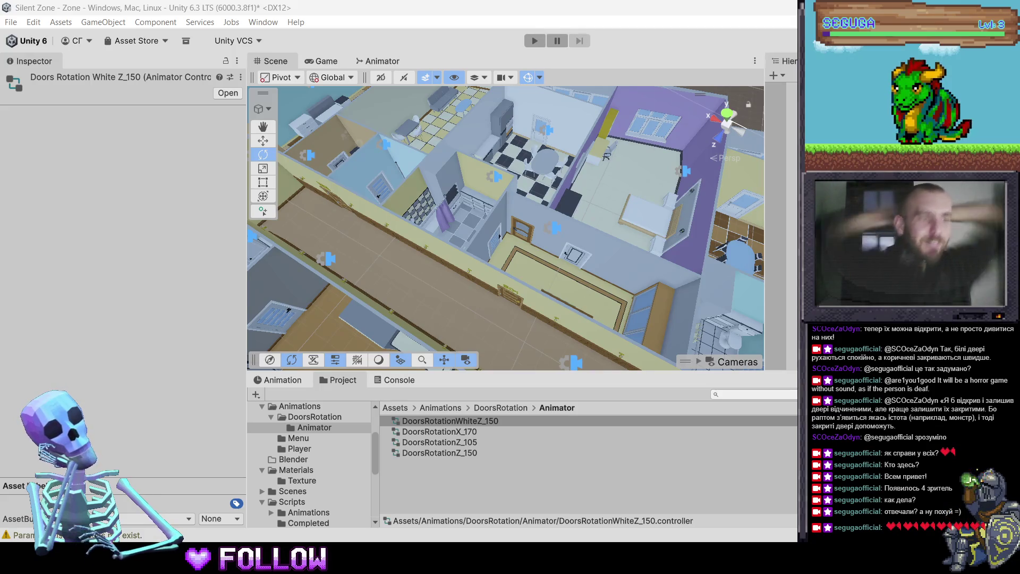
{"action": "mouse_move", "coordinate": [555, 269]}
{"action": "left_mouse_down"}
{"action": "mouse_move", "coordinate": [531, 237]}
{"action": "mouse_move", "coordinate": [547, 228]}
{"action": "mouse_move", "coordinate": [562, 188]}
{"action": "mouse_move", "coordinate": [592, 237]}
{"action": "left_mouse_up"}
{"action": "scroll", "coordinate": [590, 237], "scroll_direction": "up", "scroll_amount": 5}
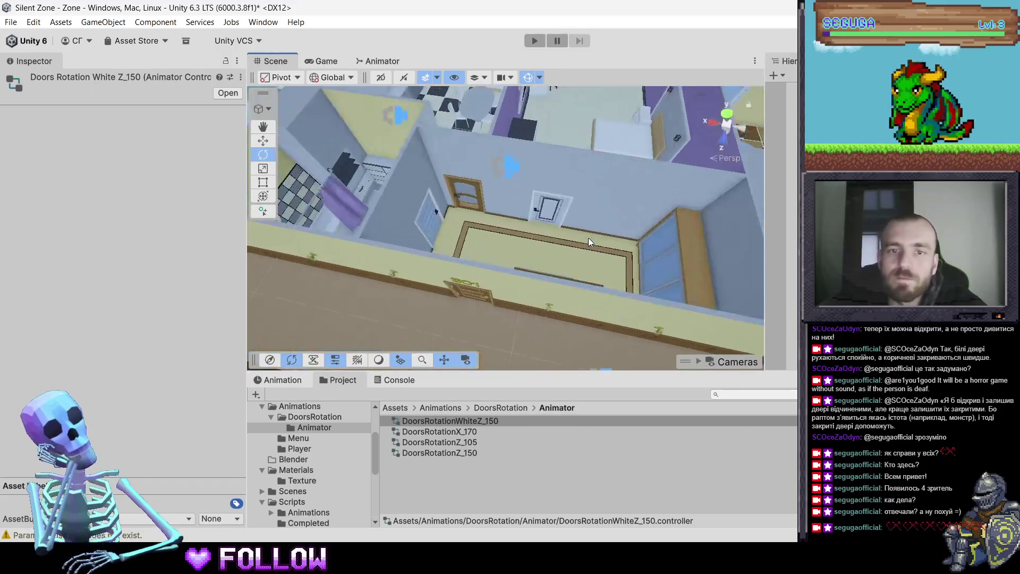
{"action": "left_click", "coordinate": [433, 212]}
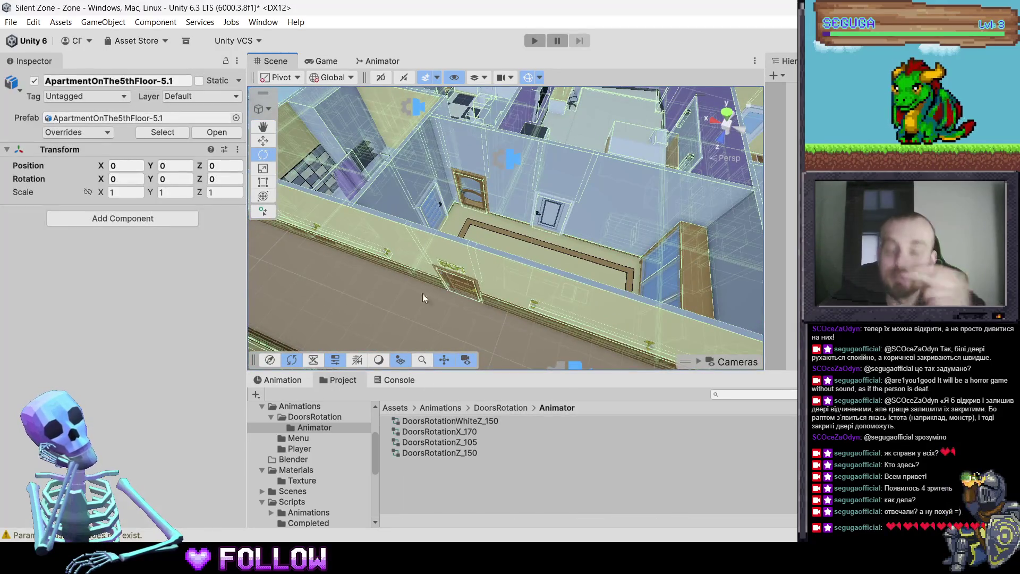
{"action": "left_click", "coordinate": [445, 420]}
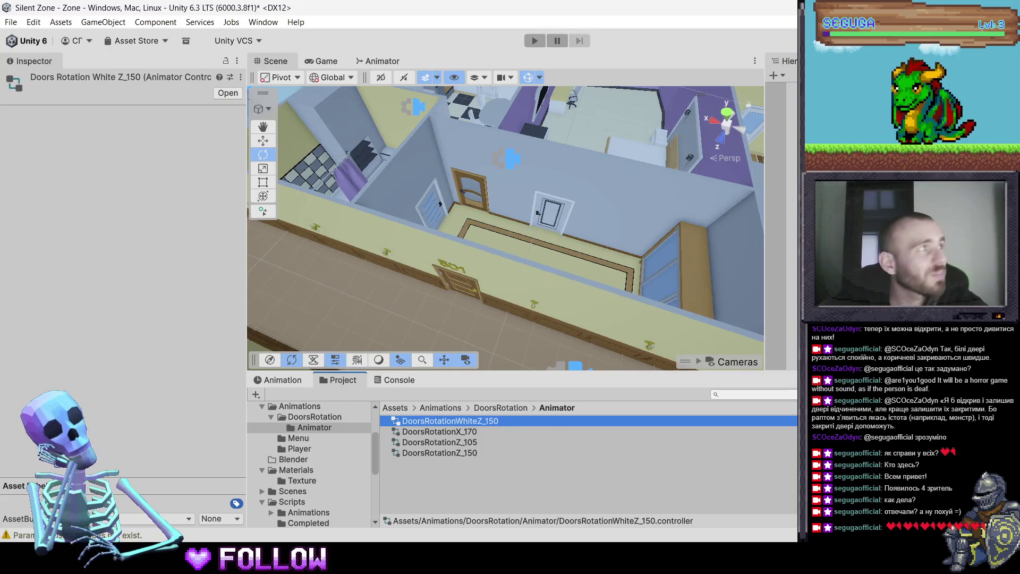
{"action": "key", "text": "alt+Tab"}
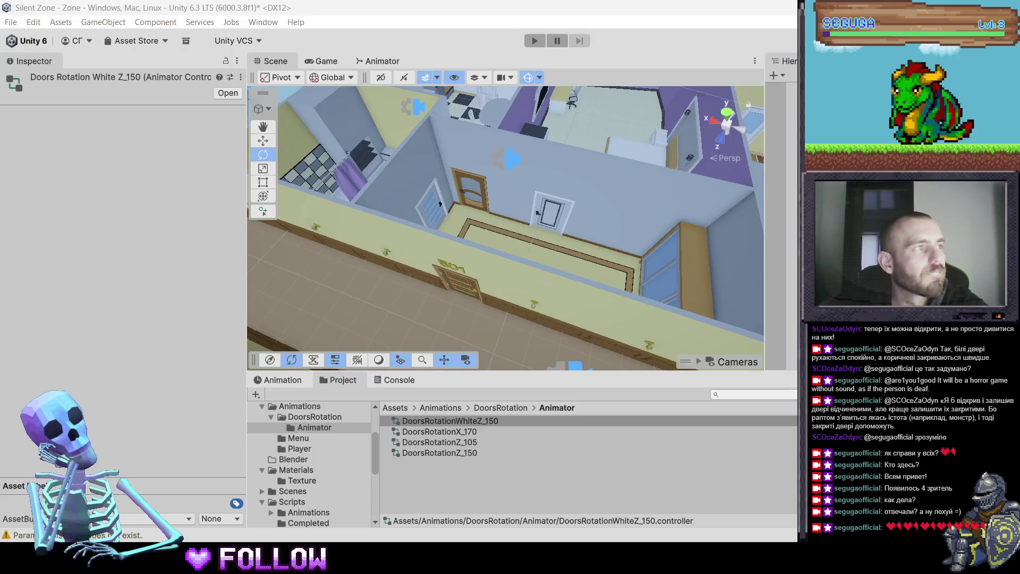
{"action": "left_click", "coordinate": [444, 422]}
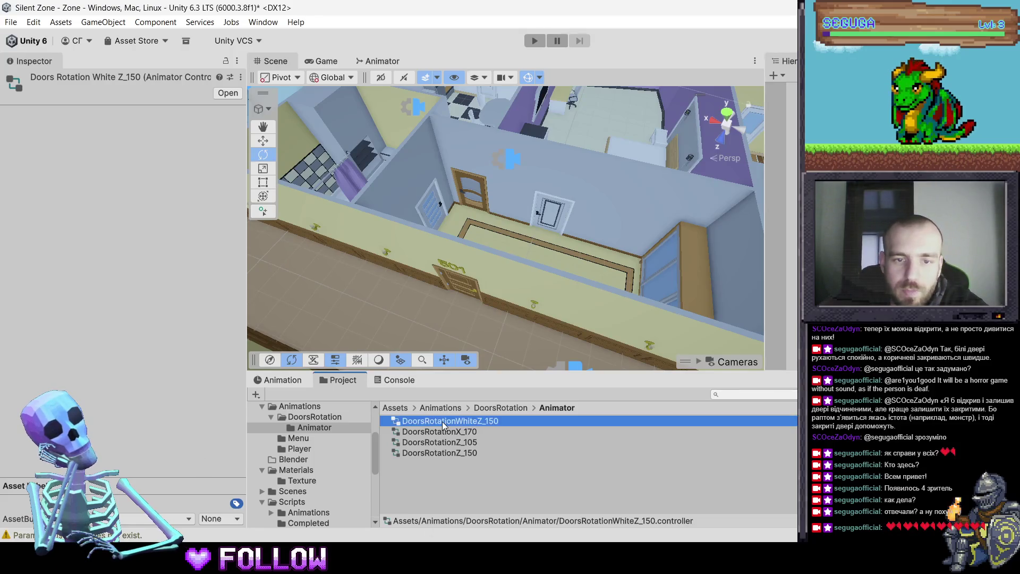
{"action": "left_click", "coordinate": [484, 421]}
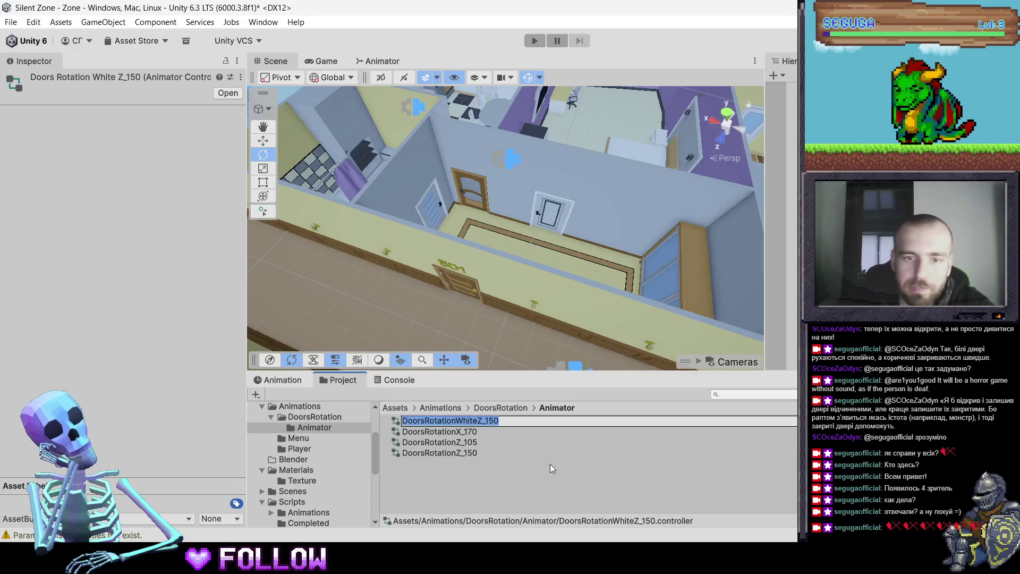
{"action": "key", "text": "Return"}
Select room 500's door frame in the Scene view and open the Animation window
{"action": "scroll", "coordinate": [522, 228], "scroll_direction": "down", "scroll_amount": 5}
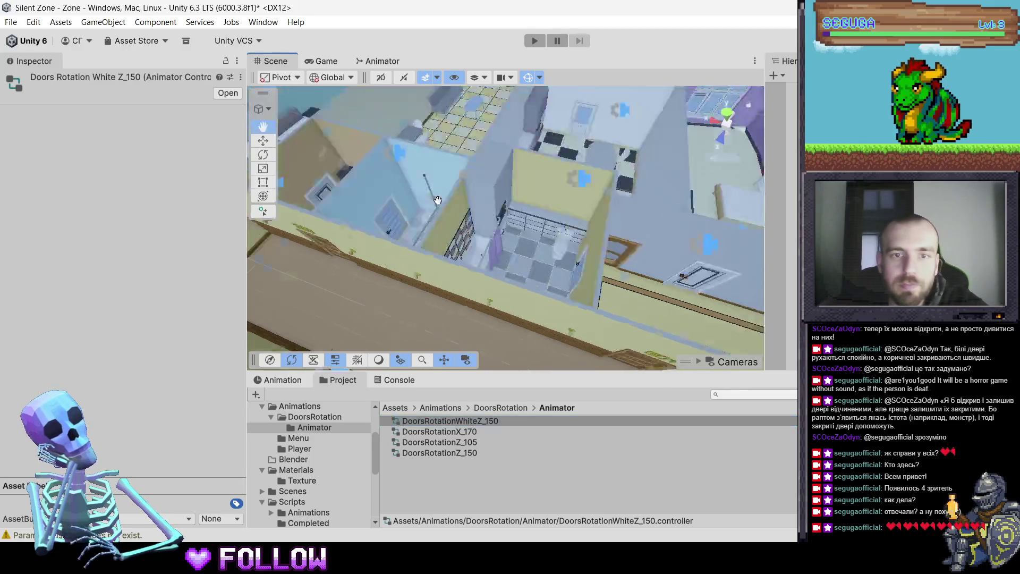
{"action": "left_click", "coordinate": [402, 211]}
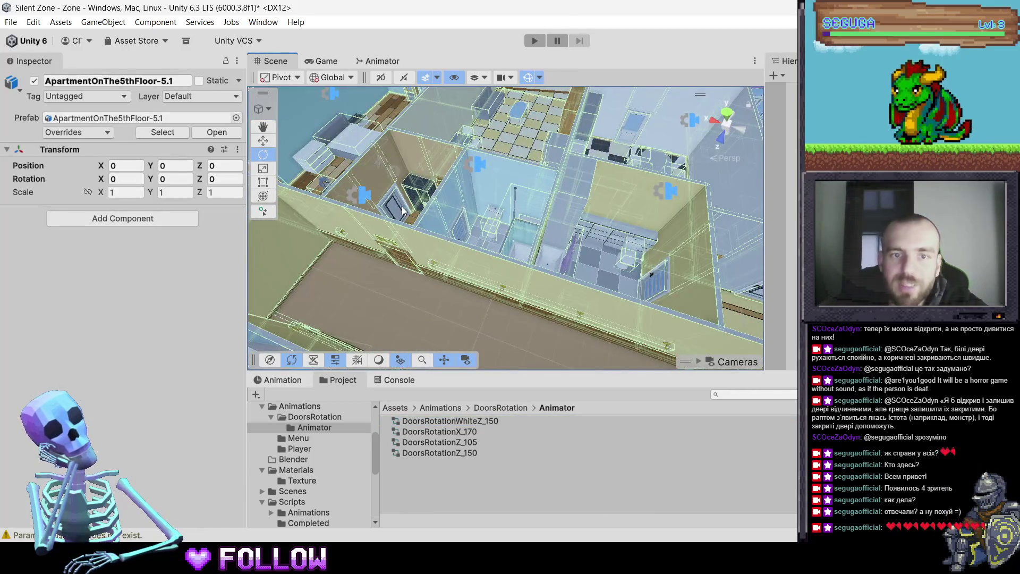
{"action": "left_click", "coordinate": [402, 210]}
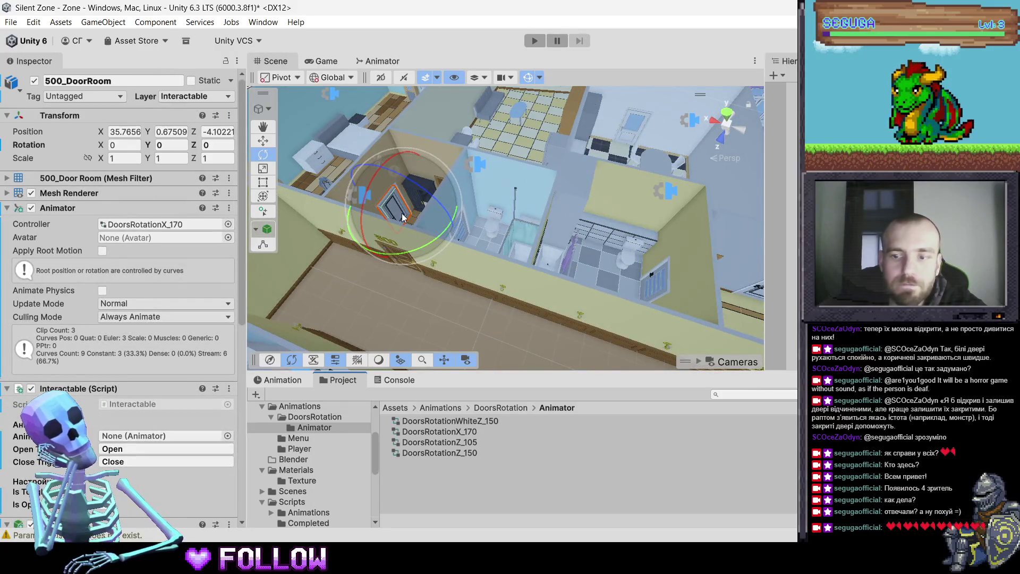
{"action": "left_click_drag", "start_coordinate": [448, 234], "coordinate": [483, 240]}
{"action": "left_click", "coordinate": [518, 223]}
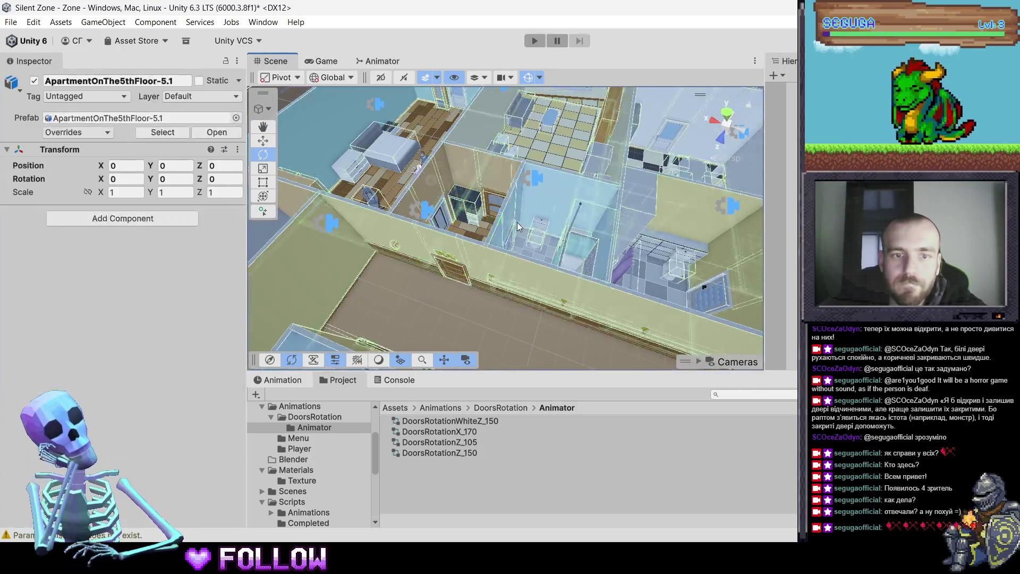
{"action": "left_click", "coordinate": [443, 215]}
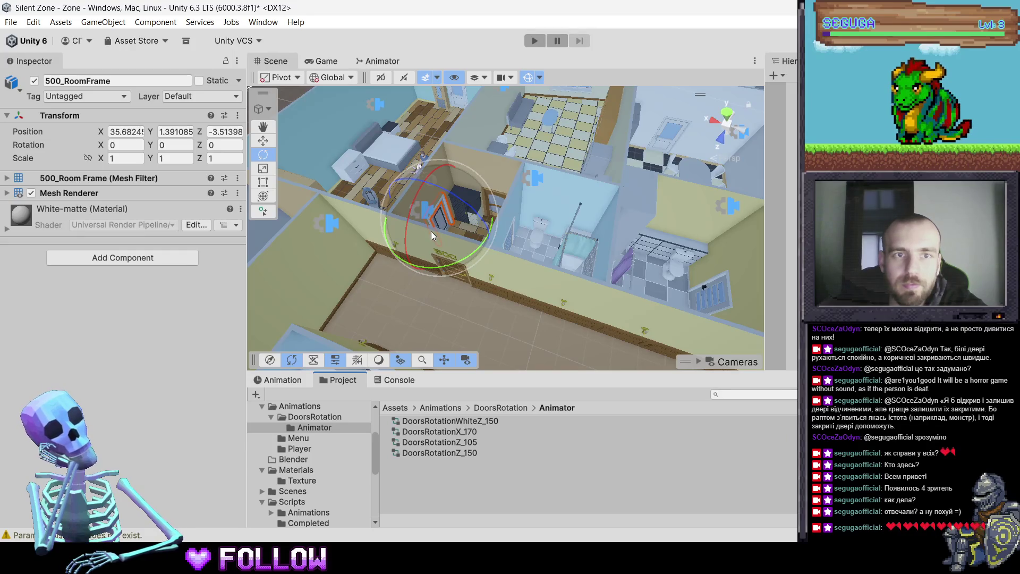
{"action": "mouse_move", "coordinate": [415, 221]}
{"action": "left_mouse_down"}
{"action": "mouse_move", "coordinate": [504, 268]}
{"action": "mouse_move", "coordinate": [478, 228]}
{"action": "mouse_move", "coordinate": [613, 262]}
{"action": "mouse_move", "coordinate": [594, 227]}
{"action": "mouse_move", "coordinate": [635, 258]}
{"action": "mouse_move", "coordinate": [627, 255]}
{"action": "left_mouse_up"}
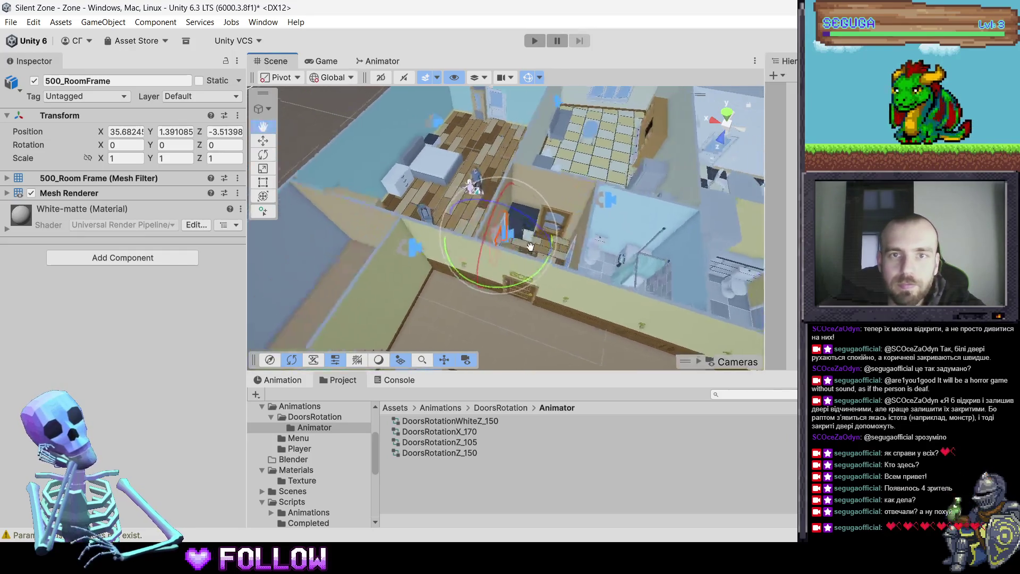
{"action": "left_click", "coordinate": [292, 380]}
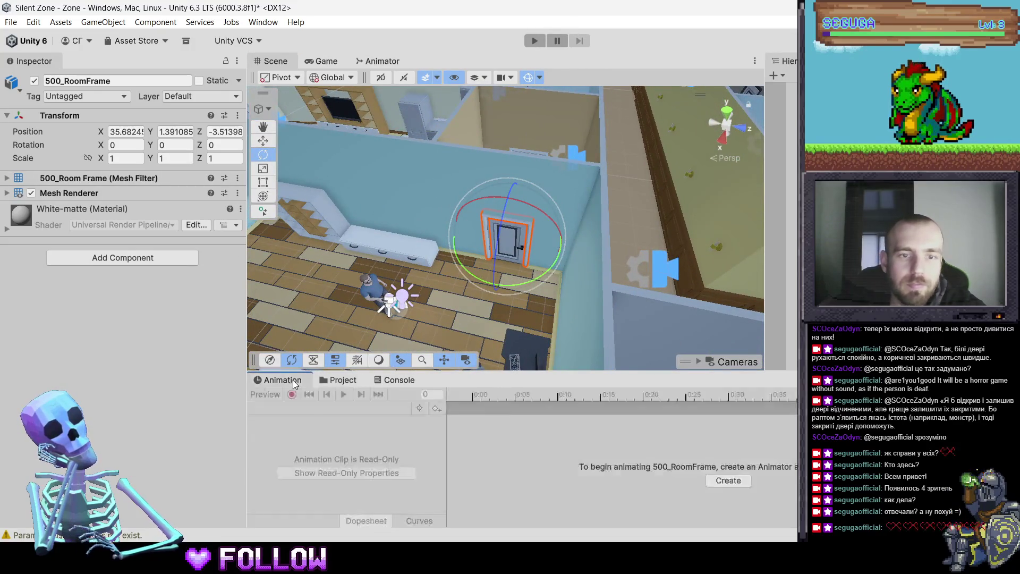
Focus on the 500_Door and scrub its RotationOpenY_170 clip to frame 29
{"action": "left_click_drag", "start_coordinate": [511, 241], "coordinate": [514, 241]}
{"action": "left_click", "coordinate": [511, 244]}
{"action": "left_click", "coordinate": [511, 244]}
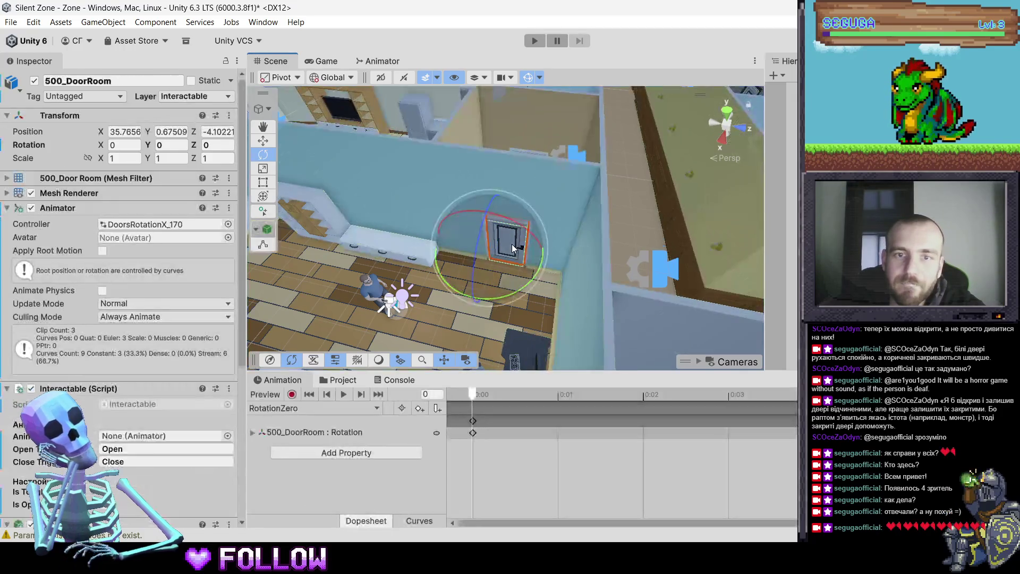
{"action": "key", "text": "f"}
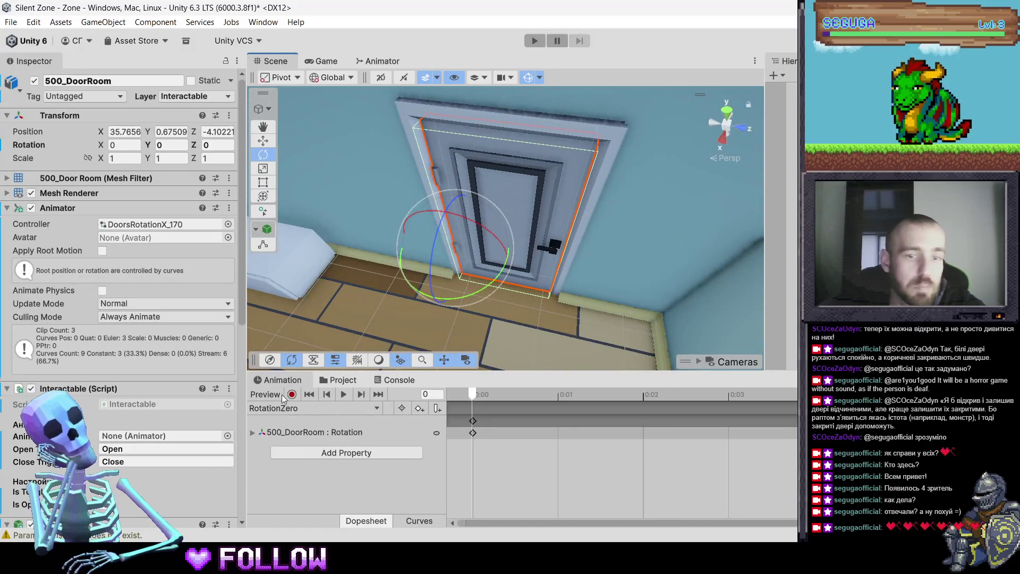
{"action": "left_click", "coordinate": [319, 408]}
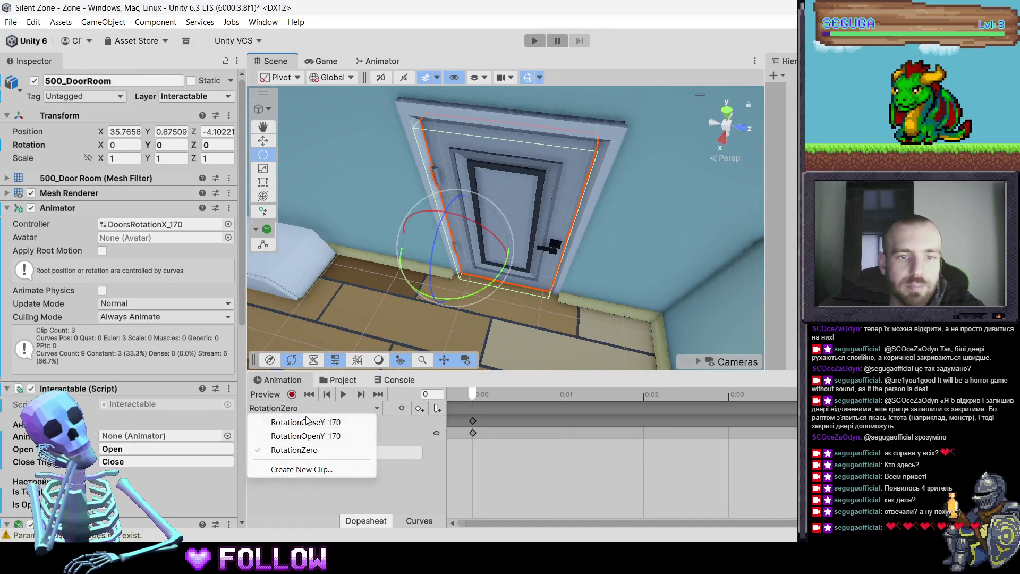
{"action": "left_click", "coordinate": [326, 436]}
{"action": "left_click_drag", "start_coordinate": [509, 399], "coordinate": [716, 409]}
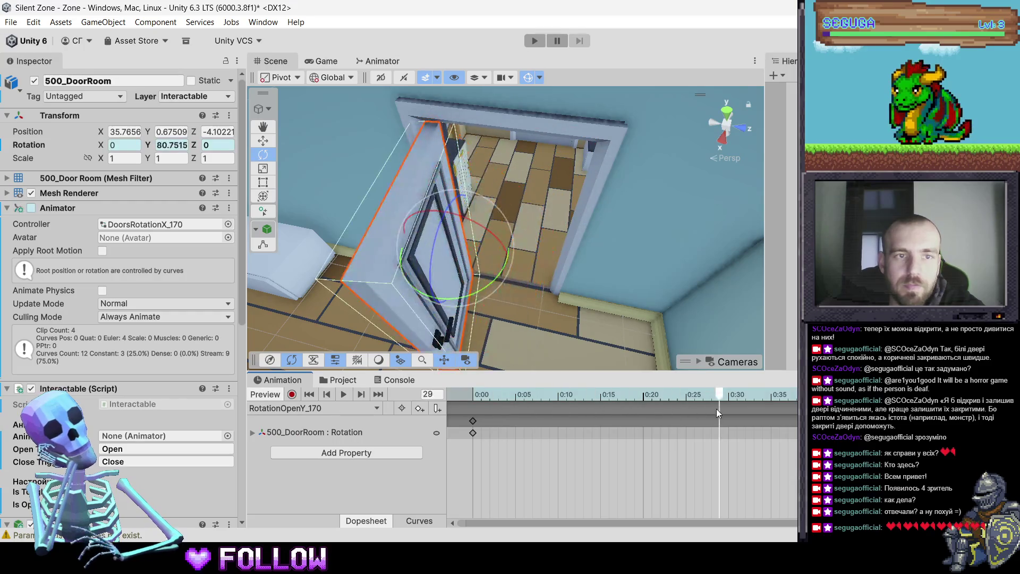
Play the 500_Door opening preview, then show the Animator controller folder
{"action": "double_click", "coordinate": [568, 276]}
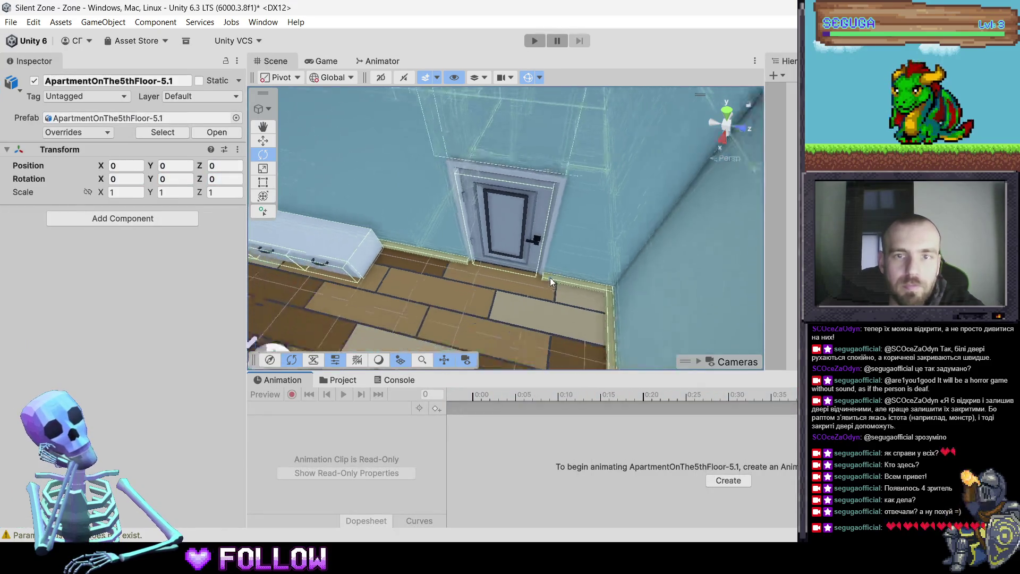
{"action": "left_click", "coordinate": [496, 219]}
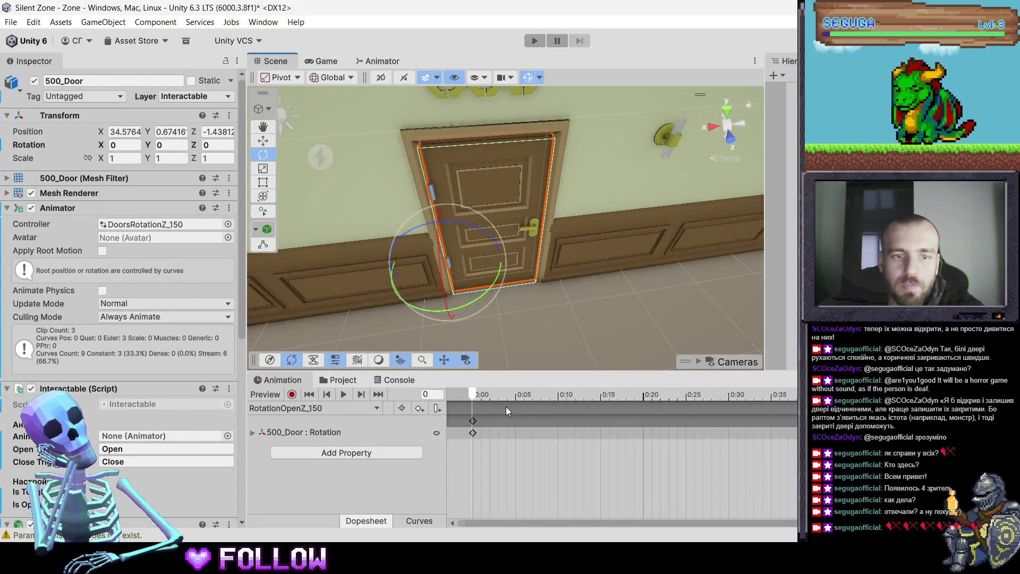
{"action": "key", "text": "space"}
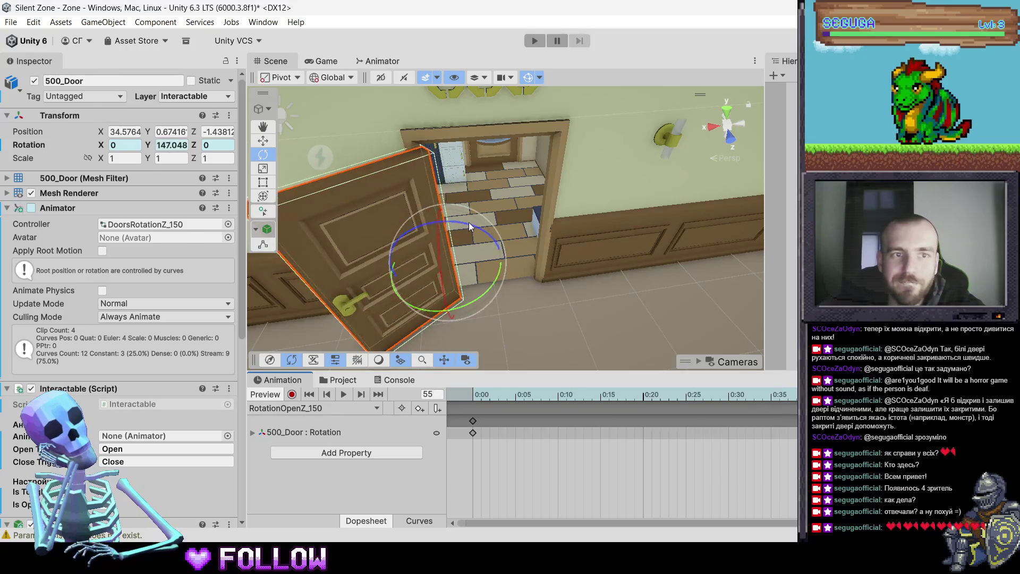
{"action": "left_click", "coordinate": [468, 222]}
{"action": "scroll", "coordinate": [496, 206], "scroll_direction": "down", "scroll_amount": 3}
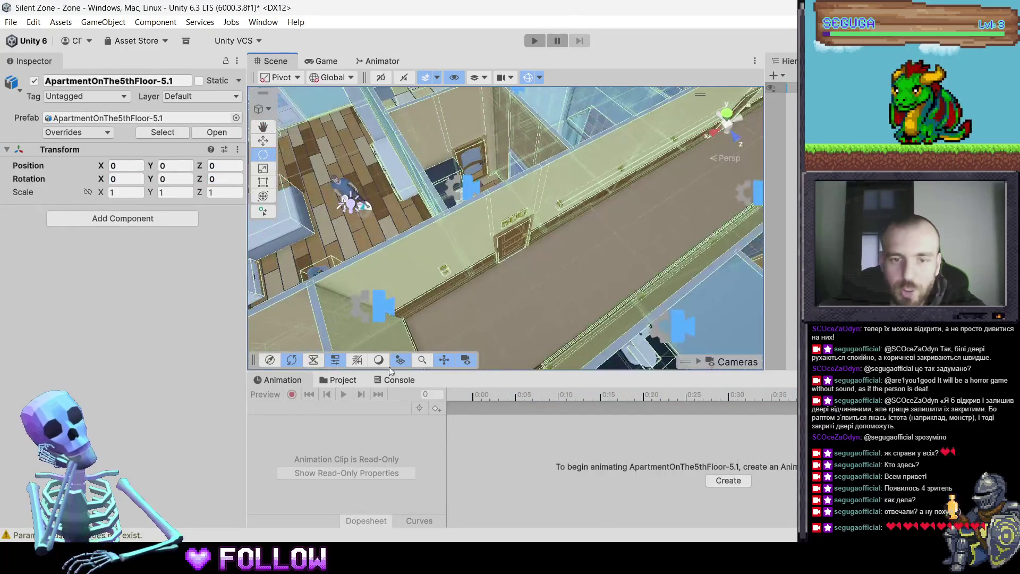
{"action": "left_click", "coordinate": [340, 379]}
Rename DoorsRotationWhiteZ_150 to DoorsRotationMinusY_150
{"action": "left_click", "coordinate": [464, 420]}
{"action": "left_click", "coordinate": [464, 419]}
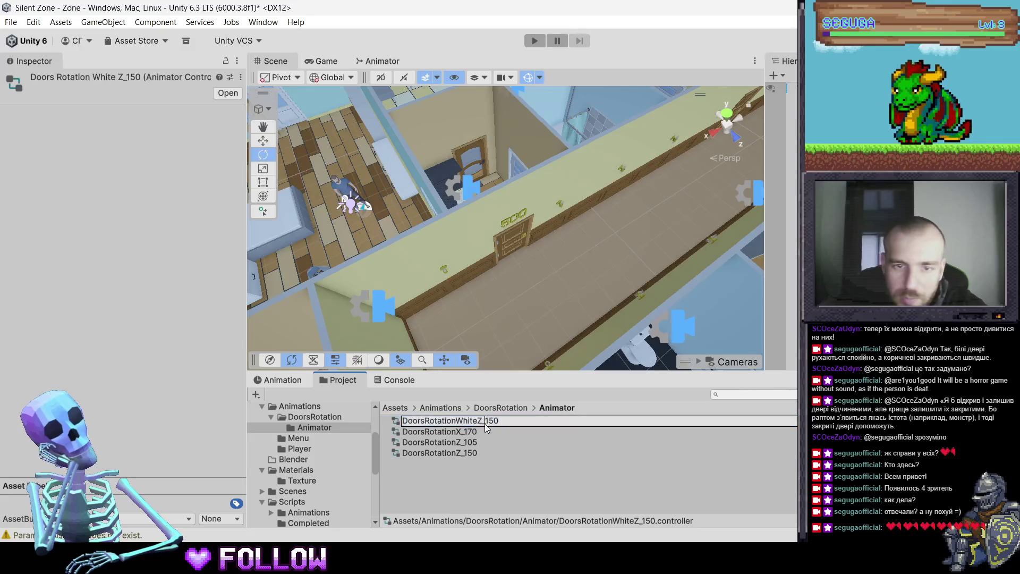
{"action": "key", "text": "BackSpace"}
{"action": "key", "text": "BackSpace"}
{"action": "key", "text": "BackSpace"}
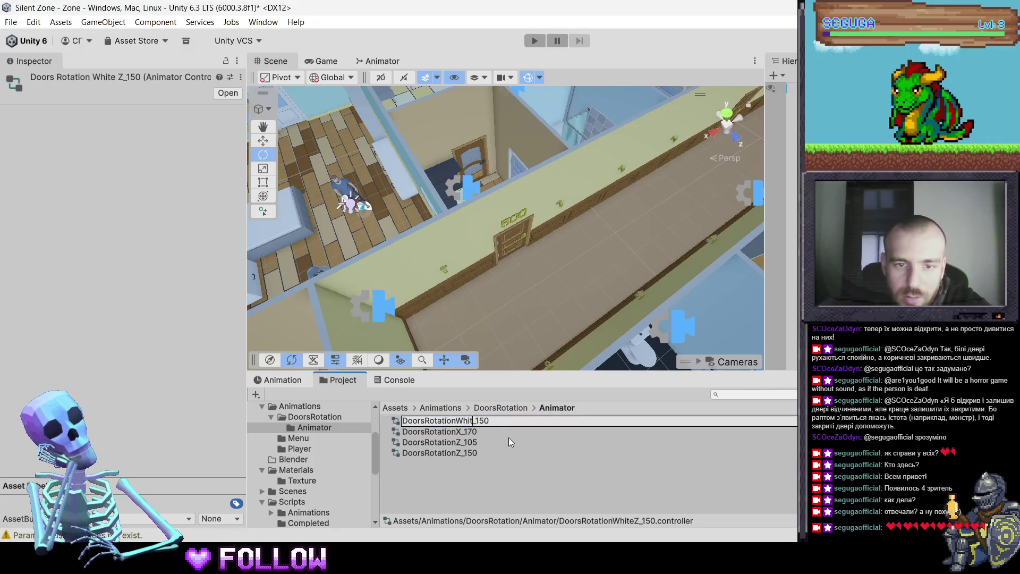
{"action": "type", "text": "MinusY"}
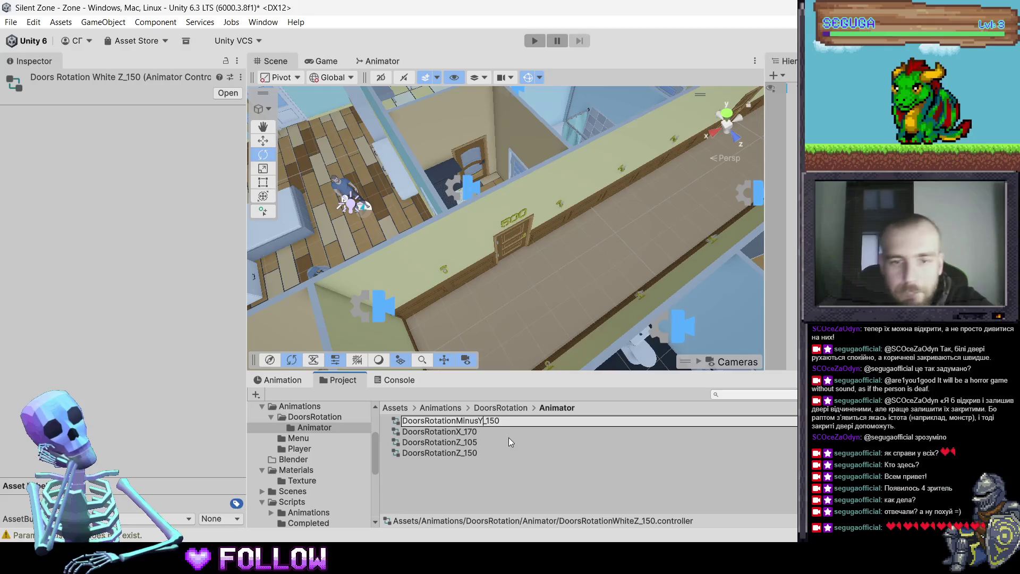
{"action": "key", "text": "Return"}
{"action": "key", "text": "Down"}
{"action": "key", "text": "Down"}
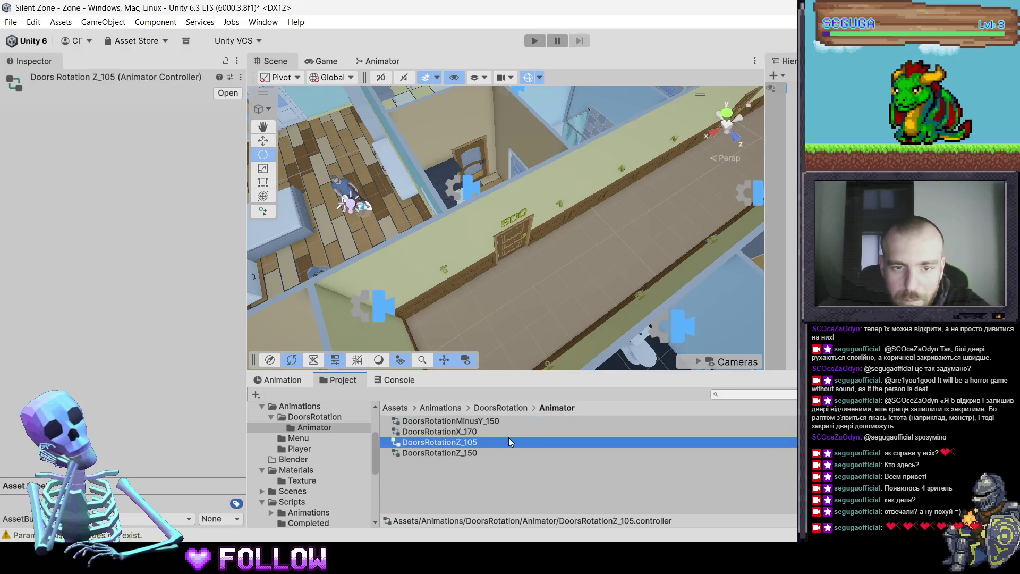
{"action": "key", "text": "Up"}
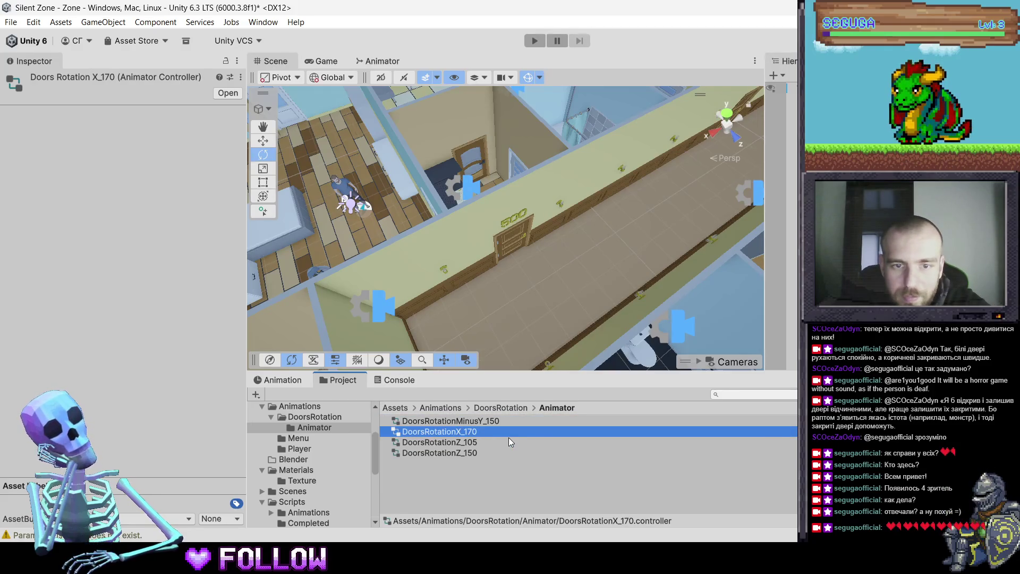
{"action": "key", "text": "alt+Tab"}
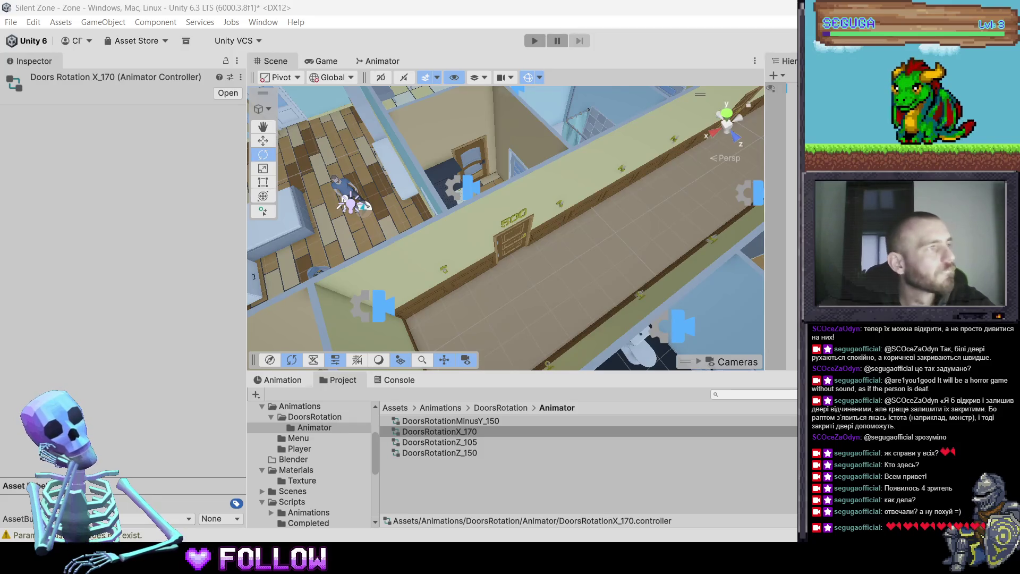
Rename the X_170 and Z_105 controllers to DoorsRotationPlusX_170 and DoorsRotationPlusZ_105
{"action": "left_click", "coordinate": [458, 431]}
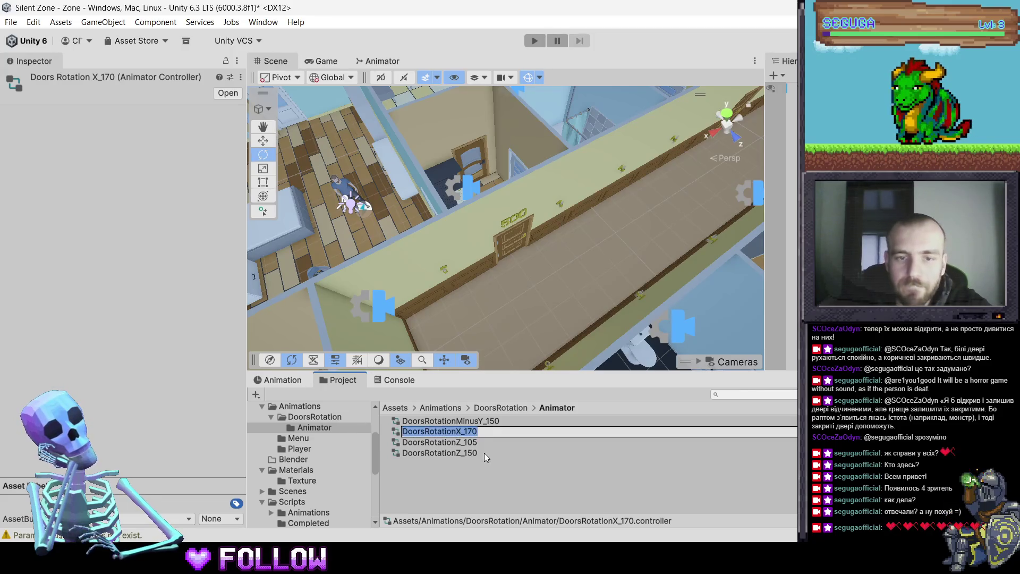
{"action": "key", "text": "Right"}
{"action": "key", "text": "Left"}
{"action": "key", "text": "Left"}
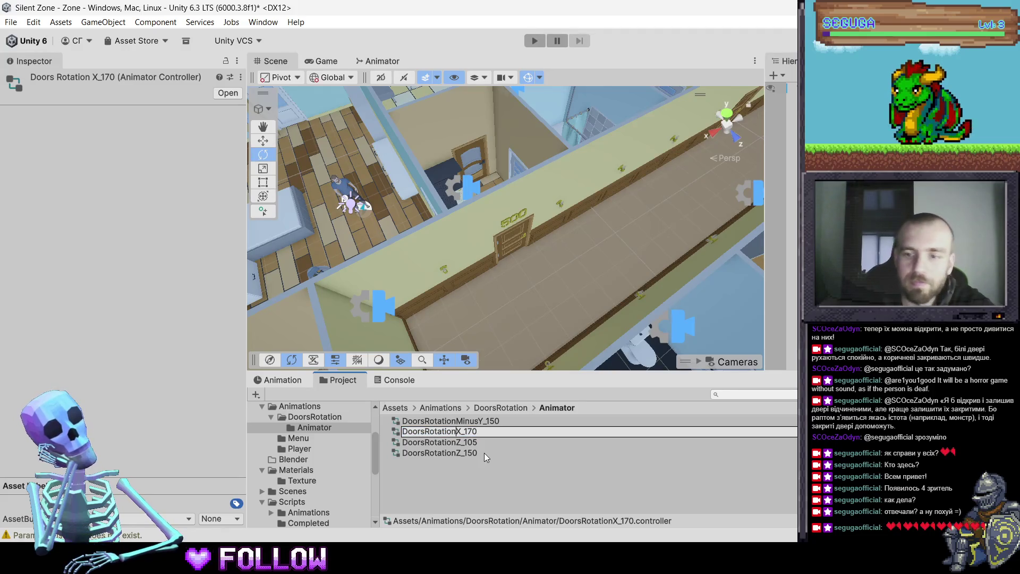
{"action": "type", "text": "Plus"}
{"action": "key", "text": "Return"}
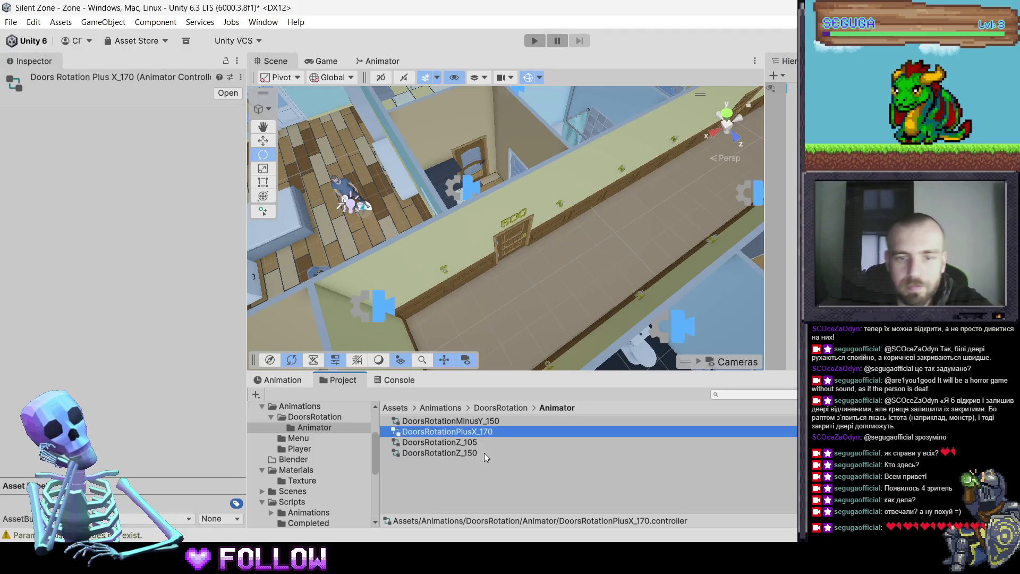
{"action": "key", "text": "Down"}
{"action": "key", "text": "F2"}
{"action": "key", "text": "Left"}
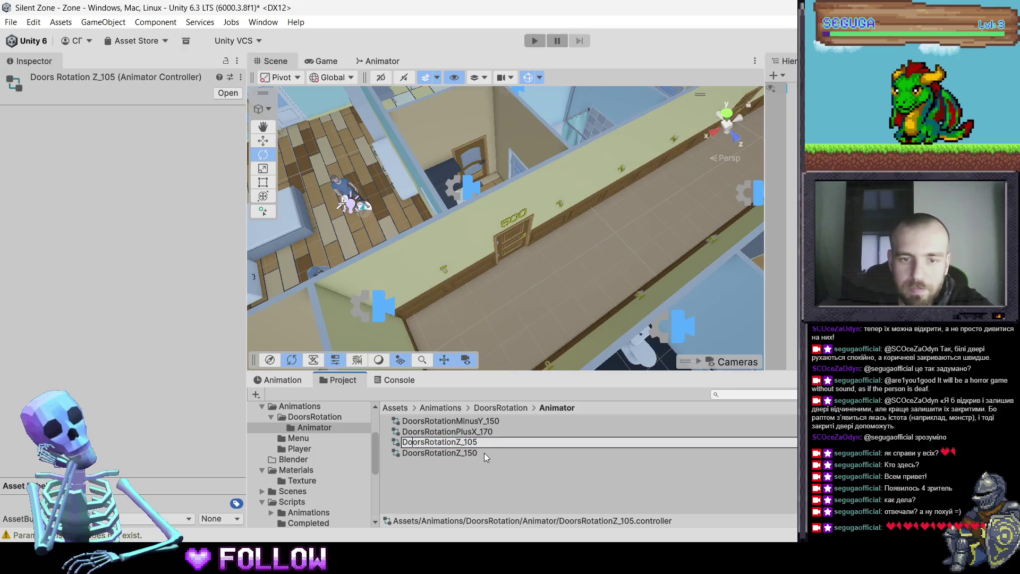
{"action": "key", "text": "Right"}
{"action": "key", "text": "Right"}
{"action": "key", "text": "Right"}
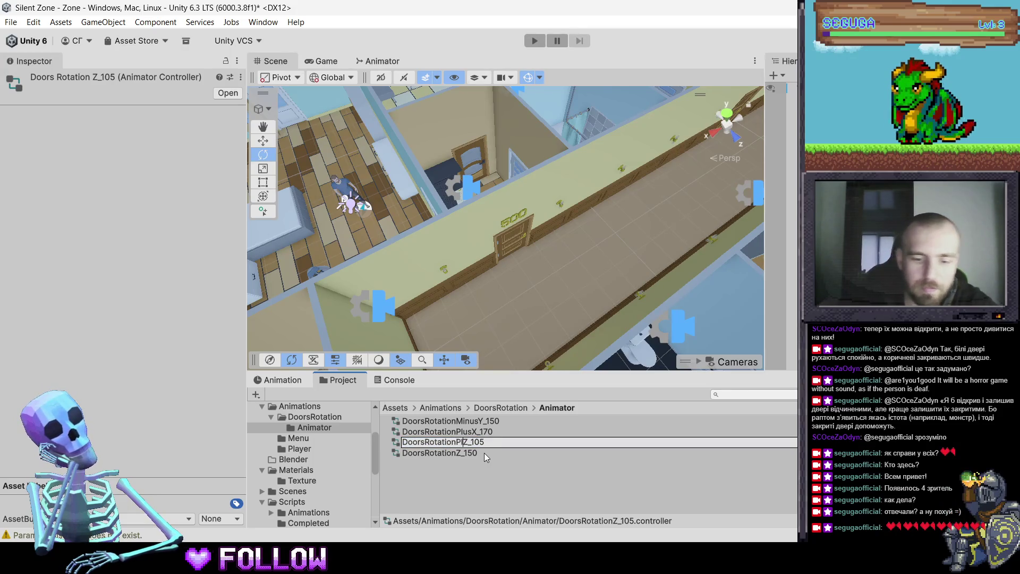
{"action": "type", "text": "Plus"}
{"action": "key", "text": "Return"}
Rename the Z_150 controller to DoorsRotationPlusZ_150
{"action": "key", "text": "Down"}
{"action": "key", "text": "F2"}
{"action": "key", "text": "Left"}
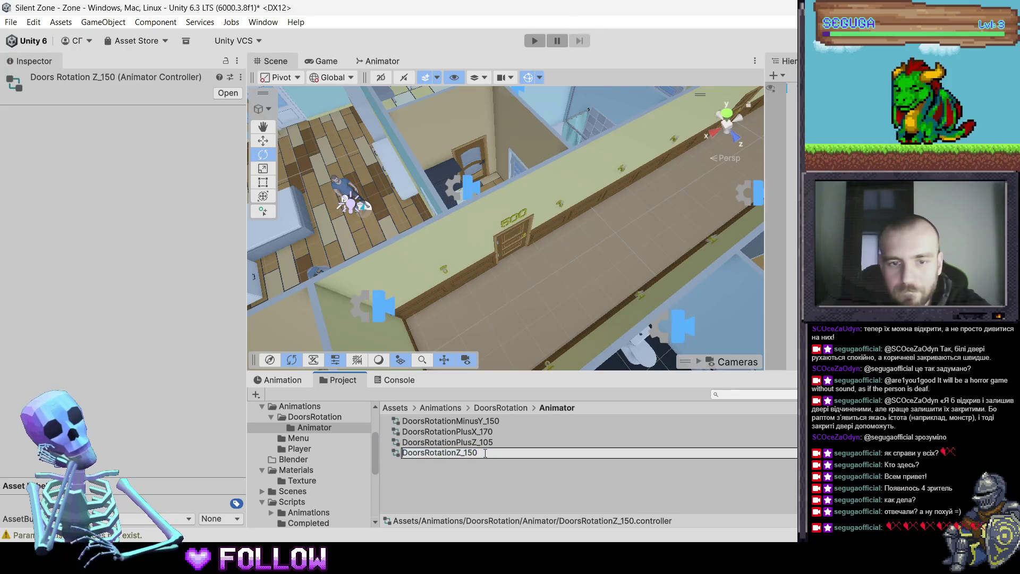
{"action": "key", "text": "Right"}
{"action": "key", "text": "Right"}
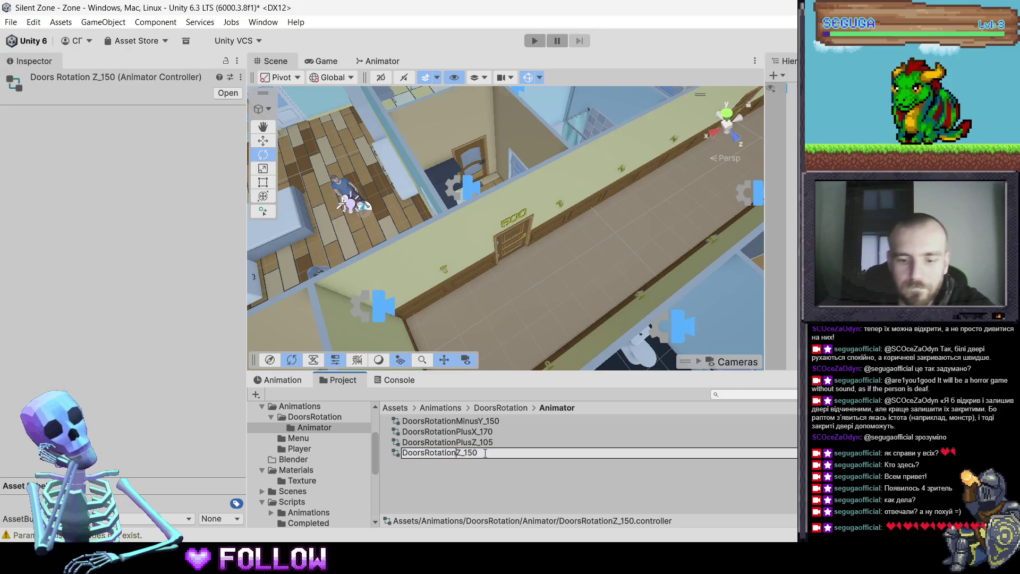
{"action": "type", "text": "Plus"}
{"action": "key", "text": "Return"}
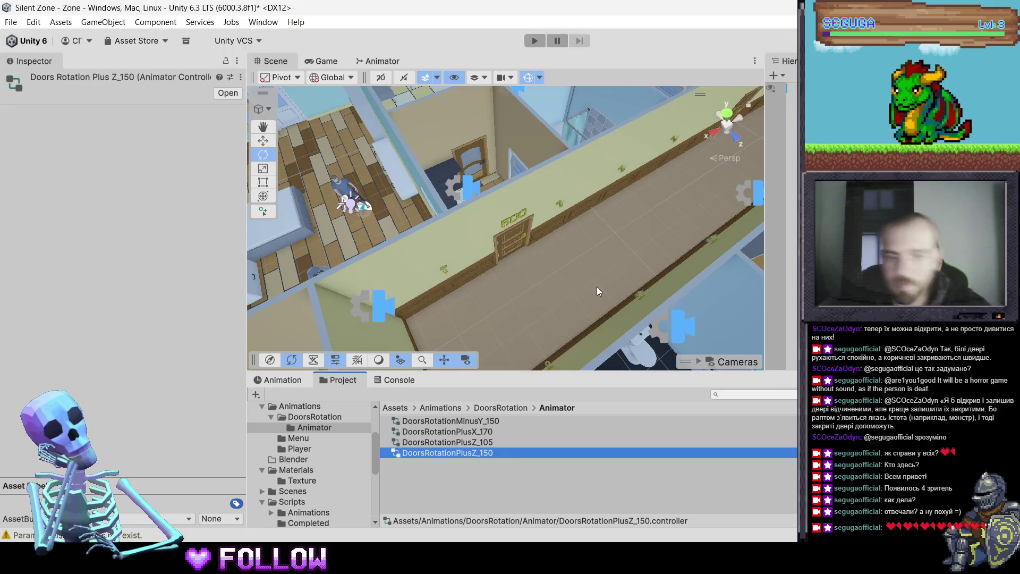
{"action": "scroll", "coordinate": [615, 240], "scroll_direction": "down", "scroll_amount": 8}
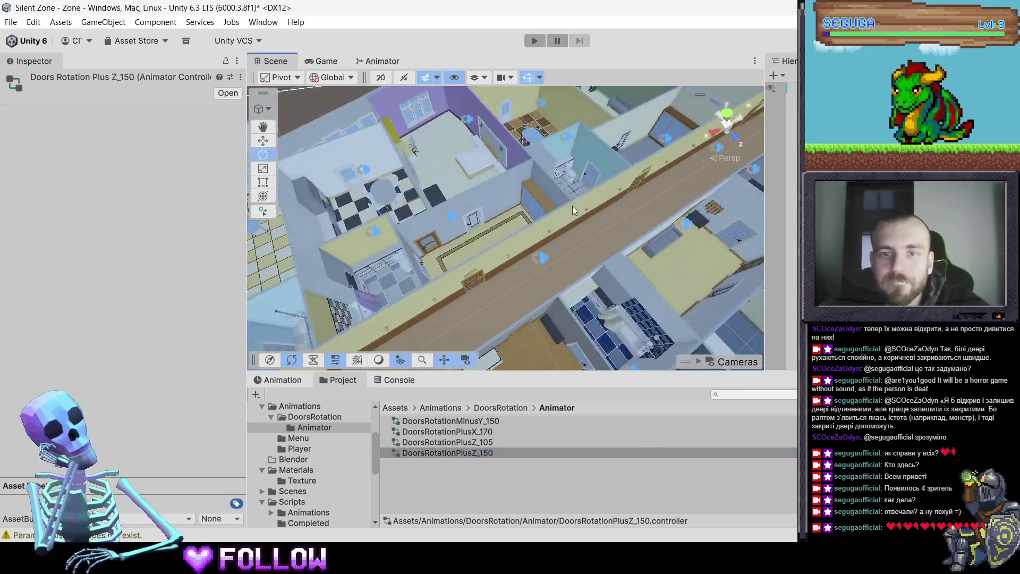
{"action": "left_click_drag", "start_coordinate": [572, 205], "coordinate": [446, 171]}
{"action": "left_click", "coordinate": [446, 171]}
{"action": "left_click", "coordinate": [446, 171]}
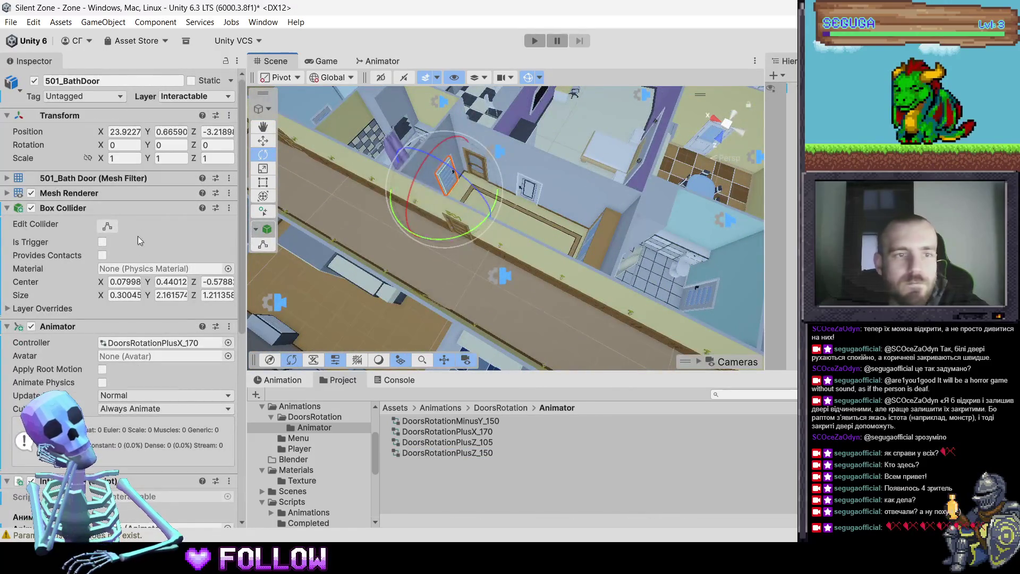
{"action": "scroll", "coordinate": [173, 348], "scroll_direction": "down", "scroll_amount": 3}
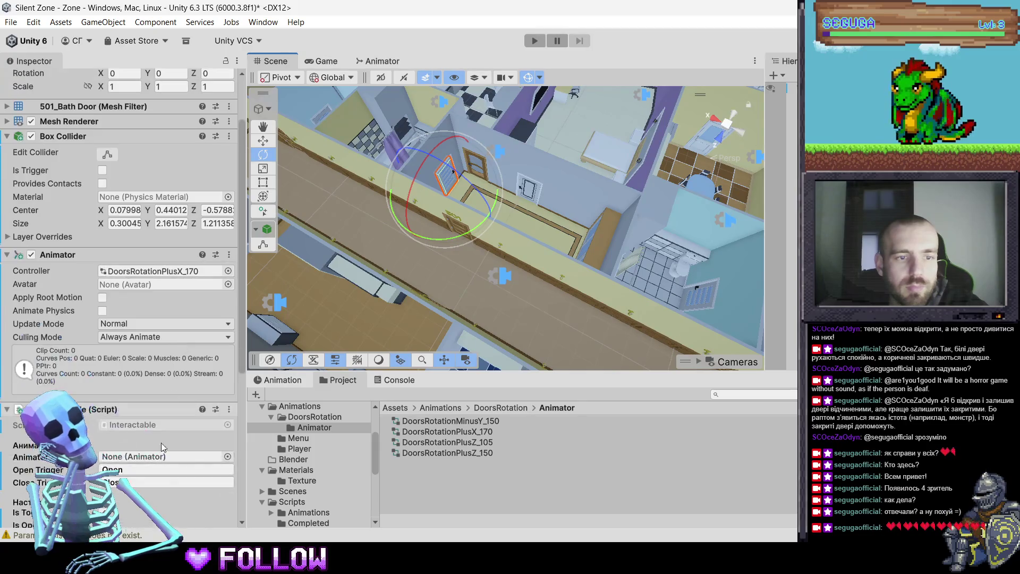
{"action": "left_click", "coordinate": [9, 255]}
{"action": "left_click", "coordinate": [103, 268]}
{"action": "left_click", "coordinate": [103, 266]}
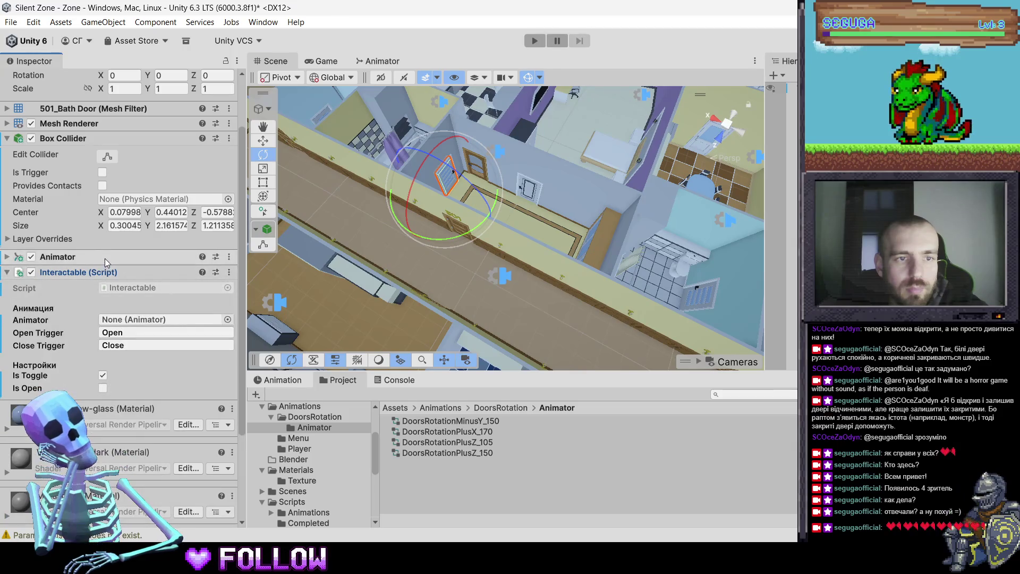
{"action": "left_click", "coordinate": [104, 258]}
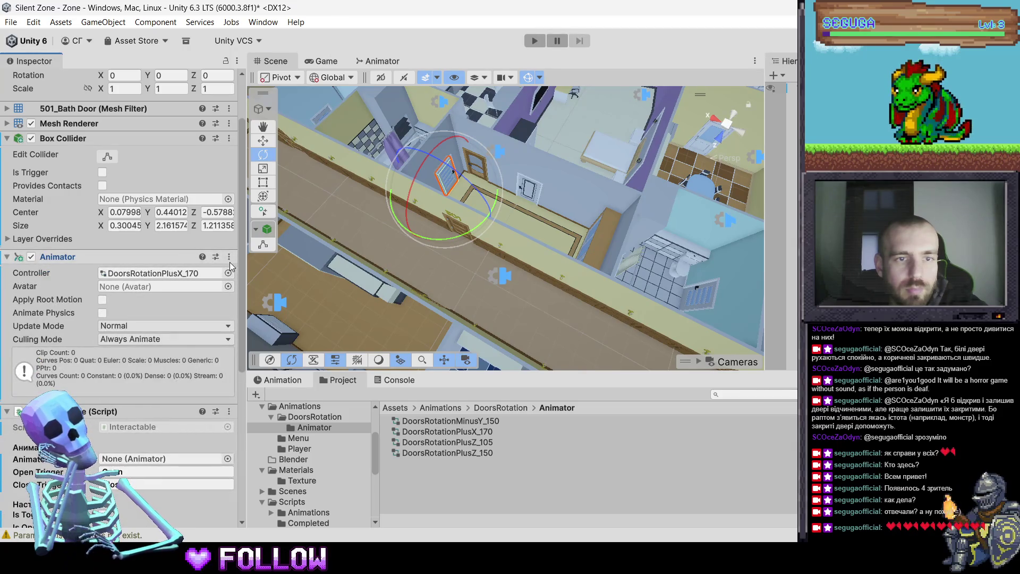
{"action": "left_click", "coordinate": [163, 258]}
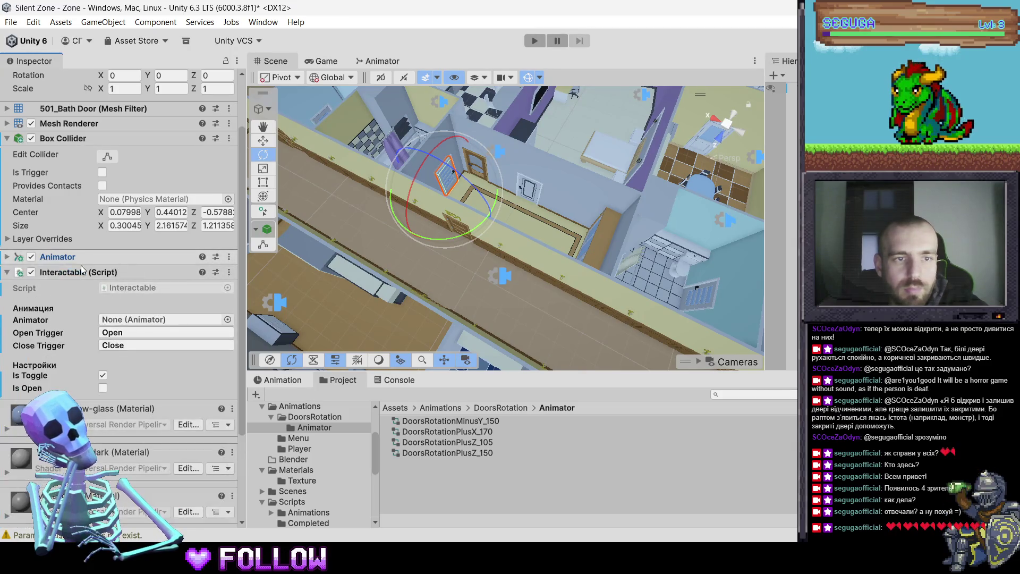
{"action": "left_click", "coordinate": [9, 273]}
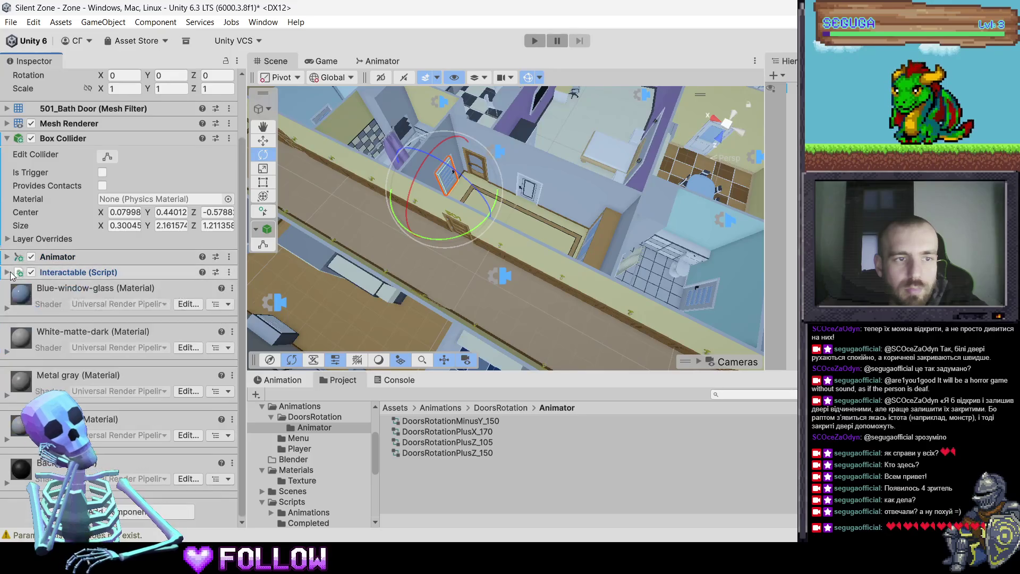
{"action": "left_click", "coordinate": [128, 268]}
{"action": "left_click", "coordinate": [118, 260]}
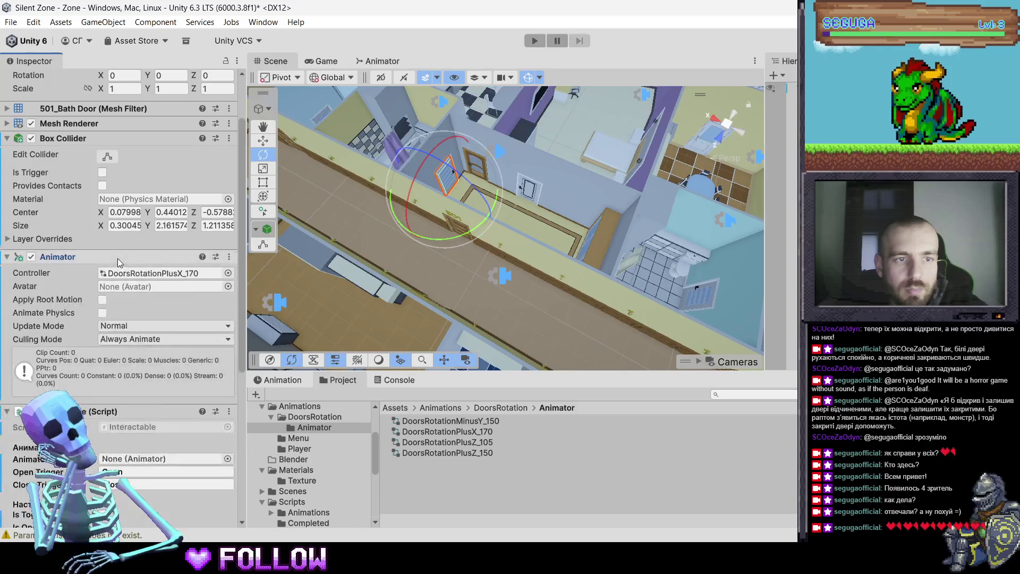
{"action": "left_click", "coordinate": [134, 412]}
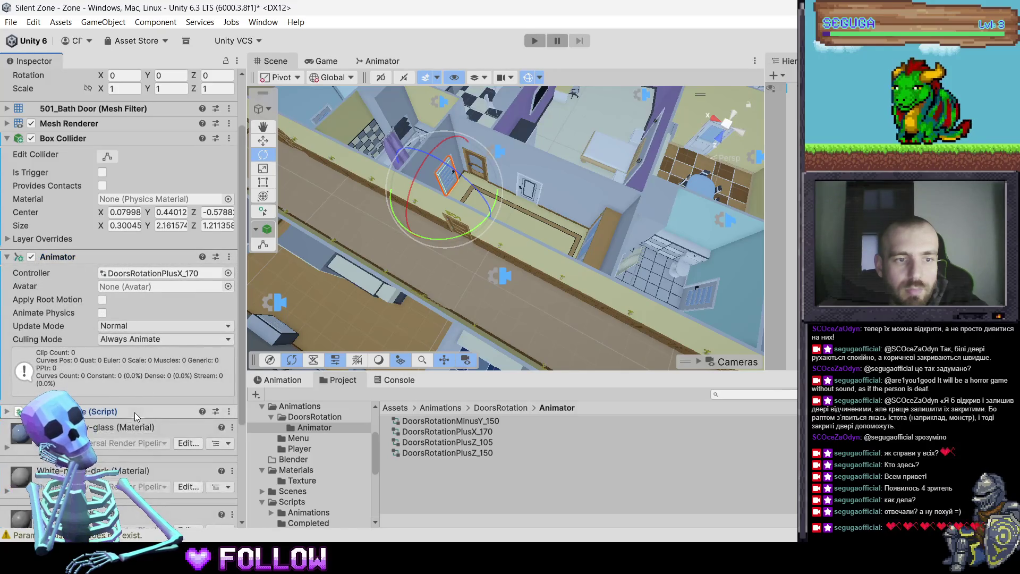
{"action": "right_click", "coordinate": [136, 257]}
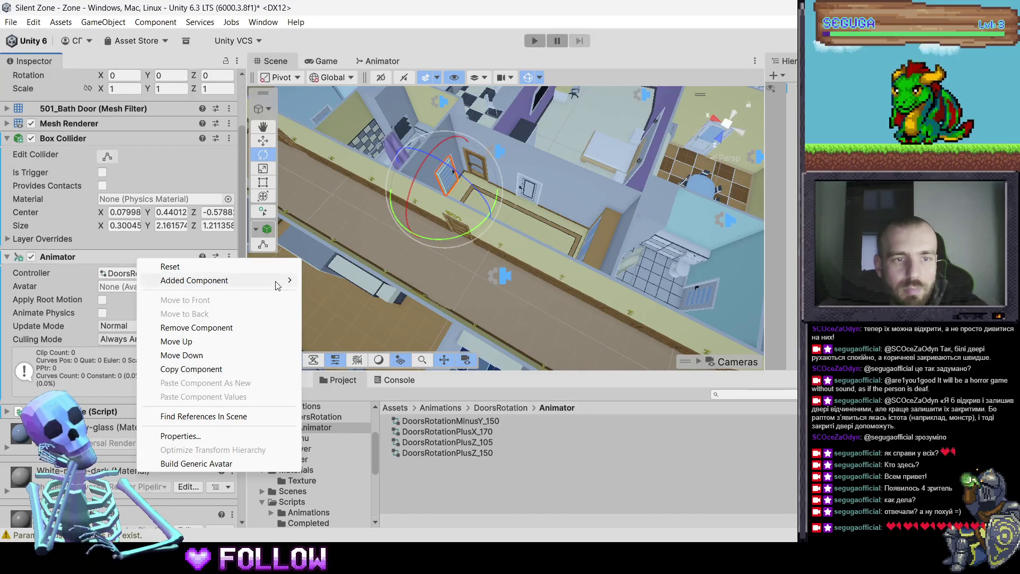
{"action": "left_click", "coordinate": [527, 237]}
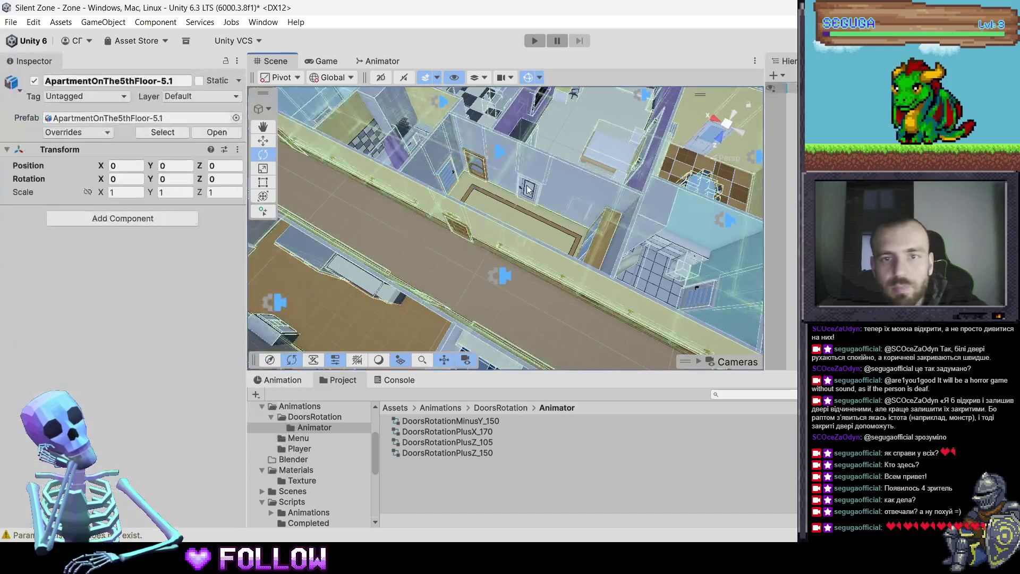
Select the 502 bathroom door and add the Interactable script
{"action": "left_click", "coordinate": [493, 254]}
{"action": "mouse_move", "coordinate": [493, 254]}
{"action": "left_mouse_down"}
{"action": "mouse_move", "coordinate": [518, 222]}
{"action": "mouse_move", "coordinate": [503, 235]}
{"action": "left_mouse_up"}
{"action": "key", "text": "e"}
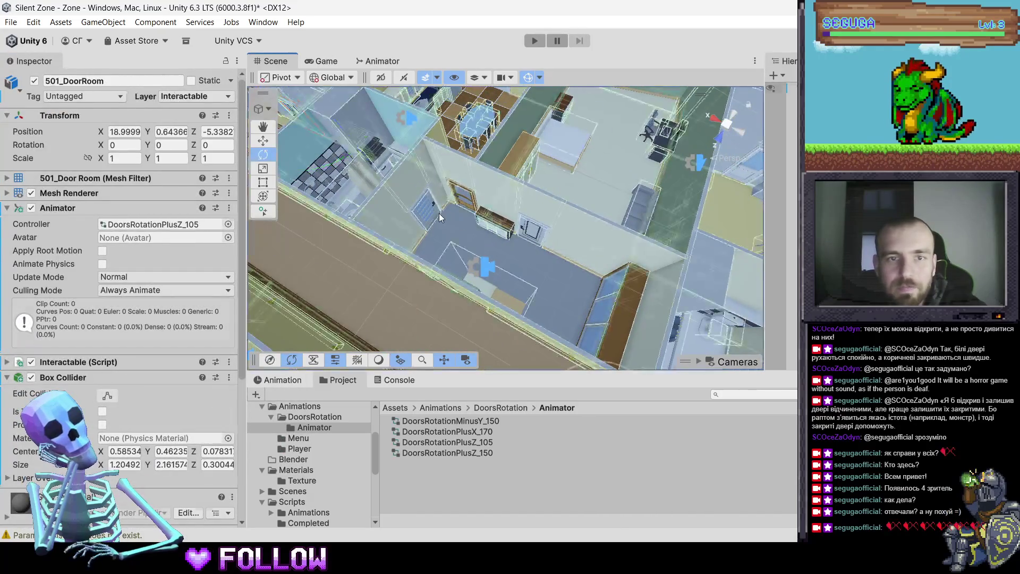
{"action": "left_click", "coordinate": [438, 212]}
{"action": "left_click", "coordinate": [438, 213]}
{"action": "scroll", "coordinate": [98, 337], "scroll_direction": "down", "scroll_amount": 2}
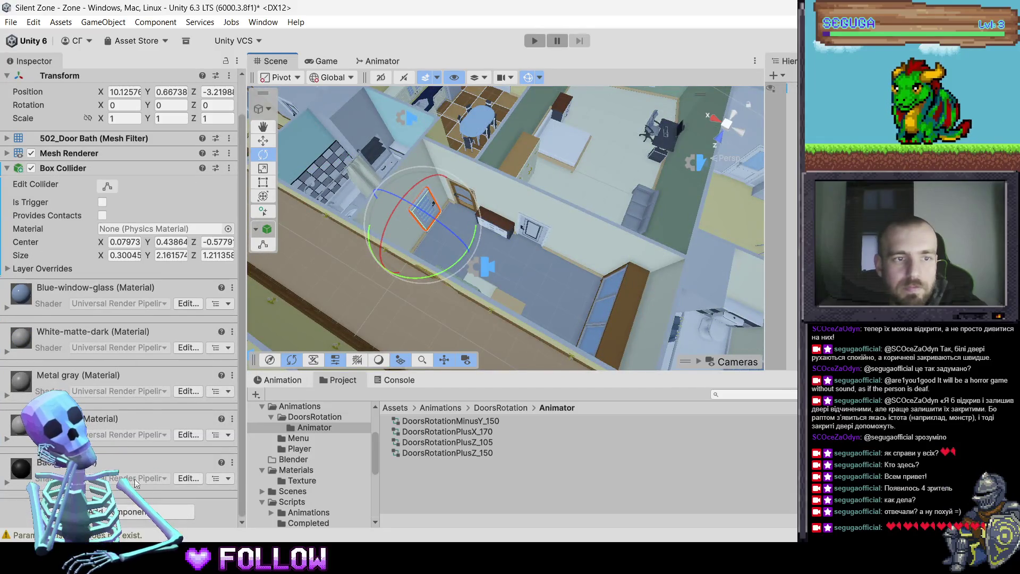
{"action": "left_click", "coordinate": [128, 511]}
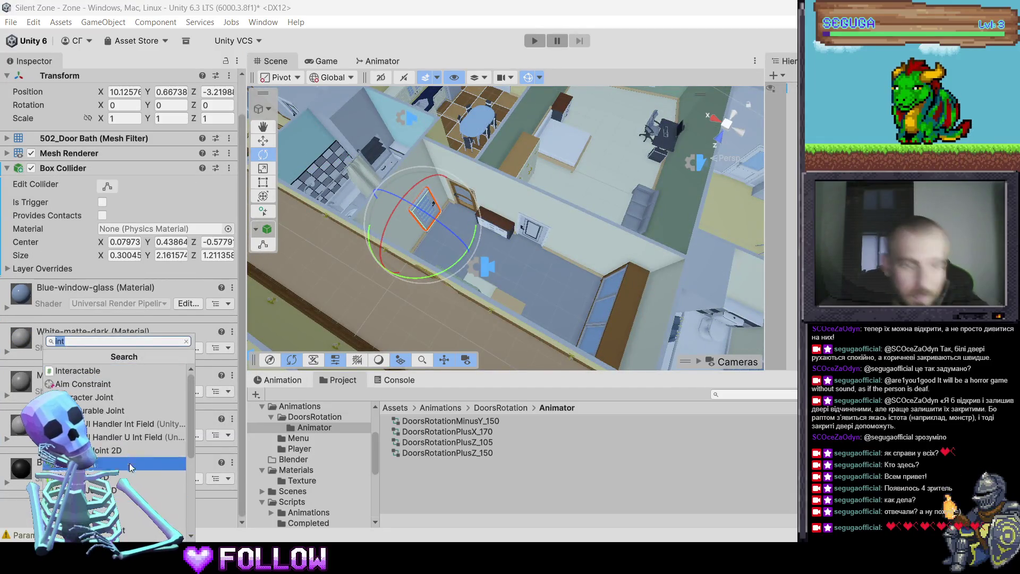
{"action": "left_click", "coordinate": [104, 370]}
Add an Animator above Interactable and assign it the DoorsRotationPlusX_170 controller
{"action": "left_click", "coordinate": [130, 523]}
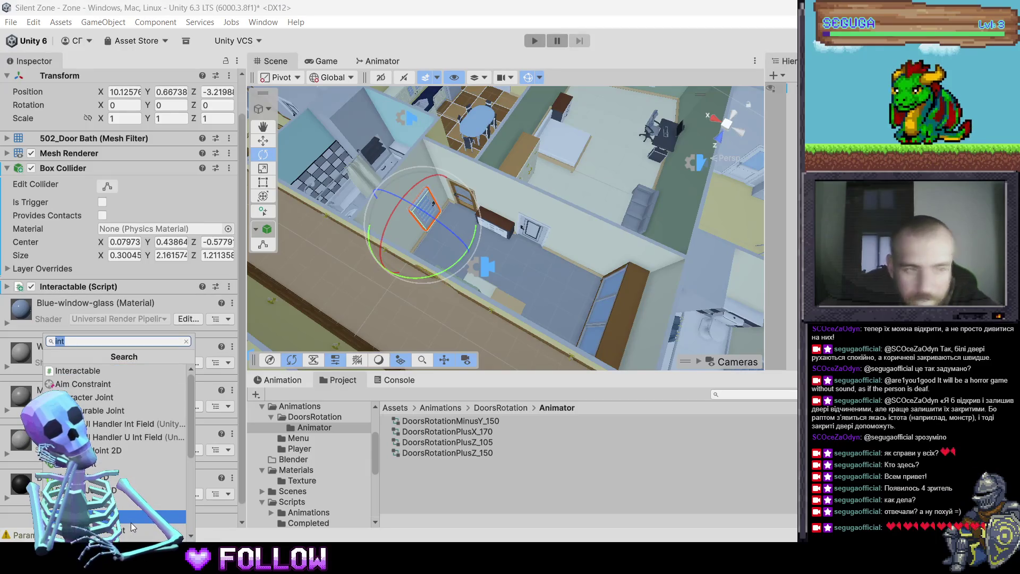
{"action": "type", "text": "ani"}
{"action": "key", "text": "Down"}
{"action": "key", "text": "Down"}
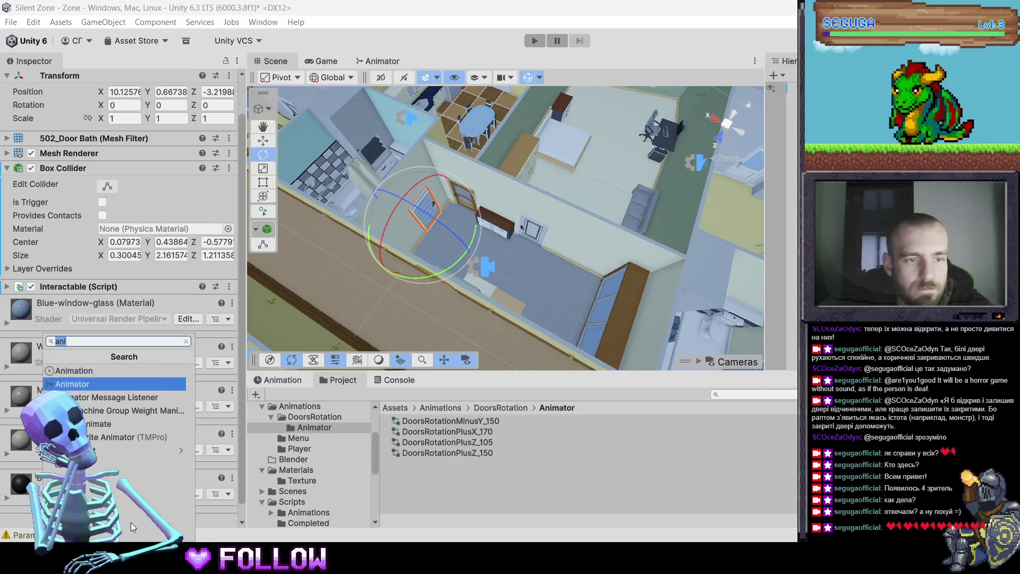
{"action": "key", "text": "Return"}
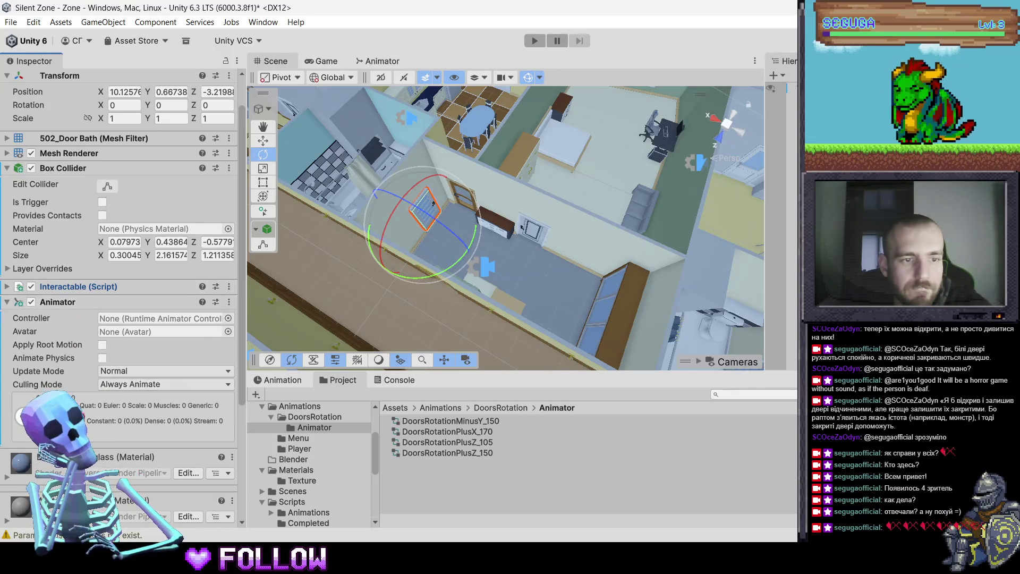
{"action": "left_click_drag", "start_coordinate": [57, 302], "coordinate": [58, 281]}
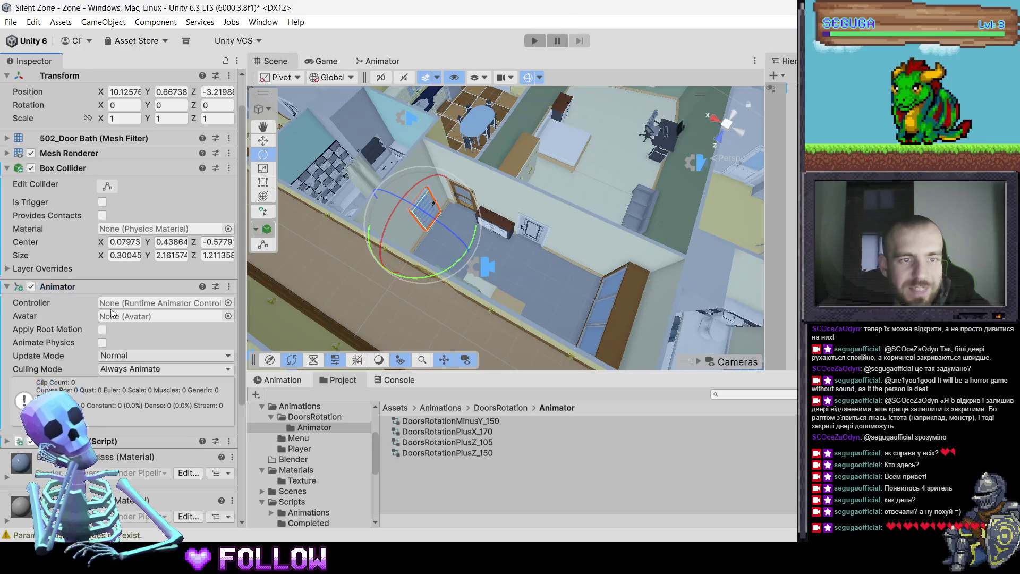
{"action": "left_click_drag", "start_coordinate": [461, 431], "coordinate": [154, 304]}
{"action": "left_click_drag", "start_coordinate": [585, 294], "coordinate": [382, 193]}
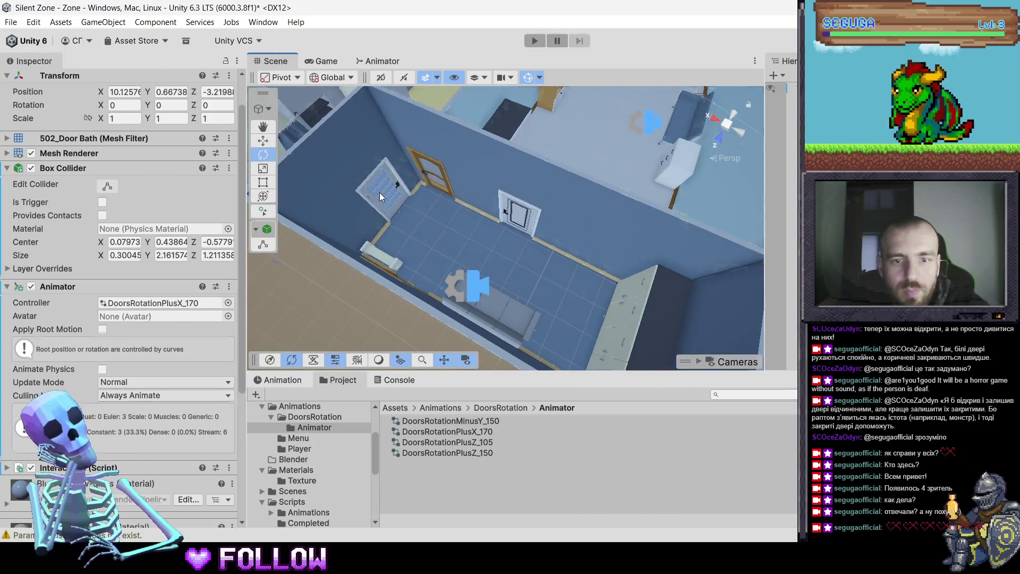
Select 503_DoorBath and add Animator and Interactable components
{"action": "left_click", "coordinate": [379, 193]}
{"action": "left_click", "coordinate": [388, 190]}
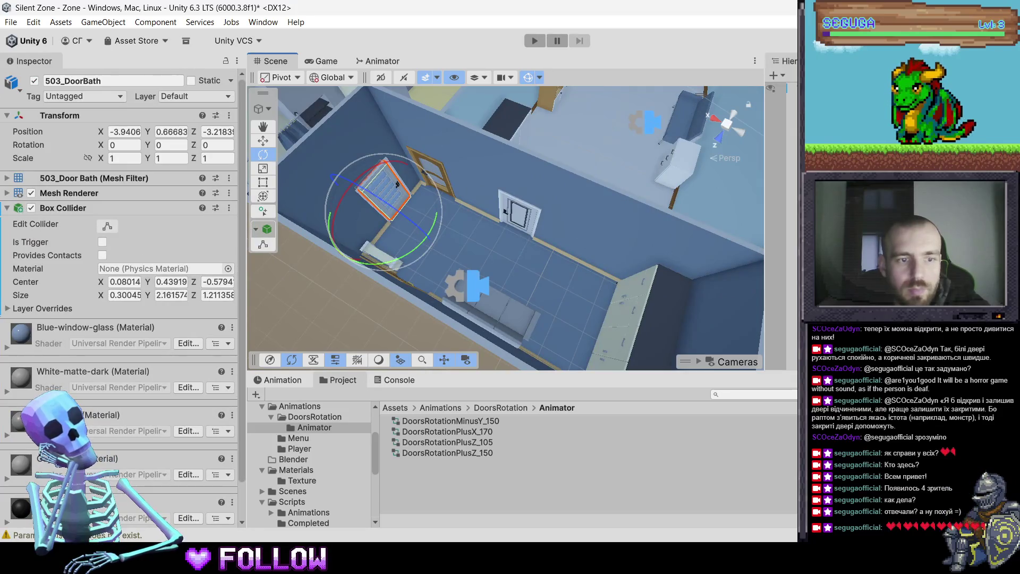
{"action": "scroll", "coordinate": [148, 398], "scroll_direction": "down", "scroll_amount": 2}
{"action": "left_click", "coordinate": [121, 515]}
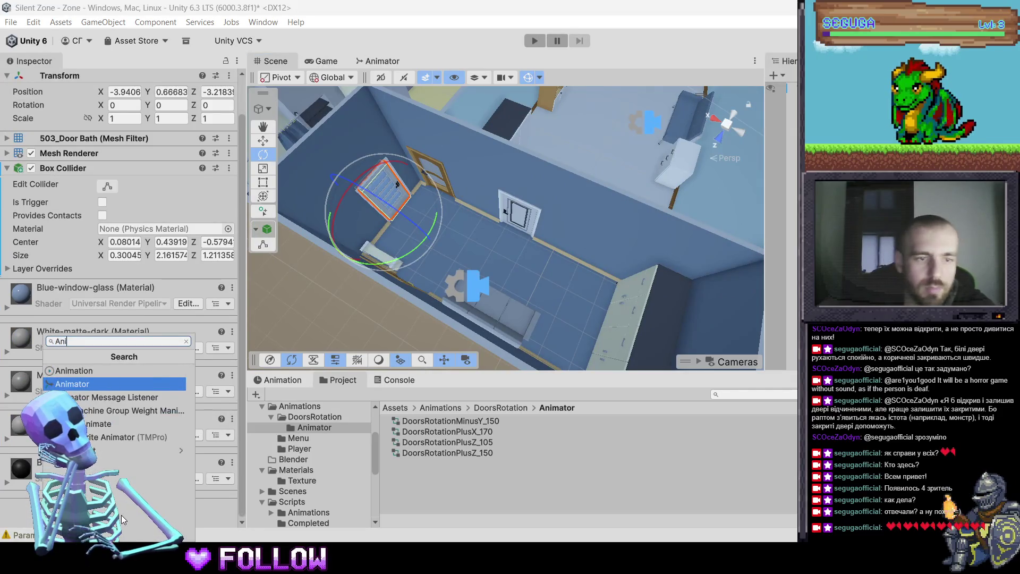
{"action": "key", "text": "Return"}
{"action": "left_click", "coordinate": [122, 513]}
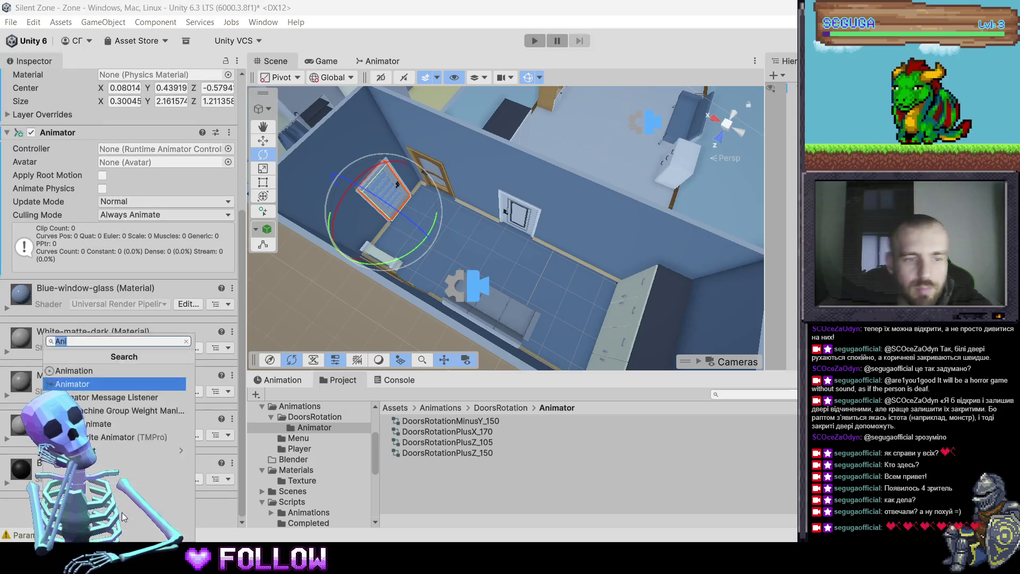
{"action": "type", "text": "int"}
{"action": "key", "text": "Up"}
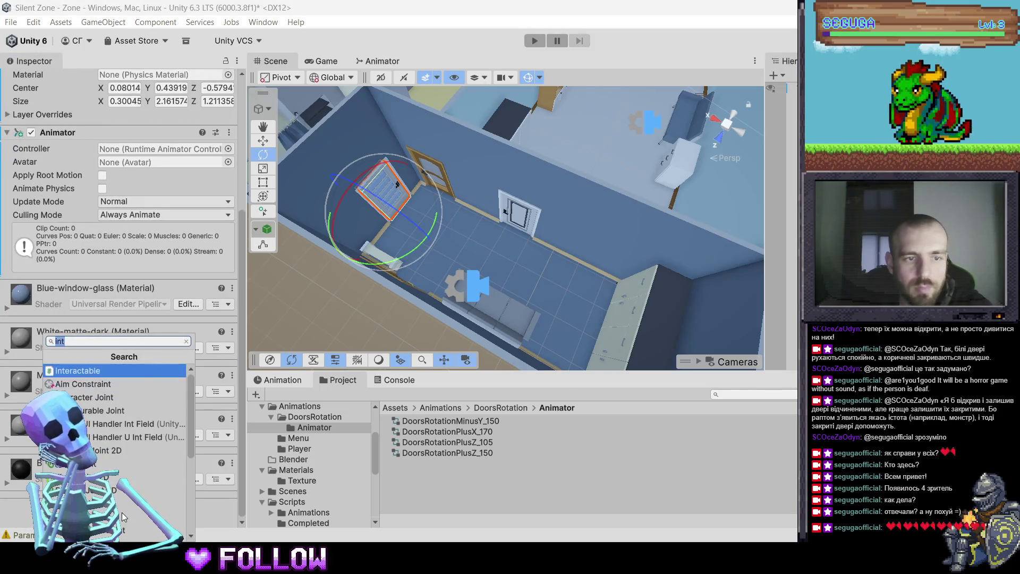
{"action": "key", "text": "Return"}
Assign DoorsRotationPlusX_170 as its Animator controller, then select the 504_DoorBath door
{"action": "scroll", "coordinate": [149, 260], "scroll_direction": "up", "scroll_amount": 5}
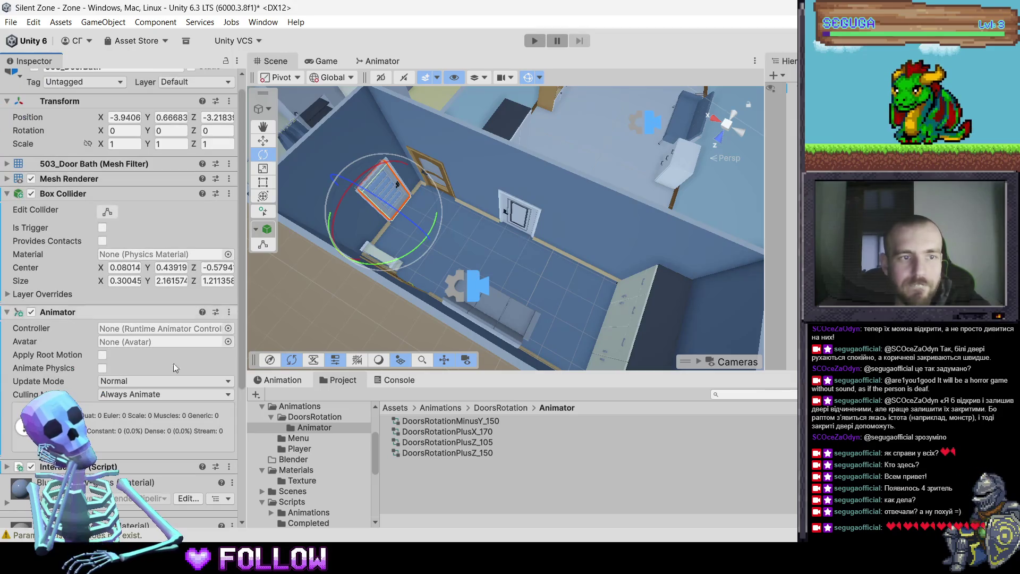
{"action": "mouse_move", "coordinate": [451, 432]}
{"action": "left_mouse_down"}
{"action": "mouse_move", "coordinate": [149, 279]}
{"action": "mouse_move", "coordinate": [143, 328]}
{"action": "left_mouse_up"}
{"action": "mouse_move", "coordinate": [585, 299]}
{"action": "left_mouse_down"}
{"action": "mouse_move", "coordinate": [408, 196]}
{"action": "mouse_move", "coordinate": [477, 269]}
{"action": "mouse_move", "coordinate": [506, 266]}
{"action": "mouse_move", "coordinate": [475, 247]}
{"action": "left_mouse_up"}
{"action": "left_click", "coordinate": [391, 176]}
{"action": "left_click", "coordinate": [391, 176]}
Add an Animator component to the 504_DoorBath door
{"action": "scroll", "coordinate": [143, 498], "scroll_direction": "down", "scroll_amount": 2}
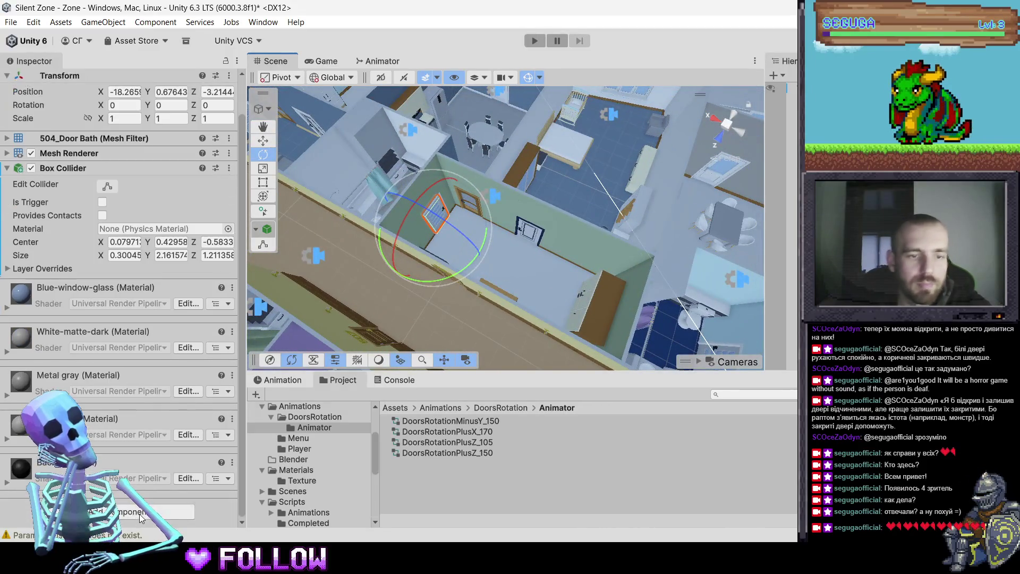
{"action": "left_click", "coordinate": [139, 514]}
{"action": "type", "text": "ani"}
{"action": "key", "text": "Down"}
{"action": "key", "text": "Return"}
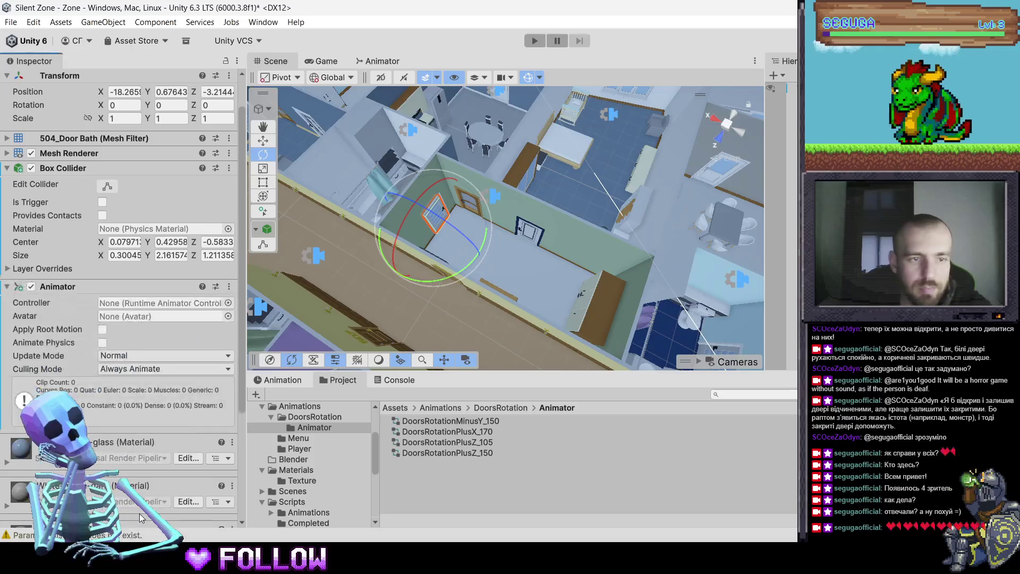
Add the Interactable script and set DoorsRotationPlusX_170 as the Animator controller
{"action": "scroll", "coordinate": [139, 513], "scroll_direction": "down", "scroll_amount": 3}
{"action": "left_click", "coordinate": [133, 514]}
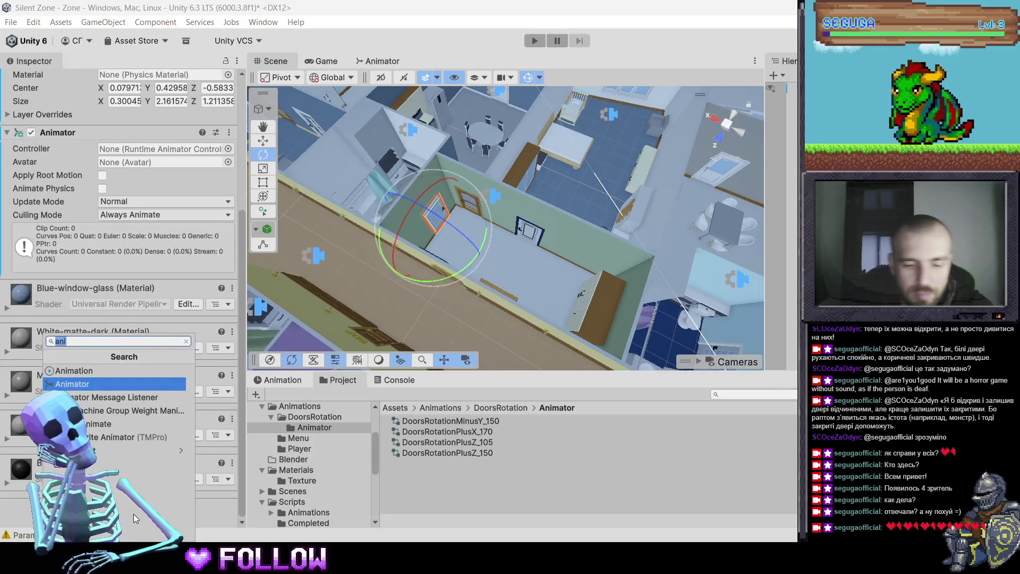
{"action": "type", "text": "int"}
{"action": "key", "text": "Return"}
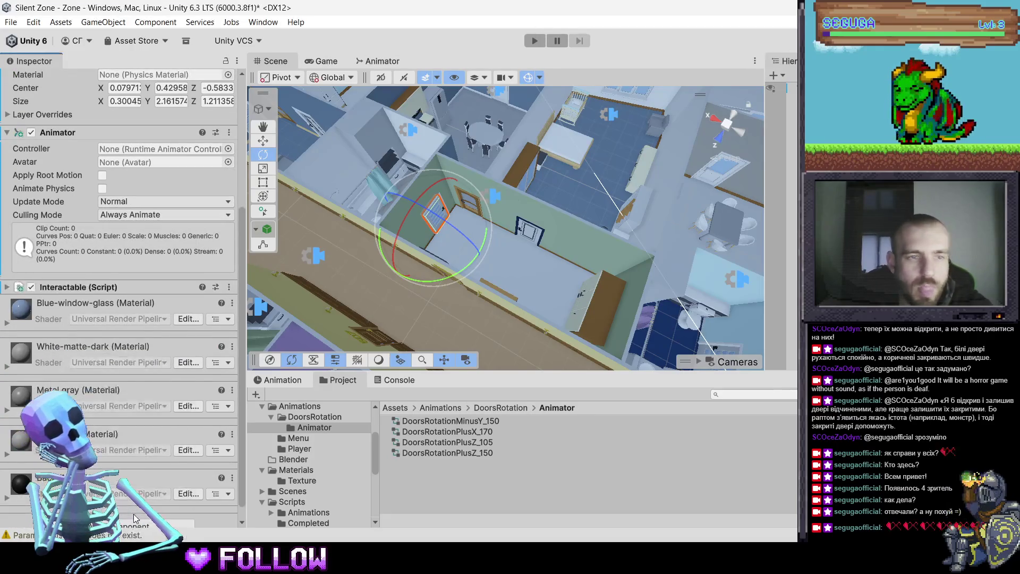
{"action": "mouse_move", "coordinate": [446, 431]}
{"action": "left_mouse_down"}
{"action": "mouse_move", "coordinate": [260, 291]}
{"action": "mouse_move", "coordinate": [160, 149]}
{"action": "left_mouse_up"}
{"action": "mouse_move", "coordinate": [505, 266]}
{"action": "left_mouse_down"}
{"action": "mouse_move", "coordinate": [585, 246]}
{"action": "mouse_move", "coordinate": [538, 225]}
{"action": "left_mouse_up"}
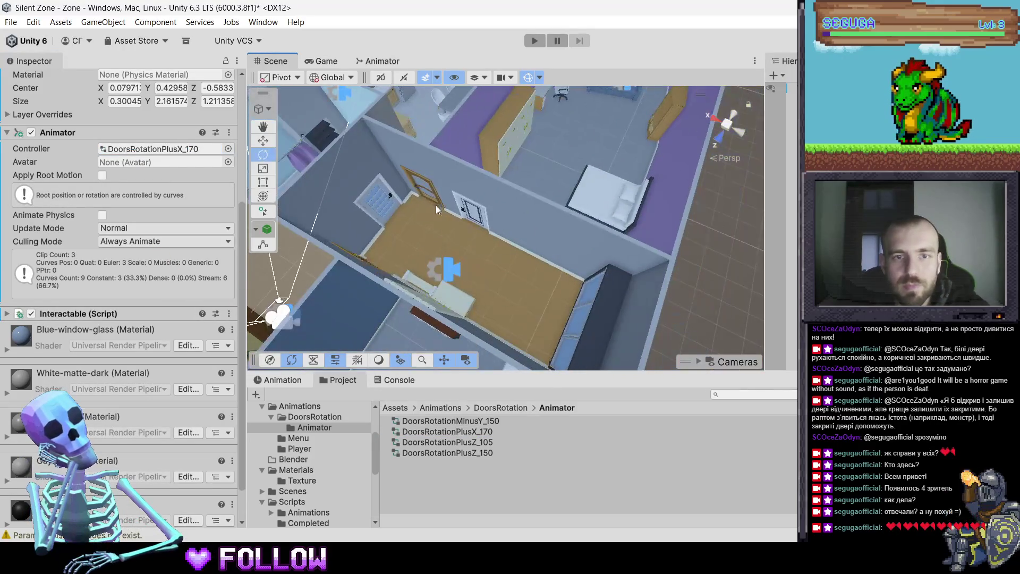
Select the 505_DoorBath door and add an Animator component to it
{"action": "key", "text": "e"}
{"action": "left_click", "coordinate": [392, 208]}
{"action": "left_click", "coordinate": [392, 208]}
{"action": "scroll", "coordinate": [149, 474], "scroll_direction": "down", "scroll_amount": 2}
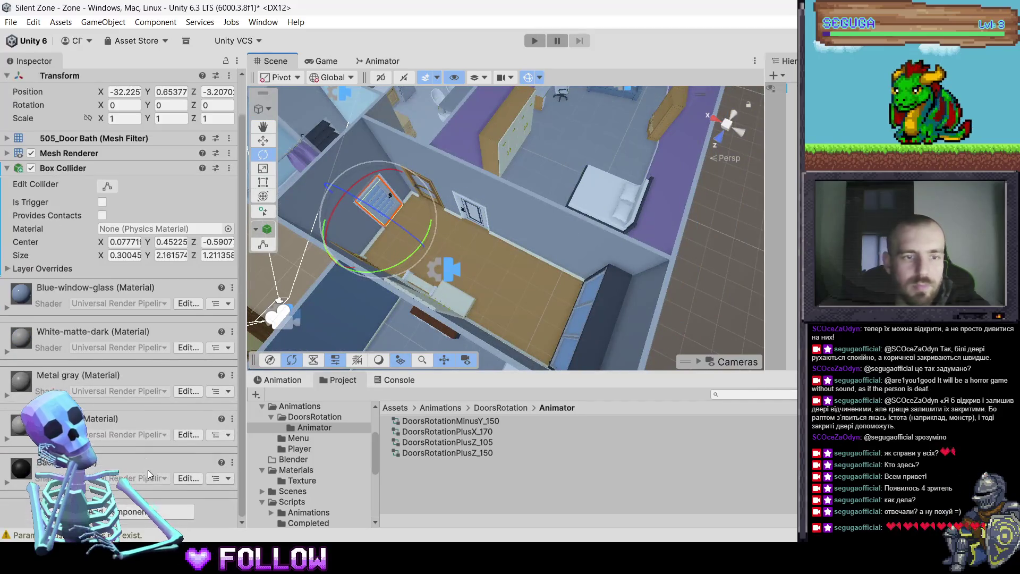
{"action": "left_click", "coordinate": [139, 511]}
{"action": "type", "text": "anim"}
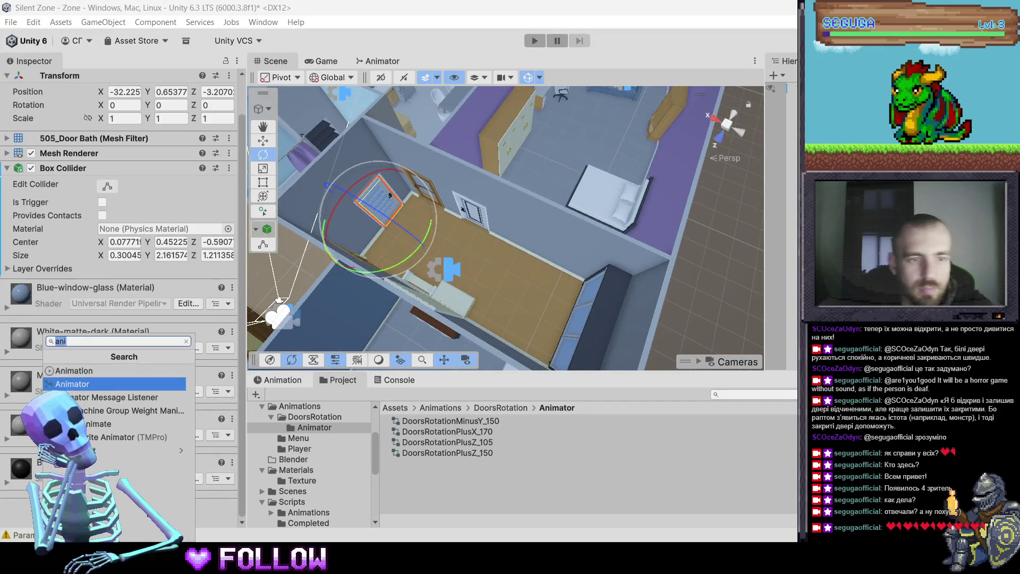
{"action": "left_click", "coordinate": [79, 380]}
Add the Interactable script and assign DoorsRotationPlusX_170 as the Animator controller
{"action": "scroll", "coordinate": [137, 478], "scroll_direction": "down", "scroll_amount": 5}
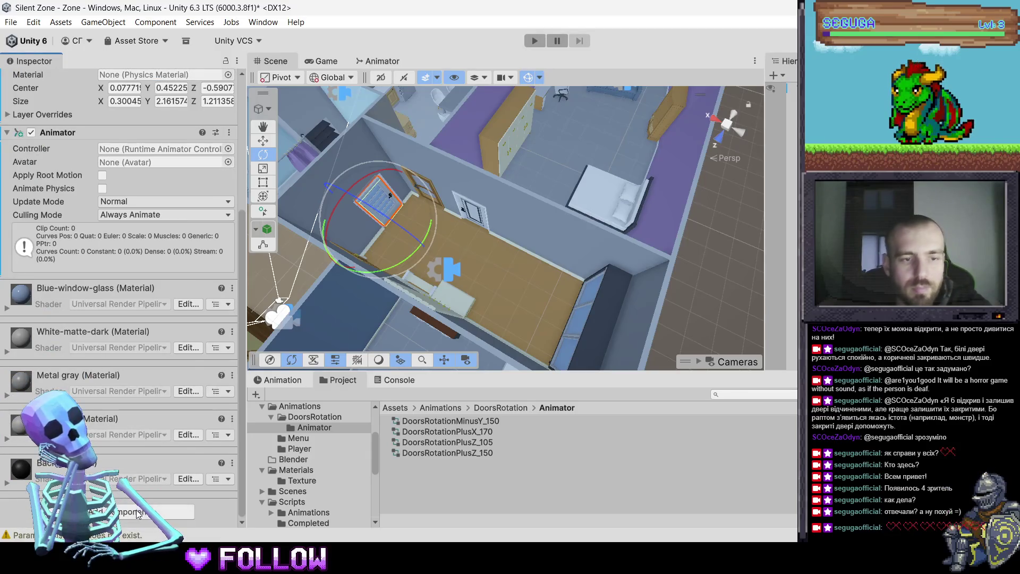
{"action": "left_click", "coordinate": [137, 509]}
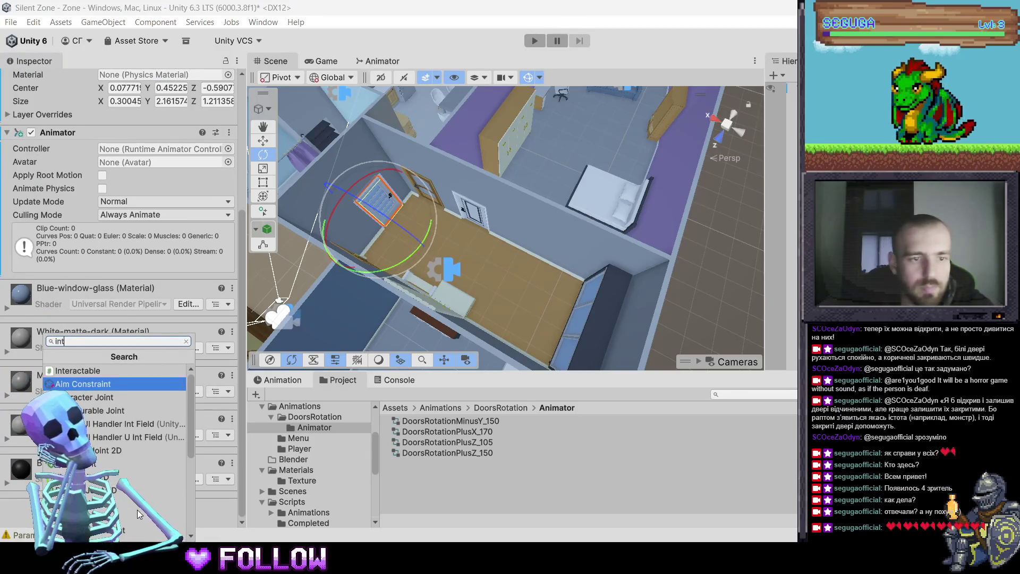
{"action": "key", "text": "Escape"}
{"action": "mouse_move", "coordinate": [435, 431]}
{"action": "left_mouse_down"}
{"action": "mouse_move", "coordinate": [410, 420]}
{"action": "mouse_move", "coordinate": [143, 154]}
{"action": "mouse_move", "coordinate": [154, 149]}
{"action": "left_mouse_up"}
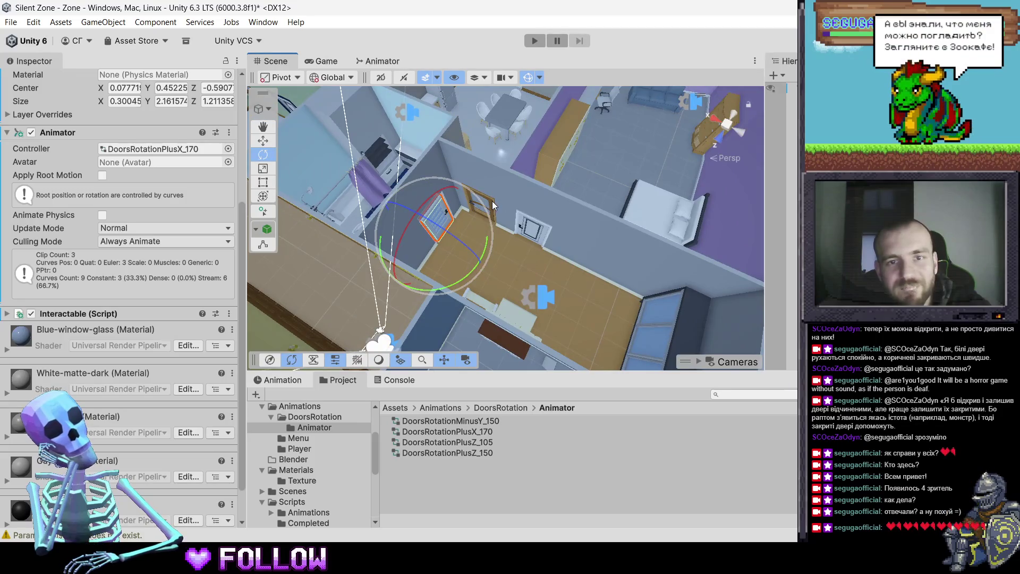
Select 505_DoorKitchen and then 505_DoorRoom to inspect their components
{"action": "left_click", "coordinate": [535, 239]}
{"action": "left_click", "coordinate": [478, 210]}
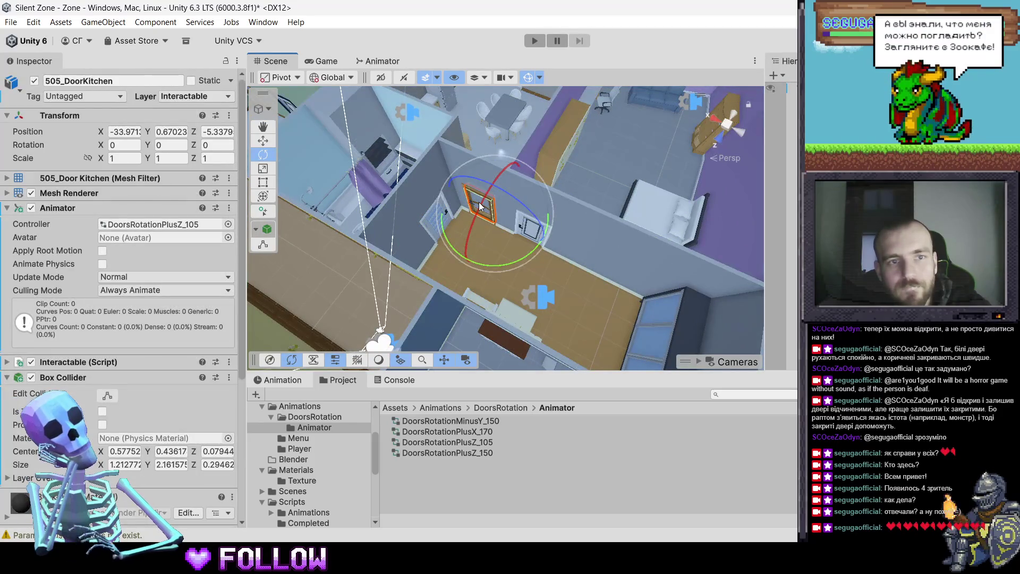
{"action": "scroll", "coordinate": [593, 298], "scroll_direction": "down", "scroll_amount": 3}
{"action": "left_click", "coordinate": [550, 235]}
{"action": "left_click", "coordinate": [440, 276]}
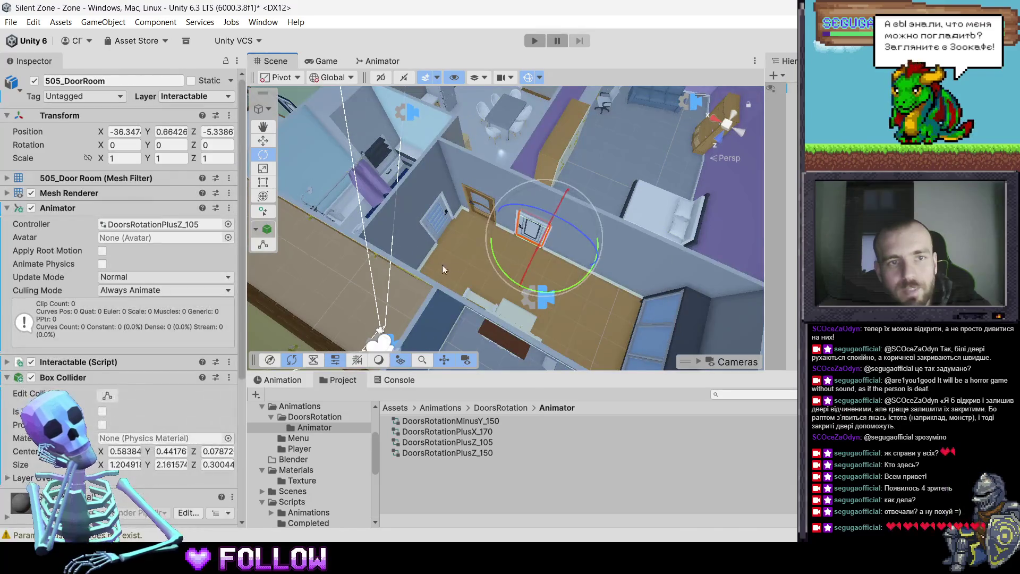
{"action": "scroll", "coordinate": [446, 263], "scroll_direction": "up", "scroll_amount": 3}
{"action": "scroll", "coordinate": [448, 266], "scroll_direction": "down", "scroll_amount": 3}
Select 505_Door and rotate it by dragging to swing it open
{"action": "left_click", "coordinate": [576, 237]}
{"action": "left_click", "coordinate": [576, 237]}
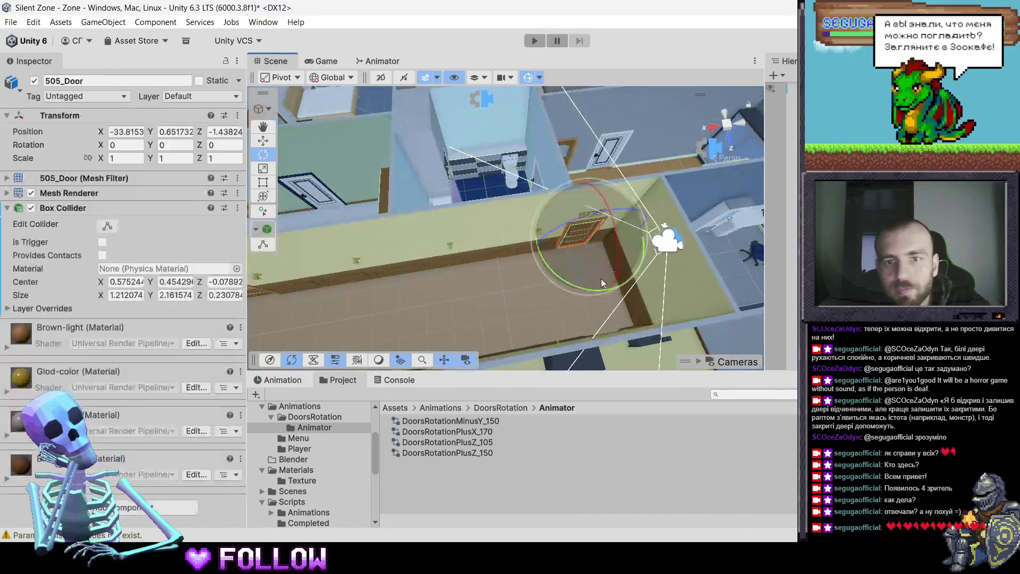
{"action": "scroll", "coordinate": [538, 274], "scroll_direction": "up", "scroll_amount": 3}
{"action": "left_click_drag", "start_coordinate": [521, 282], "coordinate": [833, 291]}
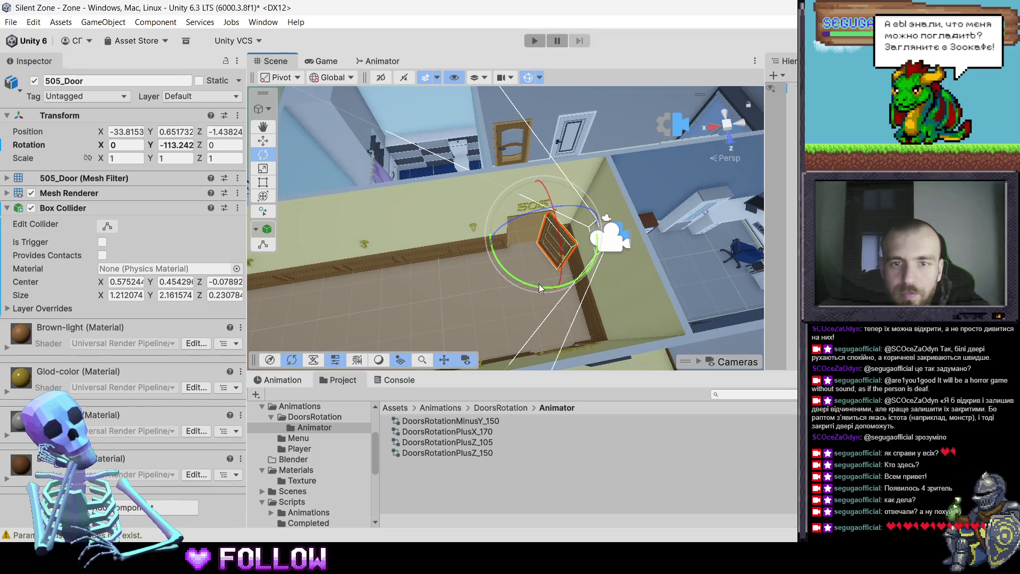
{"action": "left_click_drag", "start_coordinate": [543, 294], "coordinate": [549, 295]}
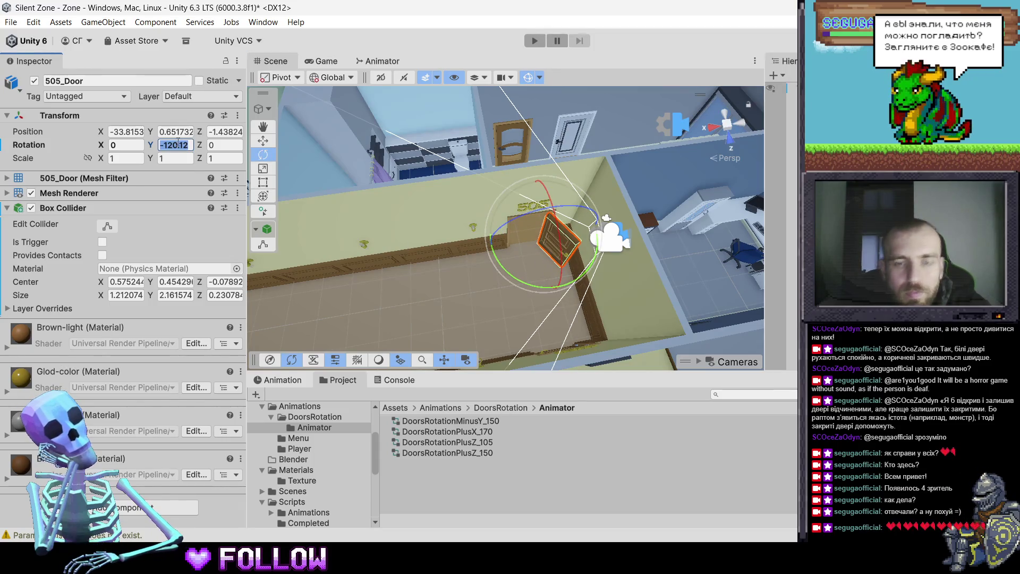
Try Y rotation values such as -150, then clear the trial value
{"action": "type", "text": "-150"}
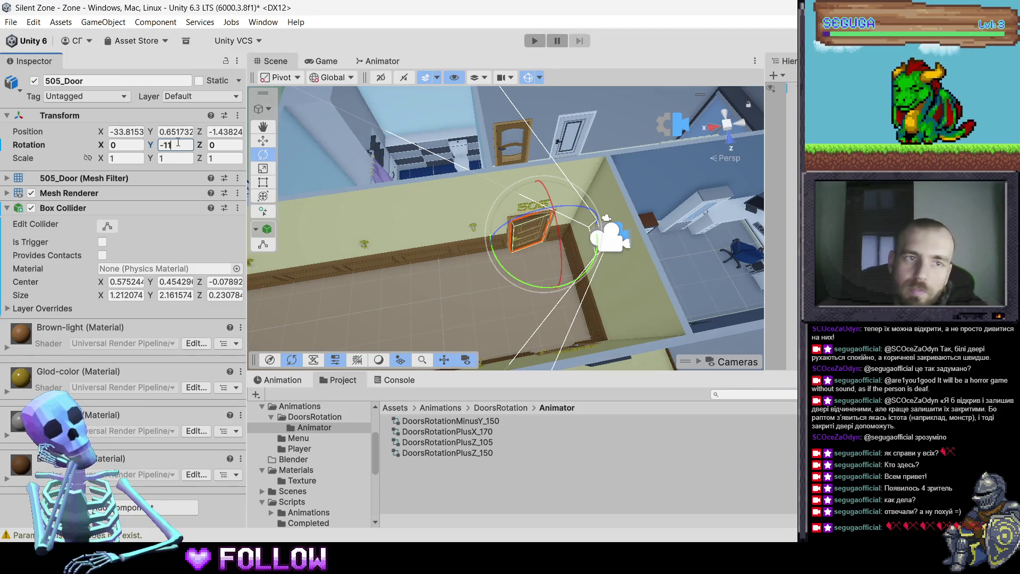
{"action": "type", "text": "0"}
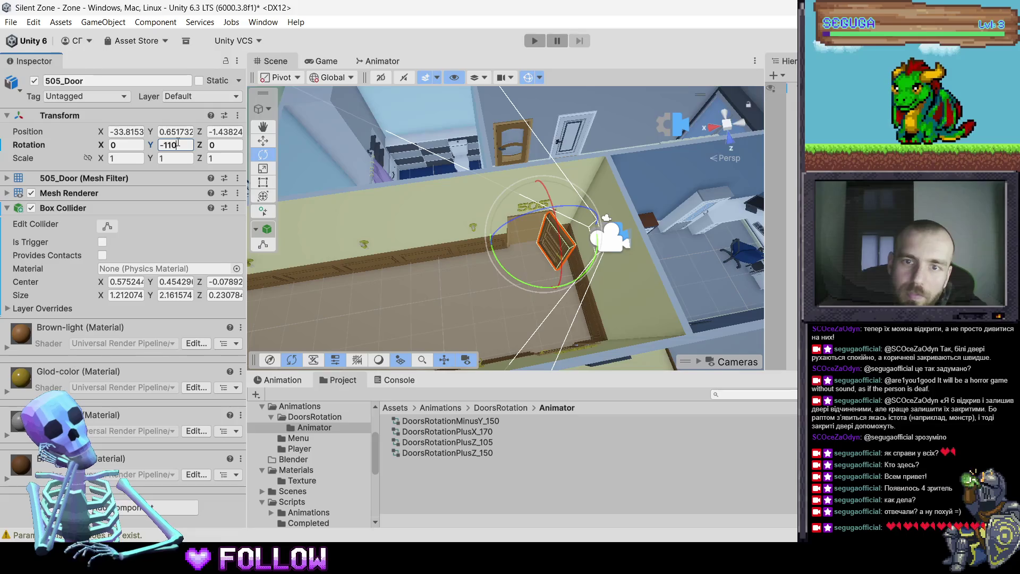
{"action": "key", "text": "BackSpace"}
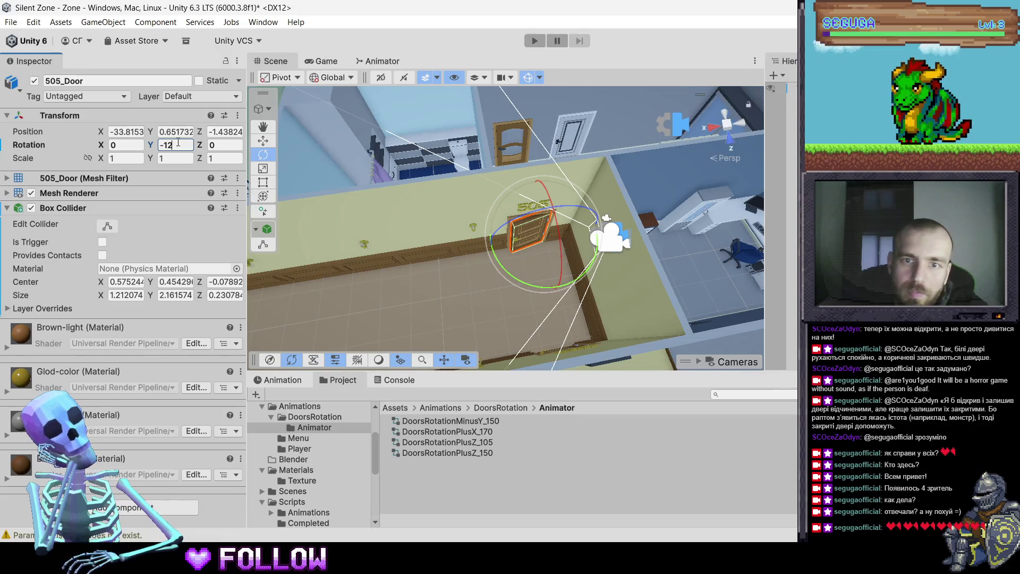
{"action": "type", "text": "0"}
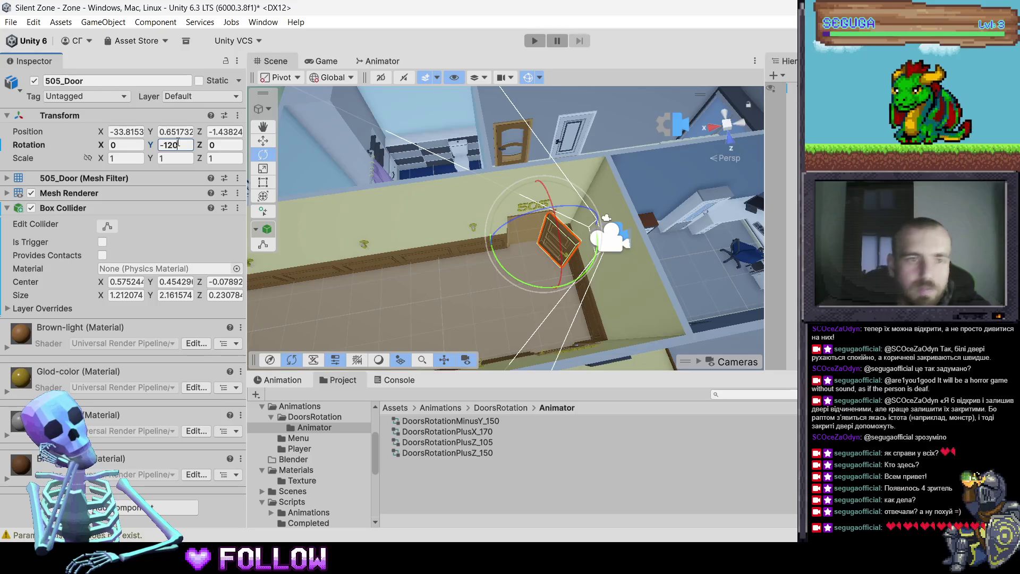
{"action": "key", "text": "BackSpace"}
{"action": "key", "text": "BackSpace"}
{"action": "key", "text": "BackSpace"}
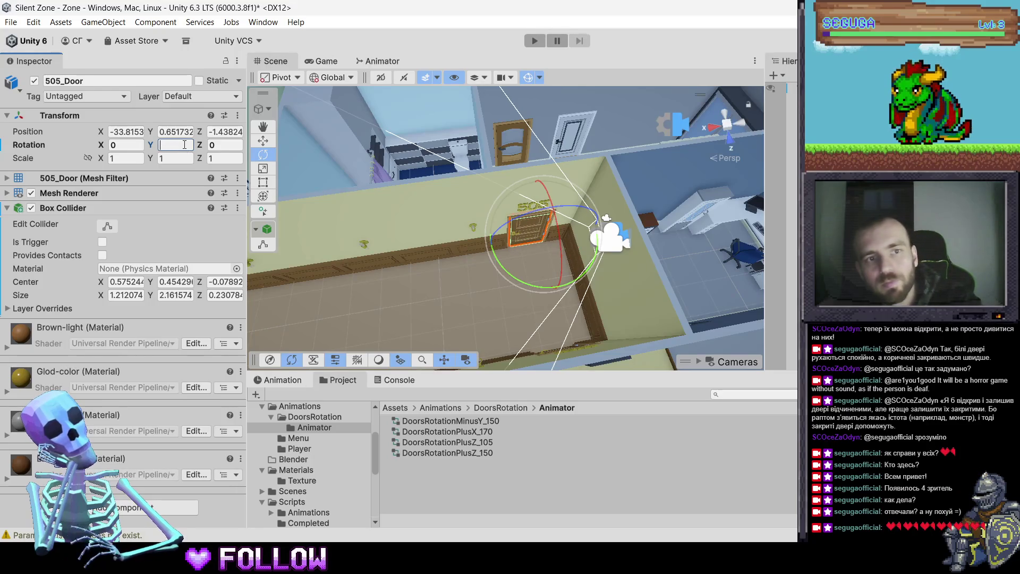
{"action": "right_click", "coordinate": [459, 470]}
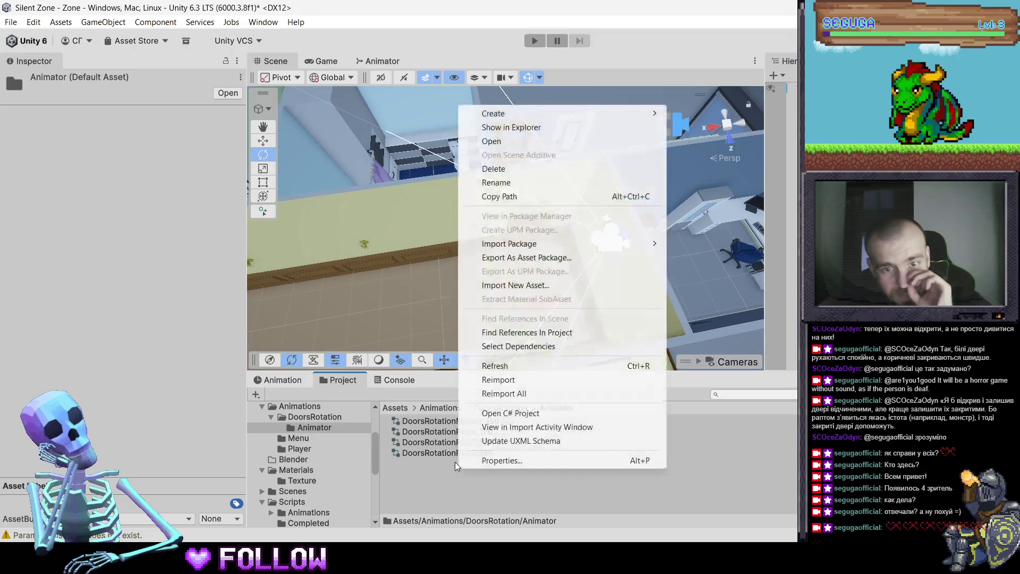
Create a new Animator Controller named DoorsRotationMinusY_120 in the Animator folder
{"action": "left_click", "coordinate": [536, 101]}
{"action": "left_click", "coordinate": [439, 468]}
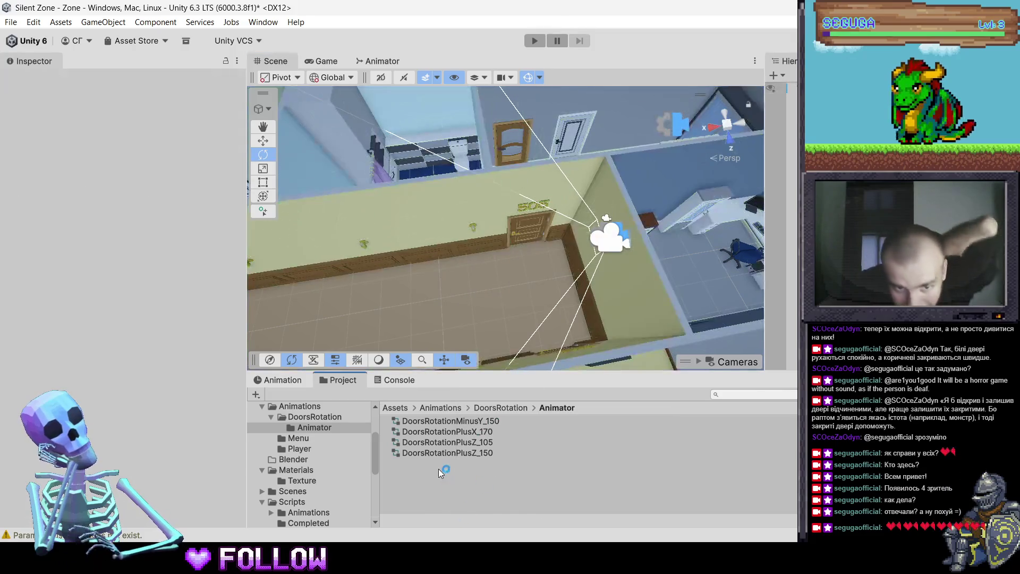
{"action": "right_click", "coordinate": [441, 466]}
{"action": "mouse_move", "coordinate": [512, 114]}
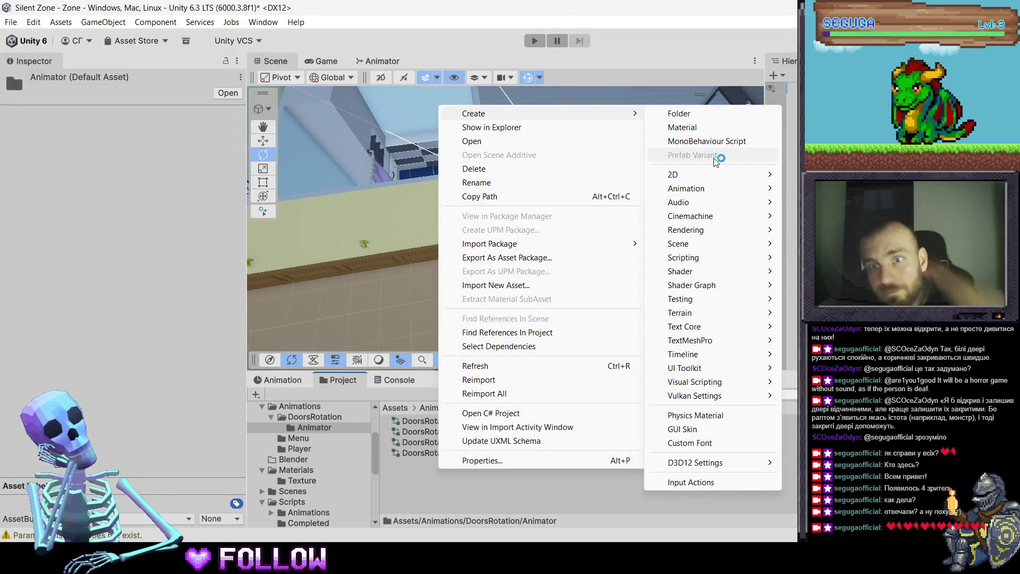
{"action": "mouse_move", "coordinate": [726, 194]}
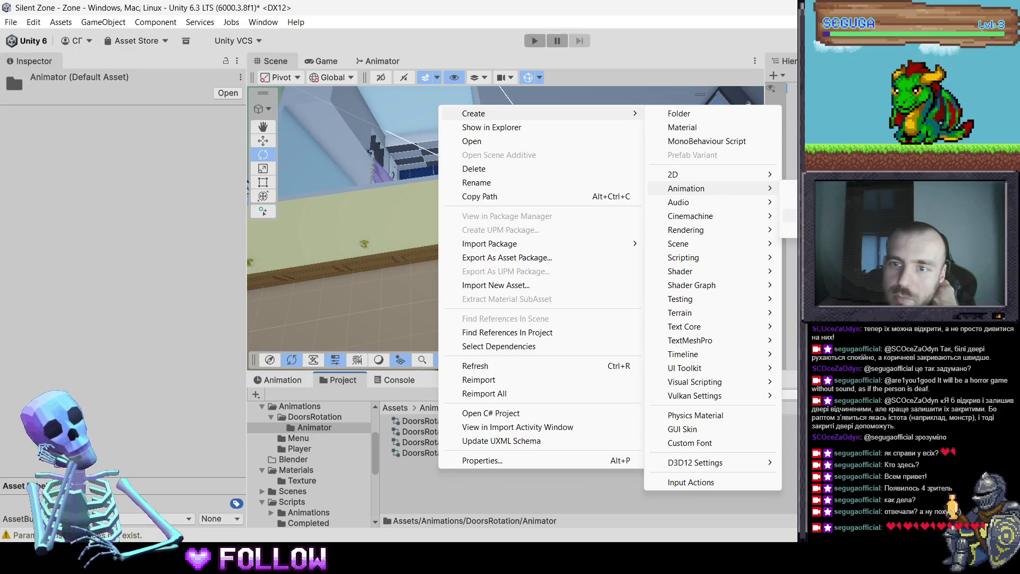
{"action": "mouse_move", "coordinate": [691, 188]}
{"action": "left_click", "coordinate": [657, 369]}
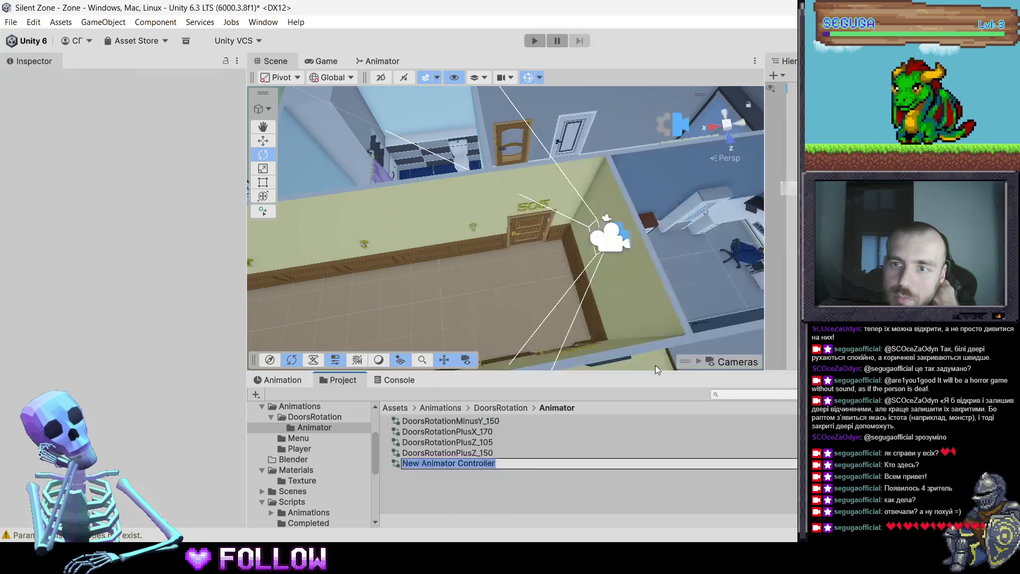
{"action": "type", "text": "Door"}
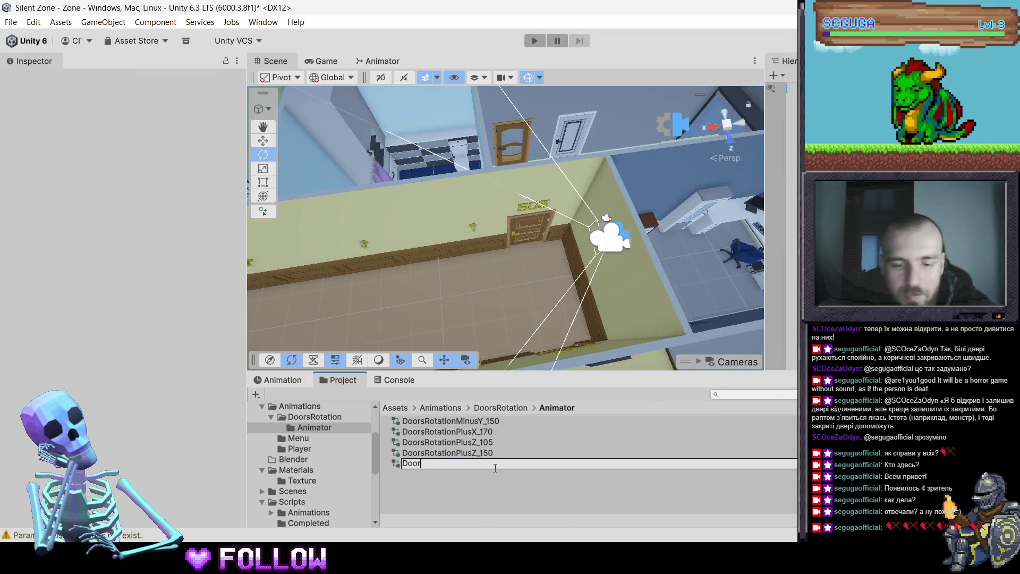
{"action": "type", "text": "sRot"}
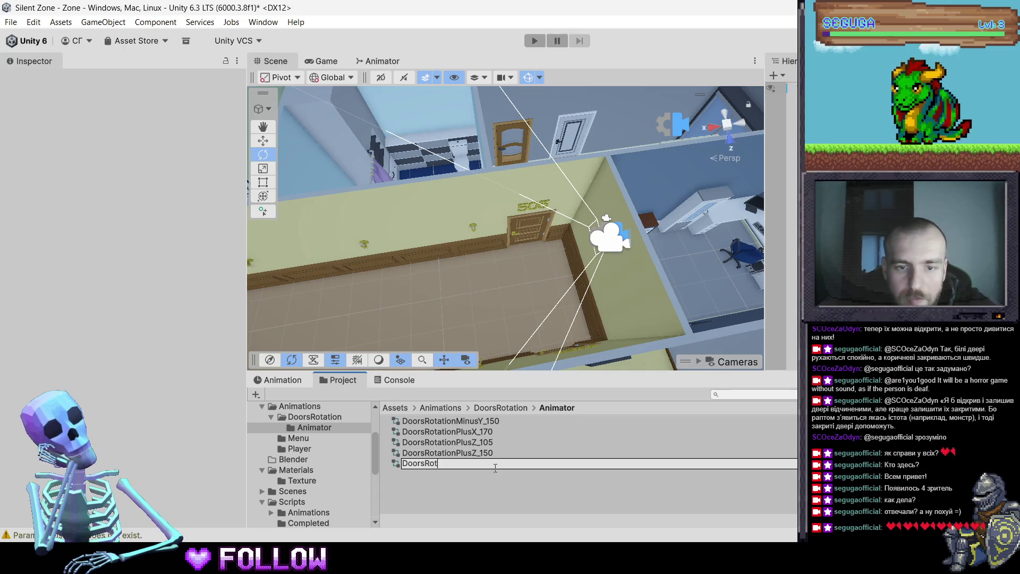
{"action": "type", "text": "ationMinus"}
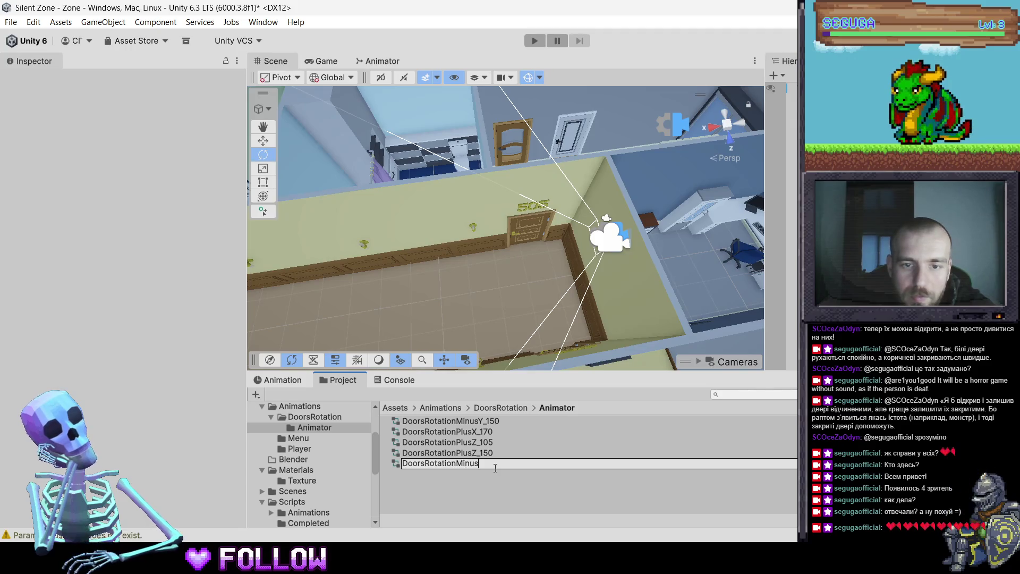
{"action": "type", "text": "Y"}
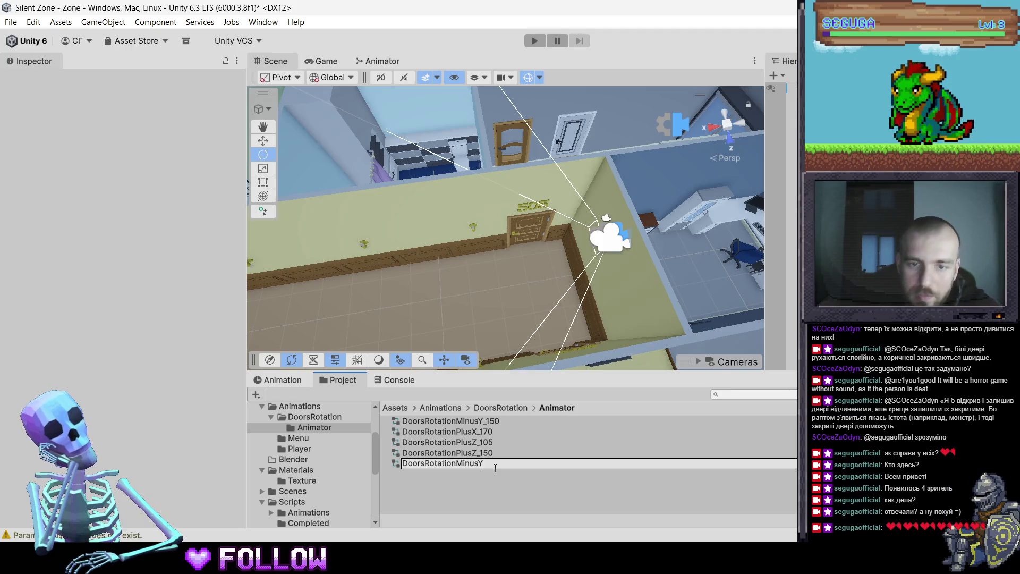
{"action": "type", "text": "_120"}
{"action": "key", "text": "Return"}
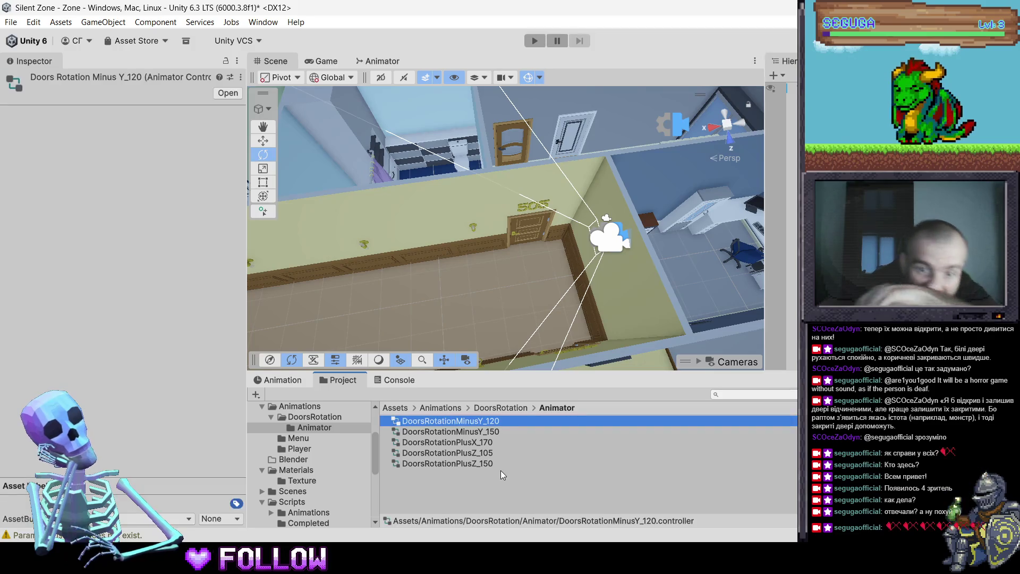
Rename DoorsRotationPlusX_170 to PlusY_170 and DoorsRotationPlusZ_105 to PlusY_105
{"action": "left_click", "coordinate": [475, 443]}
{"action": "left_click", "coordinate": [475, 442]}
{"action": "key", "text": "BackSpace"}
{"action": "type", "text": "Y"}
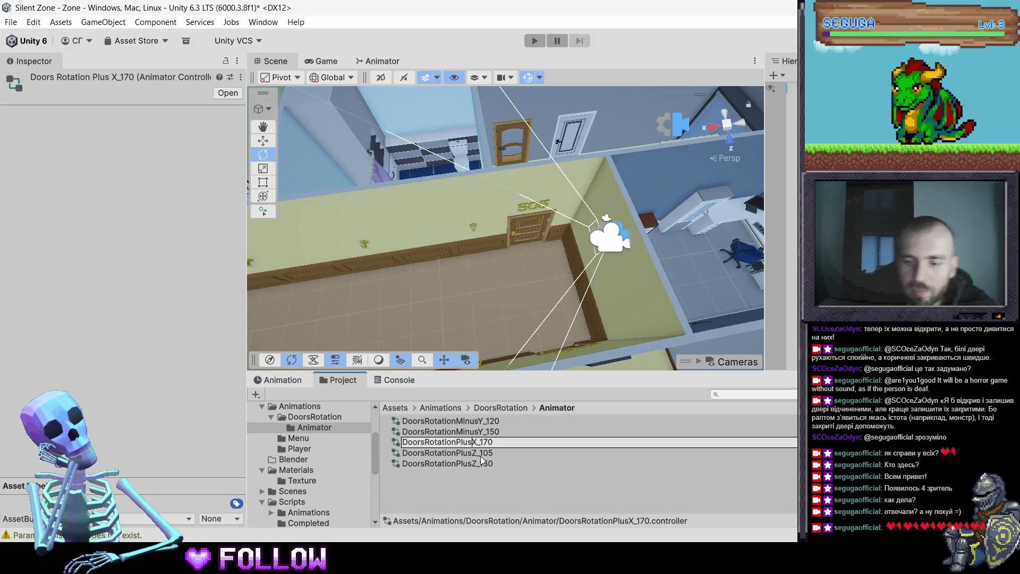
{"action": "key", "text": "Return"}
{"action": "left_click", "coordinate": [473, 451]}
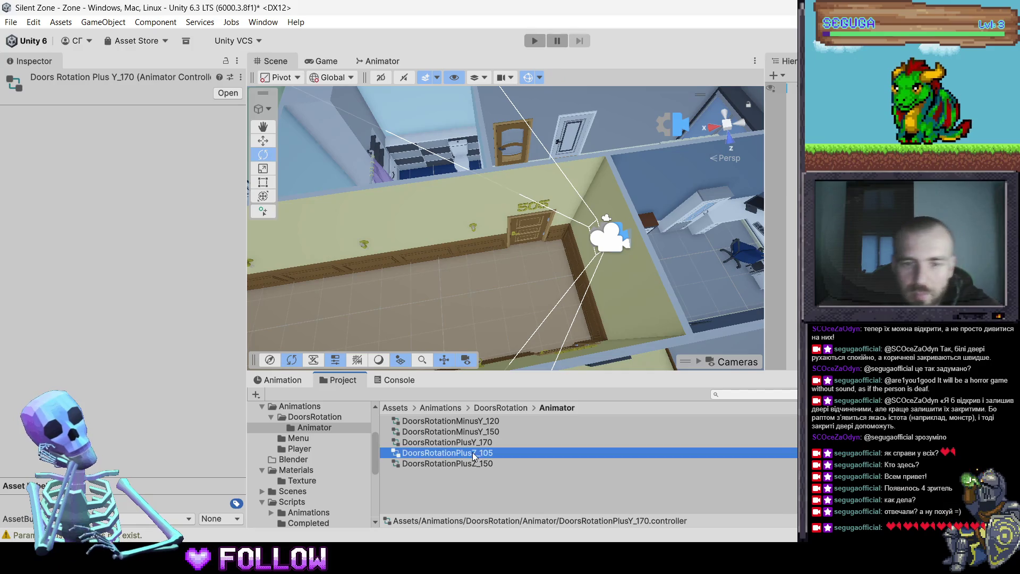
{"action": "left_click", "coordinate": [473, 451]}
{"action": "left_click", "coordinate": [476, 453]}
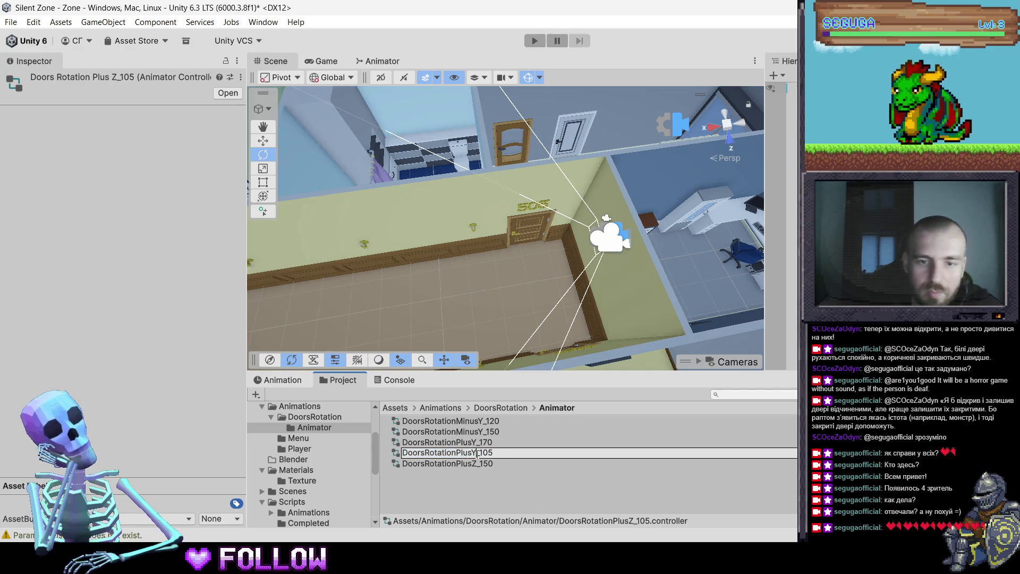
{"action": "key", "text": "Return"}
Rename DoorsRotationPlusZ_150 to DoorsRotationPlusY_150
{"action": "left_click", "coordinate": [478, 463]}
{"action": "left_click", "coordinate": [478, 463]}
{"action": "left_click", "coordinate": [477, 463]}
{"action": "key", "text": "BackSpace"}
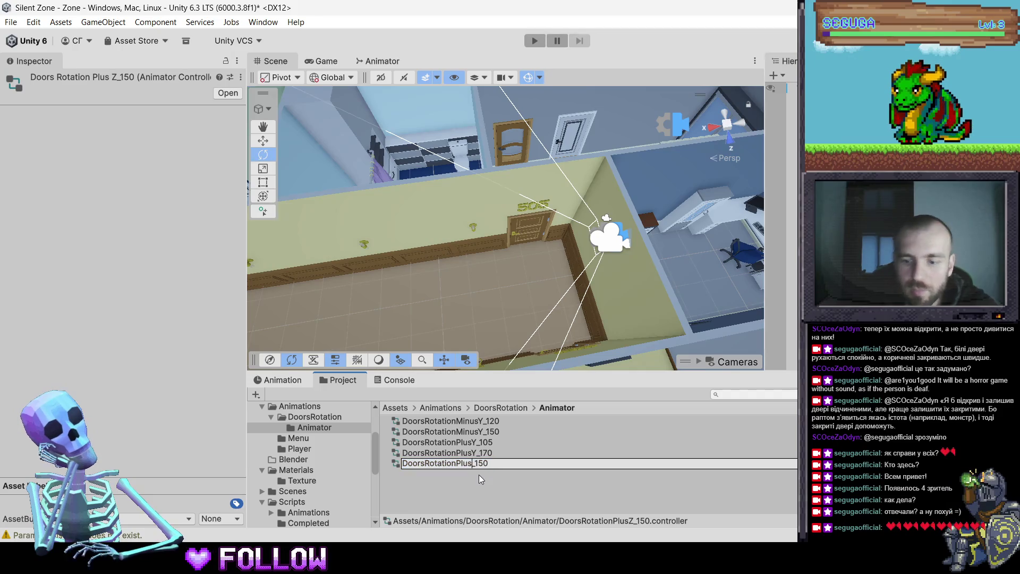
{"action": "type", "text": "Y"}
{"action": "key", "text": "Return"}
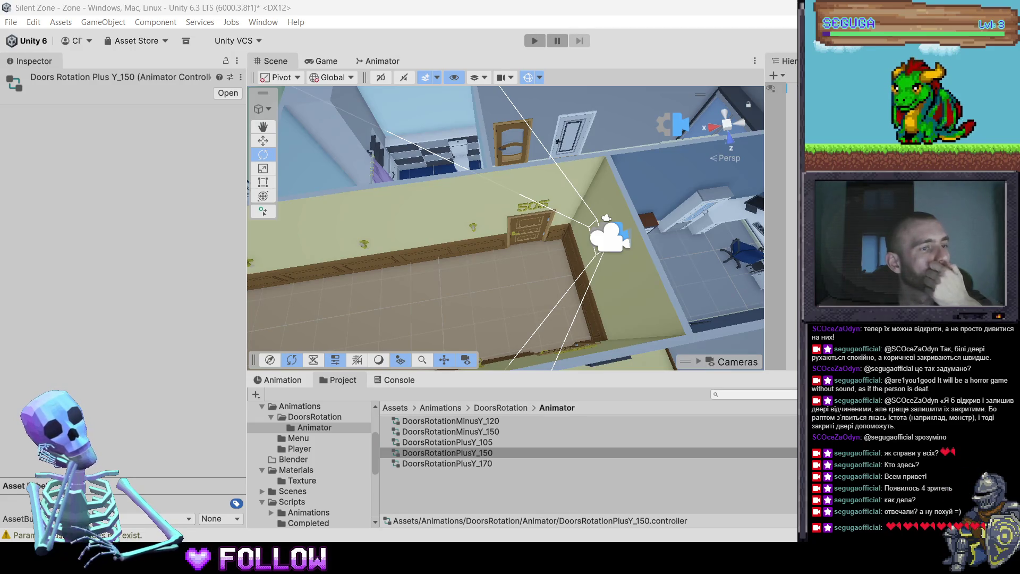
Select the DoorsRotationMinusY_120 controller and the 505 door in the scene
{"action": "left_click", "coordinate": [472, 423]}
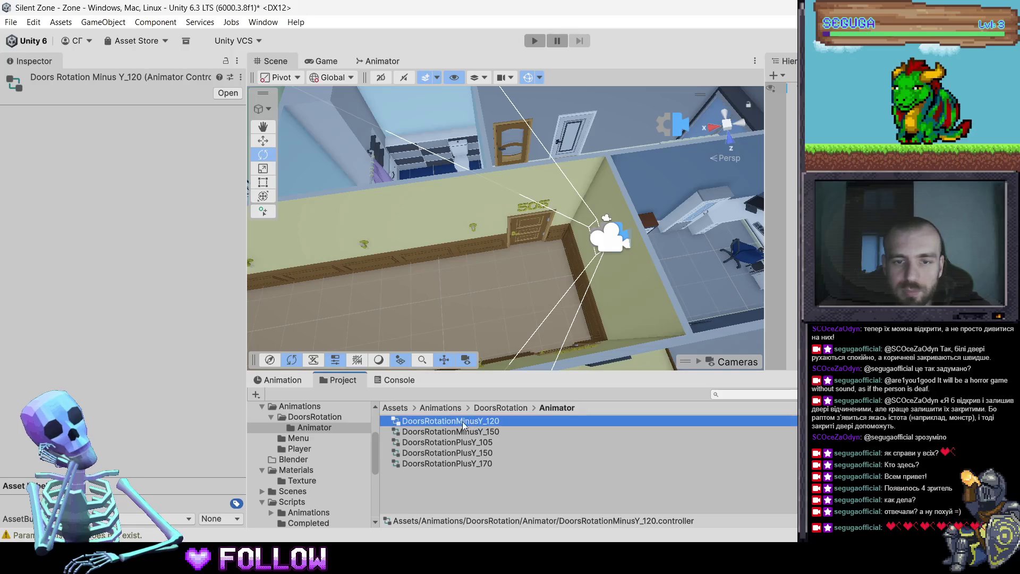
{"action": "mouse_move", "coordinate": [455, 423]}
{"action": "left_mouse_down"}
{"action": "mouse_move", "coordinate": [526, 236]}
{"action": "mouse_move", "coordinate": [505, 421]}
{"action": "left_mouse_up"}
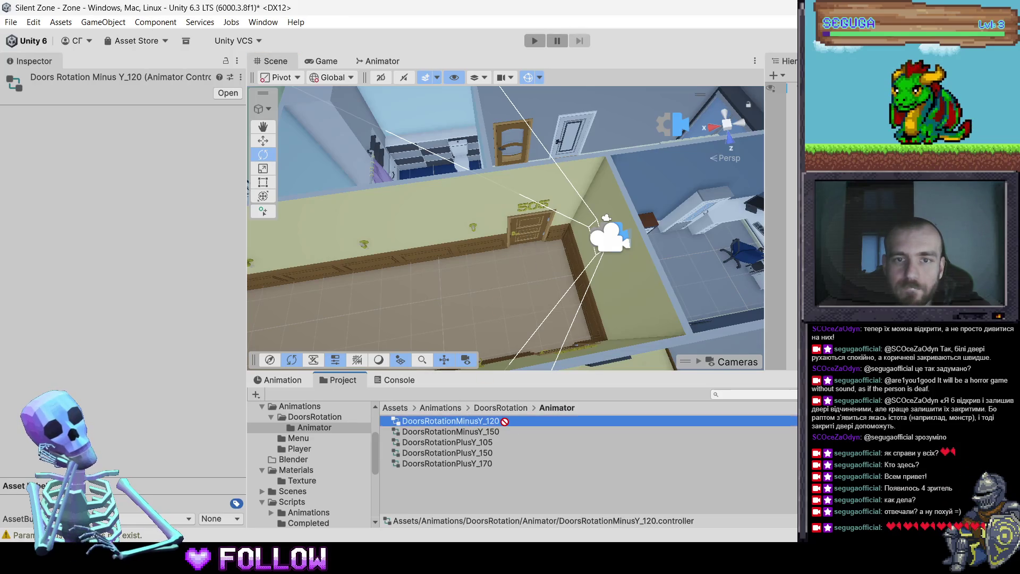
{"action": "left_click", "coordinate": [517, 231]}
Add an Animator to 505_Door with DoorsRotationMinusY_120 as its controller
{"action": "left_click", "coordinate": [518, 231]}
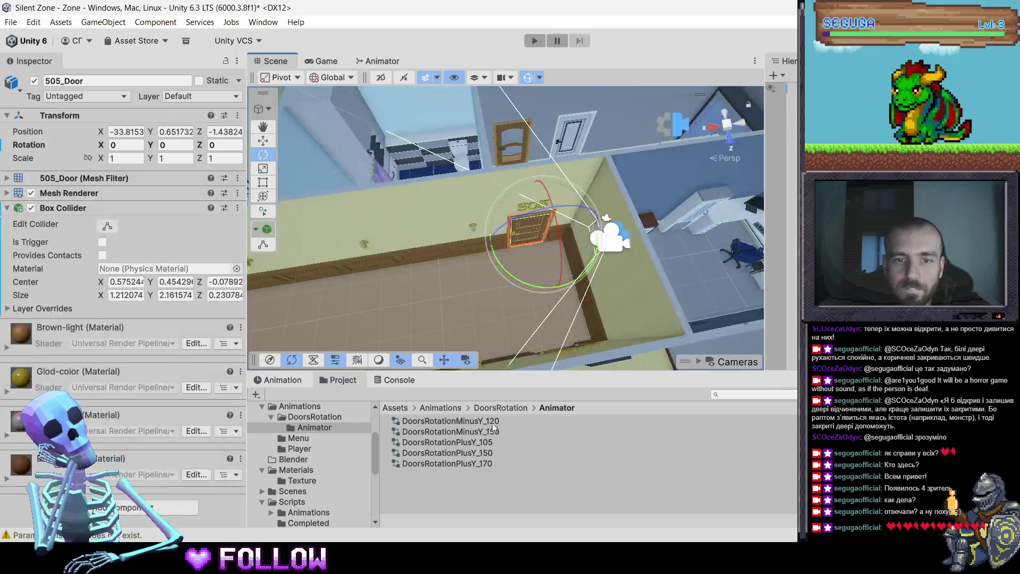
{"action": "left_click_drag", "start_coordinate": [195, 377], "coordinate": [130, 325]}
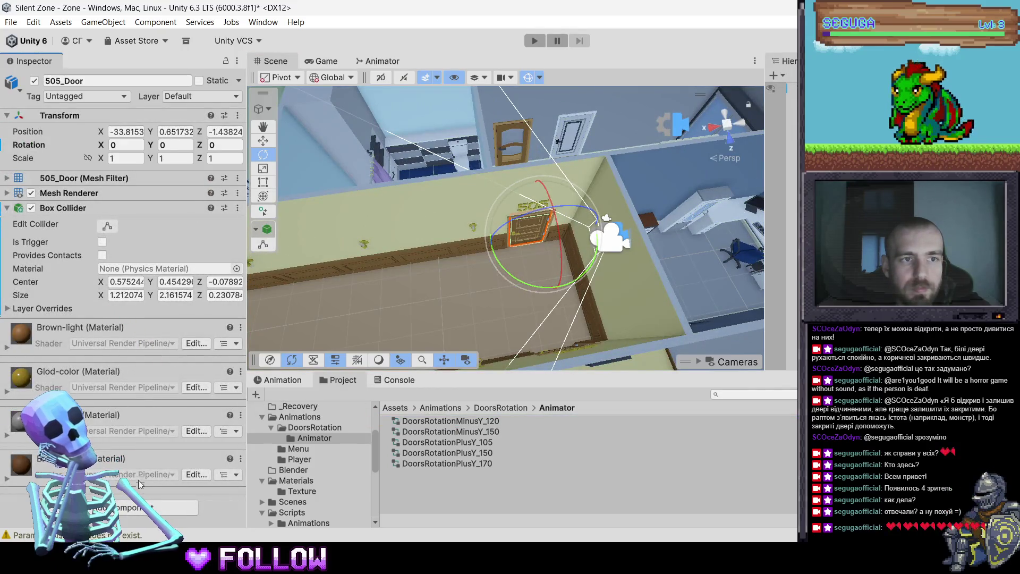
{"action": "left_click", "coordinate": [142, 508]}
{"action": "type", "text": "animator"}
{"action": "key", "text": "Return"}
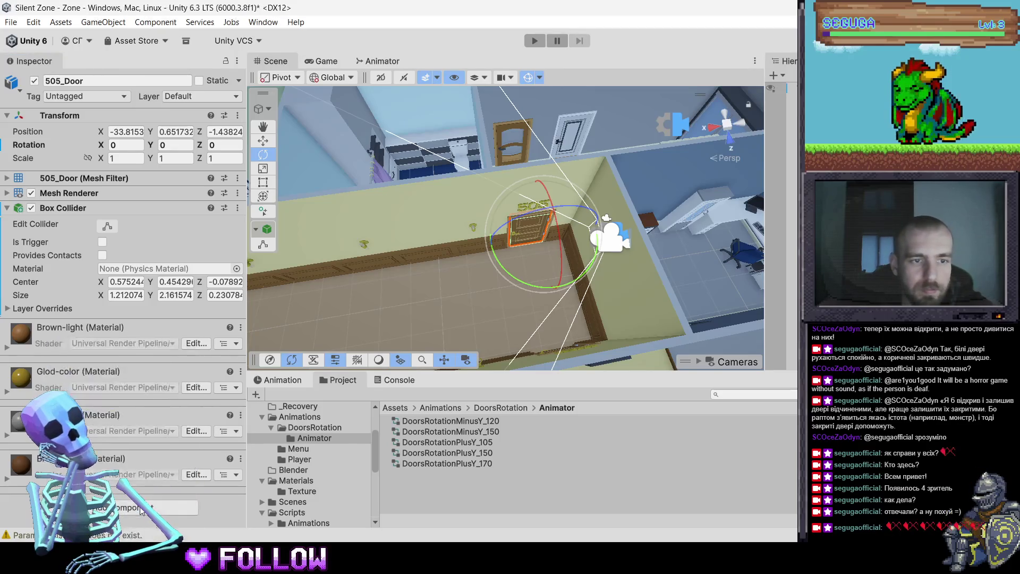
{"action": "left_click_drag", "start_coordinate": [462, 421], "coordinate": [149, 349]}
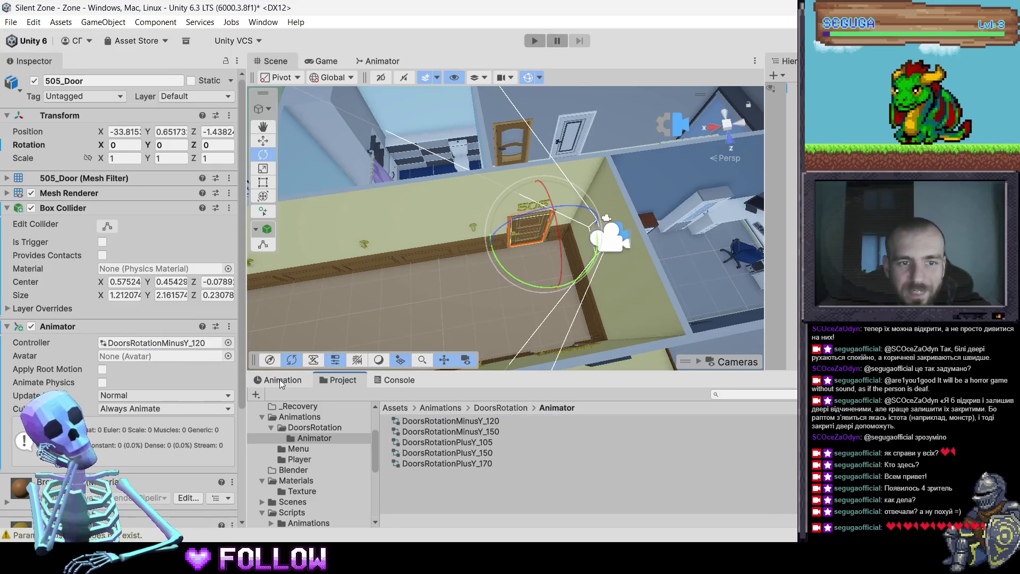
Browse to the Animator folder and open DoorsRotationMinusY_120 in the Animator graph
{"action": "left_click", "coordinate": [281, 380]}
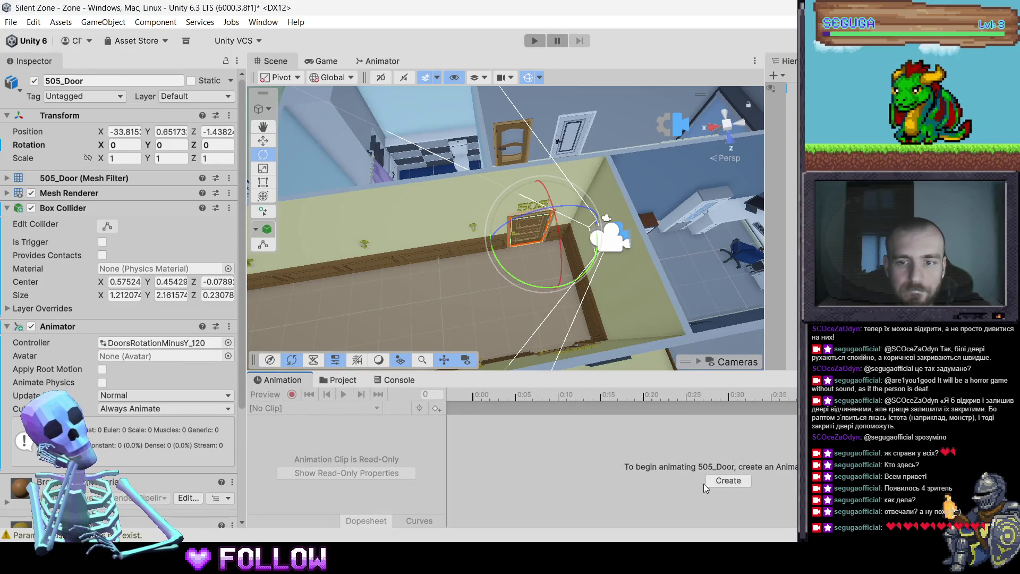
{"action": "left_click", "coordinate": [395, 382]}
{"action": "left_click", "coordinate": [355, 380]}
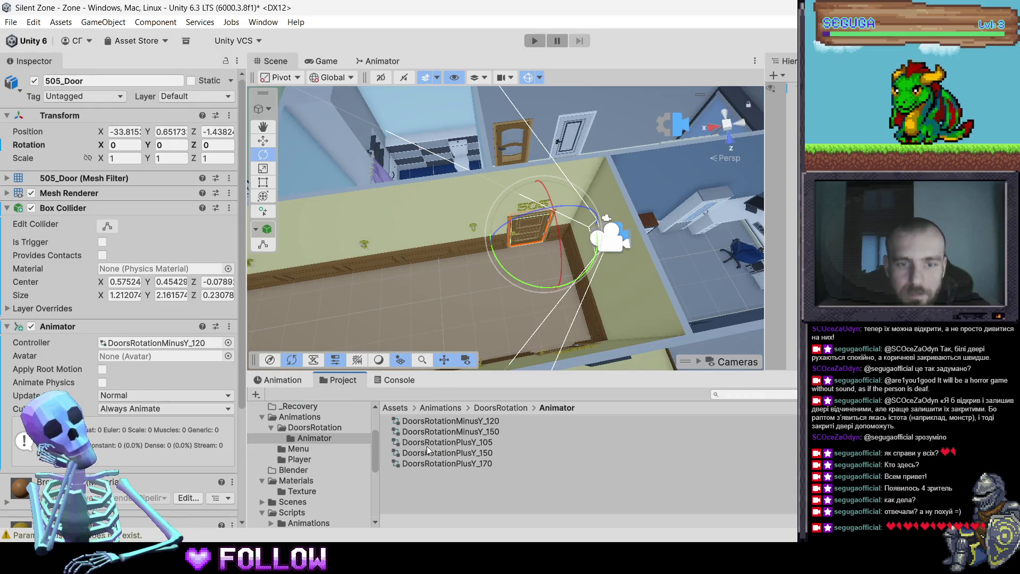
{"action": "left_click", "coordinate": [481, 407]}
{"action": "scroll", "coordinate": [467, 479], "scroll_direction": "down", "scroll_amount": 1}
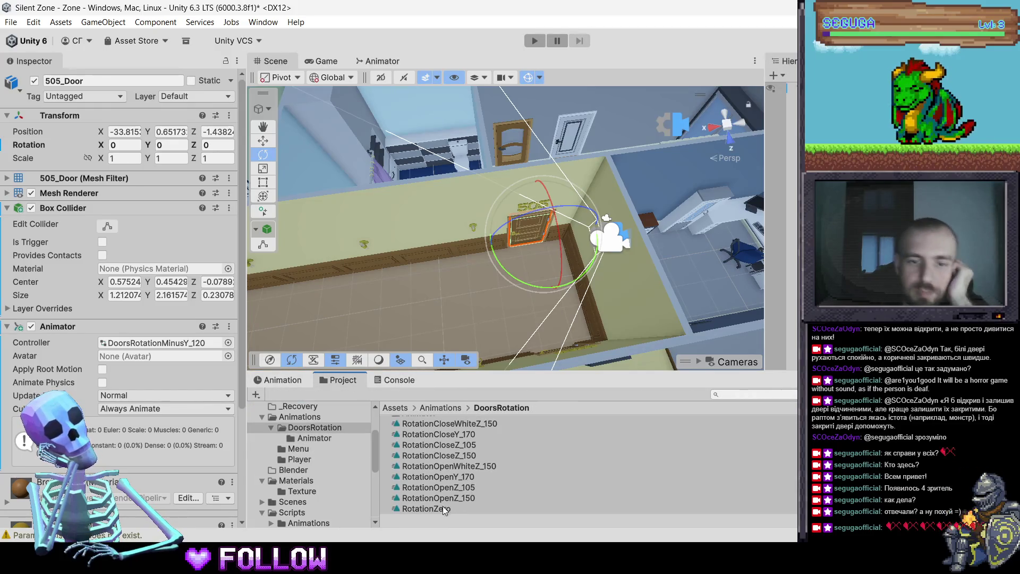
{"action": "scroll", "coordinate": [457, 425], "scroll_direction": "up", "scroll_amount": 1}
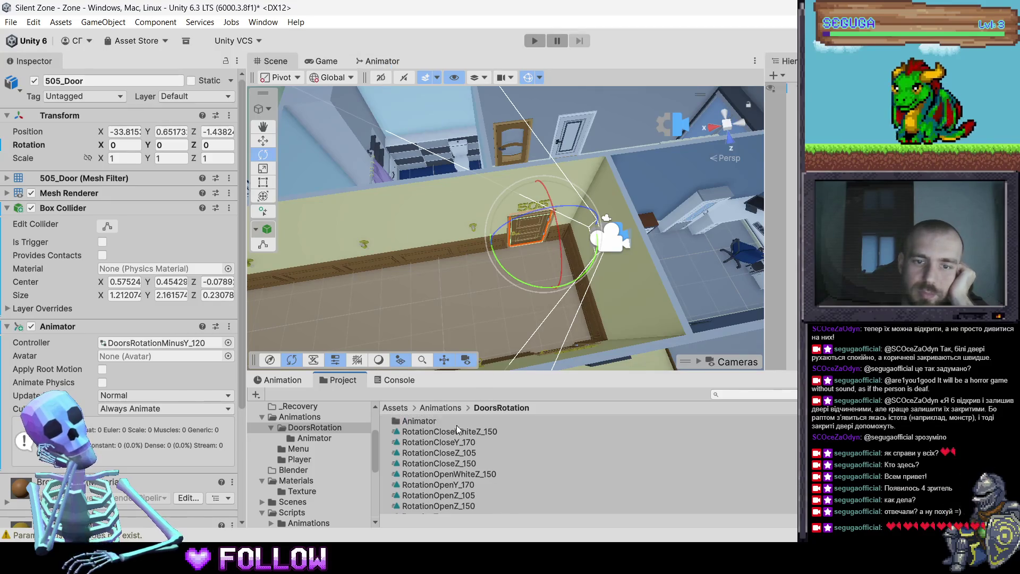
{"action": "double_click", "coordinate": [453, 425]}
{"action": "double_click", "coordinate": [473, 422]}
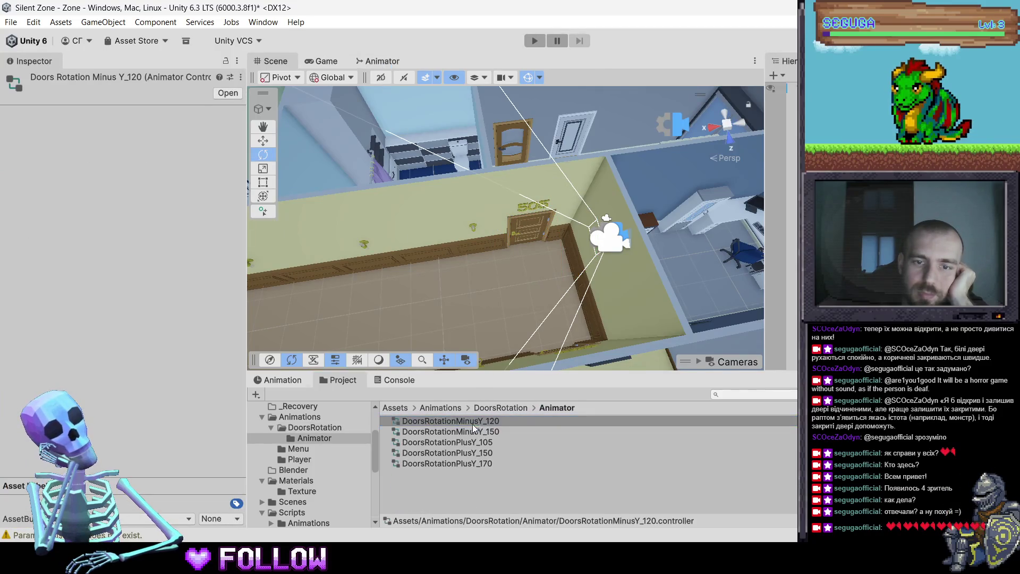
Add the RotationZero clip as a state below Entry in the controller graph
{"action": "left_click", "coordinate": [488, 408]}
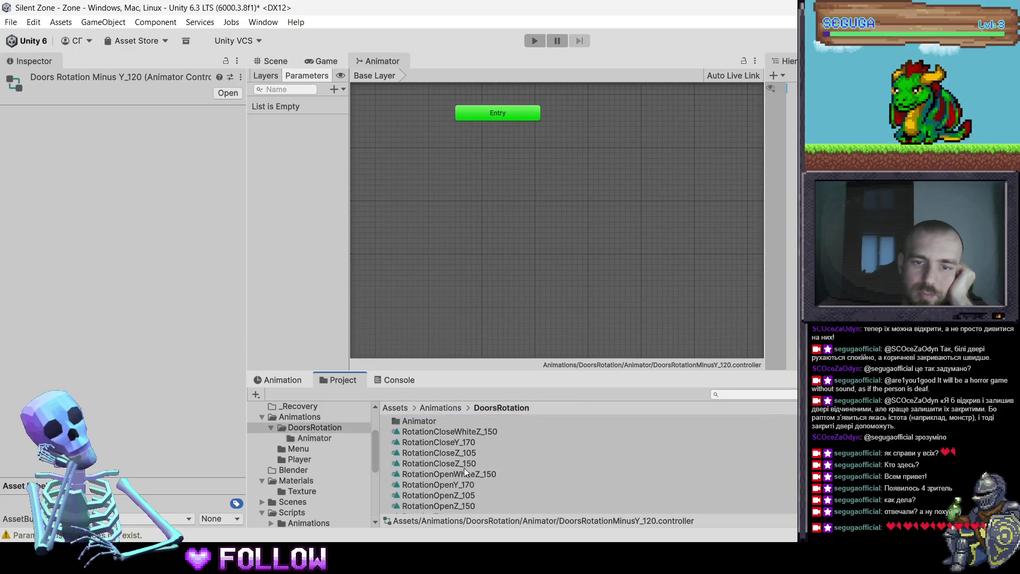
{"action": "mouse_move", "coordinate": [448, 503]}
{"action": "left_mouse_down"}
{"action": "mouse_move", "coordinate": [499, 191]}
{"action": "mouse_move", "coordinate": [476, 157]}
{"action": "left_mouse_up"}
{"action": "left_click_drag", "start_coordinate": [518, 230], "coordinate": [495, 222]}
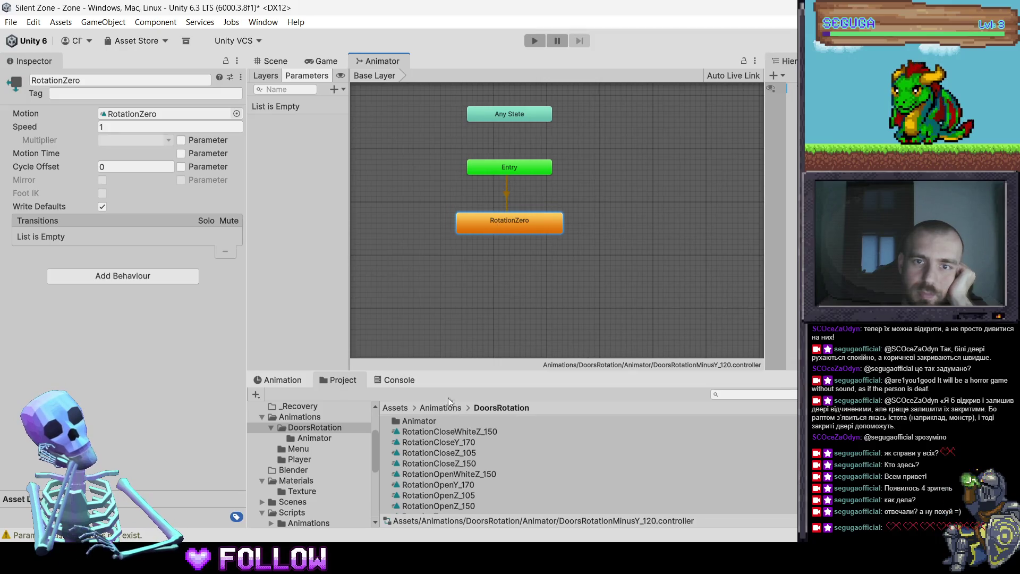
Select 505_Door in the scene and start a new clip from its Animation timeline
{"action": "left_click", "coordinate": [275, 60]}
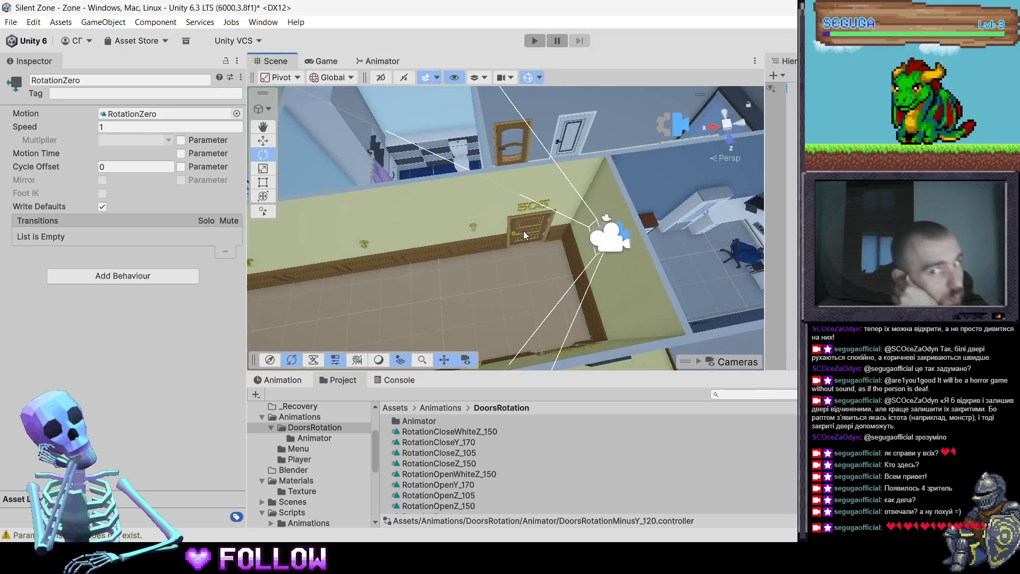
{"action": "left_click", "coordinate": [524, 235]}
{"action": "left_click", "coordinate": [524, 233]}
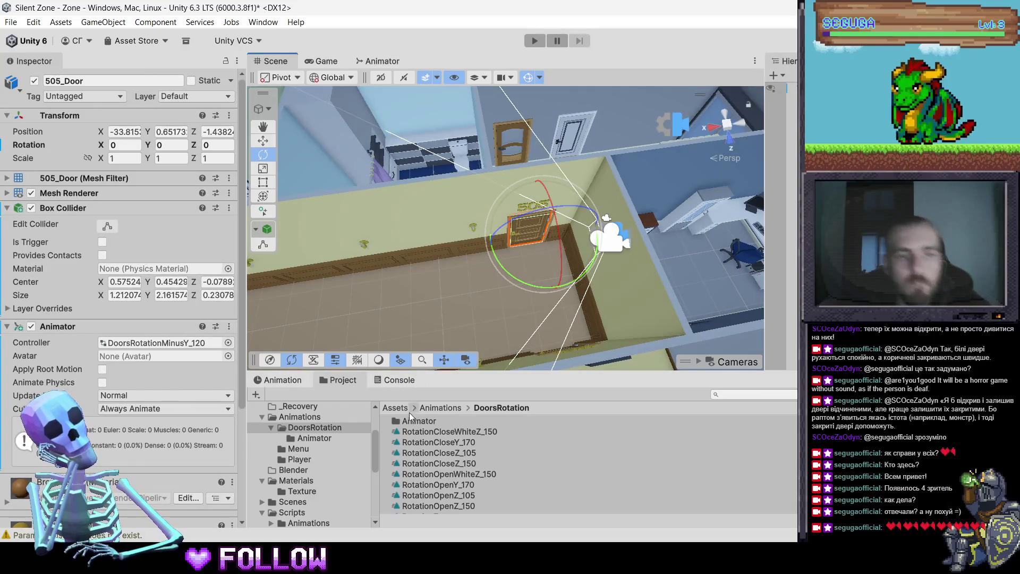
{"action": "left_click", "coordinate": [282, 380]}
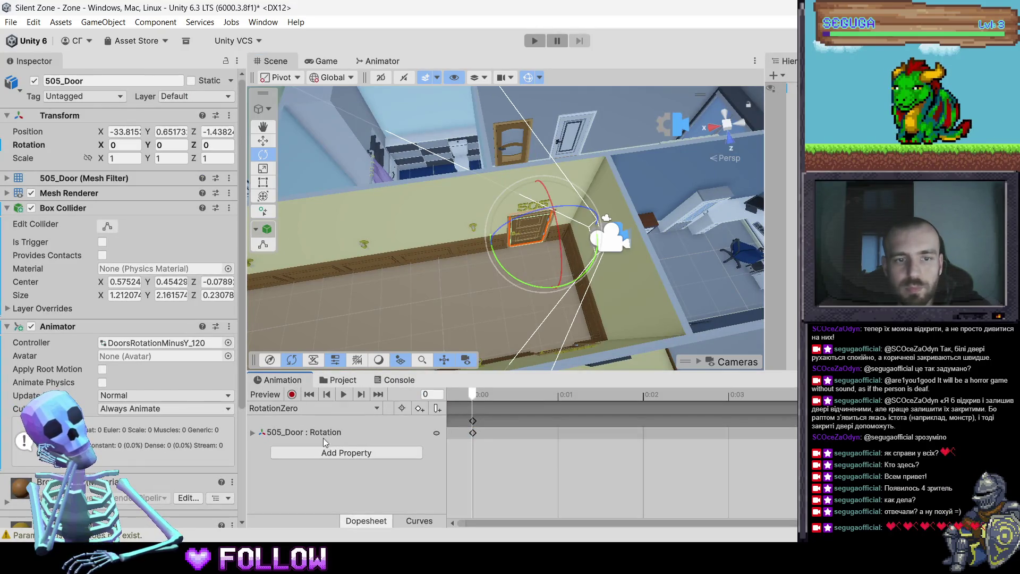
{"action": "left_click", "coordinate": [321, 408]}
{"action": "left_click", "coordinate": [322, 442]}
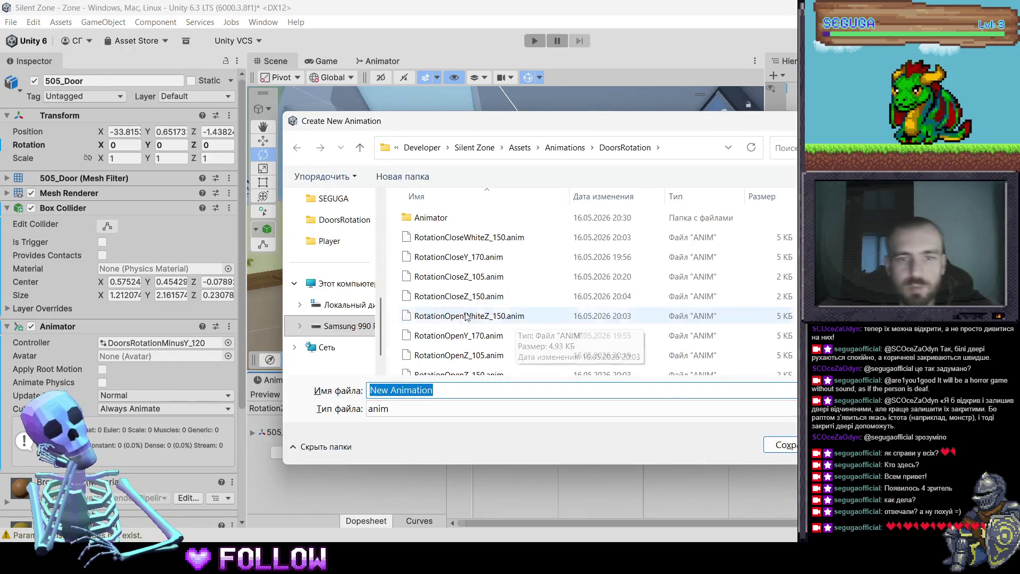
Save the new animation clip as RotationOpenY_120, edited from RotationCloseWhiteZ_150
{"action": "left_click", "coordinate": [483, 238]}
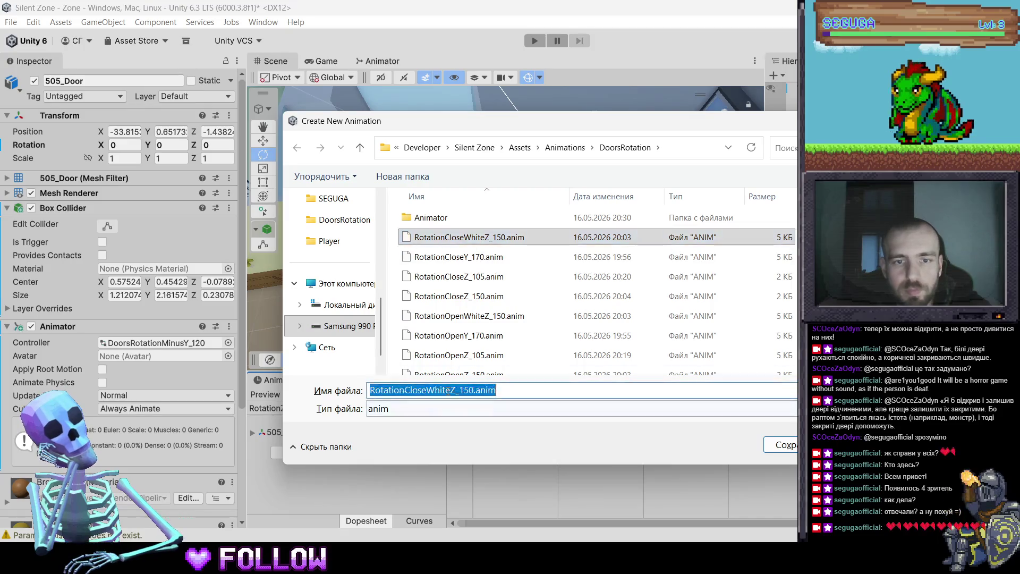
{"action": "left_click", "coordinate": [456, 393]}
{"action": "key", "text": "BackSpace"}
{"action": "key", "text": "BackSpace"}
{"action": "key", "text": "BackSpace"}
{"action": "key", "text": "BackSpace"}
{"action": "key", "text": "BackSpace"}
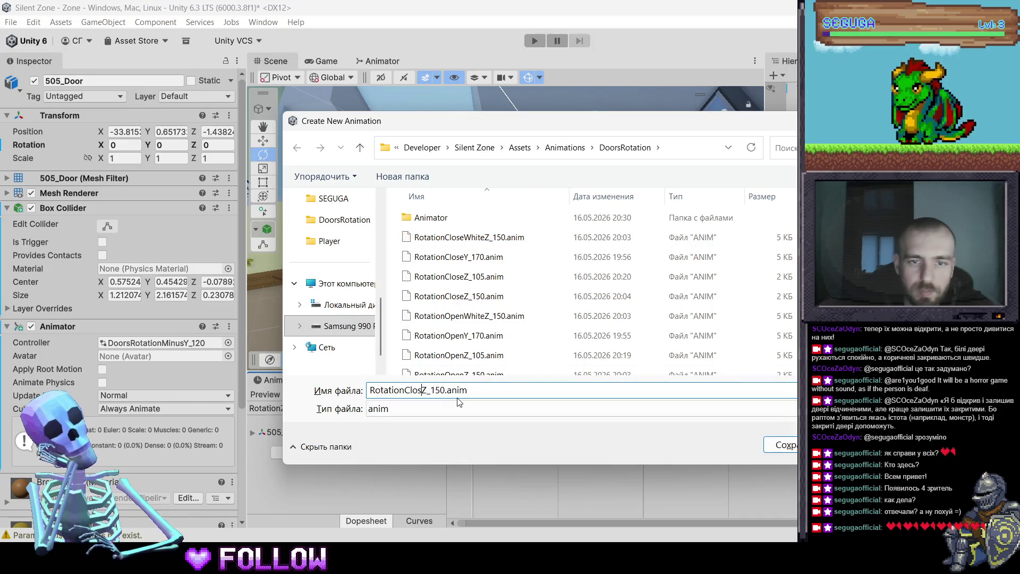
{"action": "key", "text": "BackSpace"}
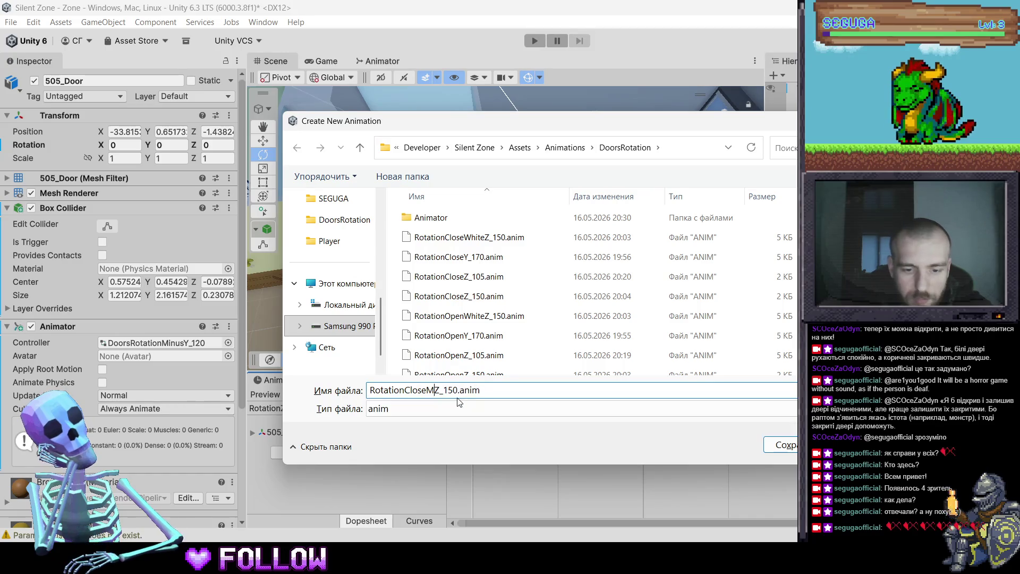
{"action": "key", "text": "BackSpace"}
{"action": "key", "text": "BackSpace"}
{"action": "key", "text": "BackSpace"}
{"action": "type", "text": "Opem"}
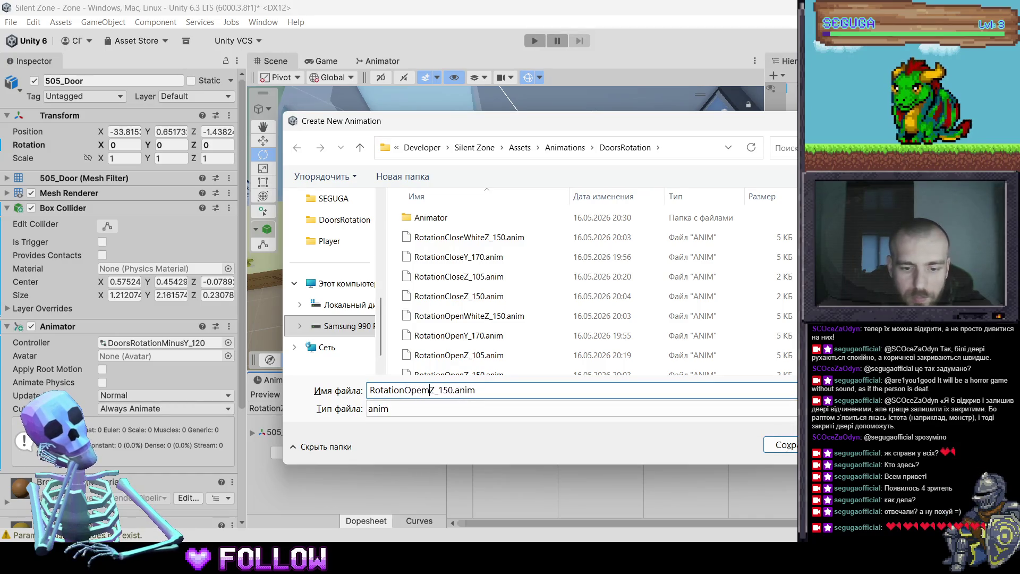
{"action": "key", "text": "BackSpace"}
{"action": "type", "text": "n"}
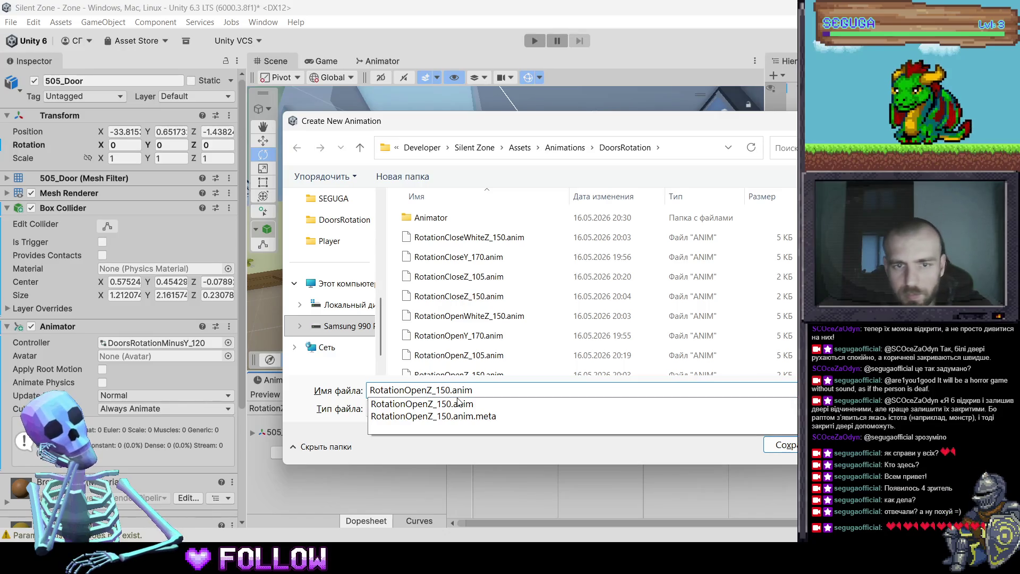
{"action": "key", "text": "Delete"}
{"action": "type", "text": "Y"}
{"action": "key", "text": "Right"}
{"action": "key", "text": "Right"}
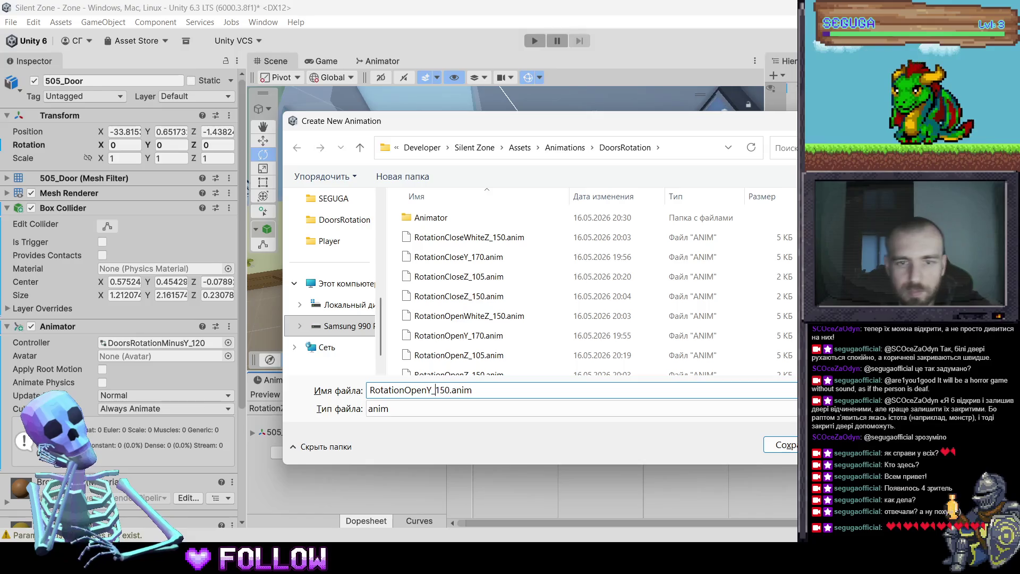
{"action": "type", "text": "21"}
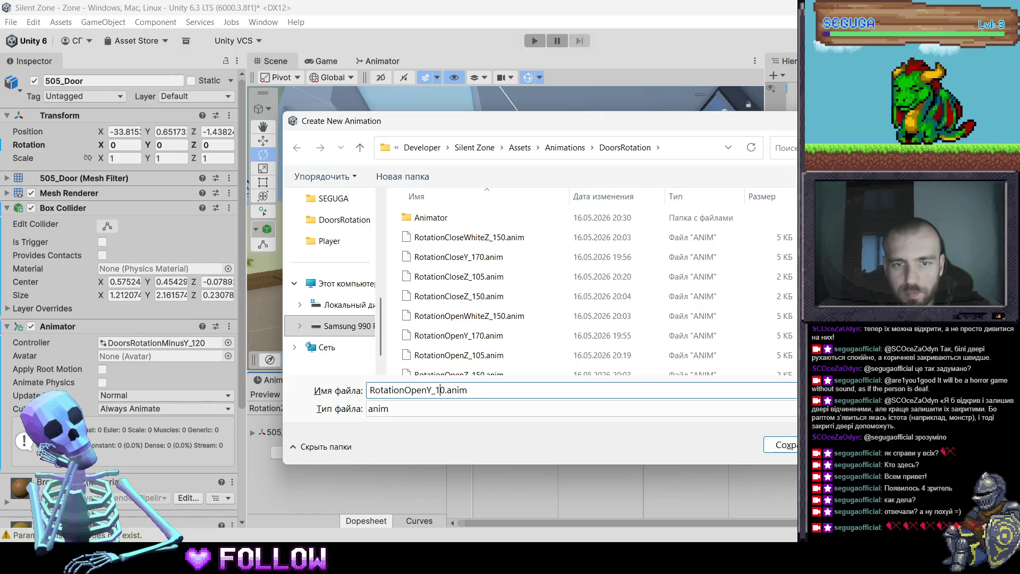
{"action": "type", "text": "2"}
{"action": "key", "text": "Return"}
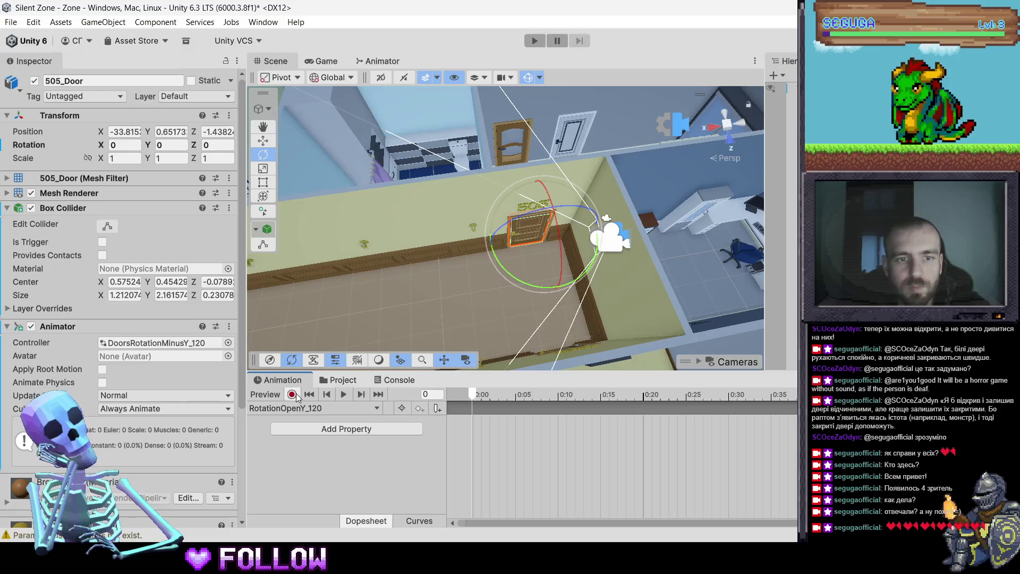
Record a rotation key at frame 0 and Y rotation -120 at frame 60
{"action": "left_click", "coordinate": [293, 395]}
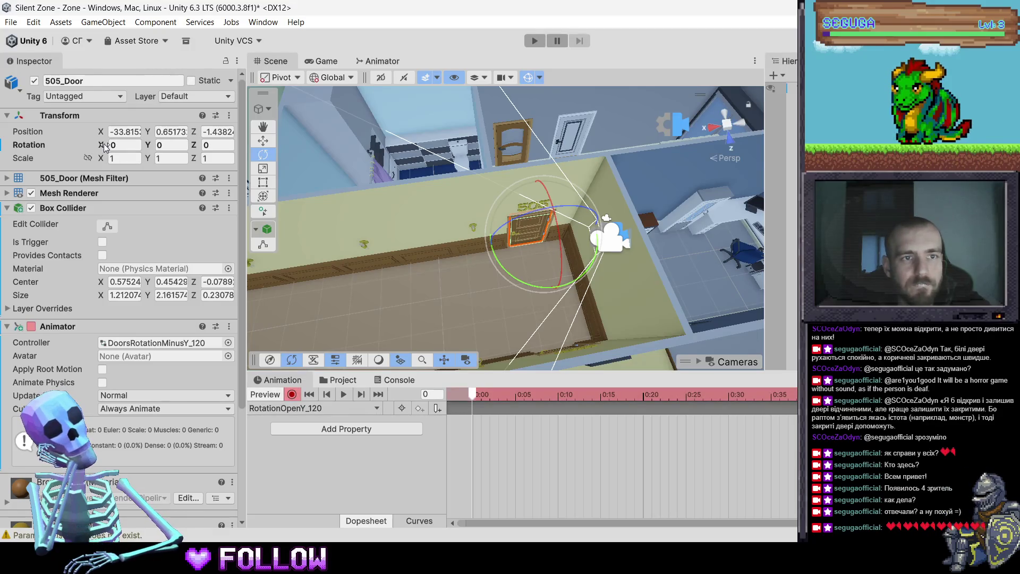
{"action": "right_click", "coordinate": [105, 145]}
{"action": "left_click", "coordinate": [125, 247]}
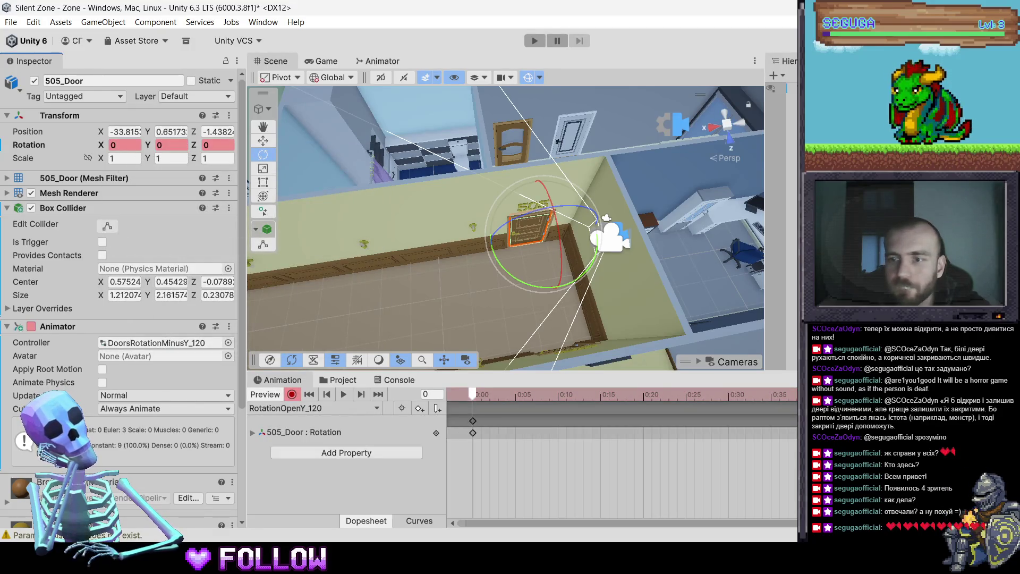
{"action": "type", "text": "60"}
{"action": "left_click", "coordinate": [180, 147]}
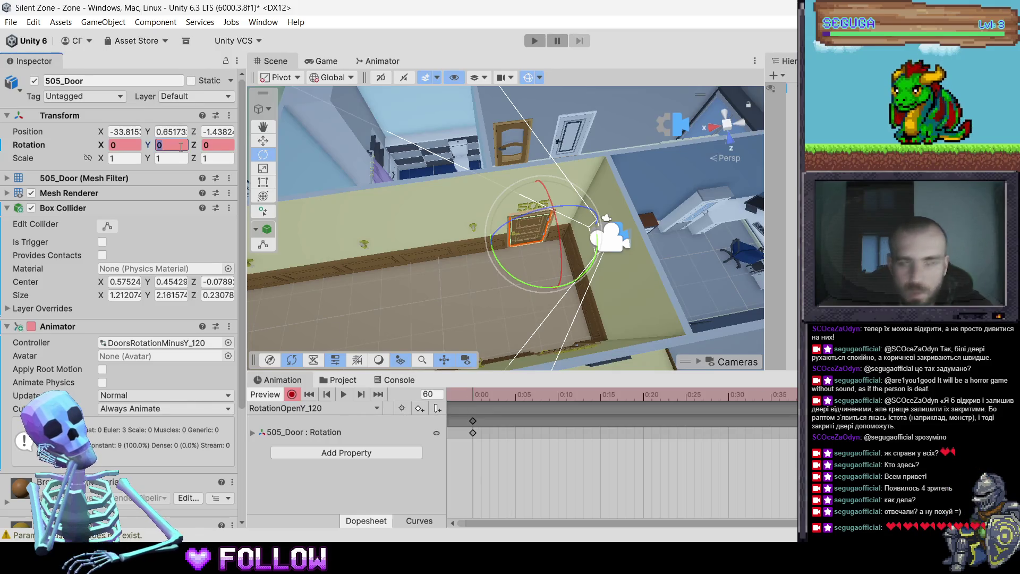
{"action": "type", "text": "120"}
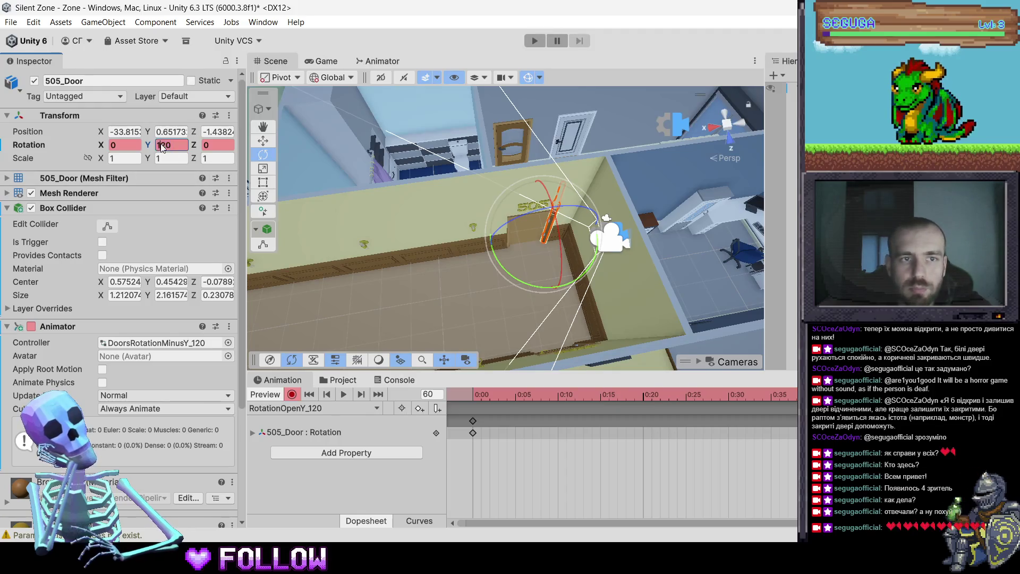
{"action": "type", "text": "-"}
{"action": "key", "text": "Return"}
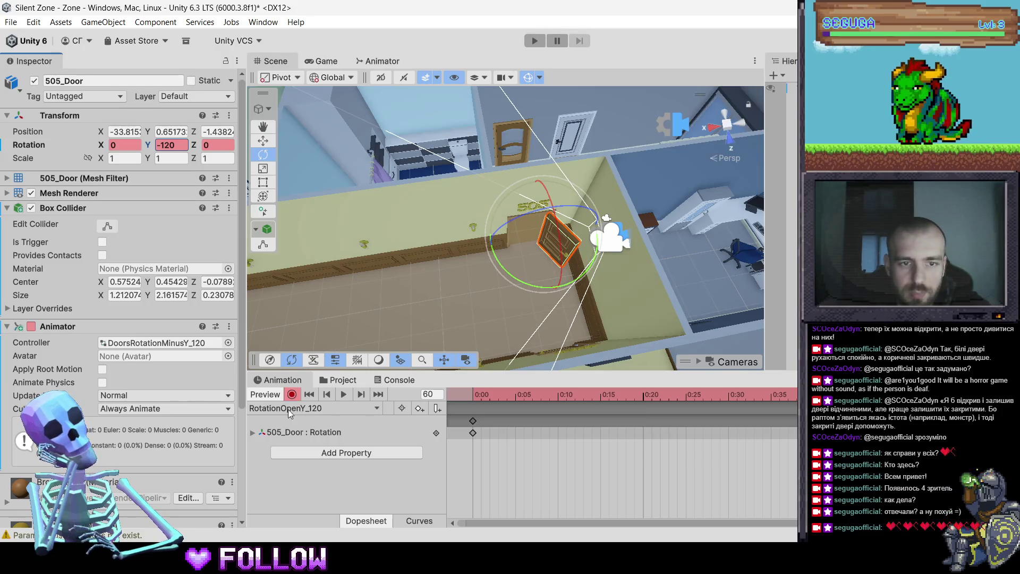
{"action": "left_click", "coordinate": [318, 410]}
{"action": "left_click", "coordinate": [318, 455]}
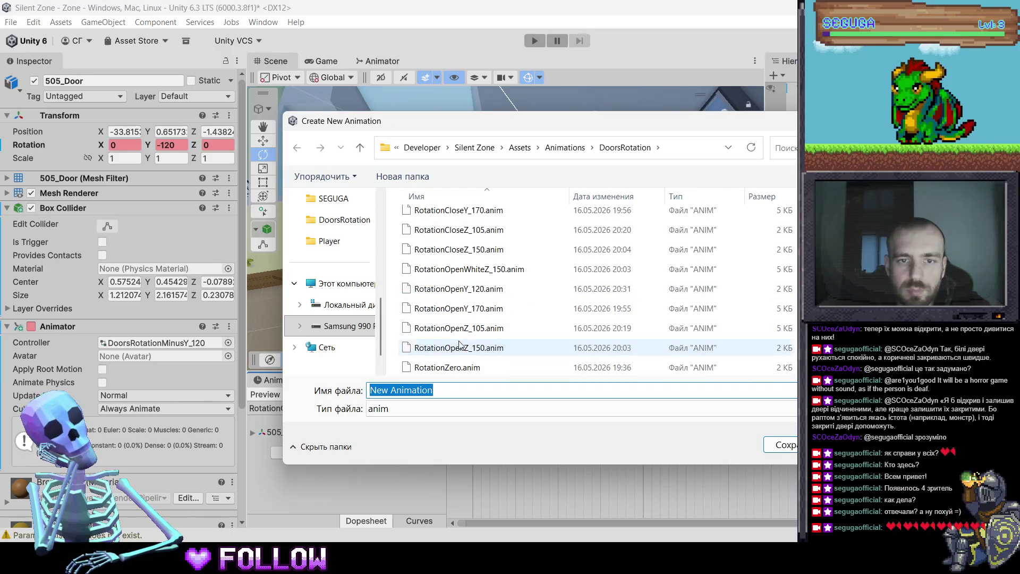
Save the new clip as RotationCloseY_120, adapted from RotationOpenY_120
{"action": "scroll", "coordinate": [495, 318], "scroll_direction": "up", "scroll_amount": 1}
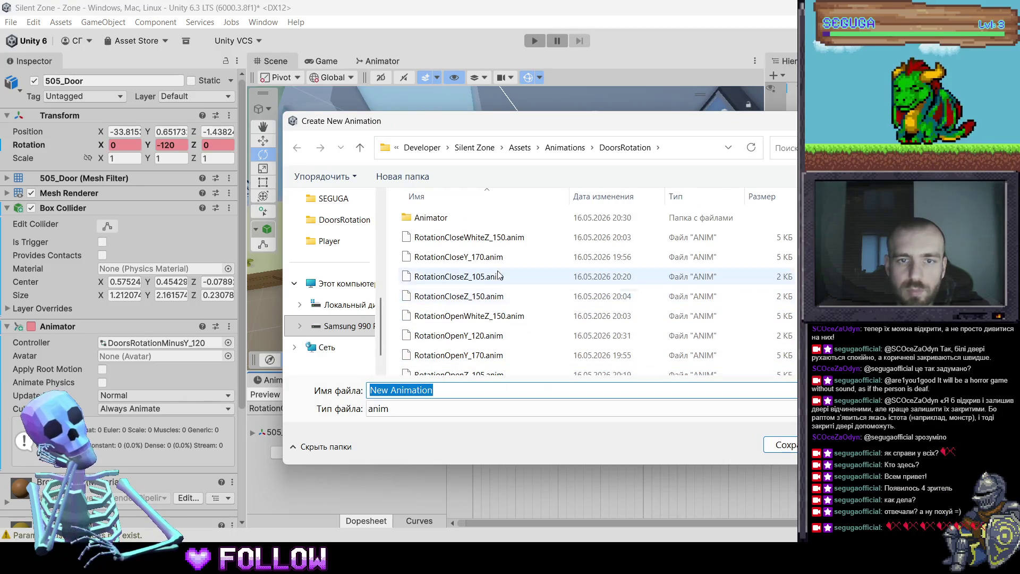
{"action": "left_click", "coordinate": [502, 336]}
{"action": "left_click", "coordinate": [413, 390]}
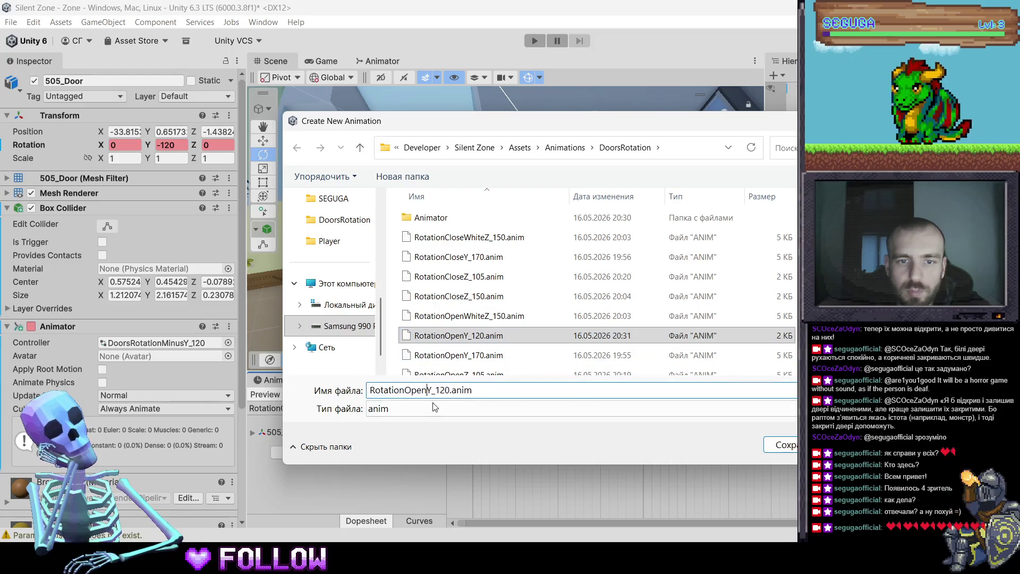
{"action": "key", "text": "BackSpace"}
{"action": "key", "text": "BackSpace"}
{"action": "key", "text": "BackSpace"}
{"action": "type", "text": "Clos"}
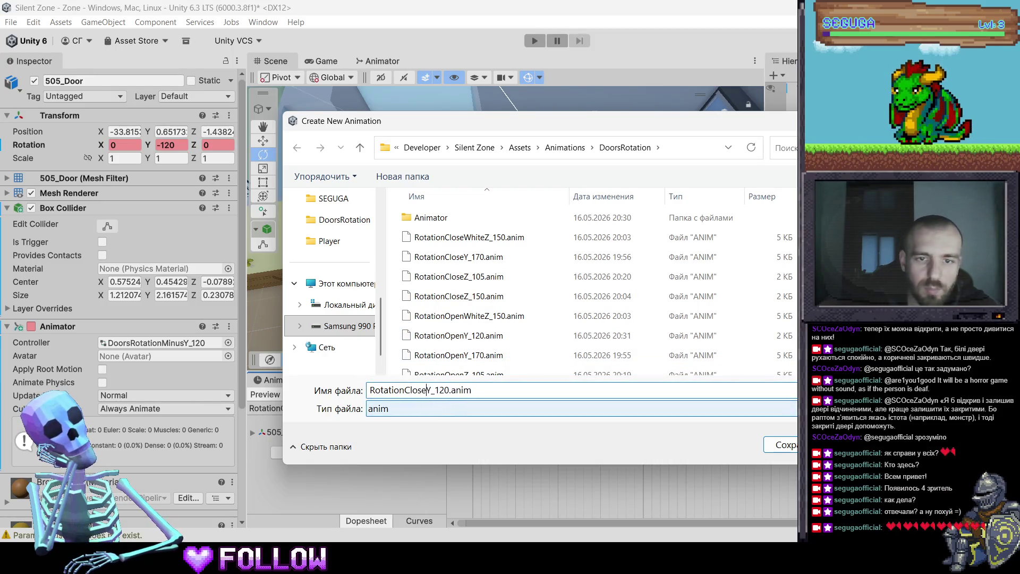
{"action": "key", "text": "Return"}
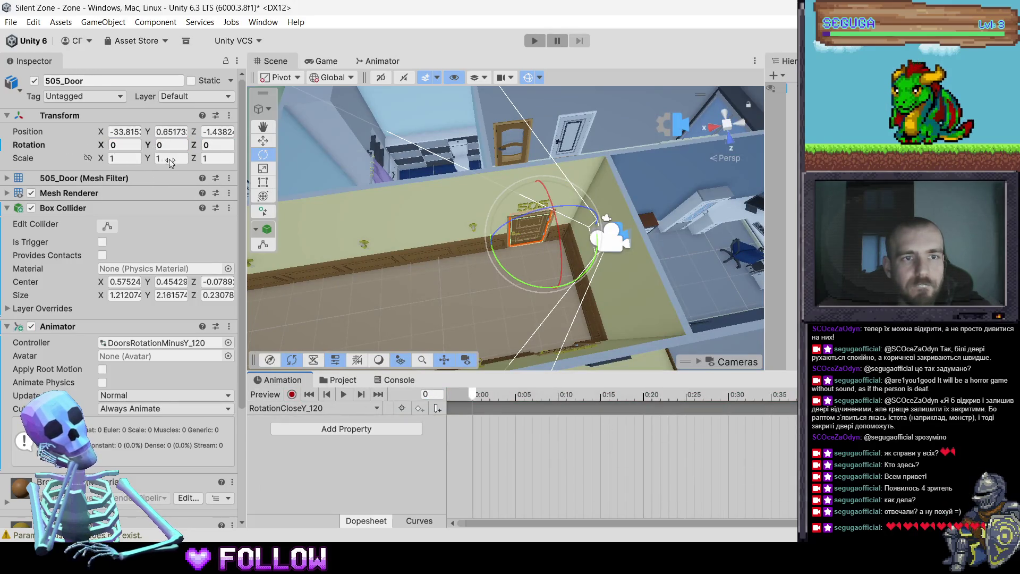
Record Y rotation -120 at frame 0 and 0 at frame 60
{"action": "left_click", "coordinate": [292, 394]}
{"action": "left_click", "coordinate": [171, 145]}
{"action": "type", "text": "-"}
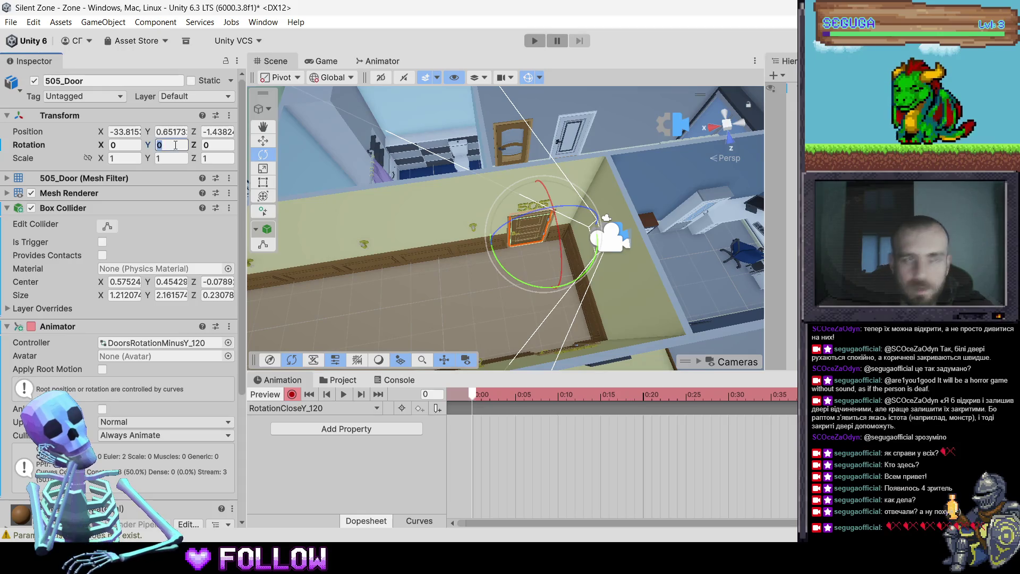
{"action": "type", "text": "120"}
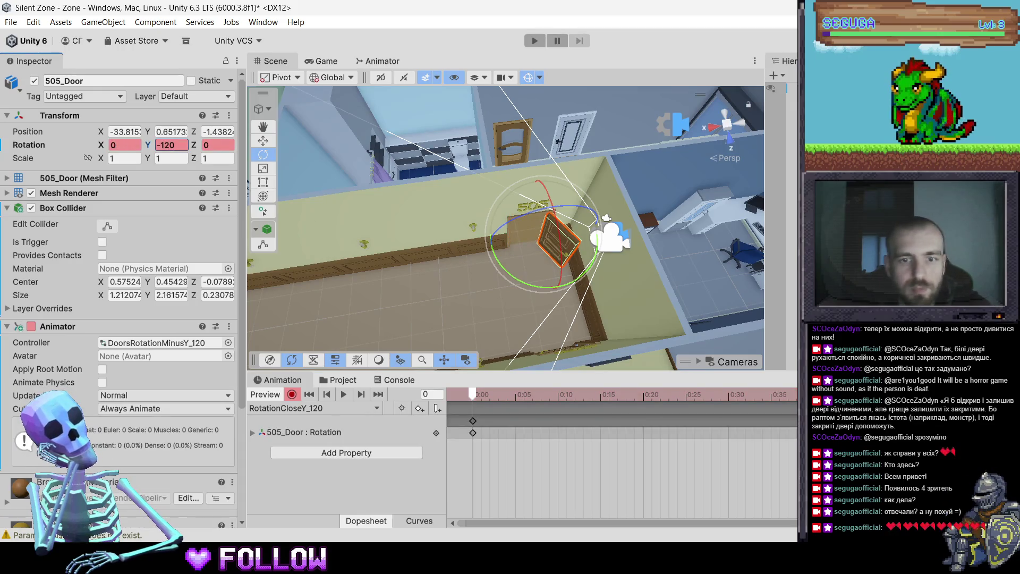
{"action": "left_click", "coordinate": [166, 148]}
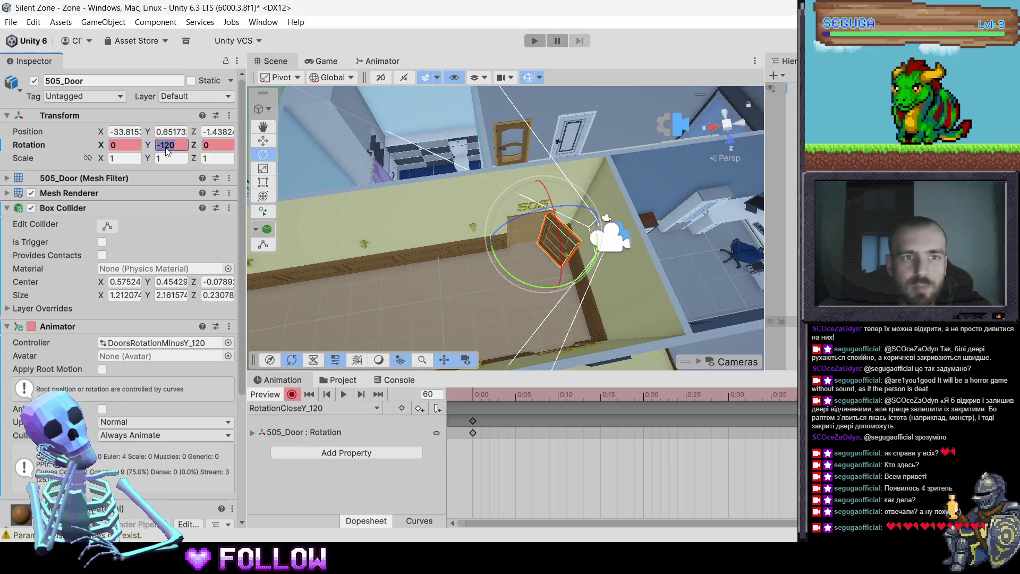
{"action": "type", "text": "0"}
{"action": "key", "text": "Return"}
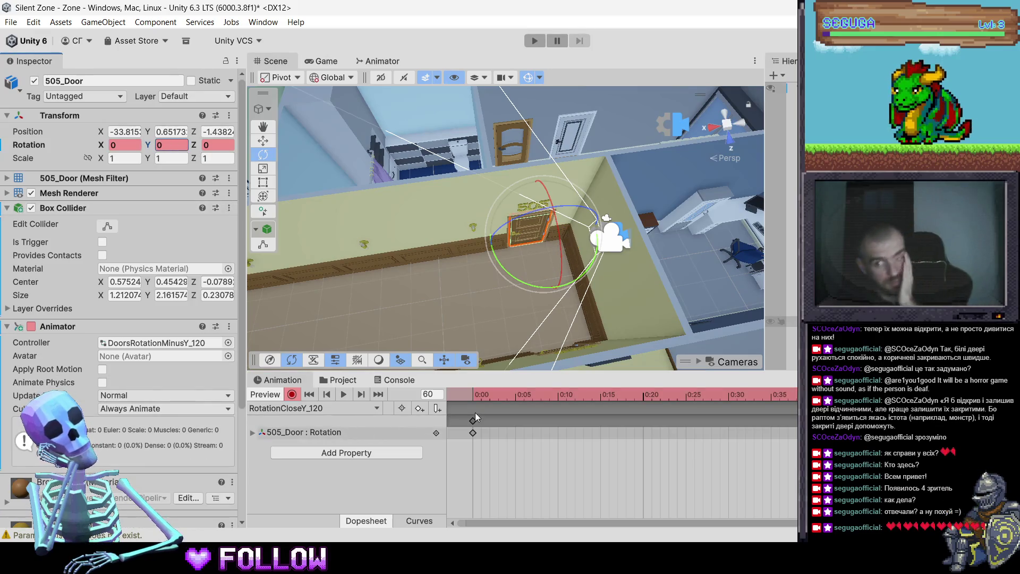
{"action": "left_click", "coordinate": [364, 380]}
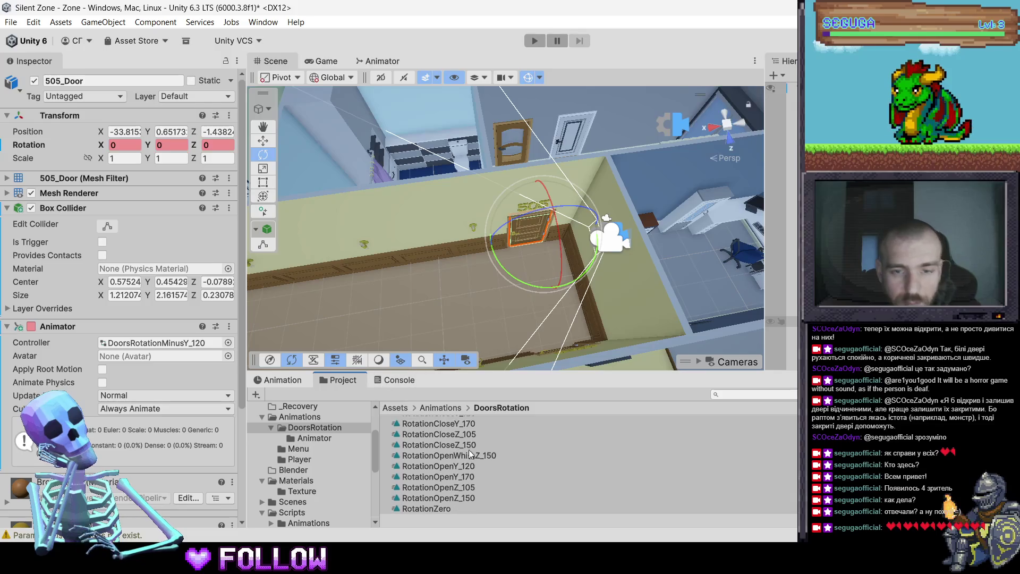
Rename the White Z_150 clips to RotationCloseMinusZ_150 and RotationOpenMinusZ_150
{"action": "left_click_drag", "start_coordinate": [518, 371], "coordinate": [519, 310]}
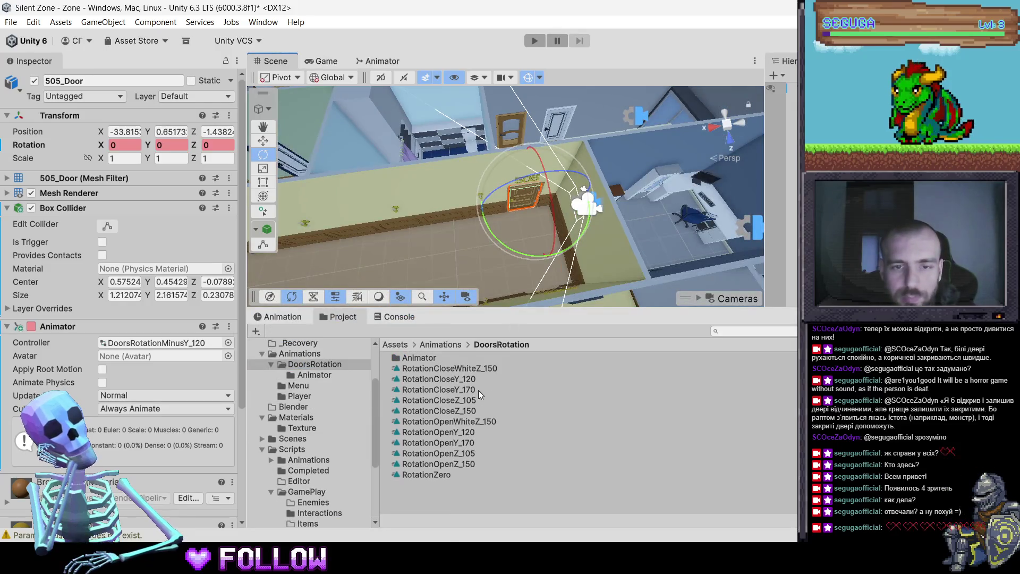
{"action": "left_click", "coordinate": [472, 368]}
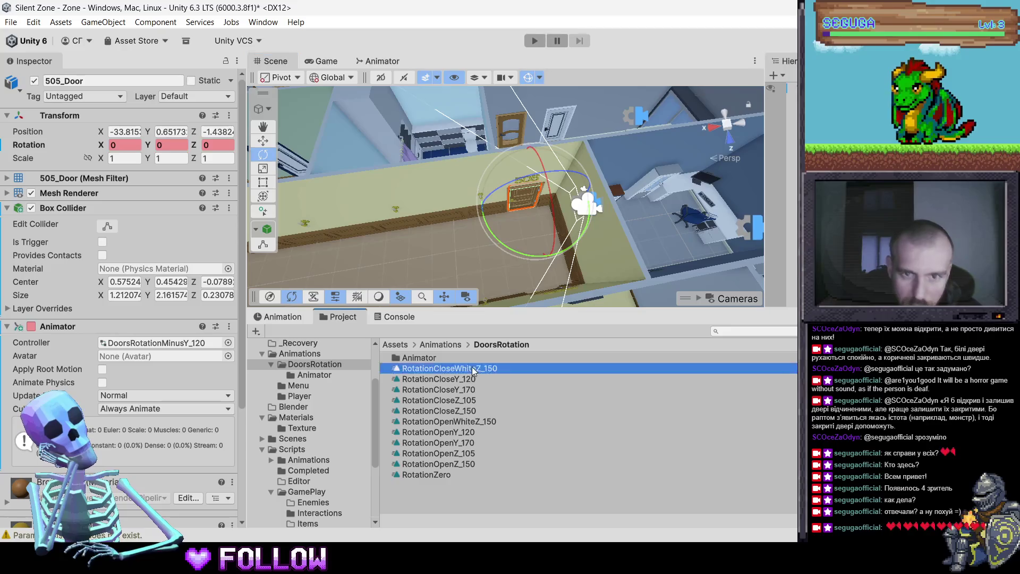
{"action": "left_click", "coordinate": [472, 368]}
{"action": "key", "text": "Right"}
{"action": "key", "text": "Right"}
{"action": "key", "text": "Right"}
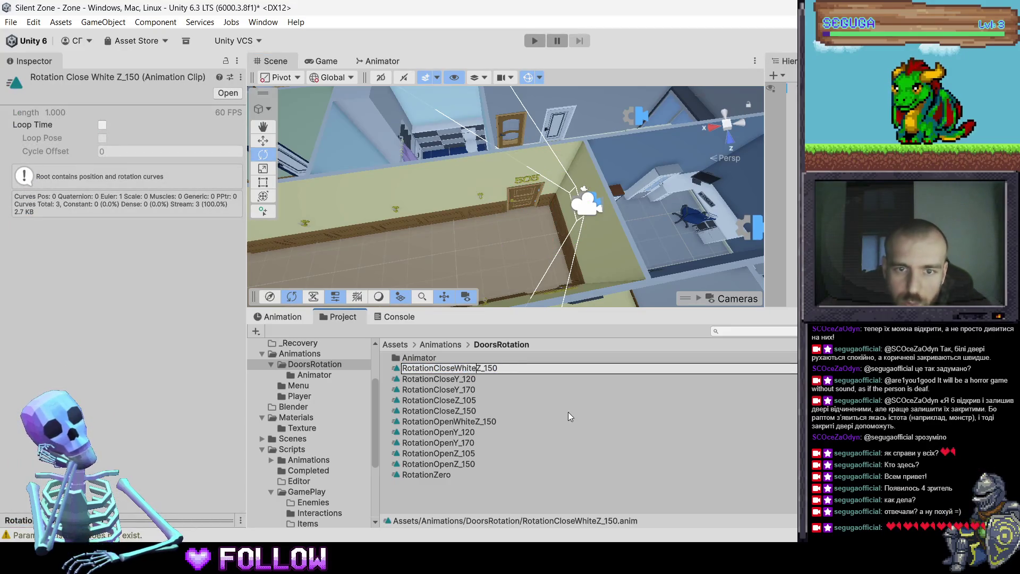
{"action": "key", "text": "BackSpace"}
{"action": "key", "text": "BackSpace"}
{"action": "key", "text": "BackSpace"}
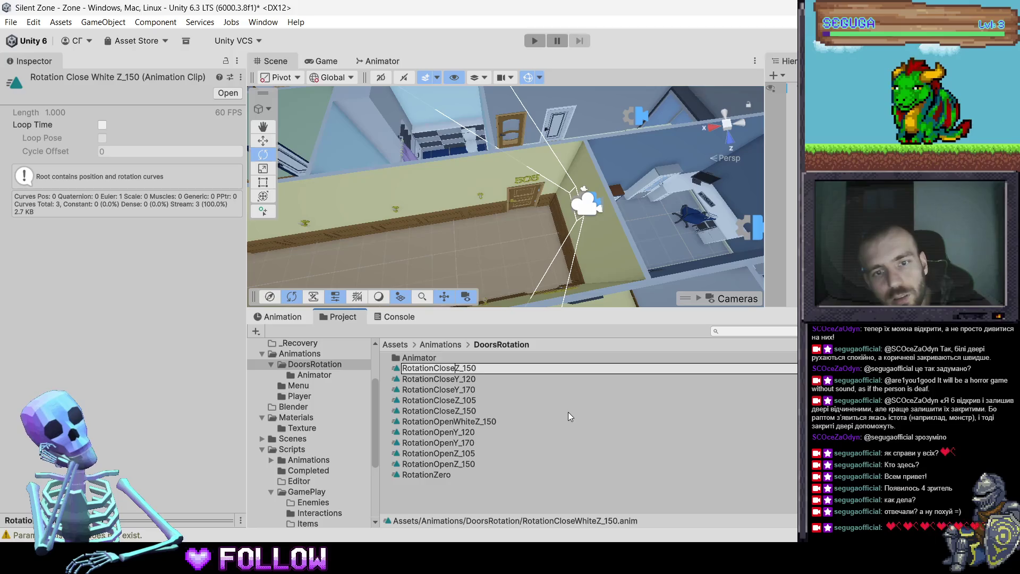
{"action": "key", "text": "Left"}
{"action": "key", "text": "Left"}
{"action": "key", "text": "Left"}
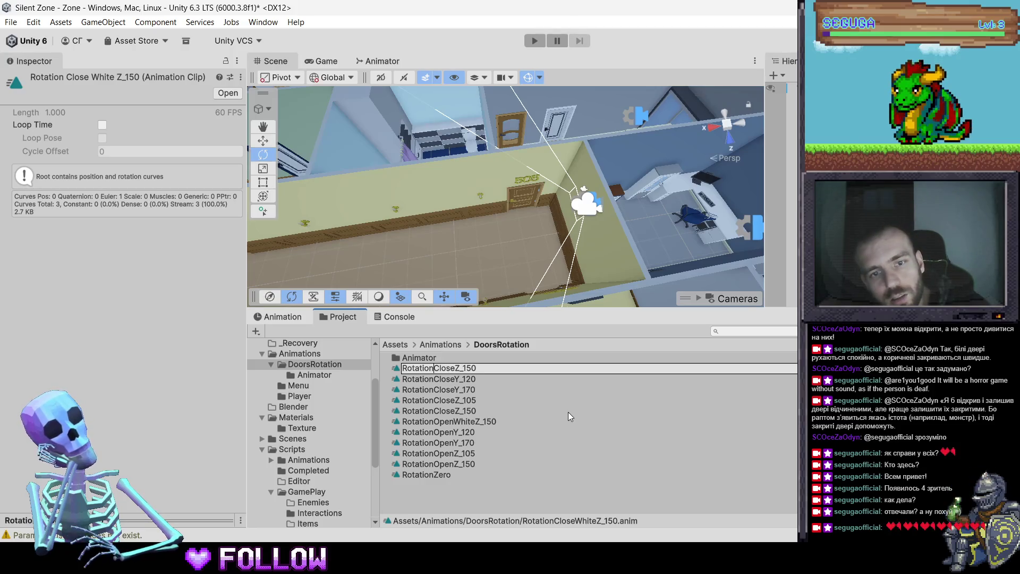
{"action": "key", "text": "Right"}
{"action": "key", "text": "Right"}
{"action": "key", "text": "Right"}
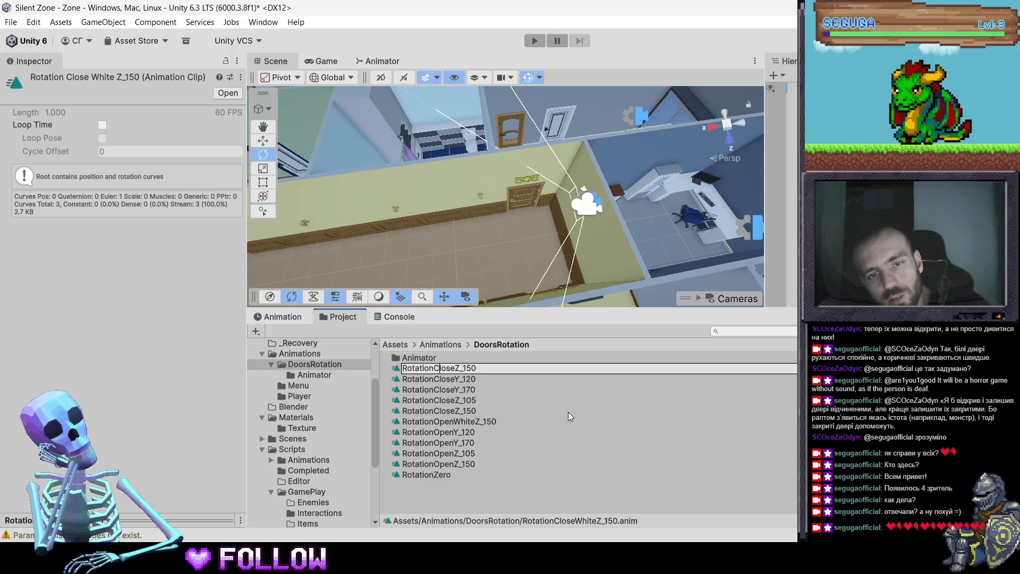
{"action": "type", "text": "Minus"}
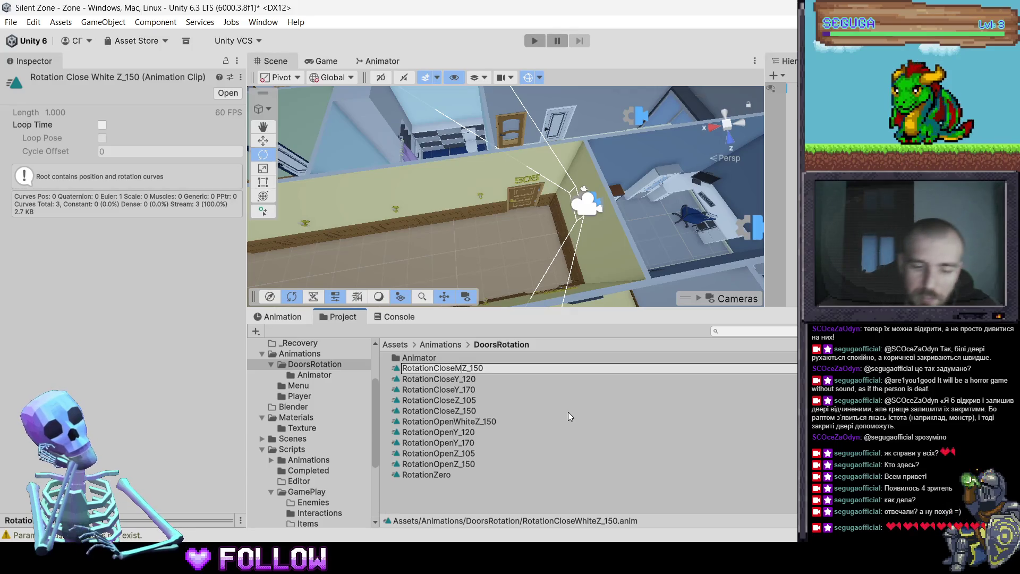
{"action": "key", "text": "Return"}
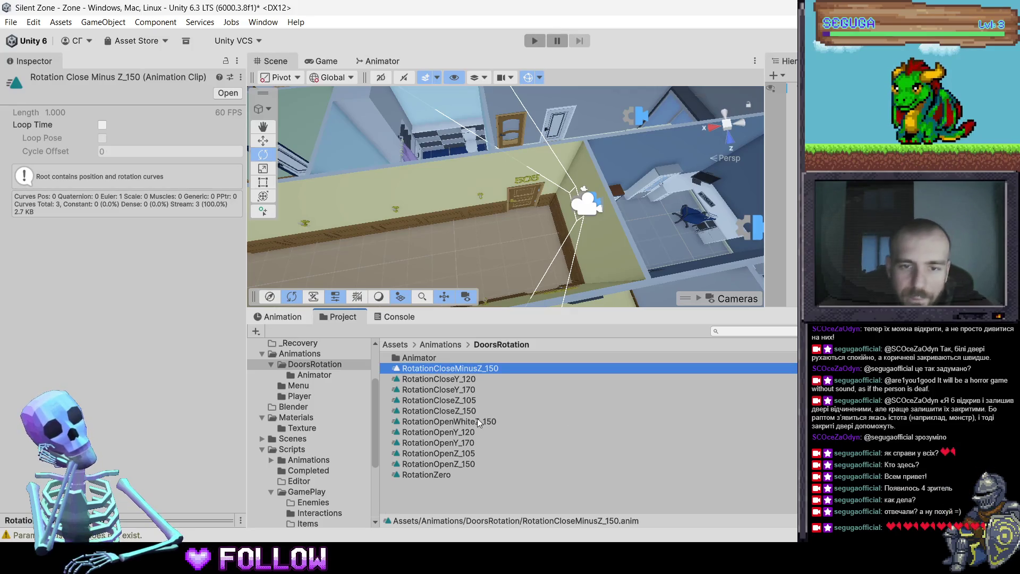
{"action": "left_click", "coordinate": [476, 422]}
{"action": "left_click", "coordinate": [476, 422]}
{"action": "key", "text": "BackSpace"}
{"action": "key", "text": "BackSpace"}
{"action": "key", "text": "BackSpace"}
{"action": "type", "text": "Minus"}
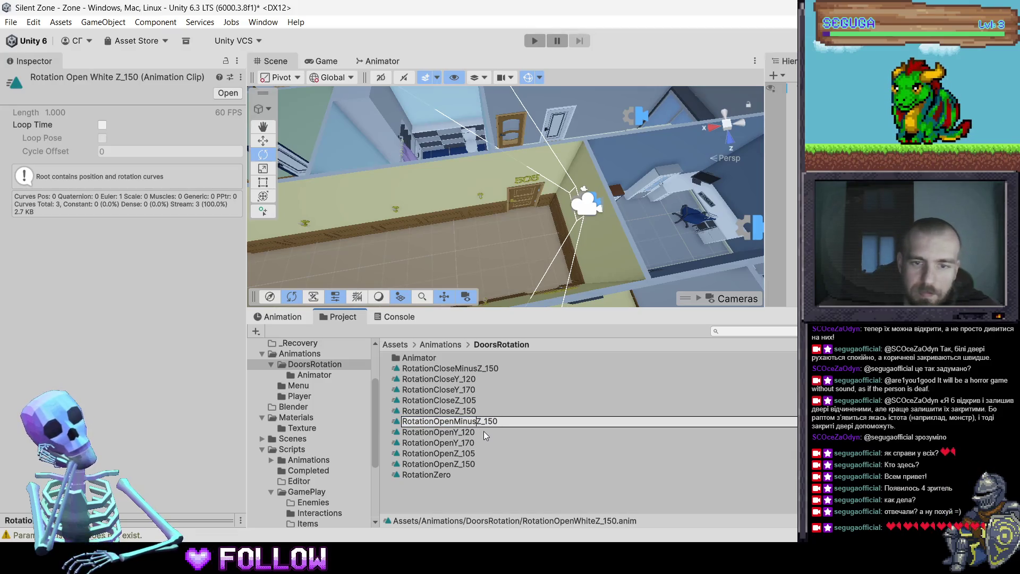
{"action": "key", "text": "Return"}
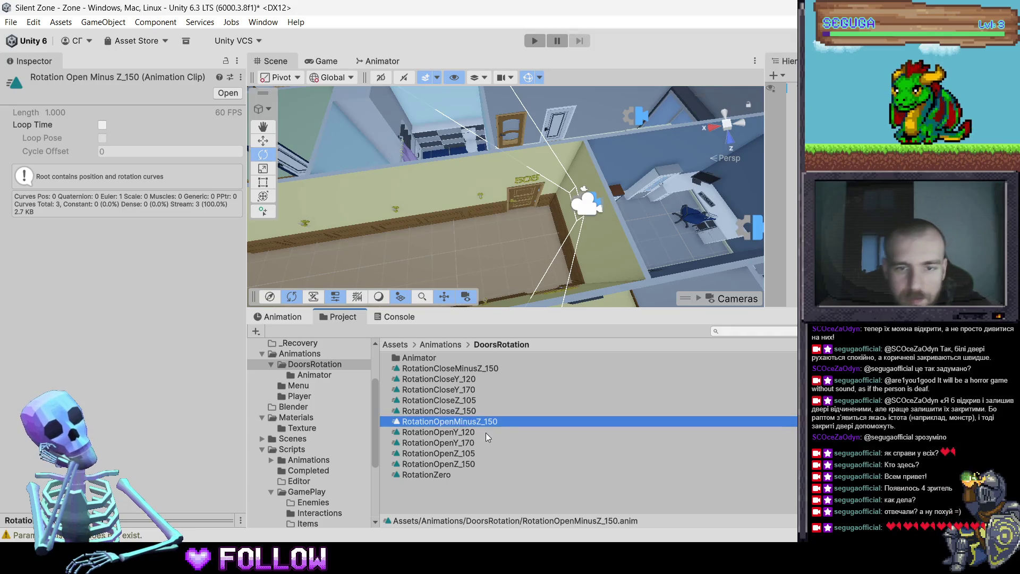
Rename RotationOpenY_120 and RotationCloseY_120 to RotationOpenMinusY_120 and RotationCloseMinusY_120
{"action": "left_click", "coordinate": [464, 432]}
{"action": "left_click", "coordinate": [464, 432]}
{"action": "left_click", "coordinate": [463, 432]}
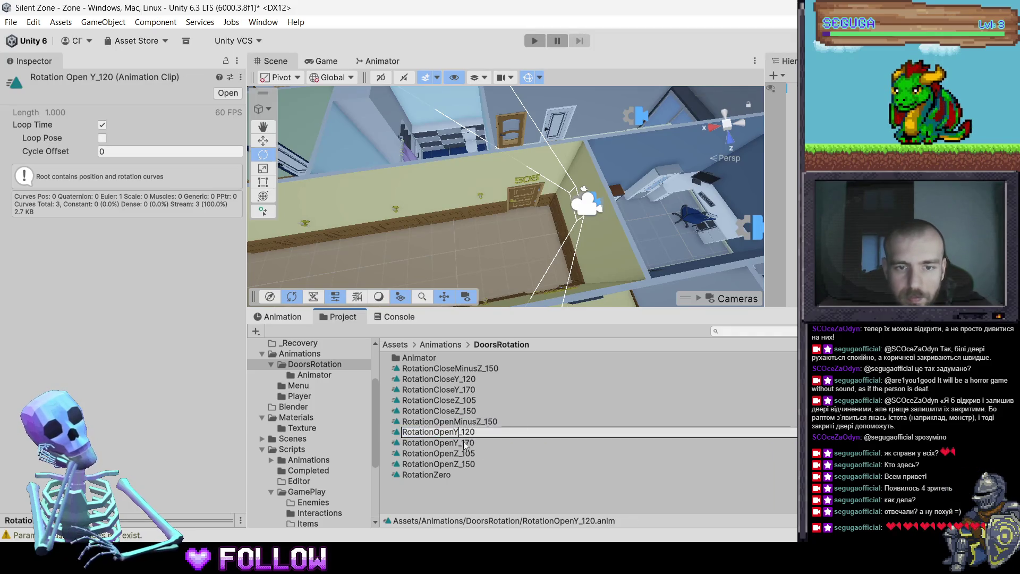
{"action": "type", "text": "M"}
{"action": "key", "text": "Left"}
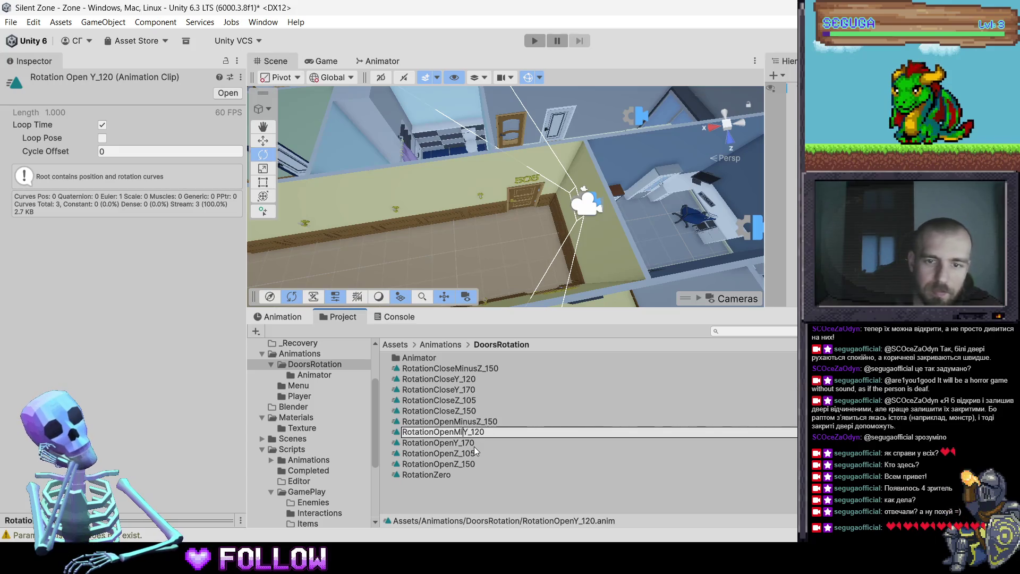
{"action": "type", "text": "Minus"}
{"action": "key", "text": "Return"}
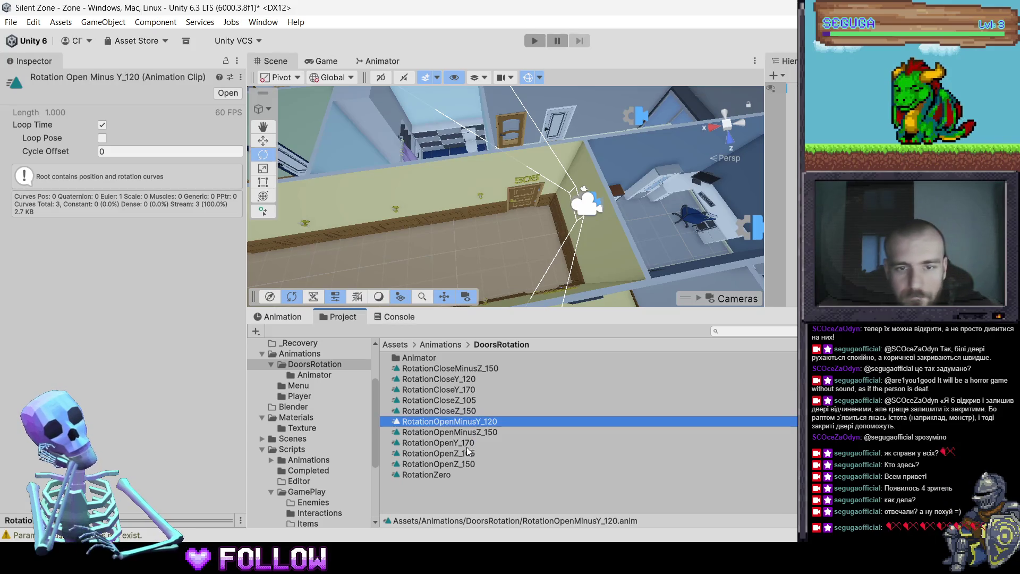
{"action": "left_click", "coordinate": [464, 379]}
{"action": "key", "text": "F2"}
{"action": "left_click", "coordinate": [460, 379]}
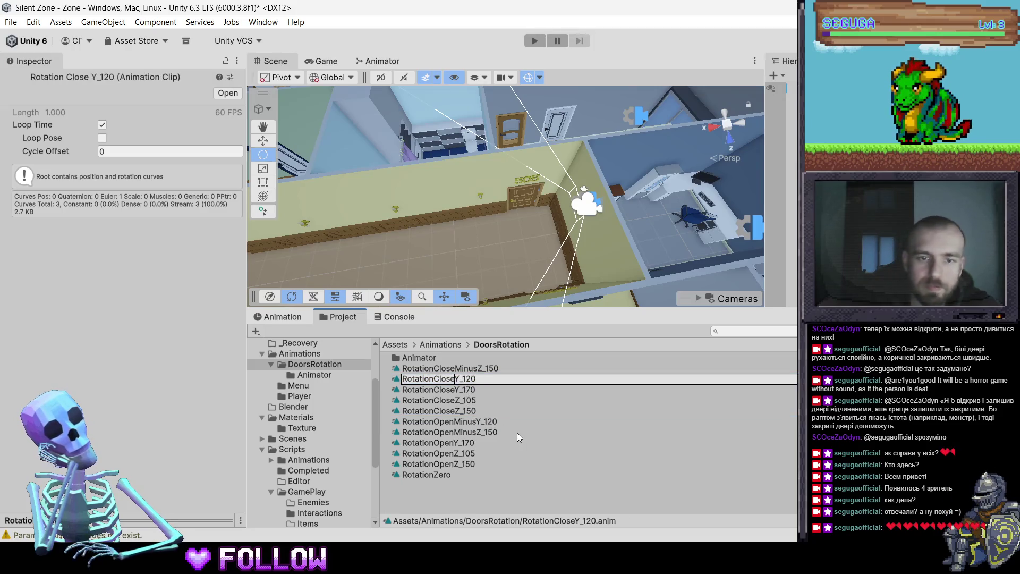
{"action": "type", "text": "Minus"}
{"action": "key", "text": "Return"}
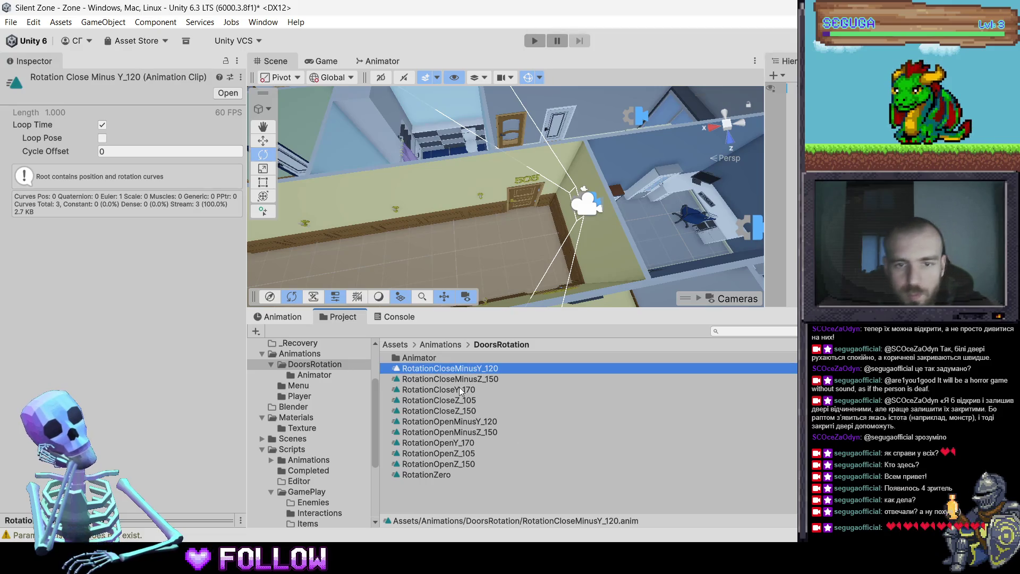
Rename RotationCloseY_170 to RotationClosePusY_170 and RotationCloseZ_105 to RotationClosePlusY_105
{"action": "left_click", "coordinate": [460, 391]}
{"action": "key", "text": "F2"}
{"action": "left_click", "coordinate": [455, 390]}
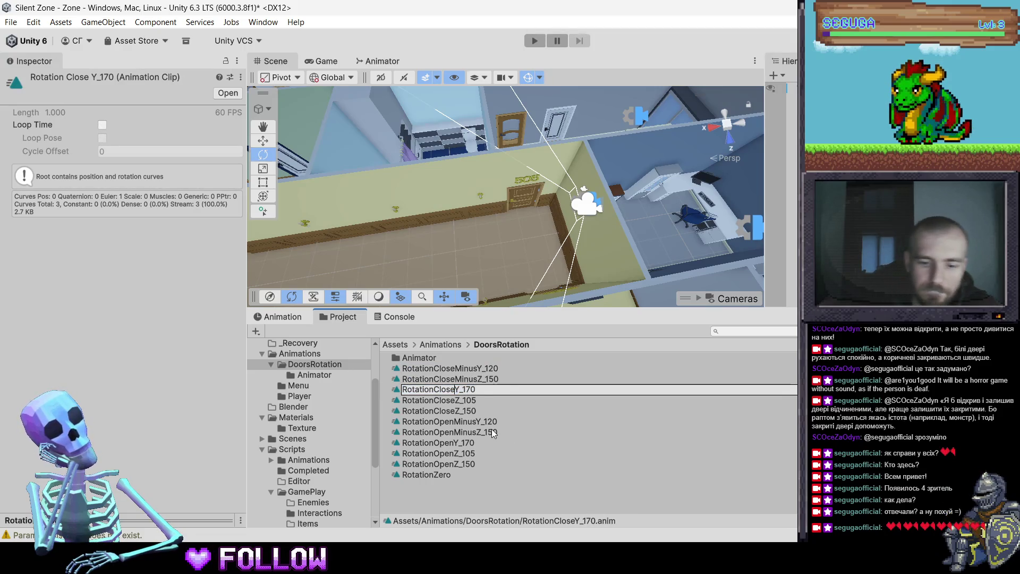
{"action": "type", "text": "Plus"}
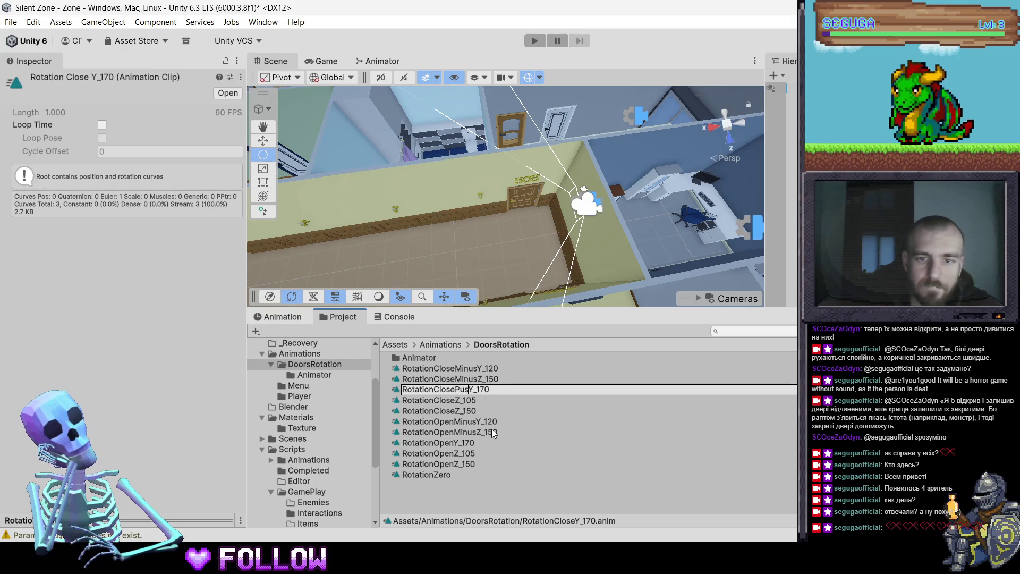
{"action": "key", "text": "Return"}
{"action": "left_click", "coordinate": [458, 400]}
{"action": "key", "text": "F2"}
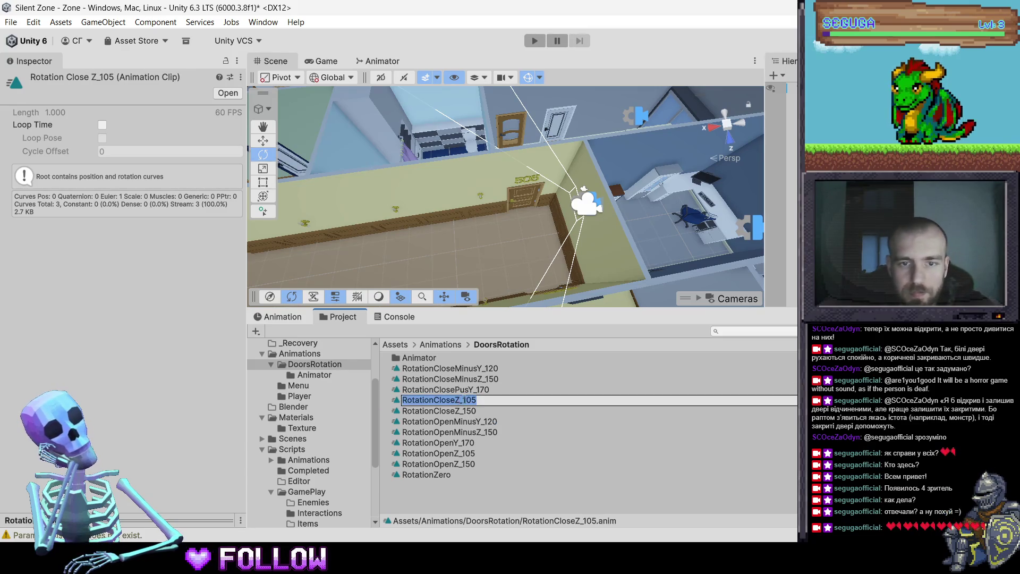
{"action": "left_click", "coordinate": [455, 400]}
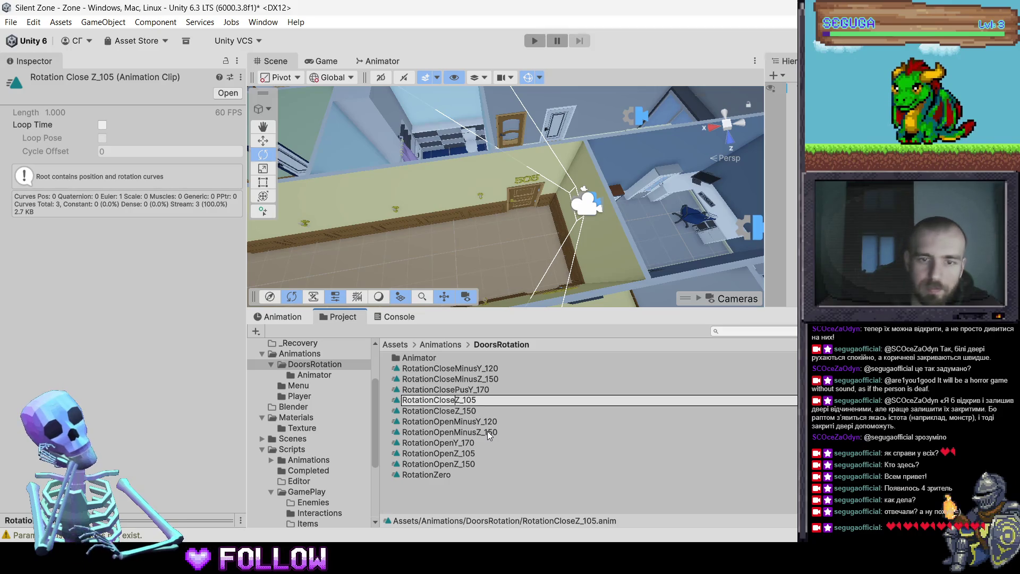
{"action": "type", "text": "Plus"}
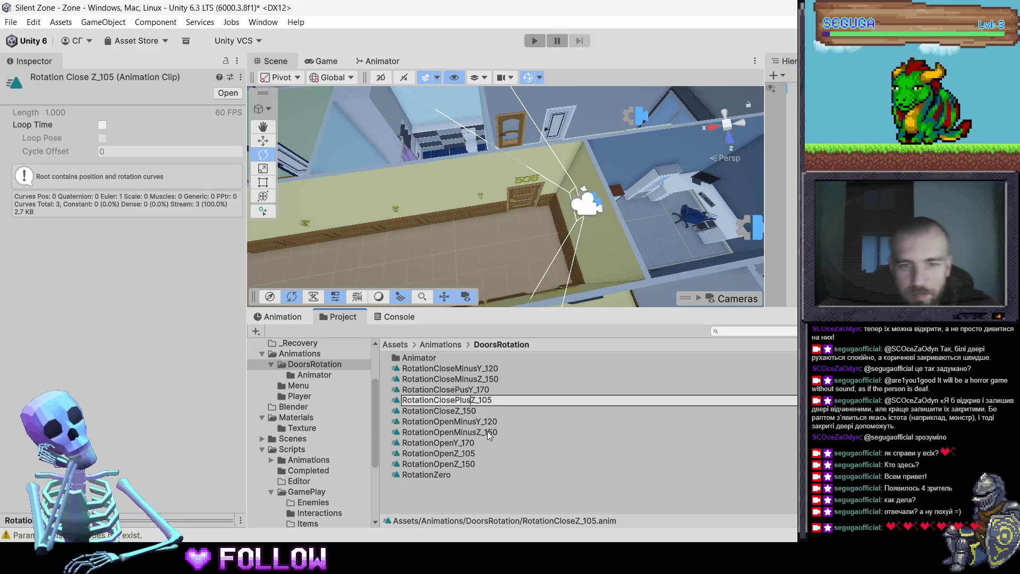
{"action": "key", "text": "Delete"}
{"action": "type", "text": "Y"}
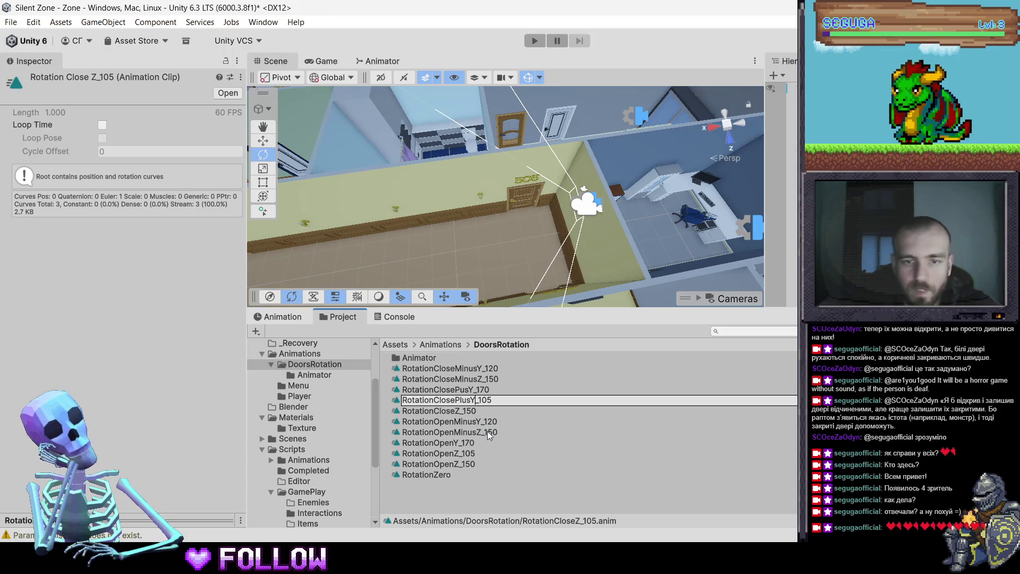
{"action": "key", "text": "Return"}
Rename RotationCloseMinusZ_150 to RotationCloseMinusY_150 and RotationCloseZ_150 to RotationClosePlusY_150
{"action": "left_click", "coordinate": [481, 378]}
{"action": "key", "text": "F2"}
{"action": "left_click", "coordinate": [481, 379]}
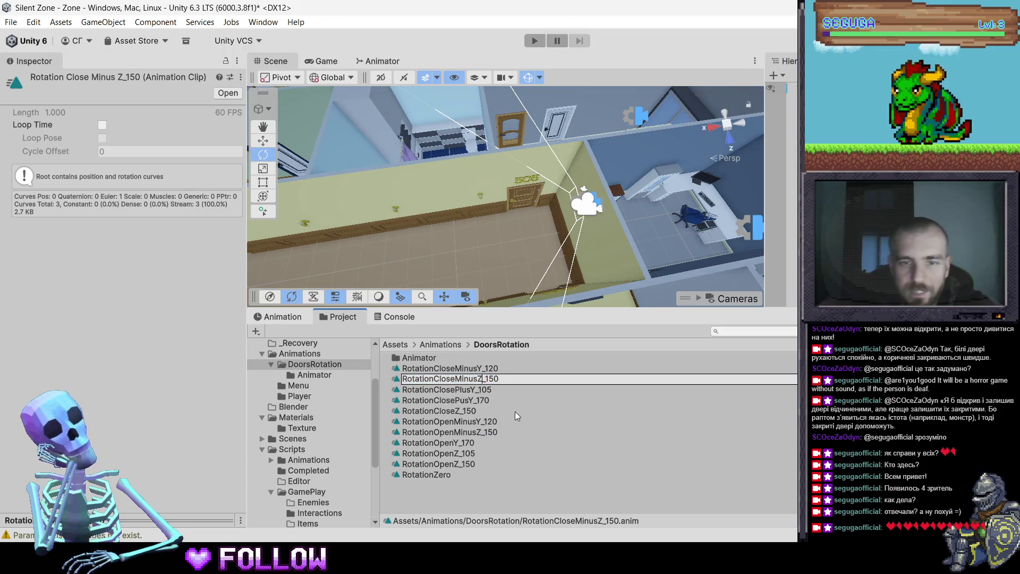
{"action": "key", "text": "BackSpace"}
{"action": "type", "text": "Y"}
{"action": "key", "text": "Return"}
{"action": "left_click", "coordinate": [477, 402]}
{"action": "left_click", "coordinate": [477, 411]}
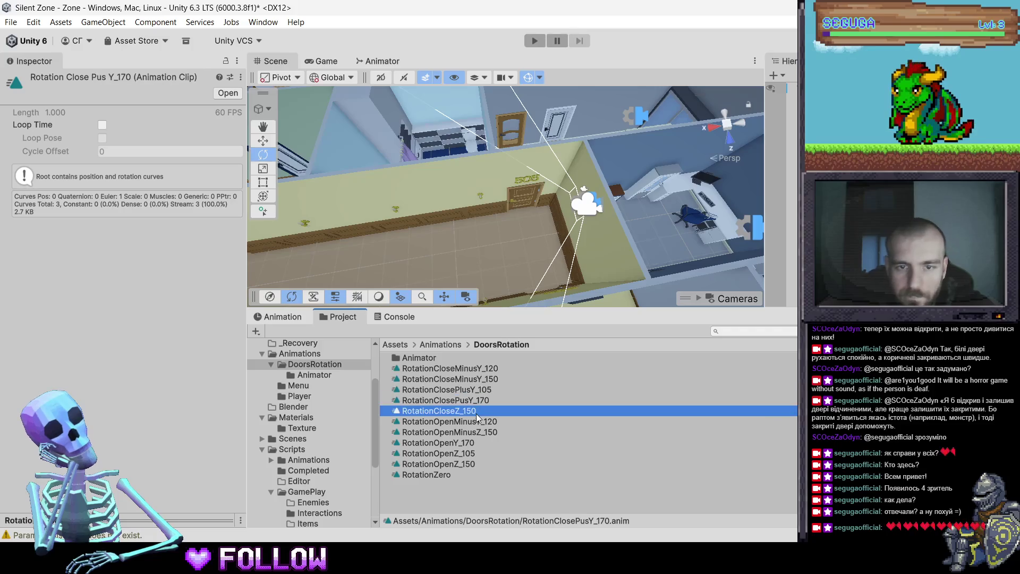
{"action": "key", "text": "F2"}
{"action": "left_click", "coordinate": [455, 410]}
{"action": "key", "text": "BackSpace"}
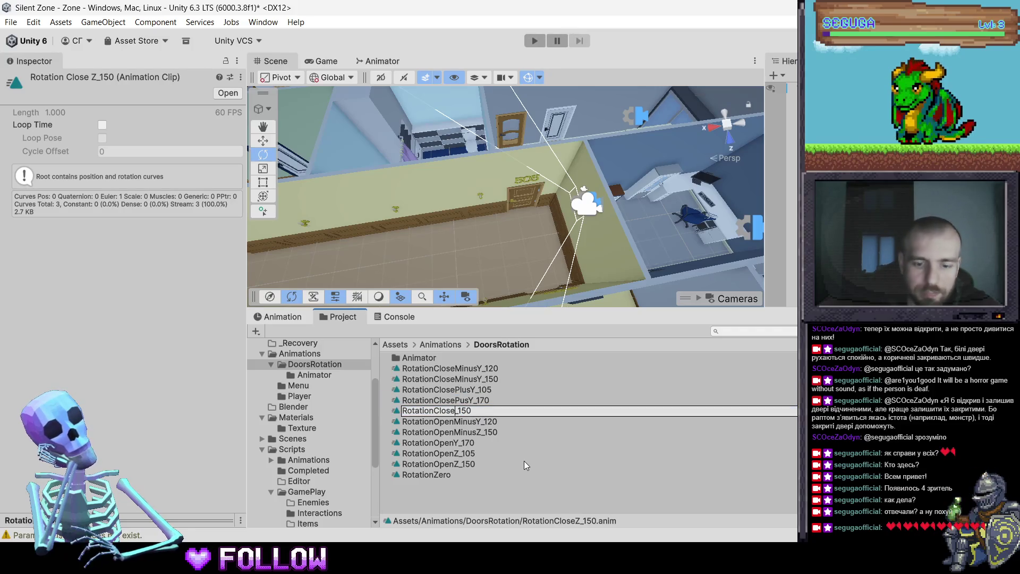
{"action": "type", "text": "PlusY"}
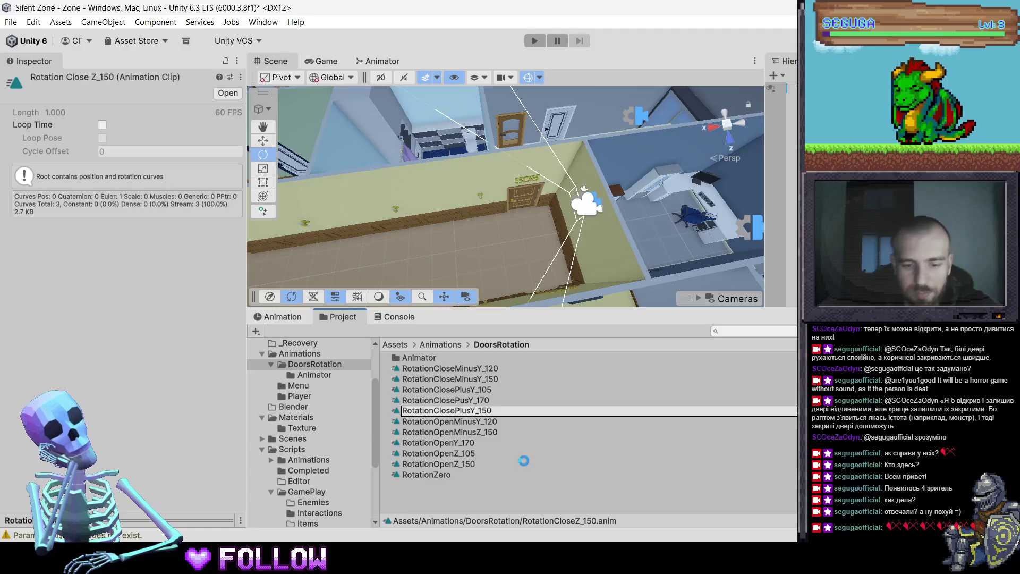
{"action": "key", "text": "Return"}
Rename RotationOpenMinusZ_150 to RotationOpenMinusY_150
{"action": "left_click", "coordinate": [475, 432]}
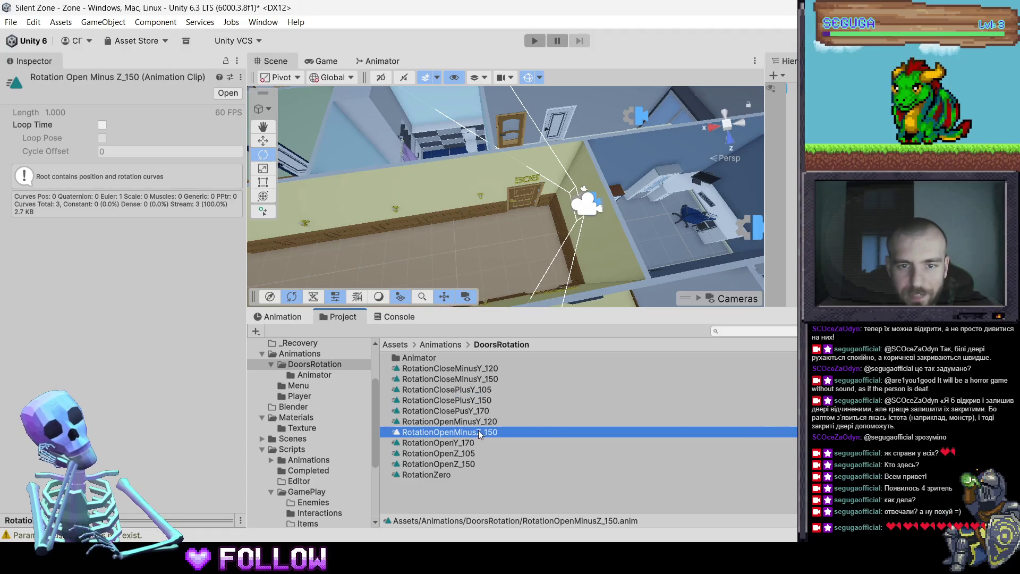
{"action": "key", "text": "F2"}
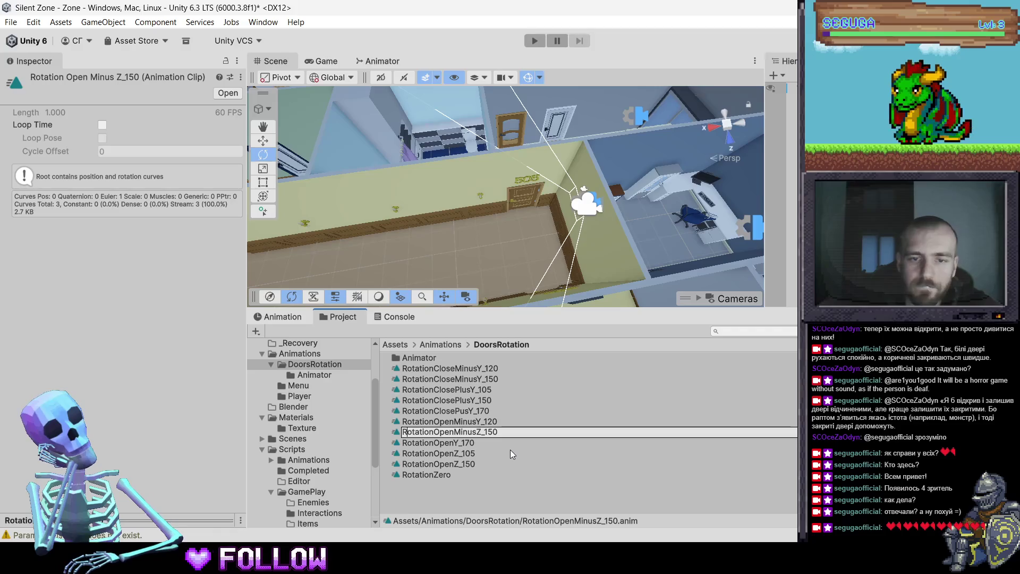
{"action": "key", "text": "Right"}
{"action": "key", "text": "Right"}
{"action": "key", "text": "Right"}
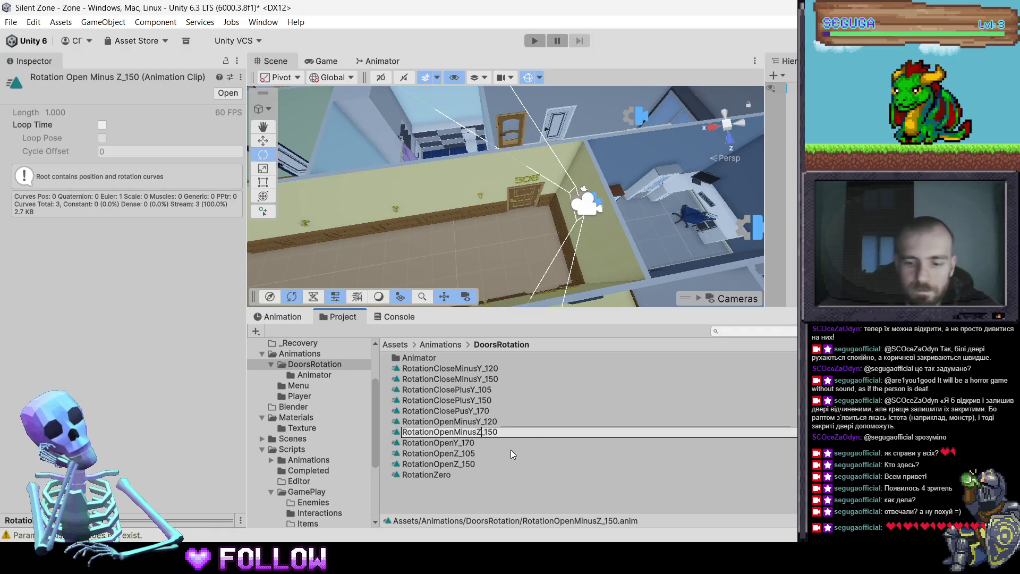
{"action": "key", "text": "BackSpace"}
{"action": "type", "text": "Y"}
{"action": "key", "text": "Return"}
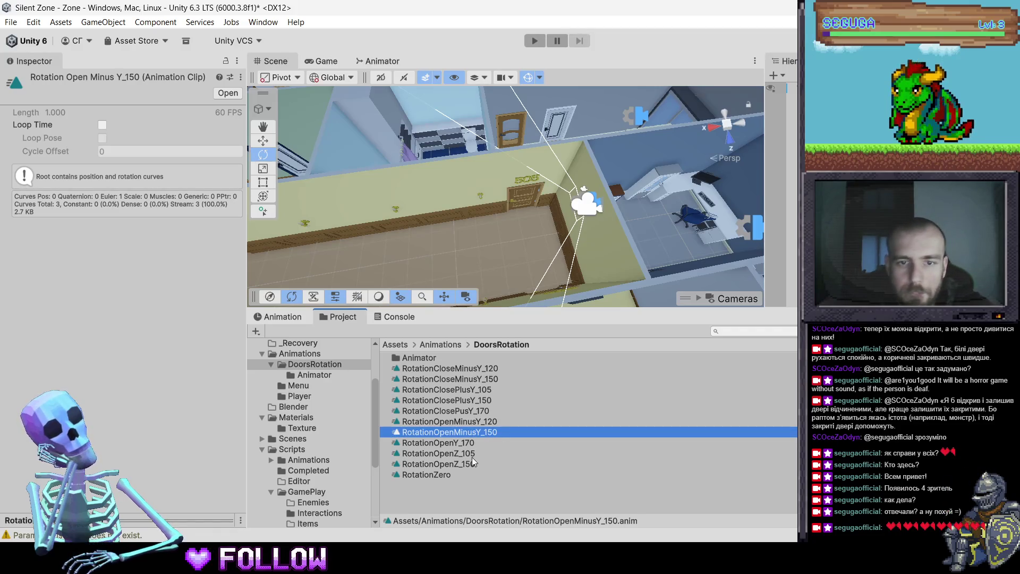
Rename RotationOpenY_170 to RotationOpenPlusY_170
{"action": "key", "text": "Down"}
{"action": "key", "text": "F2"}
{"action": "key", "text": "Right"}
{"action": "key", "text": "Right"}
{"action": "key", "text": "Right"}
{"action": "key", "text": "BackSpace"}
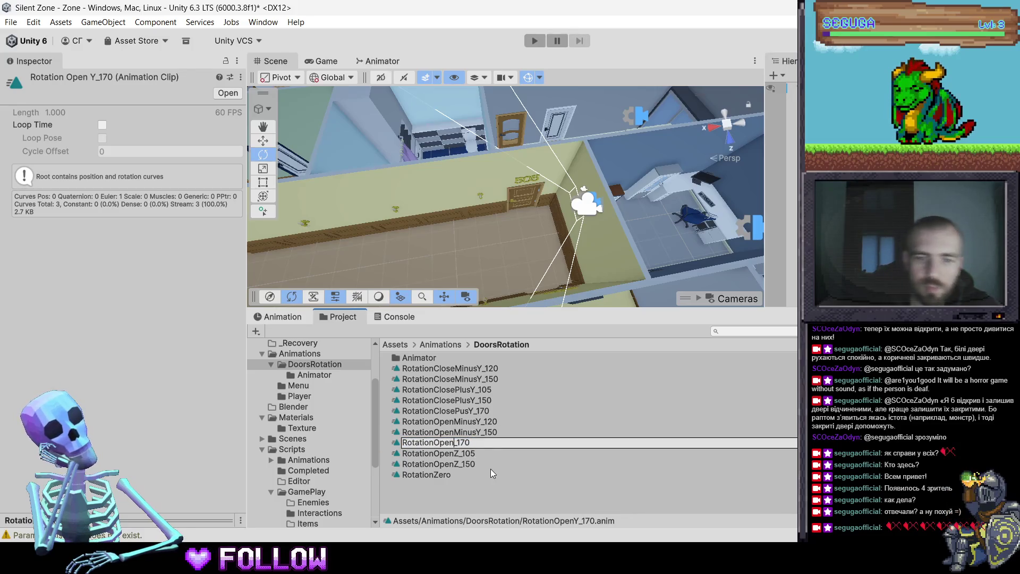
{"action": "type", "text": "plu"}
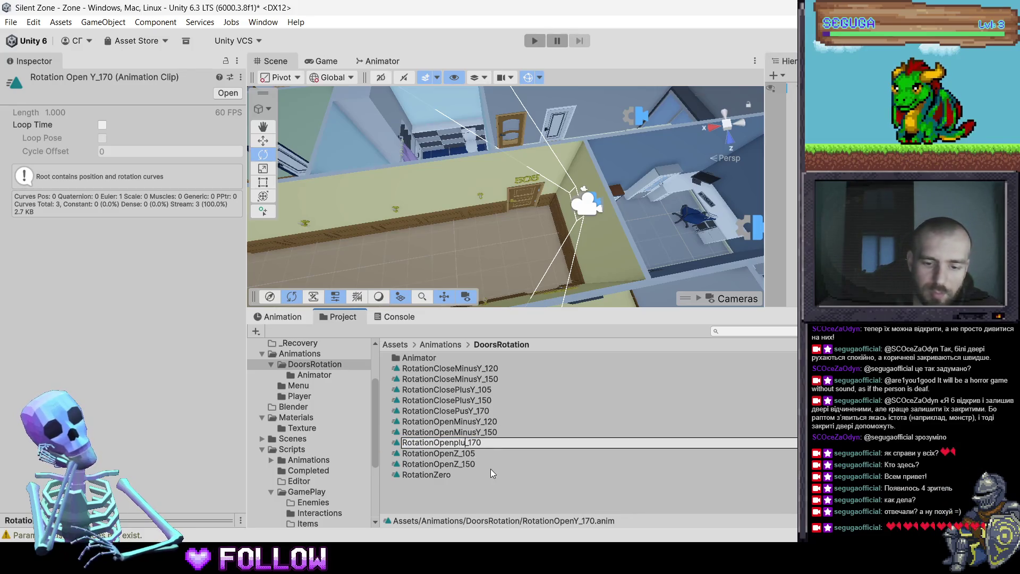
{"action": "key", "text": "BackSpace"}
{"action": "key", "text": "BackSpace"}
{"action": "key", "text": "BackSpace"}
{"action": "type", "text": "PlusY"}
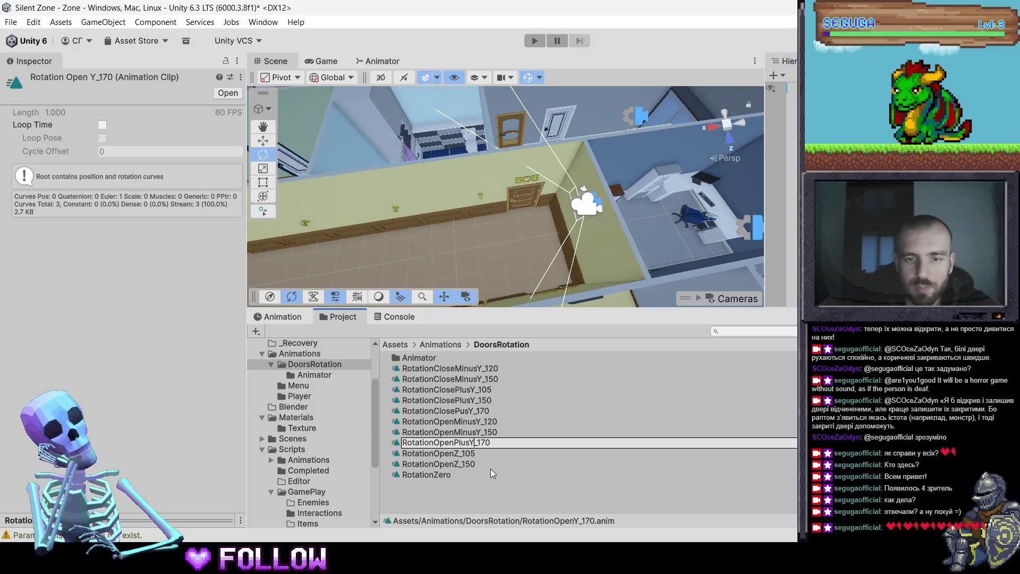
{"action": "key", "text": "BackSpace"}
{"action": "type", "text": "Y"}
{"action": "key", "text": "Return"}
Rename the Z open clips to RotationOpenPlusY_105 and RotationOpenPlusY_150
{"action": "left_click", "coordinate": [463, 457]}
{"action": "key", "text": "F2"}
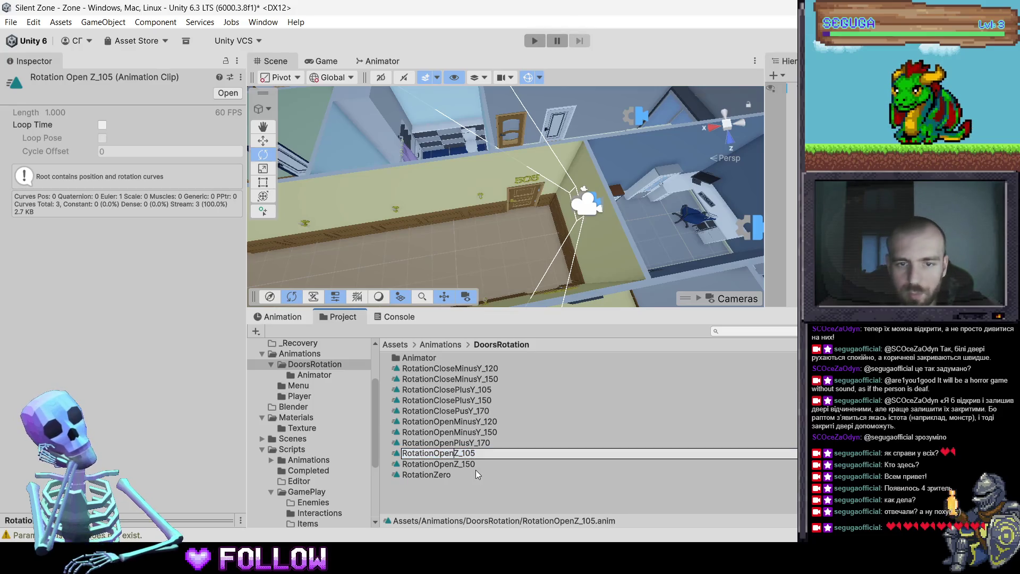
{"action": "key", "text": "Delete"}
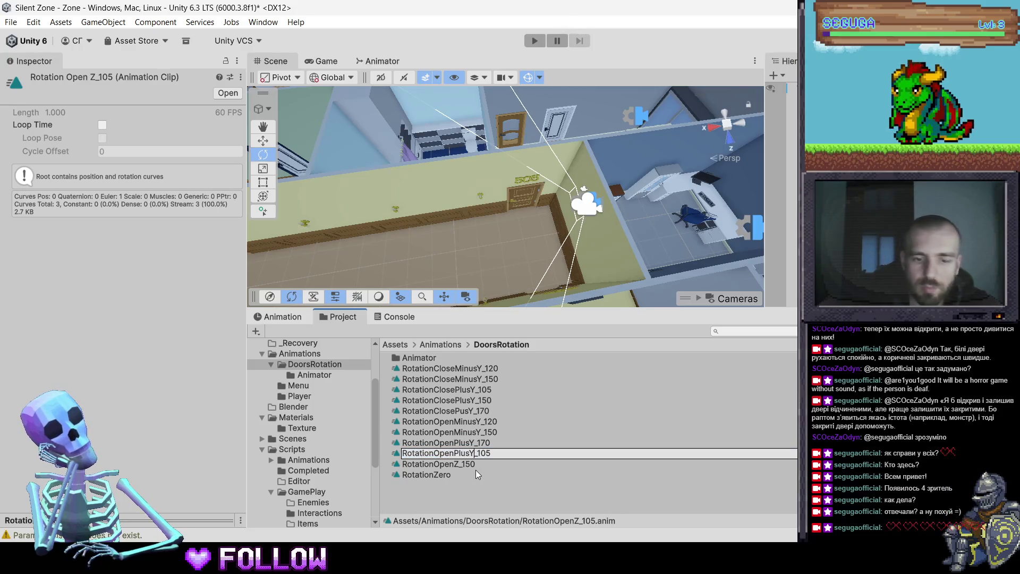
{"action": "type", "text": "Y"}
{"action": "key", "text": "Return"}
{"action": "left_click", "coordinate": [472, 467]}
{"action": "key", "text": "F2"}
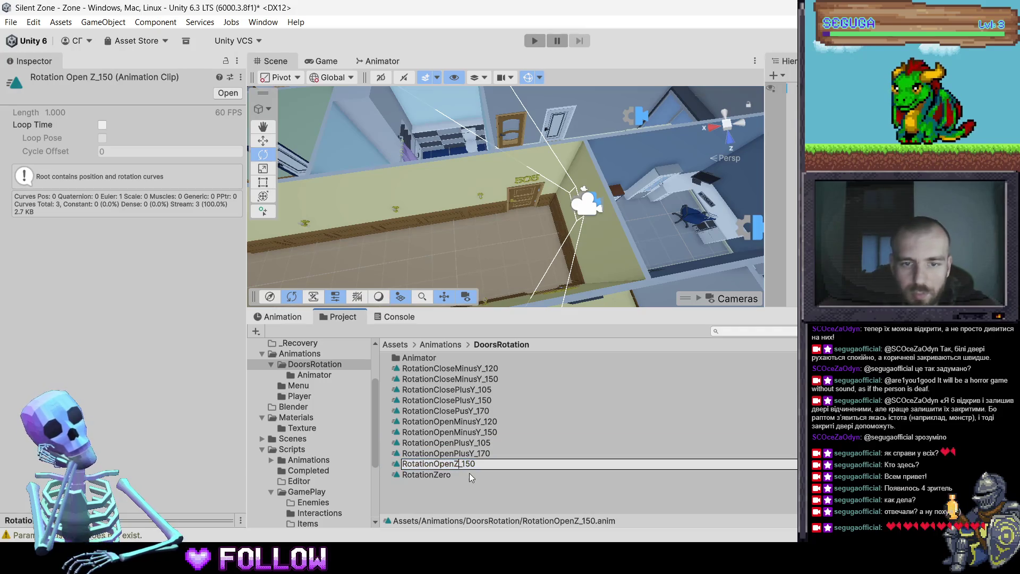
{"action": "key", "text": "Delete"}
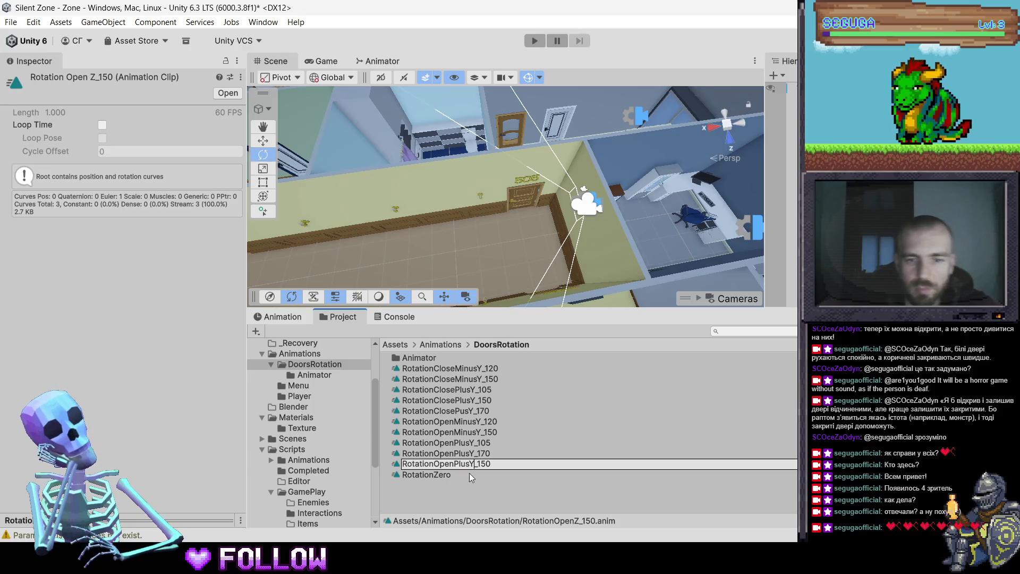
{"action": "key", "text": "Return"}
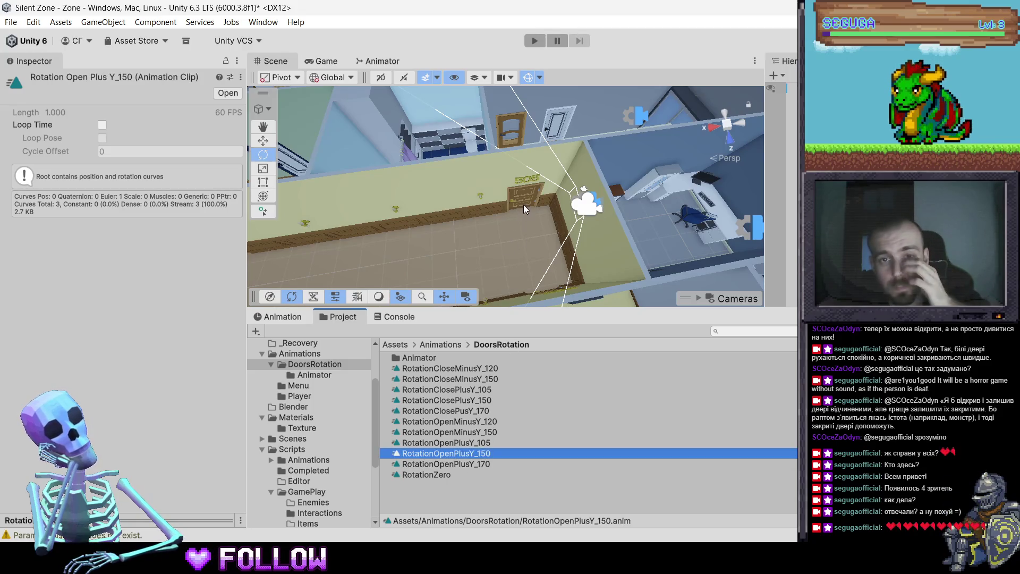
{"action": "double_click", "coordinate": [444, 359]}
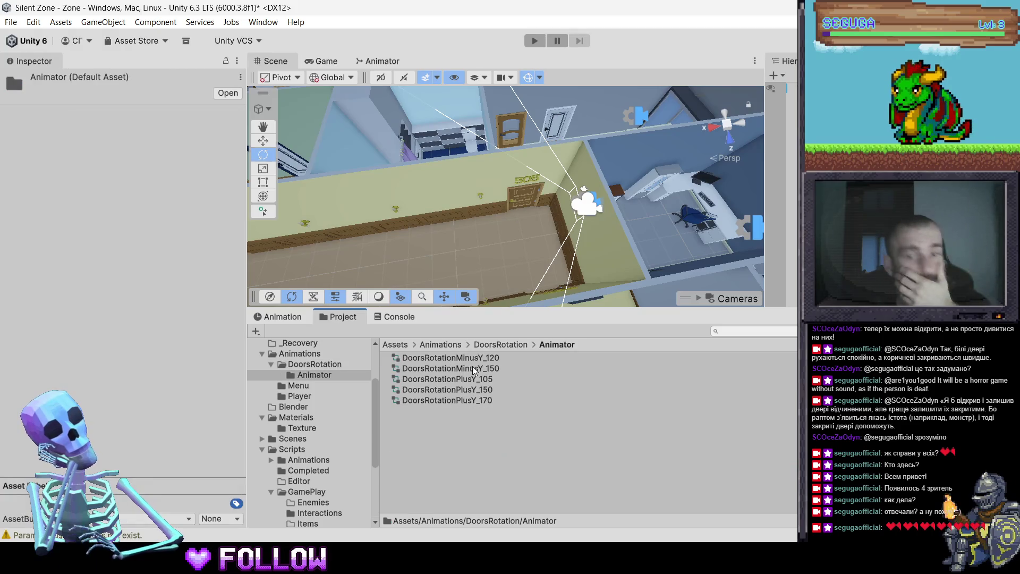
In DoorsRotationMinusY_120, link RotationZero to RotationOpenY_120, and open and close states to each other
{"action": "double_click", "coordinate": [470, 358]}
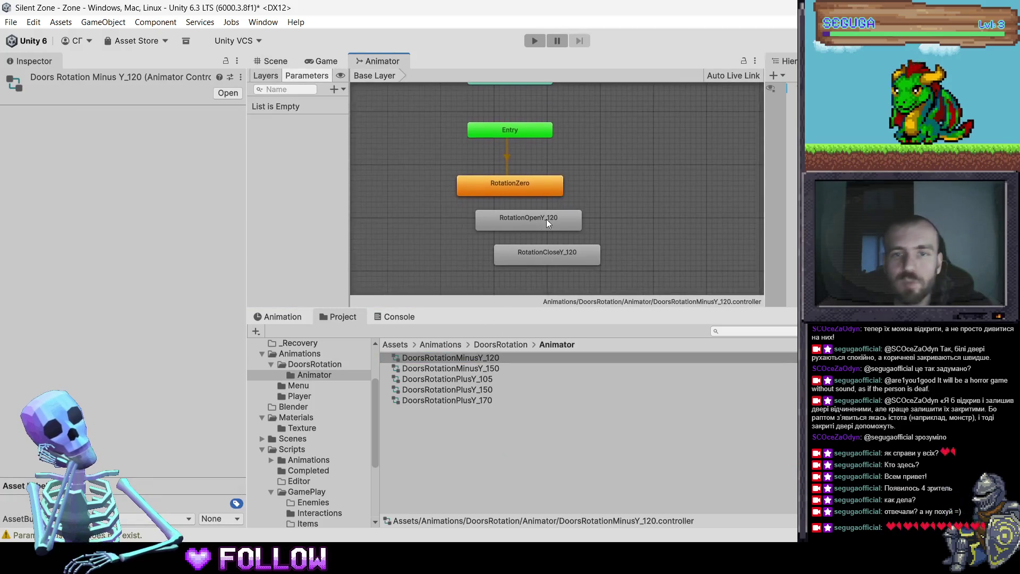
{"action": "left_click_drag", "start_coordinate": [546, 219], "coordinate": [521, 227]}
{"action": "left_click_drag", "start_coordinate": [544, 260], "coordinate": [508, 270]}
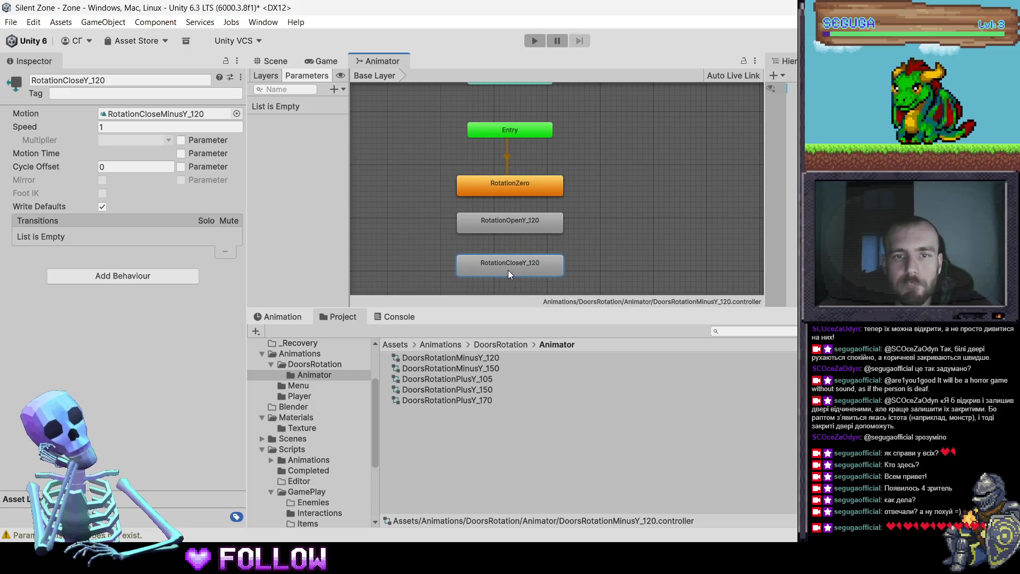
{"action": "left_click", "coordinate": [505, 221]}
{"action": "right_click", "coordinate": [508, 187]}
{"action": "left_click", "coordinate": [511, 196]}
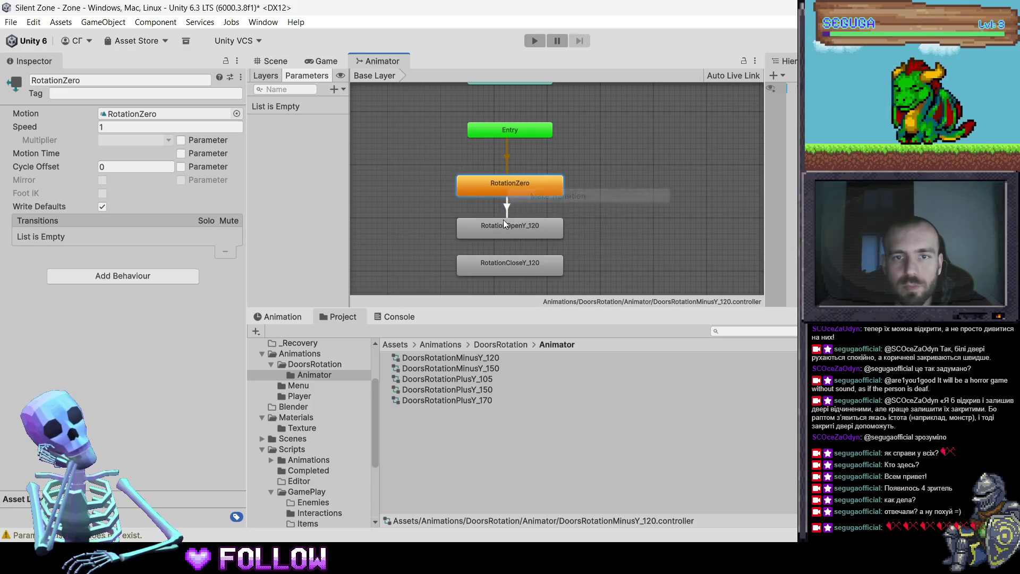
{"action": "left_click", "coordinate": [502, 219]}
{"action": "right_click", "coordinate": [503, 226]}
{"action": "left_click", "coordinate": [526, 234]}
{"action": "left_click", "coordinate": [511, 266]}
{"action": "right_click", "coordinate": [531, 265]}
{"action": "left_click", "coordinate": [537, 275]}
{"action": "left_click", "coordinate": [536, 228]}
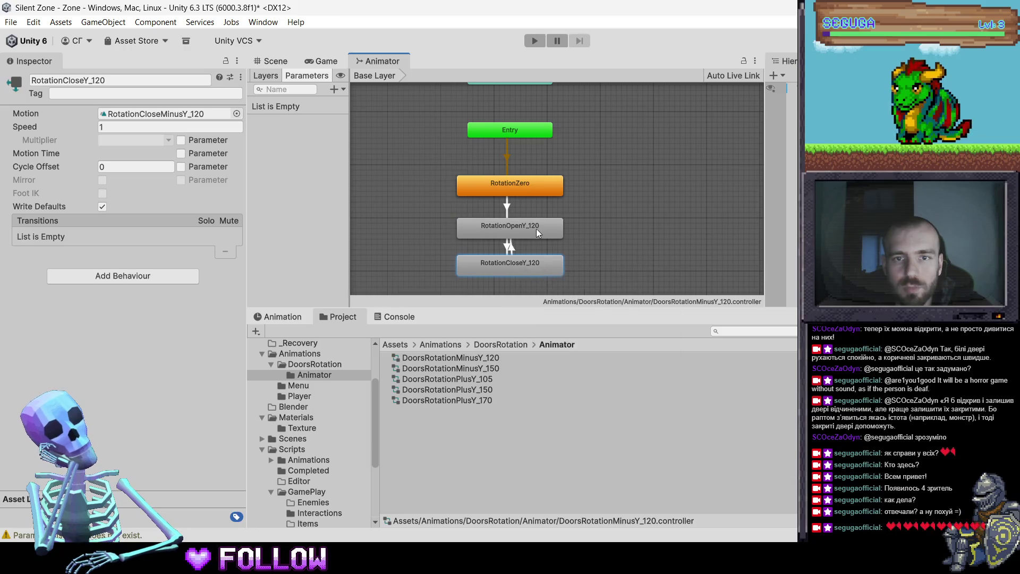
Add two Trigger parameters named Open and Close
{"action": "left_click", "coordinate": [336, 89]}
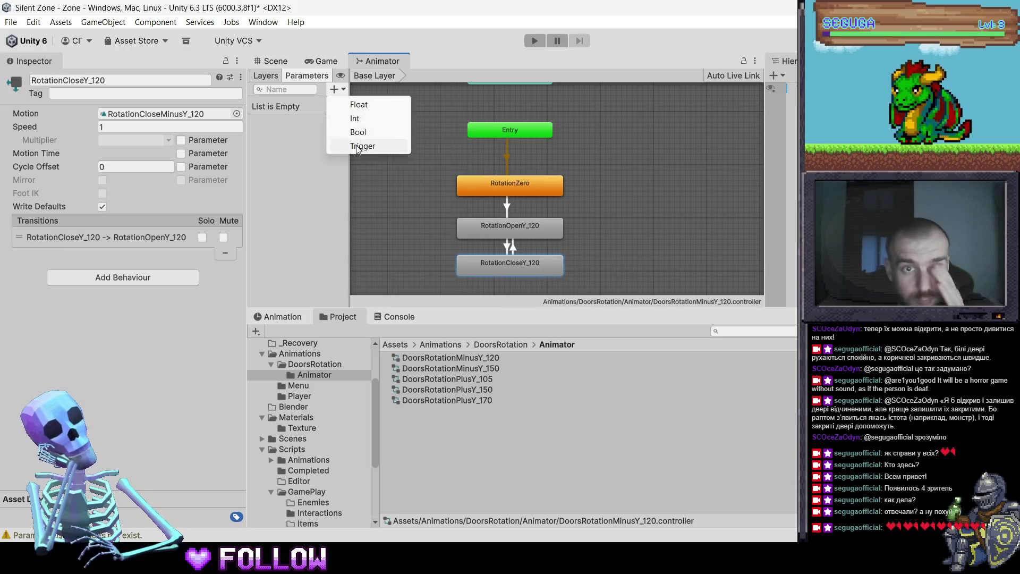
{"action": "left_click", "coordinate": [356, 144]}
{"action": "type", "text": "Open"}
{"action": "key", "text": "Return"}
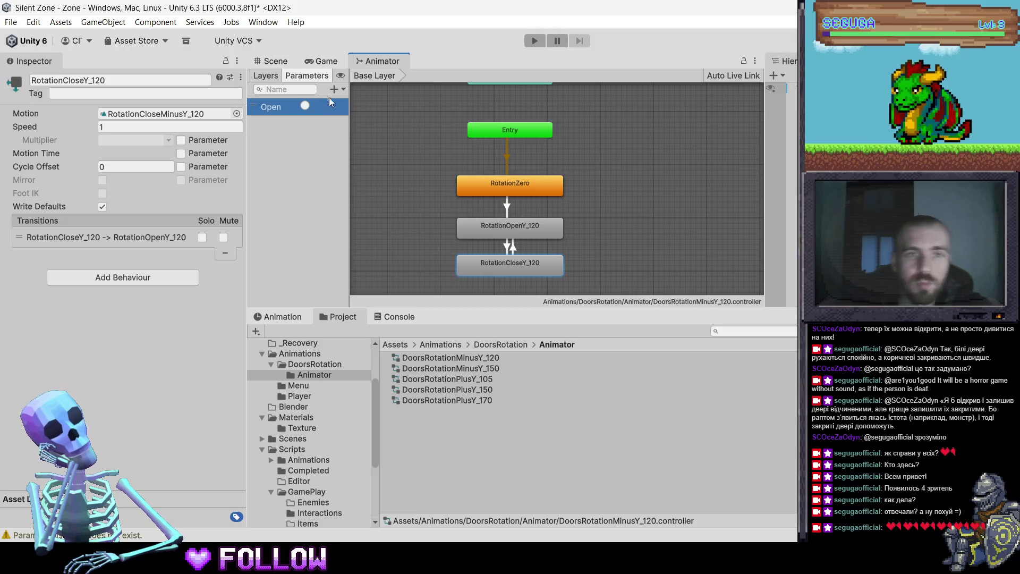
{"action": "left_click", "coordinate": [336, 89]}
{"action": "left_click", "coordinate": [361, 144]}
{"action": "type", "text": "Close"}
{"action": "key", "text": "Return"}
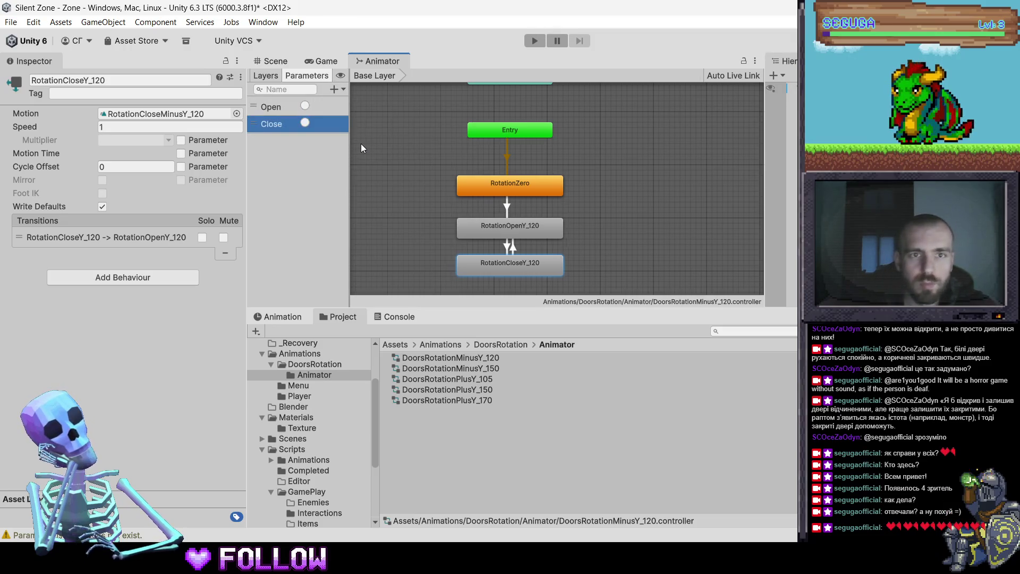
Turn off Has Exit Time on the RotationZero-to-open and open-to-close transitions
{"action": "left_click", "coordinate": [478, 192]}
{"action": "left_click", "coordinate": [110, 242]}
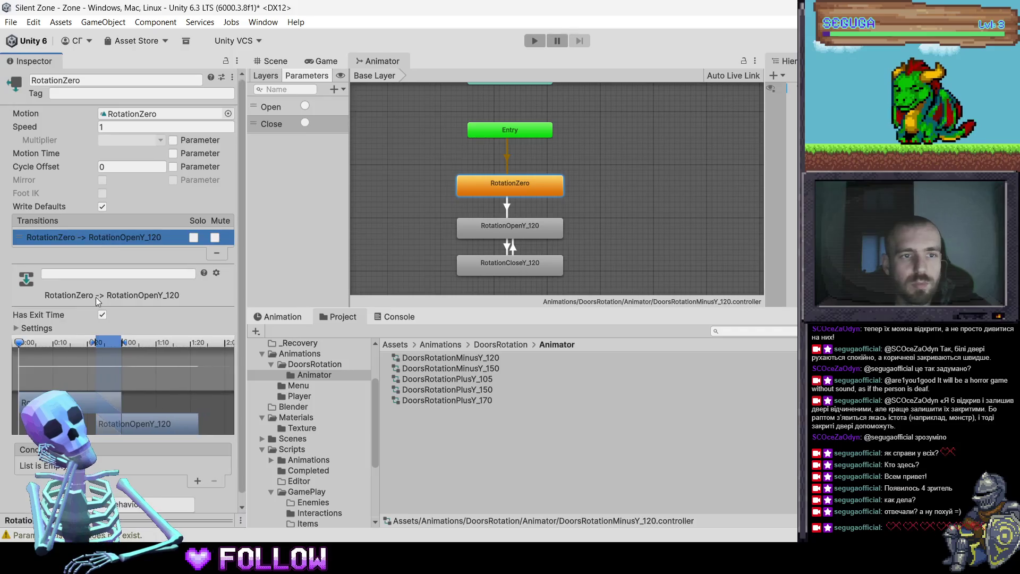
{"action": "left_click", "coordinate": [102, 315]}
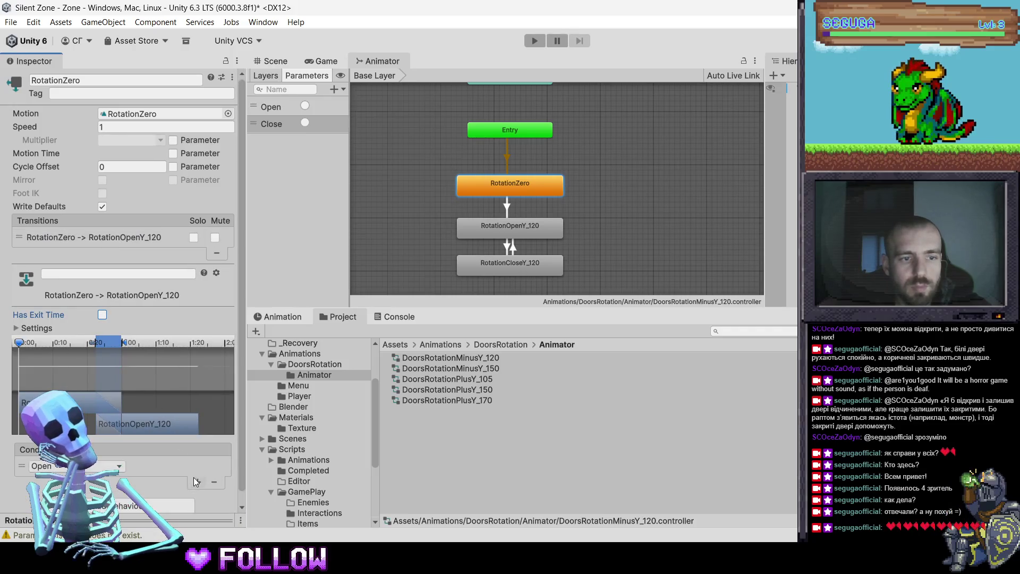
{"action": "left_click", "coordinate": [460, 234]}
{"action": "left_click", "coordinate": [113, 240]}
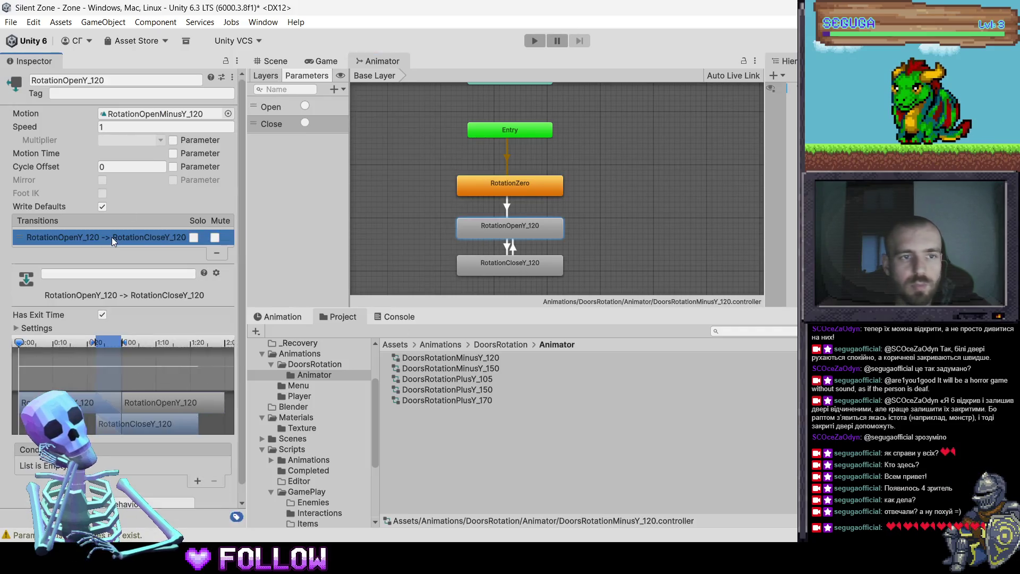
{"action": "left_click", "coordinate": [102, 315]}
Make open-to-close require Close, and close-to-open require Open without exit time
{"action": "left_click", "coordinate": [197, 481]}
{"action": "left_click", "coordinate": [74, 466]}
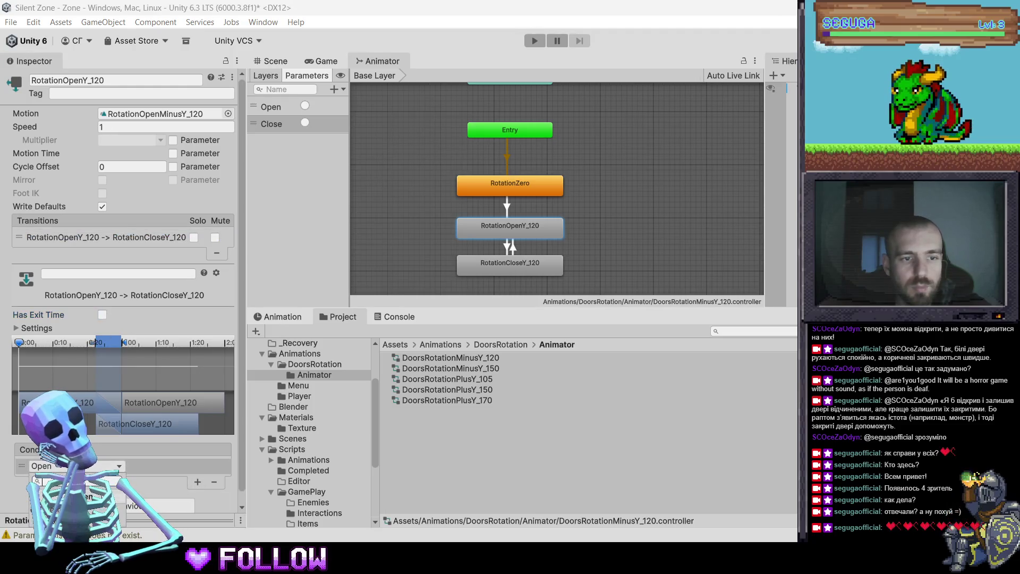
{"action": "left_click", "coordinate": [59, 506]}
{"action": "left_click", "coordinate": [482, 270]}
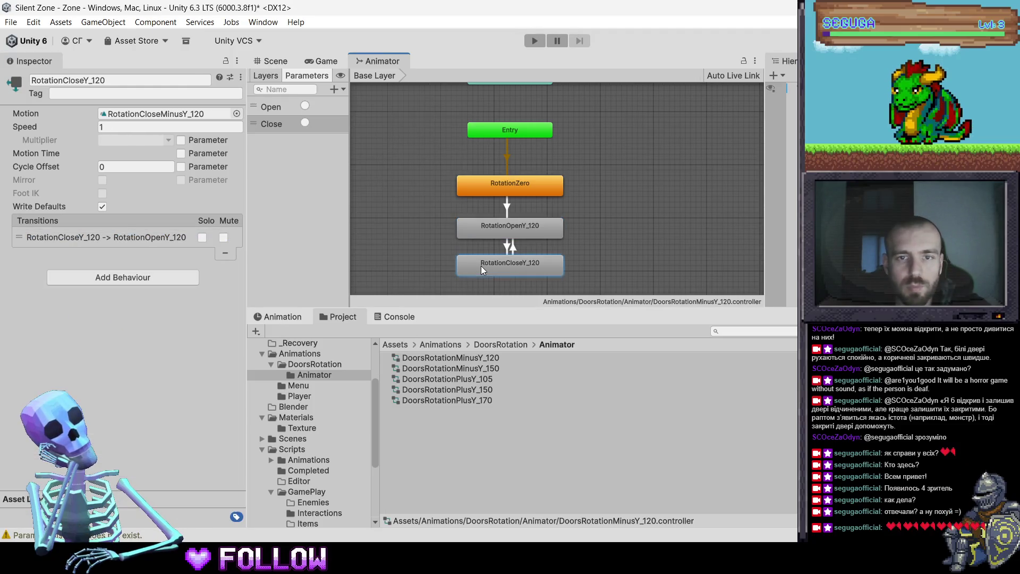
{"action": "left_click", "coordinate": [120, 237]}
{"action": "left_click", "coordinate": [103, 316]}
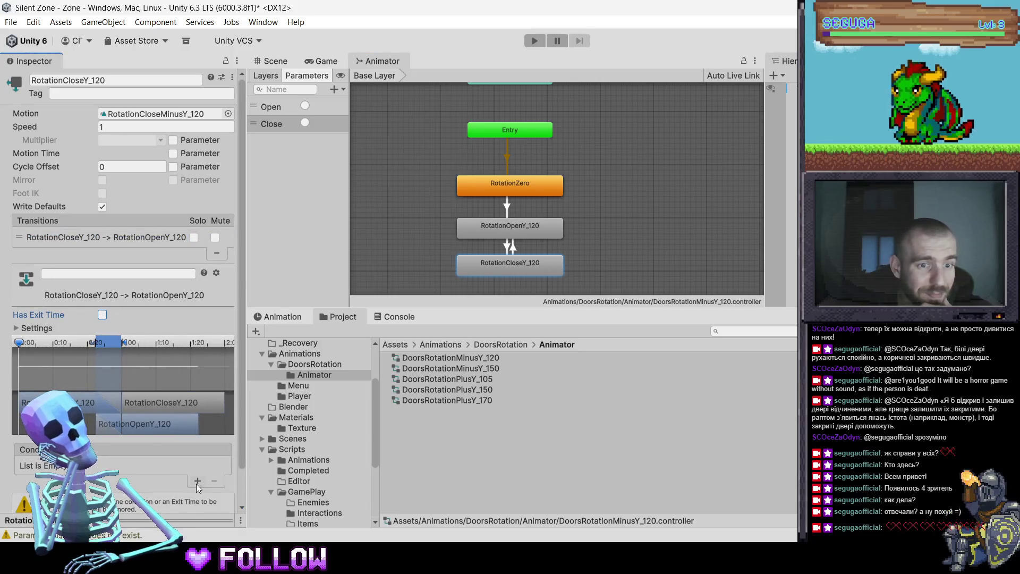
{"action": "left_click", "coordinate": [117, 466]}
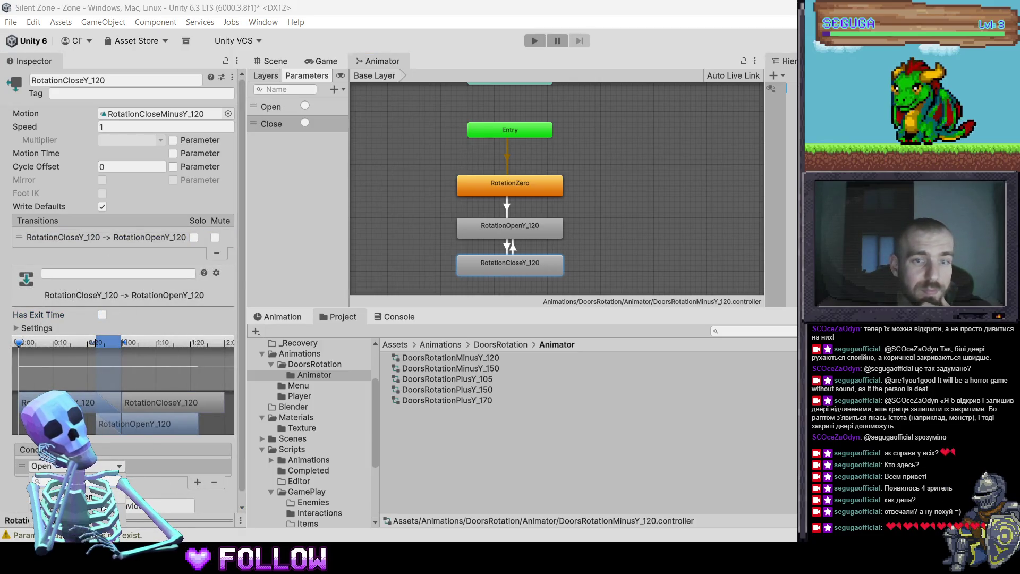
Review the close-to-open, open-to-close and RotationZero-to-open transition settings
{"action": "left_click", "coordinate": [444, 197]}
{"action": "left_click", "coordinate": [519, 262]}
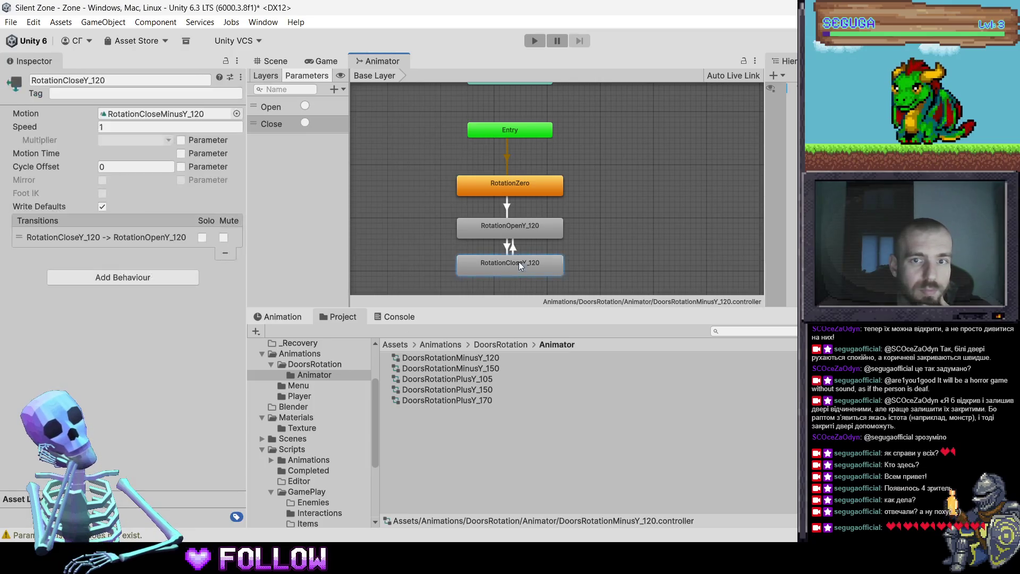
{"action": "left_click", "coordinate": [154, 237]}
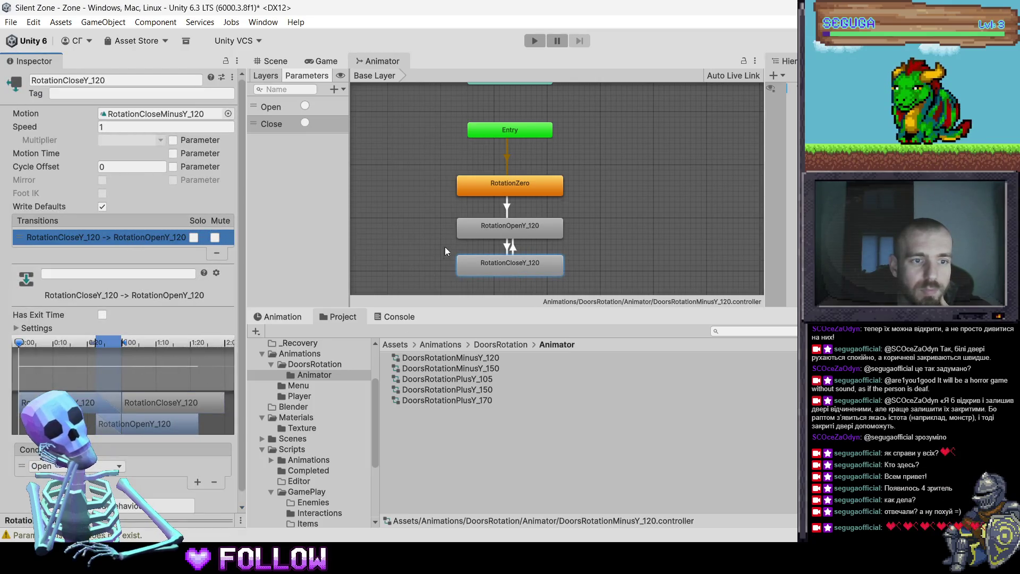
{"action": "left_click", "coordinate": [472, 232]}
{"action": "left_click", "coordinate": [93, 239]}
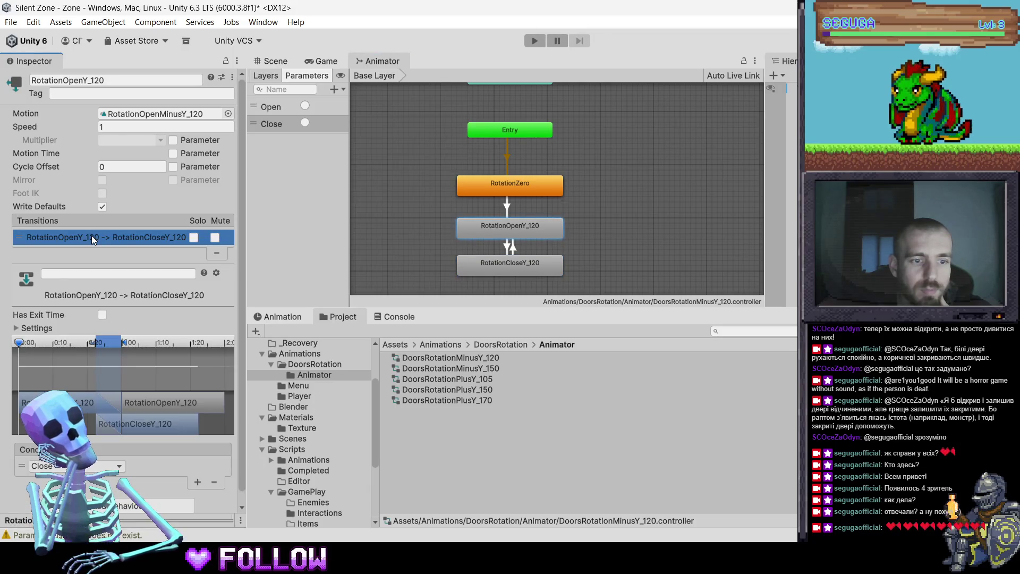
{"action": "left_click", "coordinate": [505, 189]}
{"action": "left_click", "coordinate": [138, 237]}
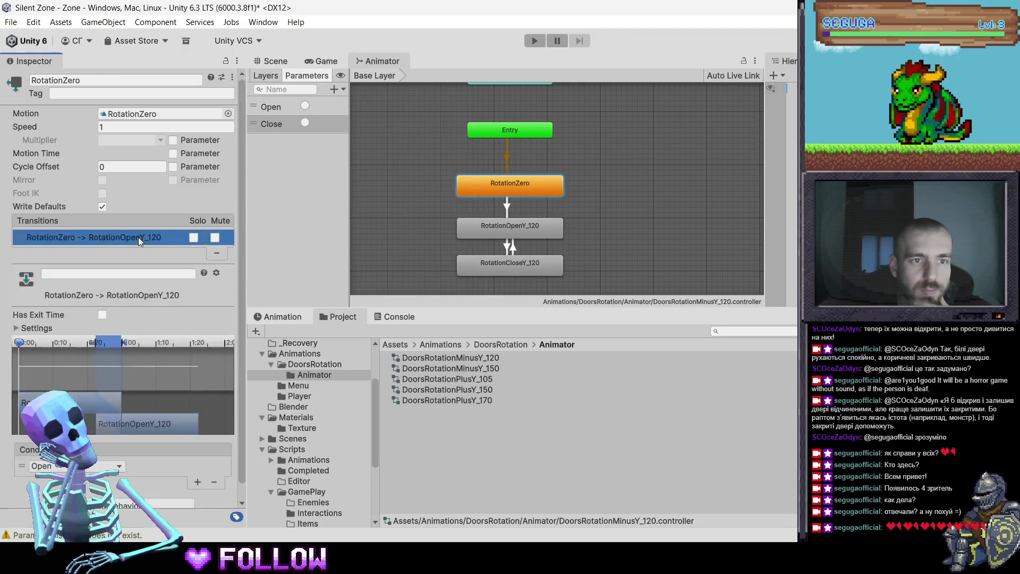
{"action": "left_click", "coordinate": [493, 129]}
{"action": "scroll", "coordinate": [457, 208], "scroll_direction": "down", "scroll_amount": 5}
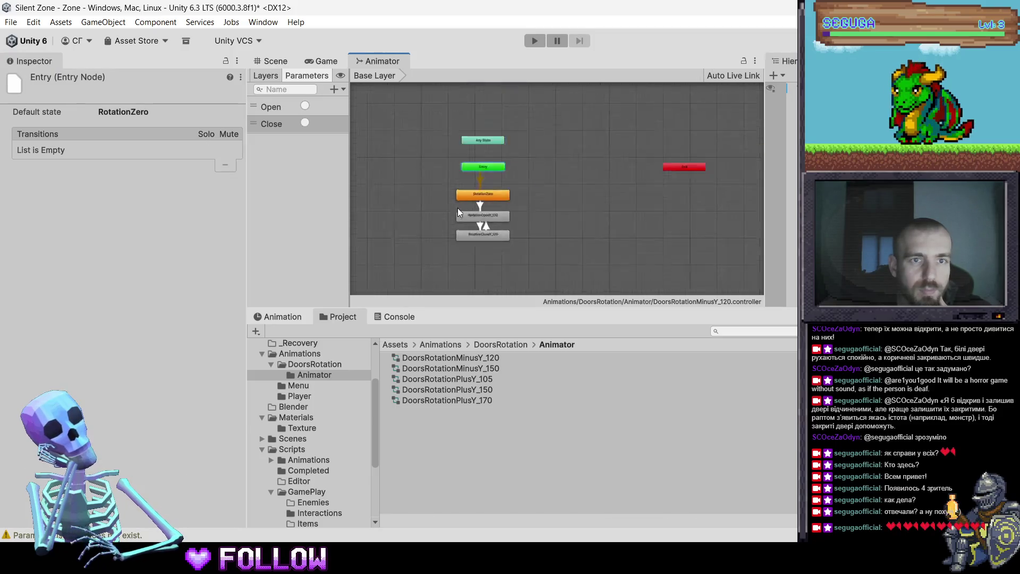
{"action": "scroll", "coordinate": [489, 221], "scroll_direction": "up", "scroll_amount": 3}
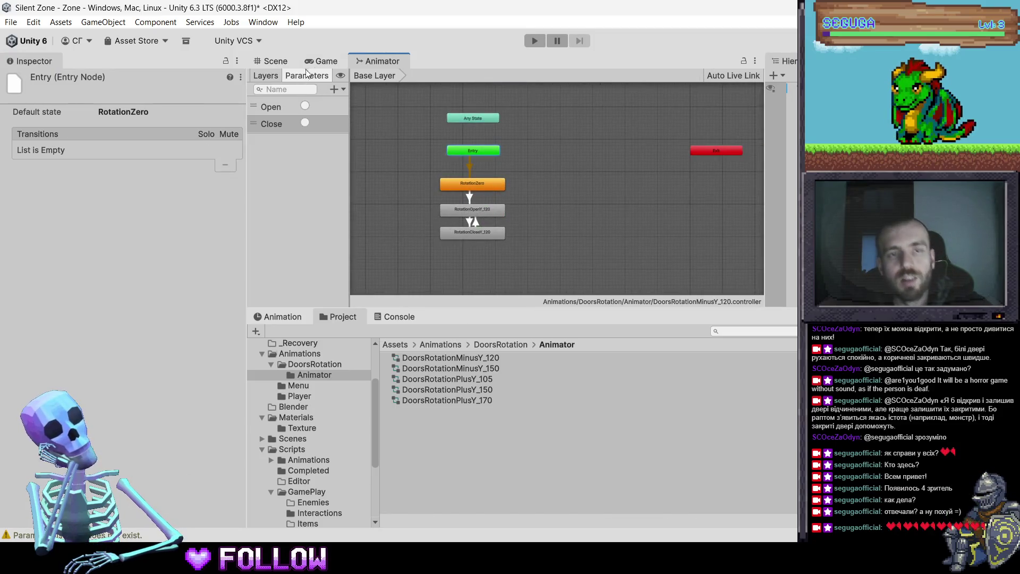
Inspect the 505_DoorKitchen, 505_DoorRoom and 505_DoorBath doors in the Scene view with the rotate tool
{"action": "left_click", "coordinate": [314, 62]}
{"action": "left_click", "coordinate": [275, 61]}
{"action": "mouse_move", "coordinate": [479, 159]}
{"action": "left_mouse_down"}
{"action": "mouse_move", "coordinate": [508, 201]}
{"action": "mouse_move", "coordinate": [557, 177]}
{"action": "mouse_move", "coordinate": [552, 186]}
{"action": "left_mouse_up"}
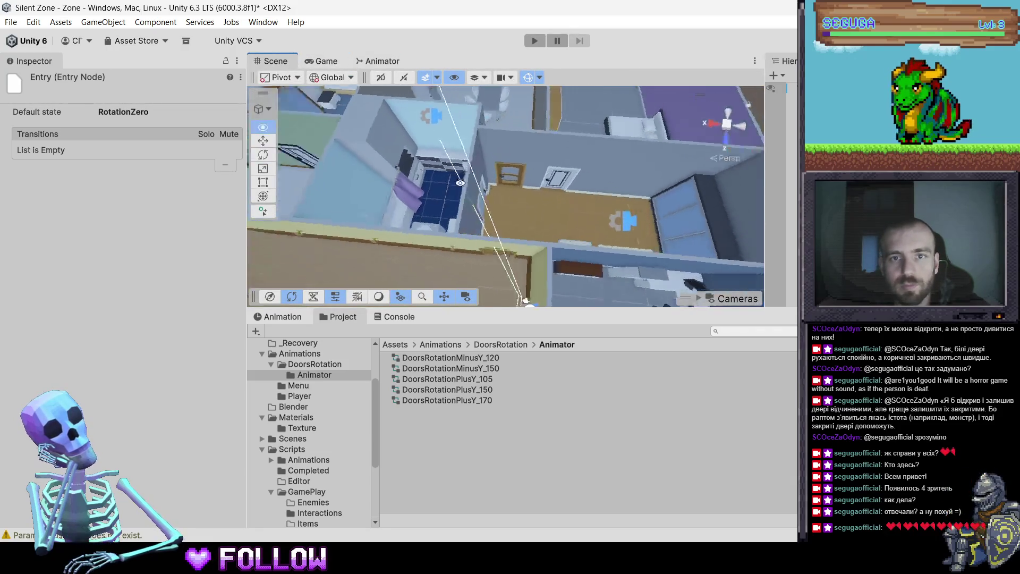
{"action": "left_click", "coordinate": [557, 184]}
{"action": "left_click", "coordinate": [557, 183]}
{"action": "key", "text": "e"}
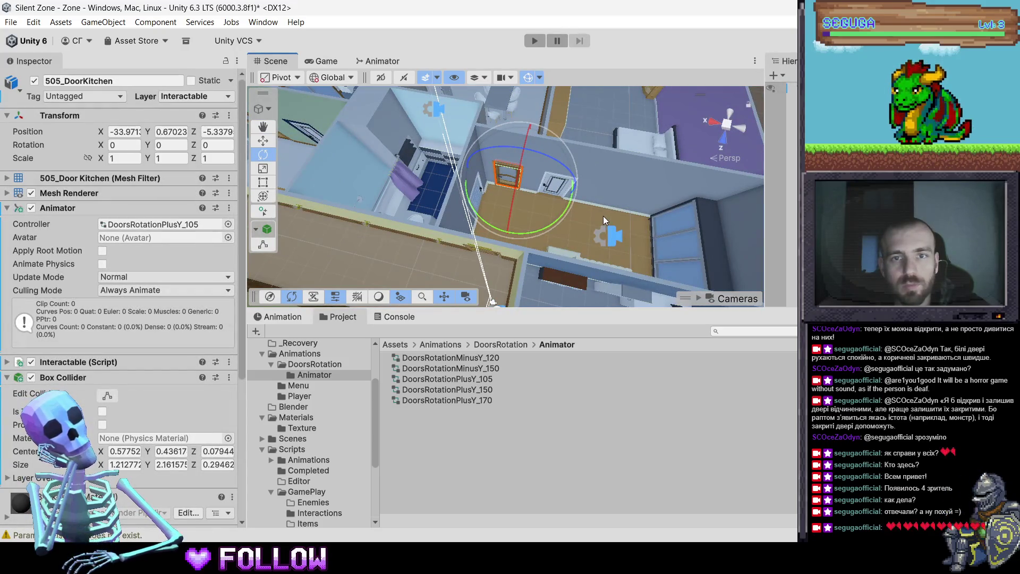
{"action": "left_click", "coordinate": [552, 190]}
{"action": "left_click", "coordinate": [551, 190]}
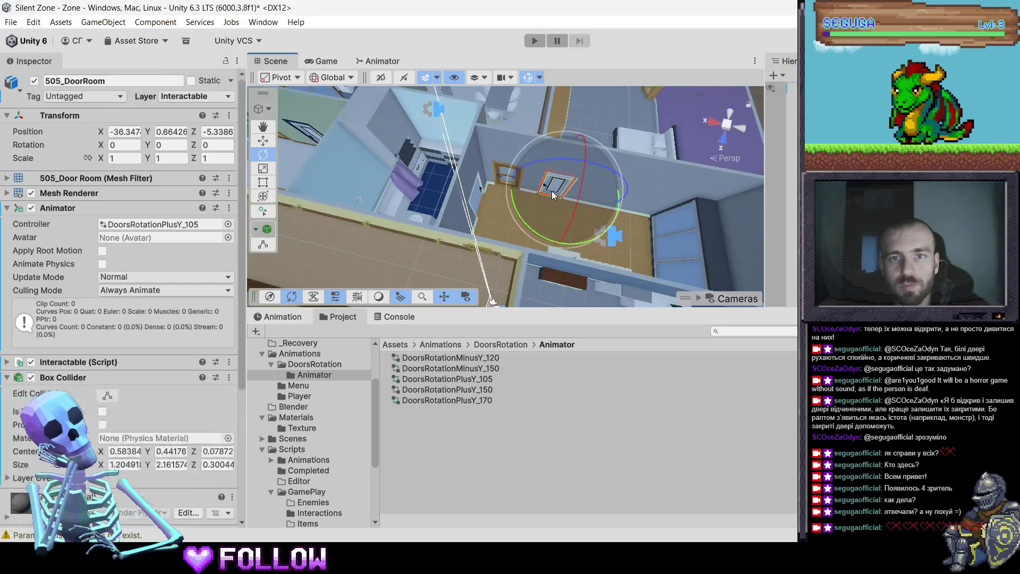
{"action": "left_click", "coordinate": [474, 197]}
{"action": "left_click", "coordinate": [474, 197]}
Select 506_Door and swing it to a trial Y rotation of about 123 degrees
{"action": "mouse_move", "coordinate": [667, 207]}
{"action": "left_mouse_down"}
{"action": "mouse_move", "coordinate": [438, 206]}
{"action": "mouse_move", "coordinate": [474, 194]}
{"action": "mouse_move", "coordinate": [565, 192]}
{"action": "mouse_move", "coordinate": [505, 192]}
{"action": "mouse_move", "coordinate": [534, 212]}
{"action": "mouse_move", "coordinate": [396, 266]}
{"action": "mouse_move", "coordinate": [258, 292]}
{"action": "mouse_move", "coordinate": [271, 293]}
{"action": "left_mouse_up"}
{"action": "left_click", "coordinate": [510, 178]}
{"action": "left_click", "coordinate": [509, 181]}
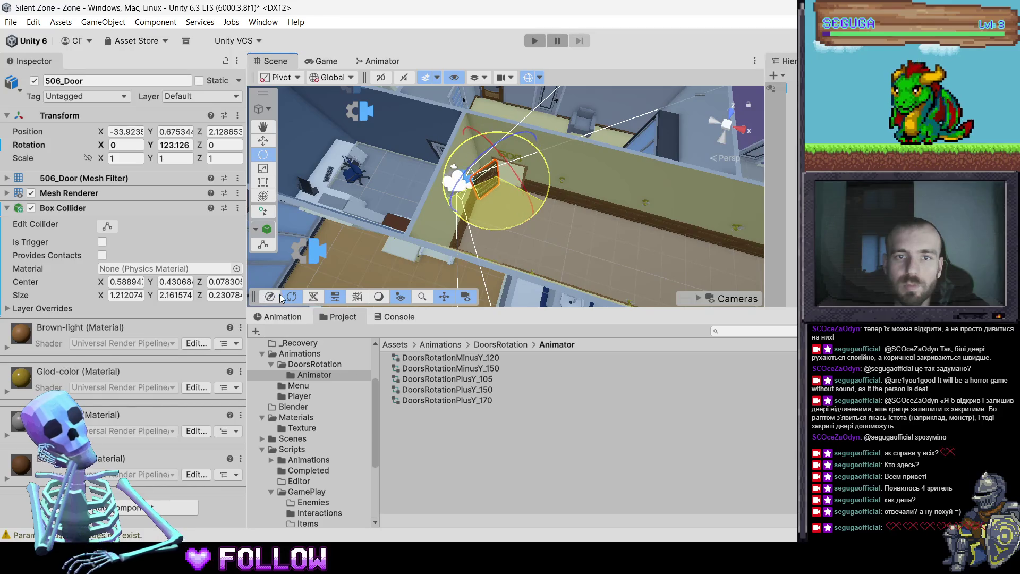
Frame 506_Door and try a Y rotation of about 114 degrees
{"action": "key", "text": "f"}
{"action": "left_click_drag", "start_coordinate": [592, 201], "coordinate": [631, 150]}
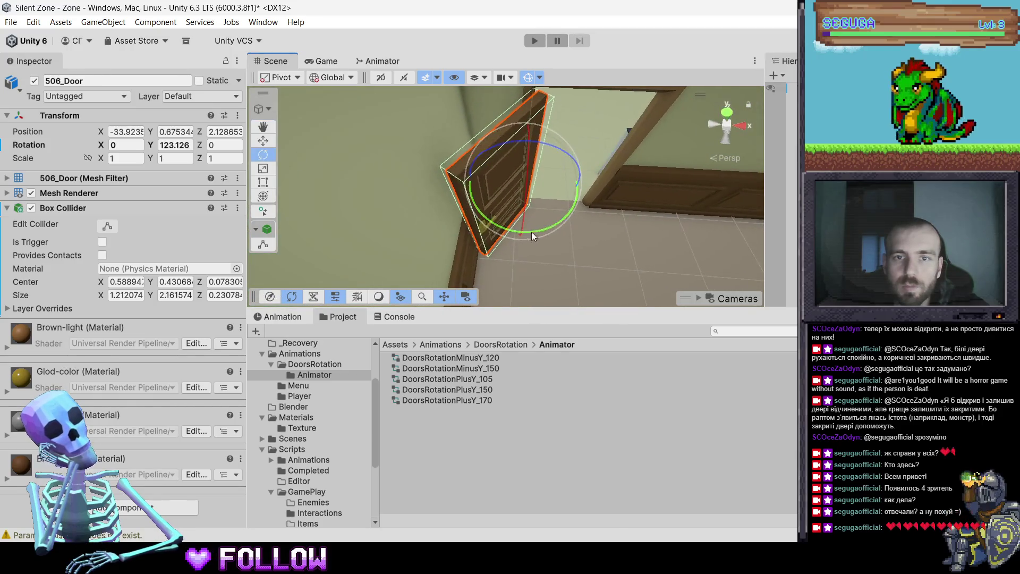
{"action": "left_click_drag", "start_coordinate": [531, 232], "coordinate": [553, 227]}
{"action": "key", "text": "f"}
Set the door's Rotation Y to 0, test another swing, then undo it
{"action": "left_click", "coordinate": [181, 145]}
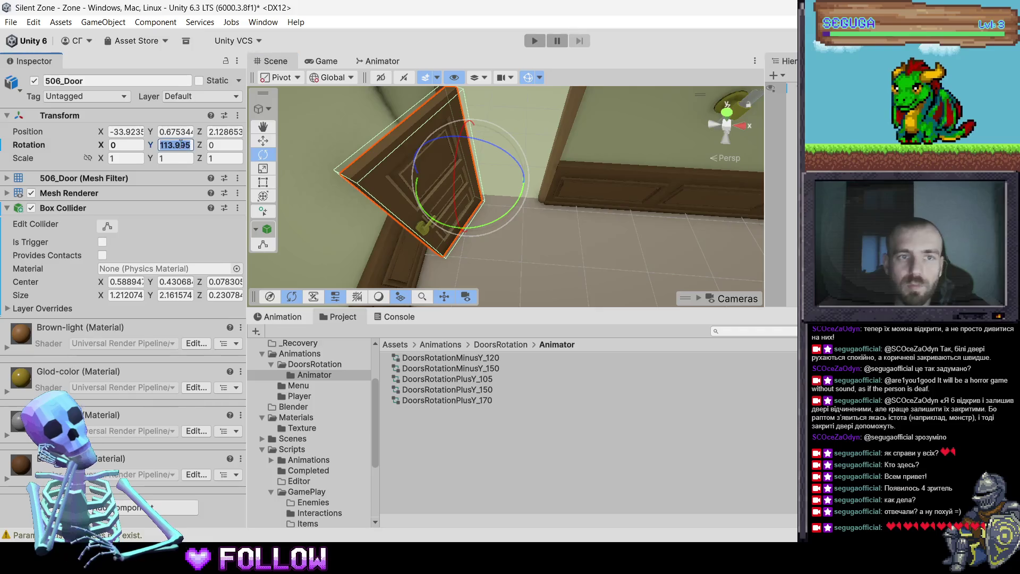
{"action": "type", "text": "0"}
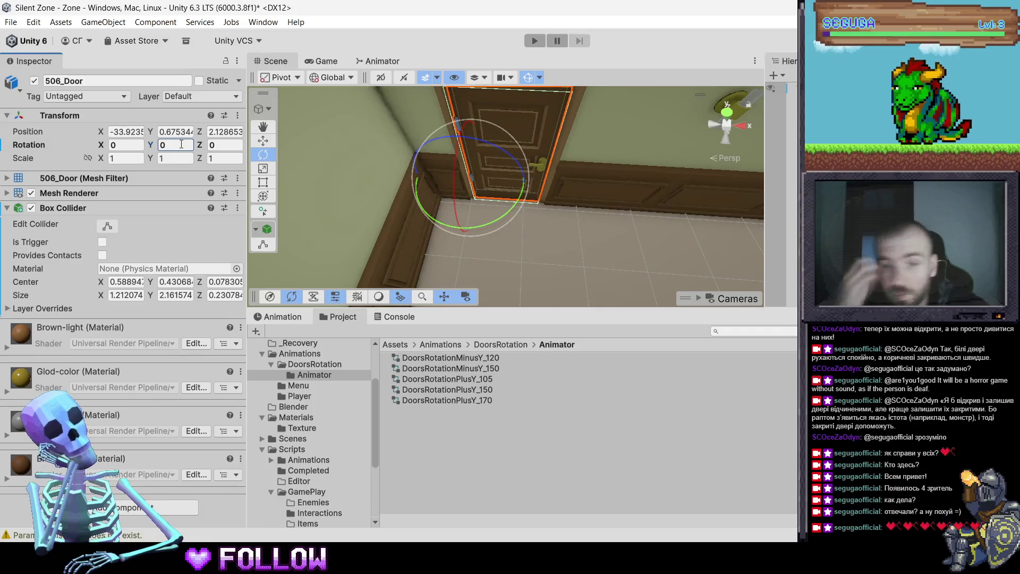
{"action": "key", "text": "Return"}
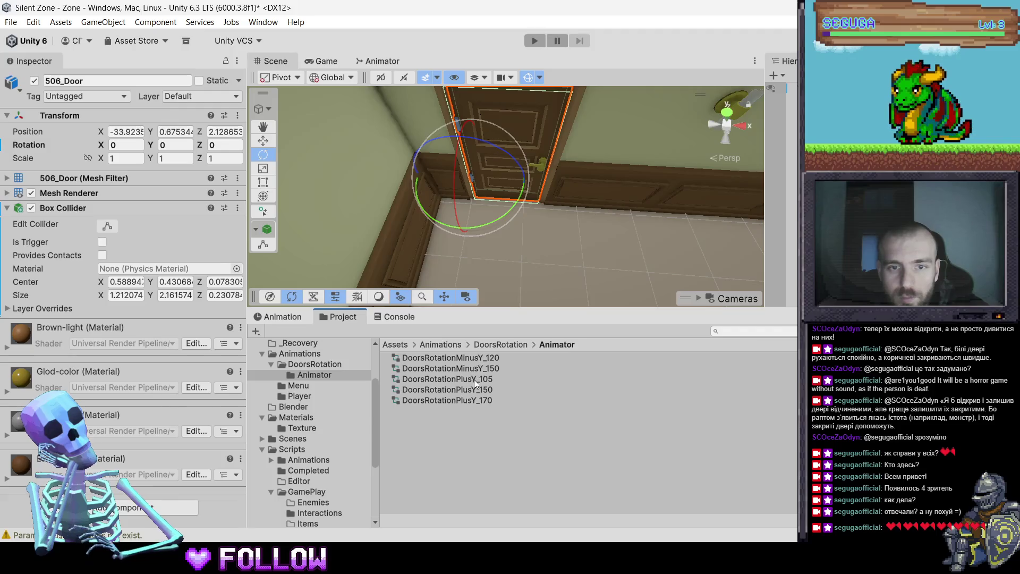
{"action": "mouse_move", "coordinate": [505, 202]}
{"action": "left_mouse_down"}
{"action": "mouse_move", "coordinate": [410, 263]}
{"action": "mouse_move", "coordinate": [323, 281]}
{"action": "mouse_move", "coordinate": [332, 282]}
{"action": "left_mouse_up"}
{"action": "key", "text": "ctrl+z"}
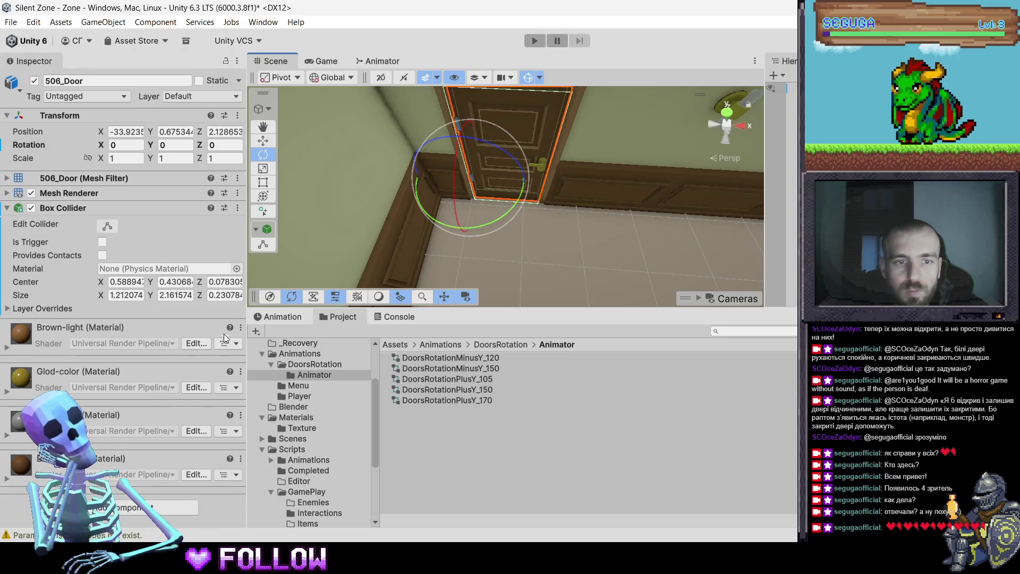
Add an Animator to 506_Door and assign DoorsRotationPlusY_105 as its controller
{"action": "left_click", "coordinate": [130, 507]}
{"action": "type", "text": "Ani"}
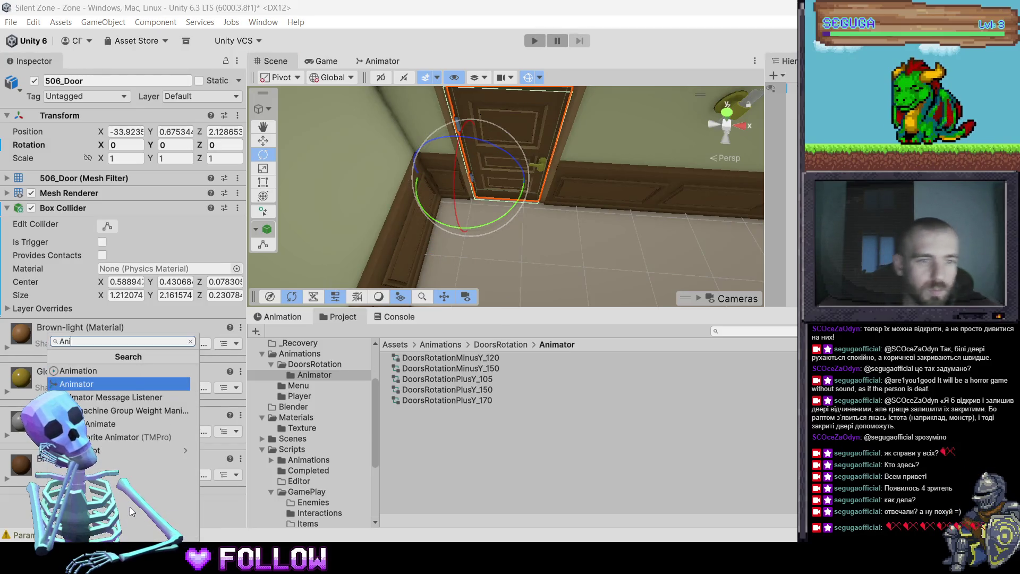
{"action": "key", "text": "Return"}
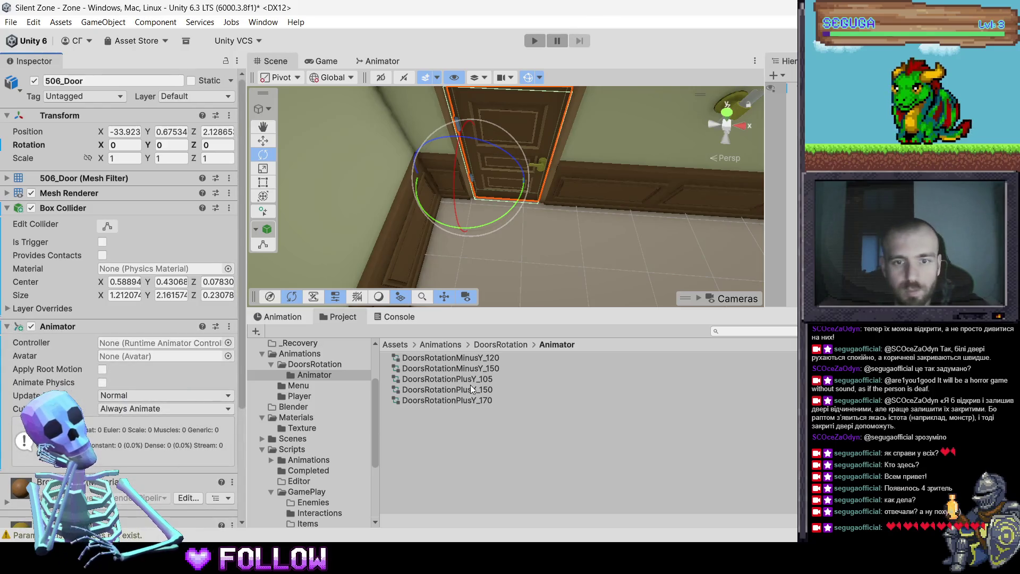
{"action": "left_click", "coordinate": [470, 385]}
{"action": "left_click", "coordinate": [469, 380]}
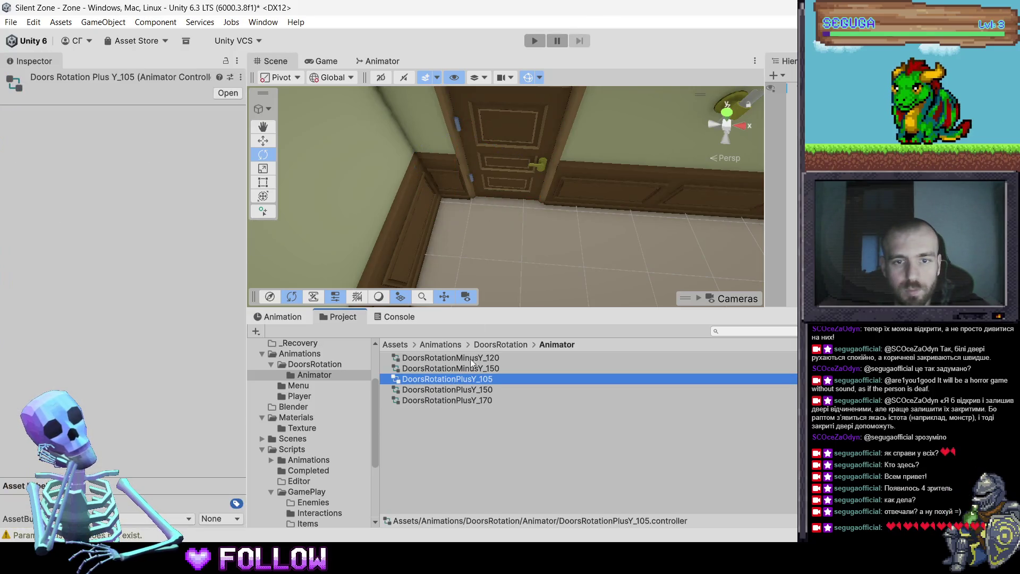
{"action": "left_click", "coordinate": [531, 126]}
{"action": "left_click", "coordinate": [531, 144]}
{"action": "left_click_drag", "start_coordinate": [466, 380], "coordinate": [159, 342]}
Add the Interactable script to 506_Door, set its layer to Interactable, and select door 505
{"action": "scroll", "coordinate": [139, 372], "scroll_direction": "down", "scroll_amount": 5}
{"action": "left_click", "coordinate": [140, 507]}
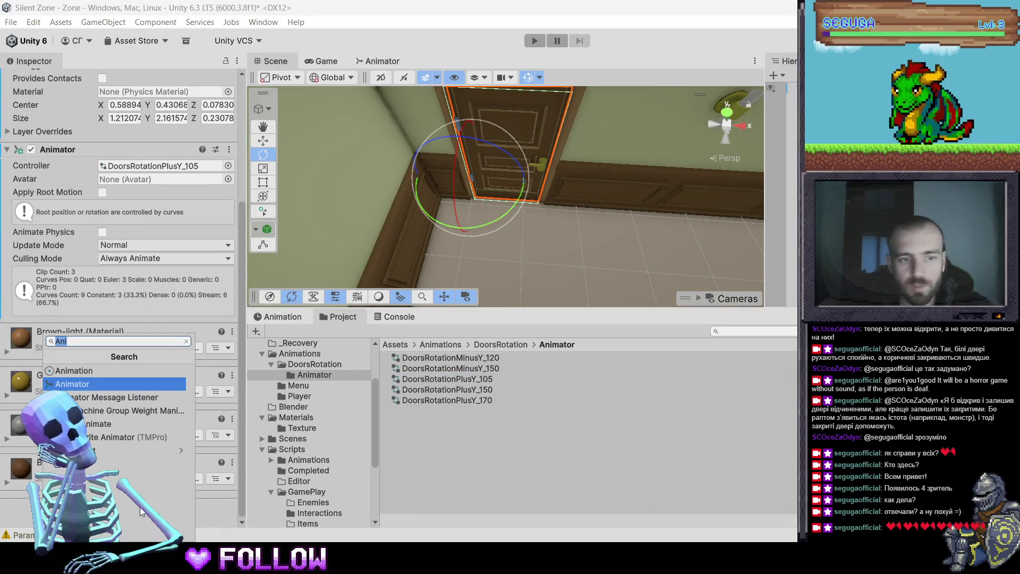
{"action": "type", "text": "inter"}
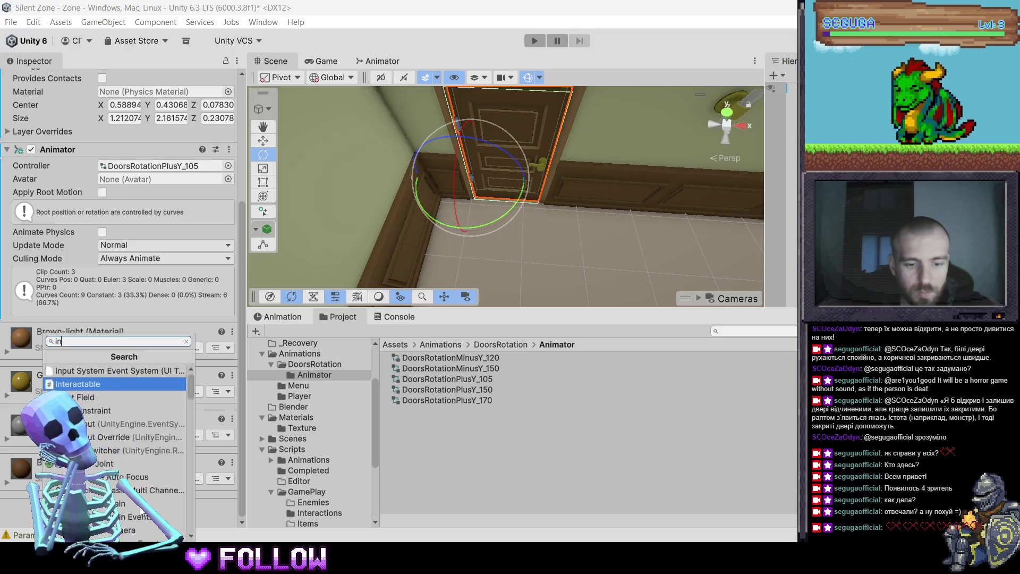
{"action": "key", "text": "Return"}
{"action": "scroll", "coordinate": [503, 180], "scroll_direction": "down", "scroll_amount": 8}
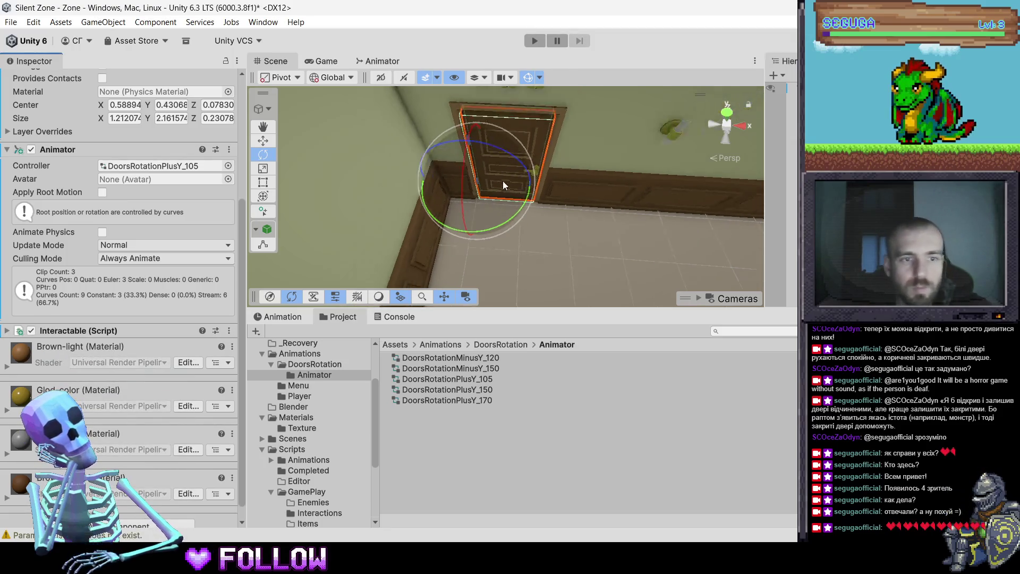
{"action": "scroll", "coordinate": [196, 104], "scroll_direction": "up", "scroll_amount": 3}
{"action": "scroll", "coordinate": [196, 104], "scroll_direction": "up", "scroll_amount": 3}
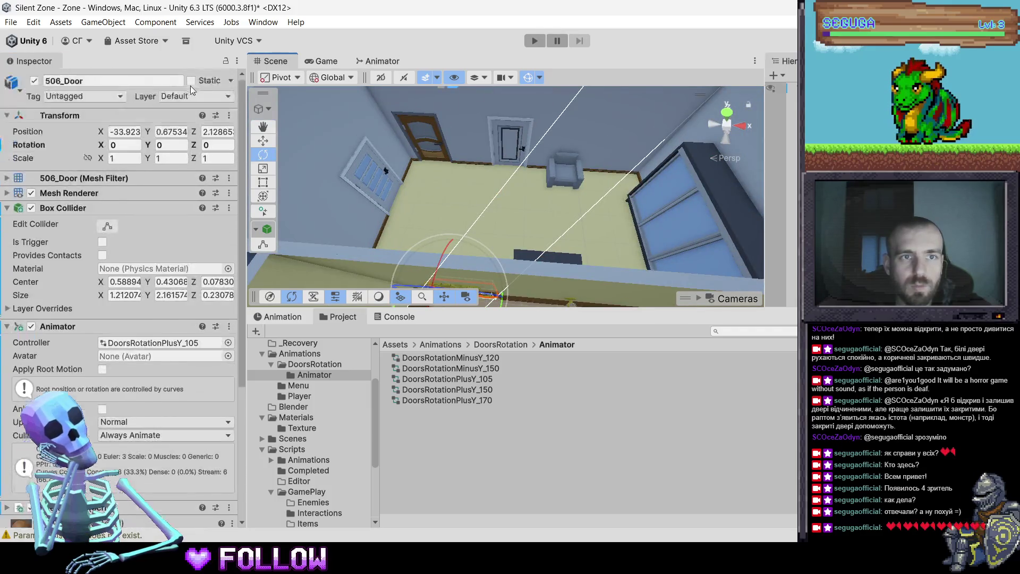
{"action": "left_click", "coordinate": [198, 95]}
{"action": "left_click", "coordinate": [214, 180]}
{"action": "mouse_move", "coordinate": [372, 177]}
{"action": "left_mouse_down"}
{"action": "mouse_move", "coordinate": [706, 176]}
{"action": "mouse_move", "coordinate": [610, 223]}
{"action": "mouse_move", "coordinate": [573, 296]}
{"action": "left_mouse_up"}
{"action": "left_click", "coordinate": [572, 296]}
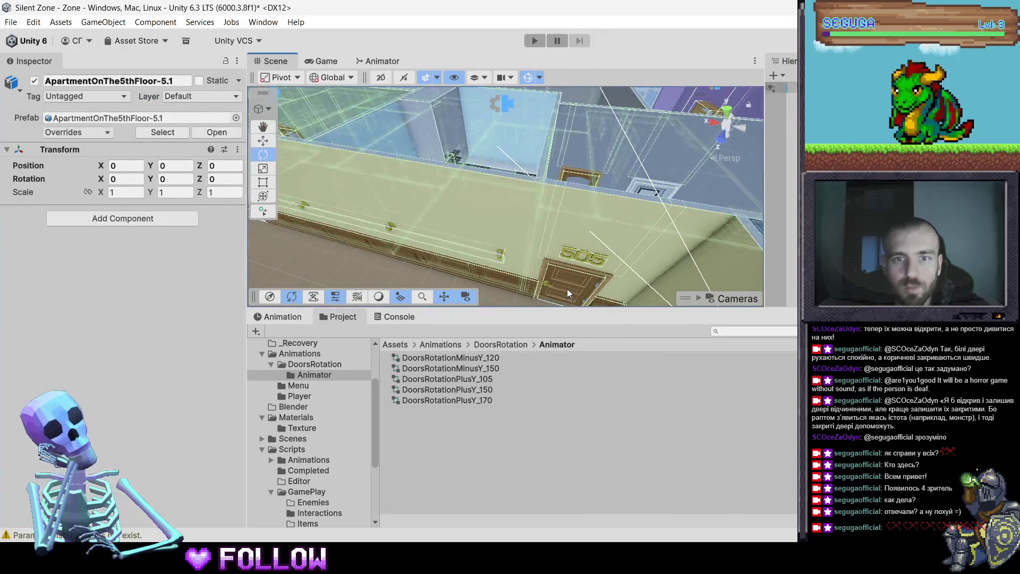
Filter the Hierarchy by 'door', select all 110 results, and set their Layer to Interactable
{"action": "left_click", "coordinate": [558, 286]}
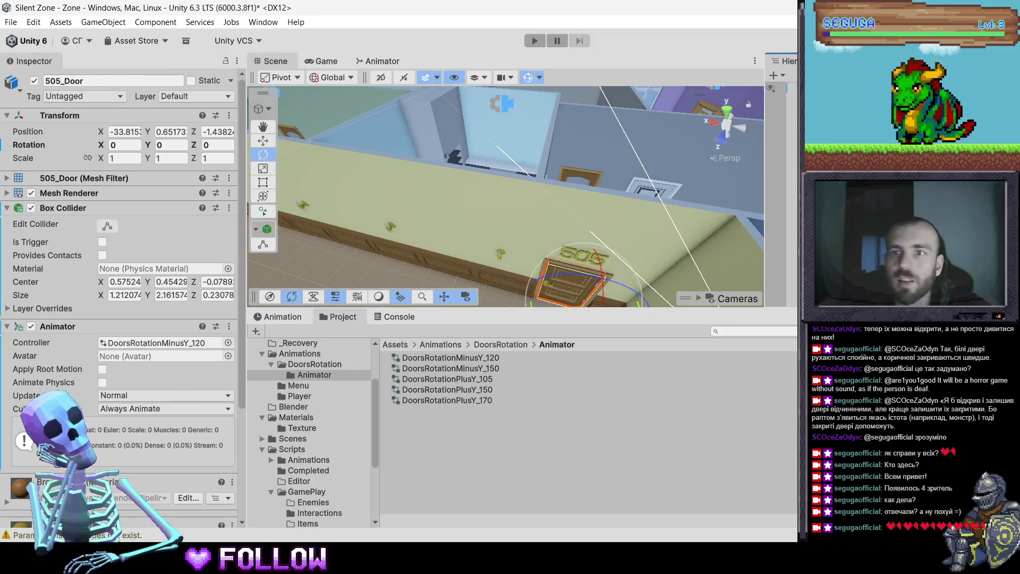
{"action": "type", "text": "door"}
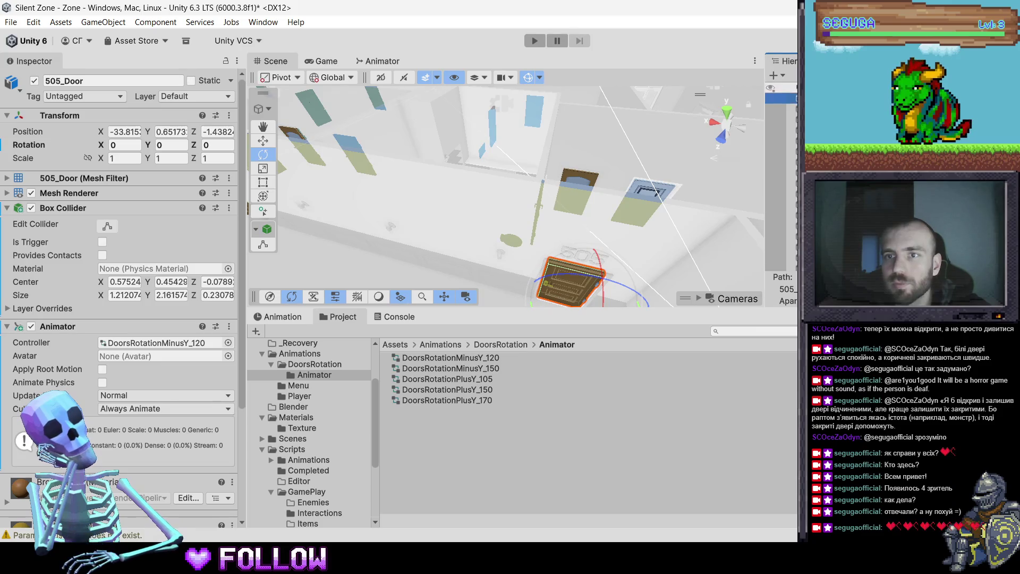
{"action": "left_click", "coordinate": [781, 93]}
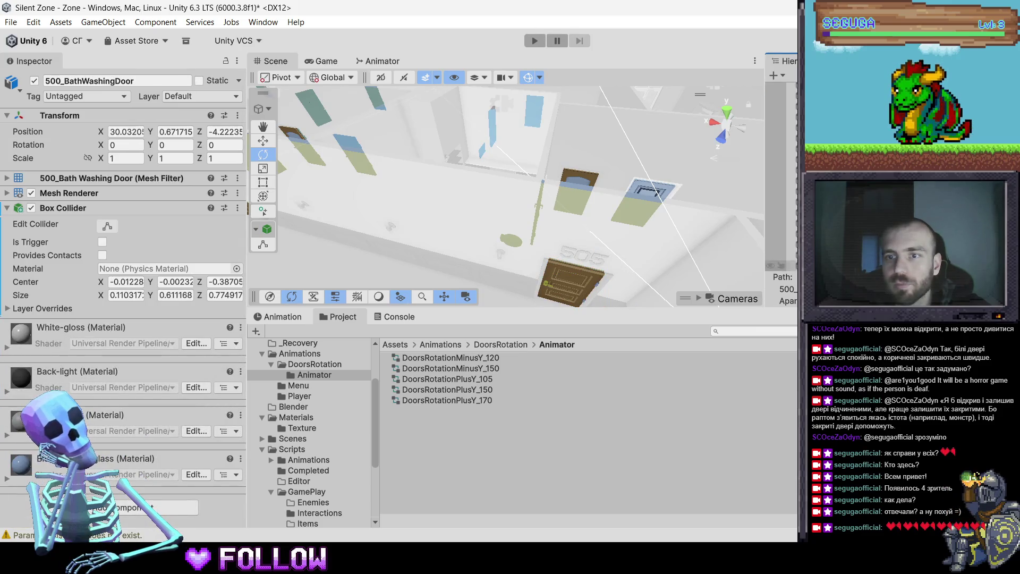
{"action": "key", "text": "ctrl+a"}
{"action": "key", "text": "f"}
{"action": "scroll", "coordinate": [556, 196], "scroll_direction": "down", "scroll_amount": 6}
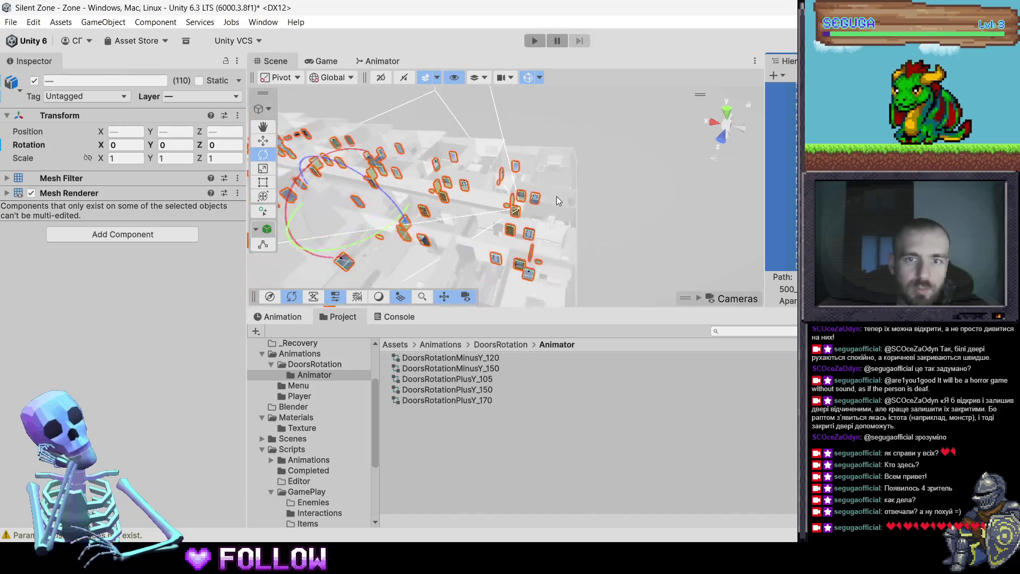
{"action": "left_click", "coordinate": [165, 96]}
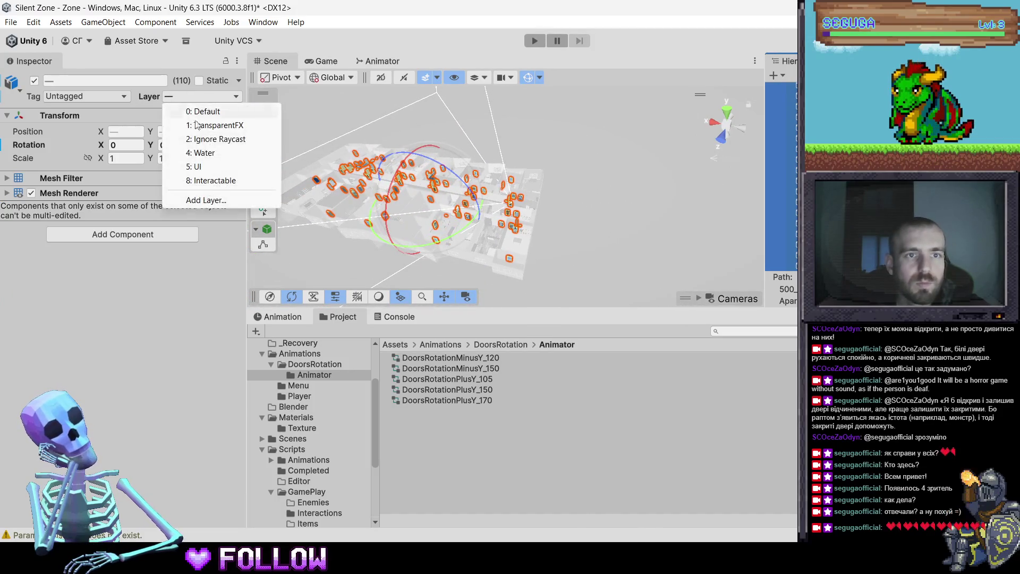
{"action": "left_click", "coordinate": [210, 179]}
{"action": "scroll", "coordinate": [605, 228], "scroll_direction": "up", "scroll_amount": 1}
{"action": "scroll", "coordinate": [605, 233], "scroll_direction": "up", "scroll_amount": 1}
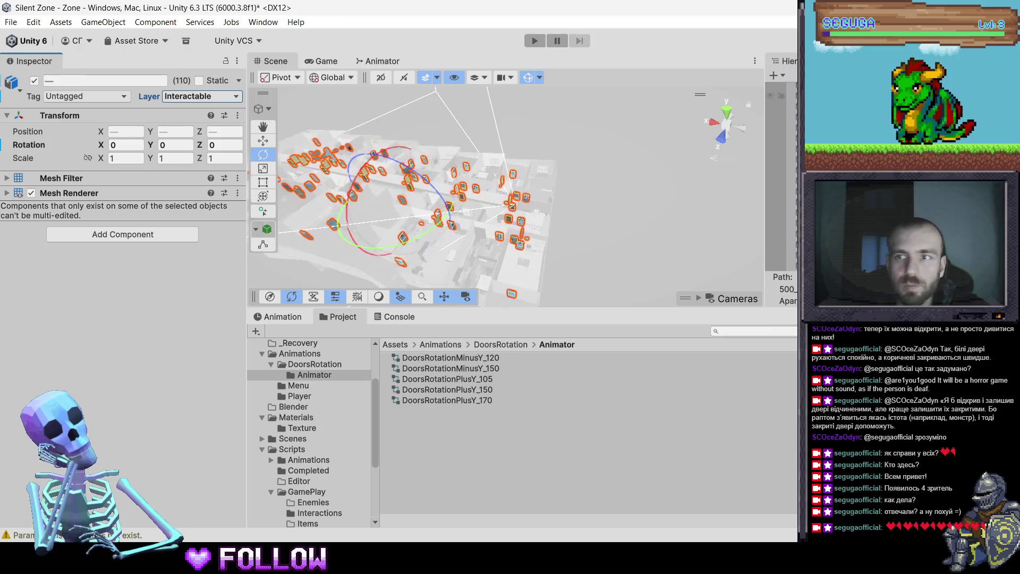
{"action": "scroll", "coordinate": [516, 180], "scroll_direction": "up", "scroll_amount": 10}
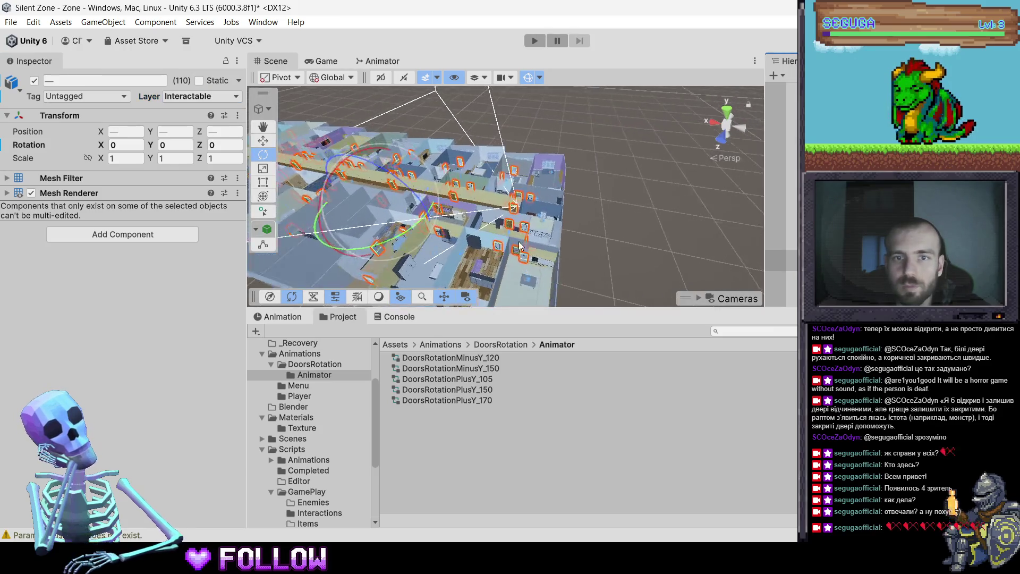
{"action": "left_click", "coordinate": [534, 234]}
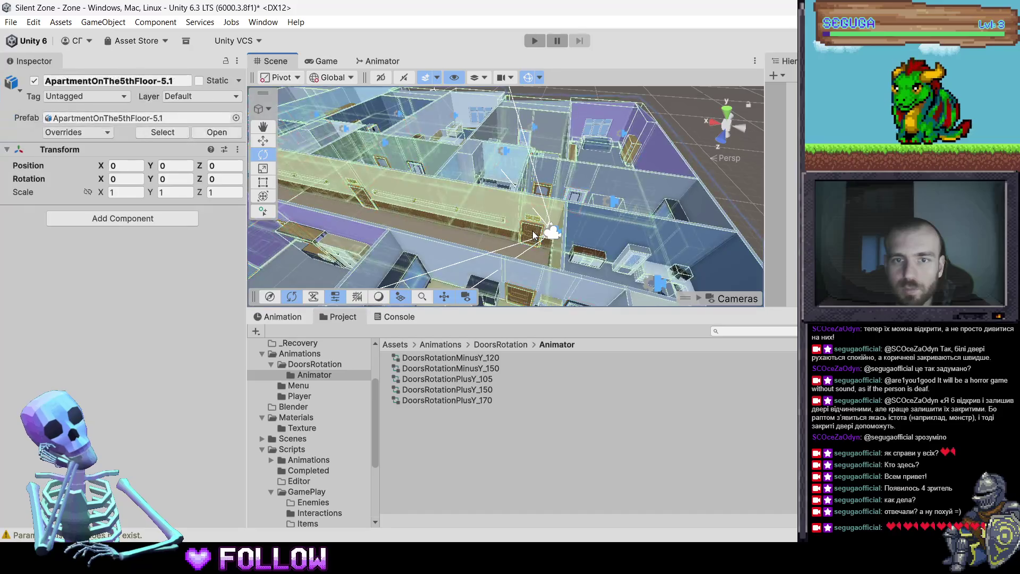
Check 505_Door and the entrance room, then select and frame 506_Door
{"action": "left_click", "coordinate": [534, 234]}
{"action": "left_click_drag", "start_coordinate": [457, 165], "coordinate": [544, 155]}
{"action": "mouse_move", "coordinate": [616, 156]}
{"action": "left_mouse_down"}
{"action": "mouse_move", "coordinate": [402, 221]}
{"action": "mouse_move", "coordinate": [423, 204]}
{"action": "mouse_move", "coordinate": [445, 263]}
{"action": "mouse_move", "coordinate": [535, 145]}
{"action": "mouse_move", "coordinate": [448, 223]}
{"action": "mouse_move", "coordinate": [464, 182]}
{"action": "mouse_move", "coordinate": [579, 186]}
{"action": "mouse_move", "coordinate": [460, 206]}
{"action": "mouse_move", "coordinate": [386, 128]}
{"action": "left_mouse_up"}
{"action": "left_click", "coordinate": [422, 201]}
{"action": "left_click", "coordinate": [431, 202]}
{"action": "key", "text": "f"}
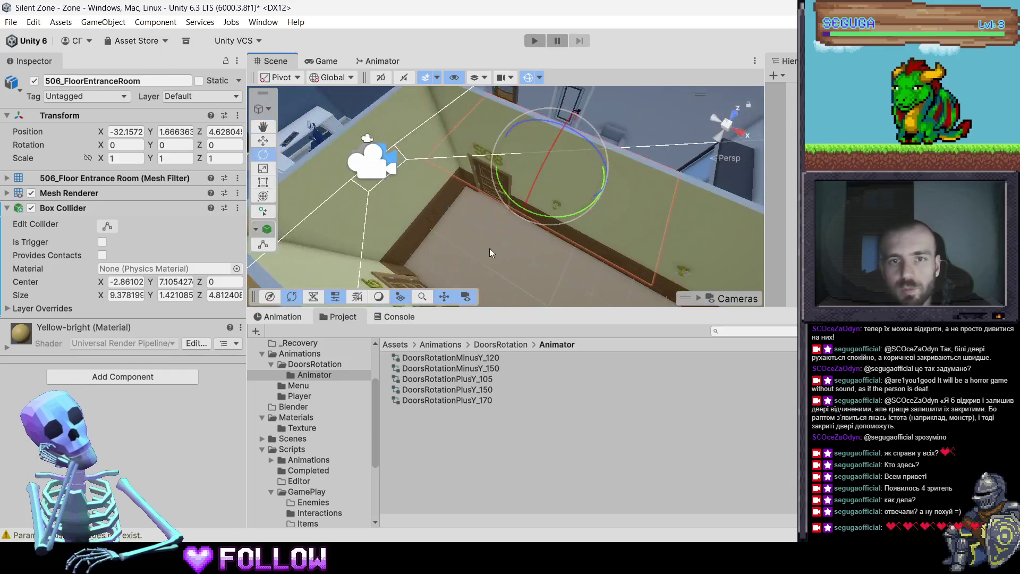
{"action": "left_click", "coordinate": [490, 187]}
{"action": "left_click", "coordinate": [491, 187]}
{"action": "key", "text": "f"}
Select the 506_DoorRoom-2 door and bring its room into view
{"action": "mouse_move", "coordinate": [505, 192]}
{"action": "left_mouse_down"}
{"action": "mouse_move", "coordinate": [476, 228]}
{"action": "mouse_move", "coordinate": [558, 174]}
{"action": "left_mouse_up"}
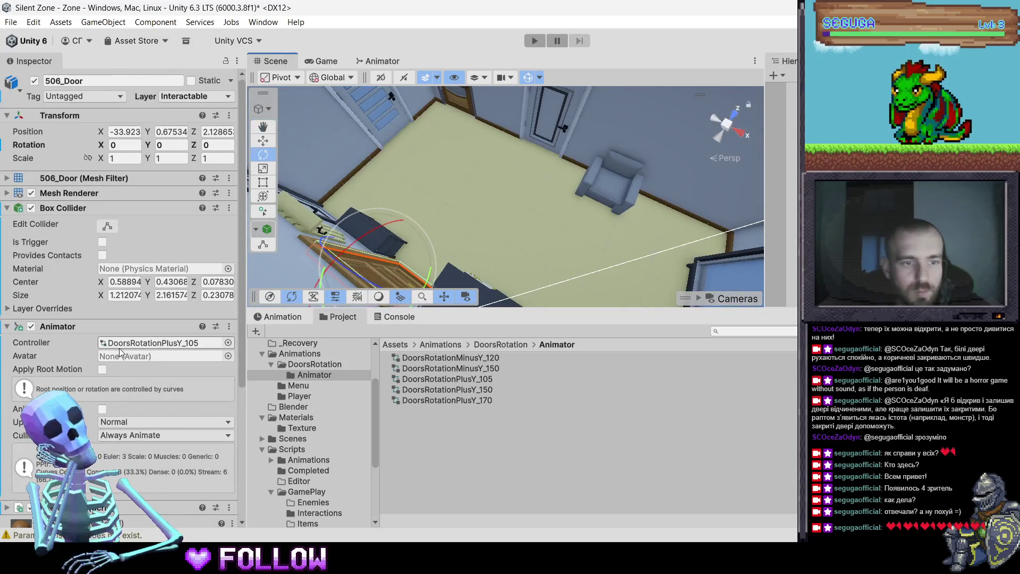
{"action": "scroll", "coordinate": [182, 332], "scroll_direction": "down", "scroll_amount": 5}
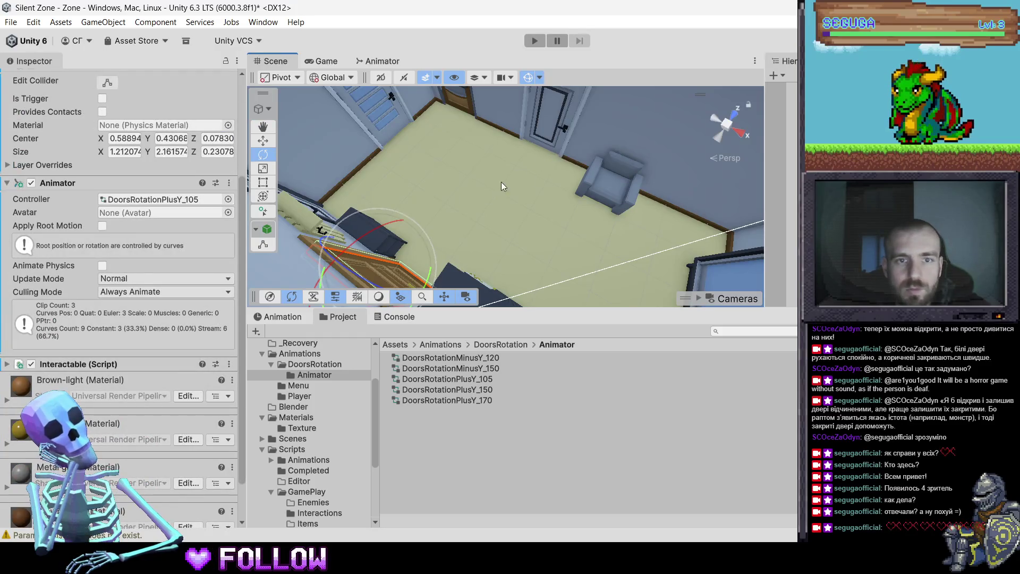
{"action": "left_click", "coordinate": [560, 124]}
{"action": "left_click", "coordinate": [560, 123]}
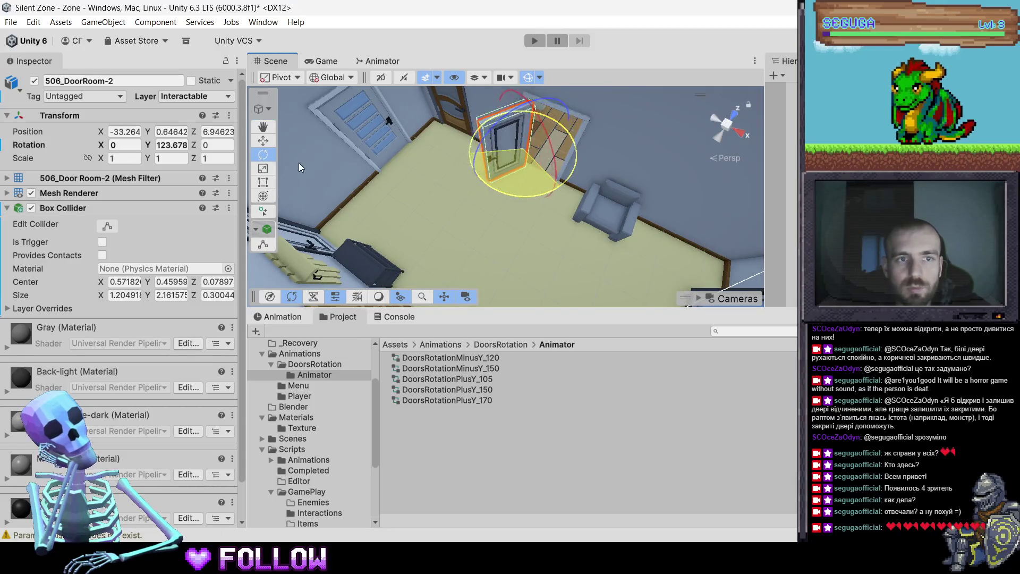
{"action": "mouse_move", "coordinate": [435, 216]}
{"action": "left_mouse_down"}
{"action": "mouse_move", "coordinate": [564, 265]}
{"action": "mouse_move", "coordinate": [572, 245]}
{"action": "mouse_move", "coordinate": [552, 228]}
{"action": "mouse_move", "coordinate": [563, 210]}
{"action": "left_mouse_up"}
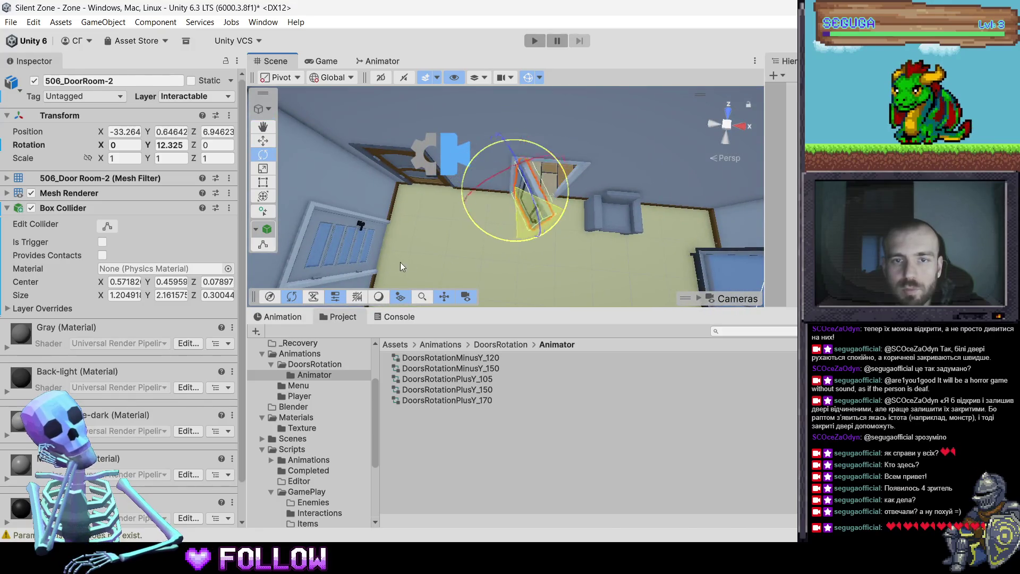
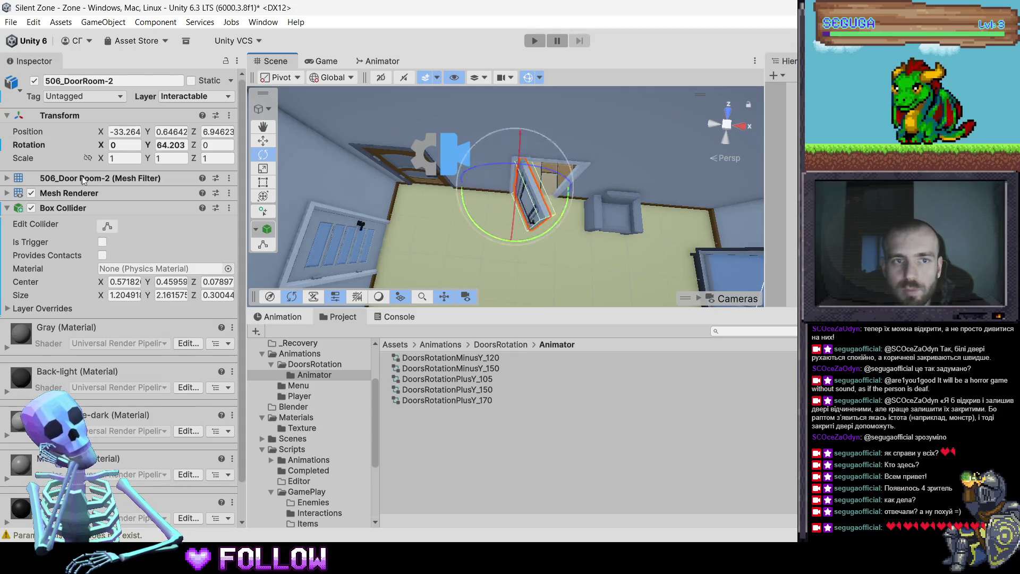
Test-swing 506_DoorRoom-2, reset its Y rotation to 0, and add an Animator component
{"action": "mouse_move", "coordinate": [148, 144]}
{"action": "left_mouse_down"}
{"action": "mouse_move", "coordinate": [459, 124]}
{"action": "mouse_move", "coordinate": [325, 128]}
{"action": "mouse_move", "coordinate": [750, 147]}
{"action": "left_mouse_up"}
{"action": "type", "text": "0"}
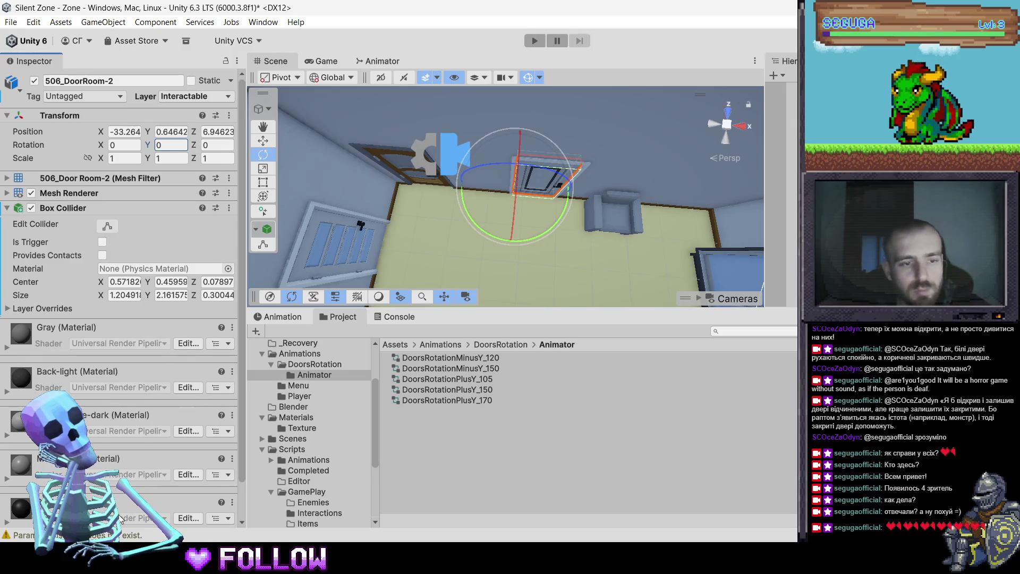
{"action": "scroll", "coordinate": [121, 519], "scroll_direction": "down", "scroll_amount": 2}
{"action": "left_click", "coordinate": [139, 508]}
{"action": "type", "text": "Anim"}
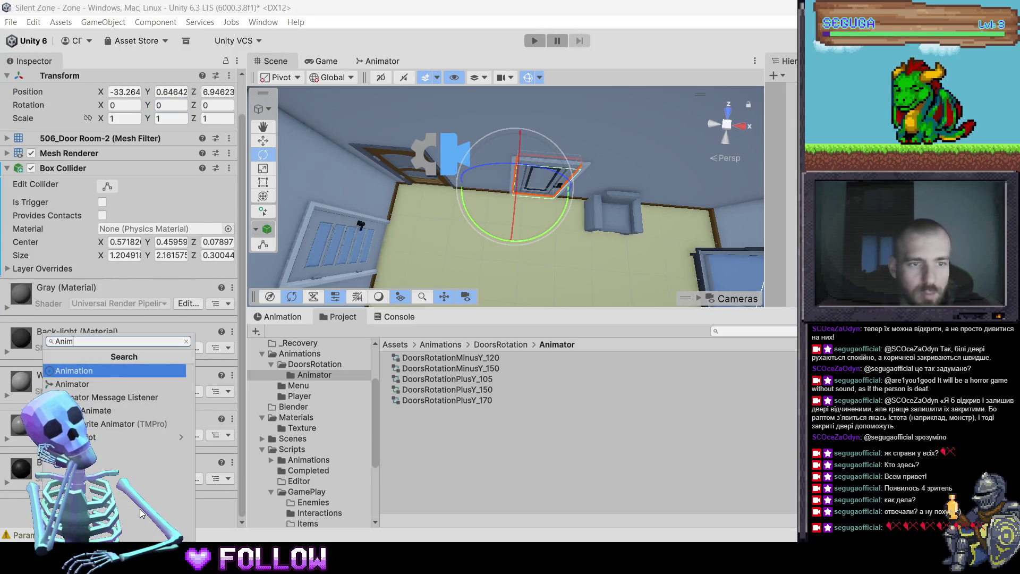
{"action": "key", "text": "Down"}
{"action": "key", "text": "Return"}
Add the Interactable script and assign DoorsRotationPlusY_170 as the Animator controller
{"action": "scroll", "coordinate": [124, 493], "scroll_direction": "down", "scroll_amount": 3}
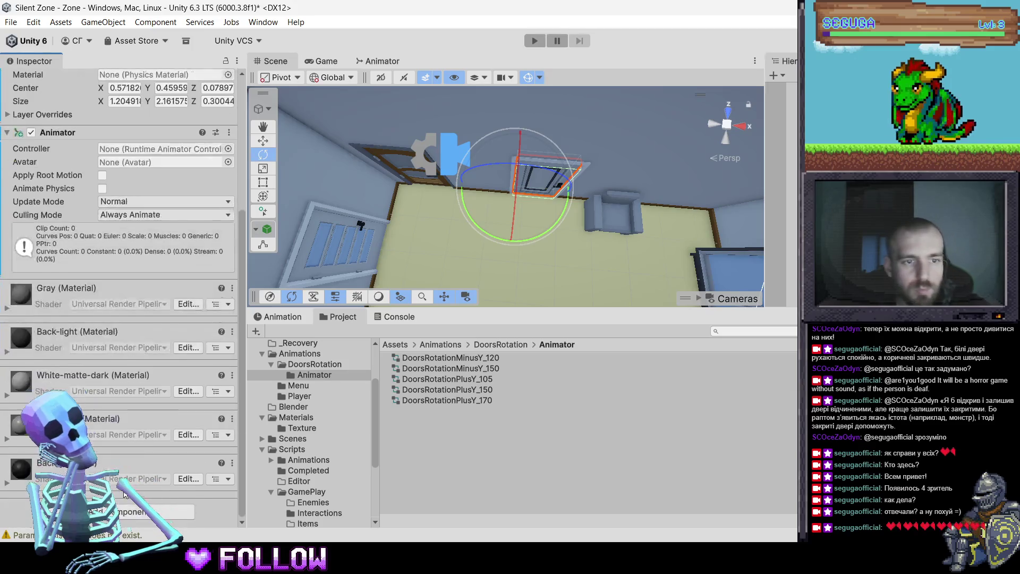
{"action": "left_click", "coordinate": [125, 511]}
{"action": "type", "text": "inte"}
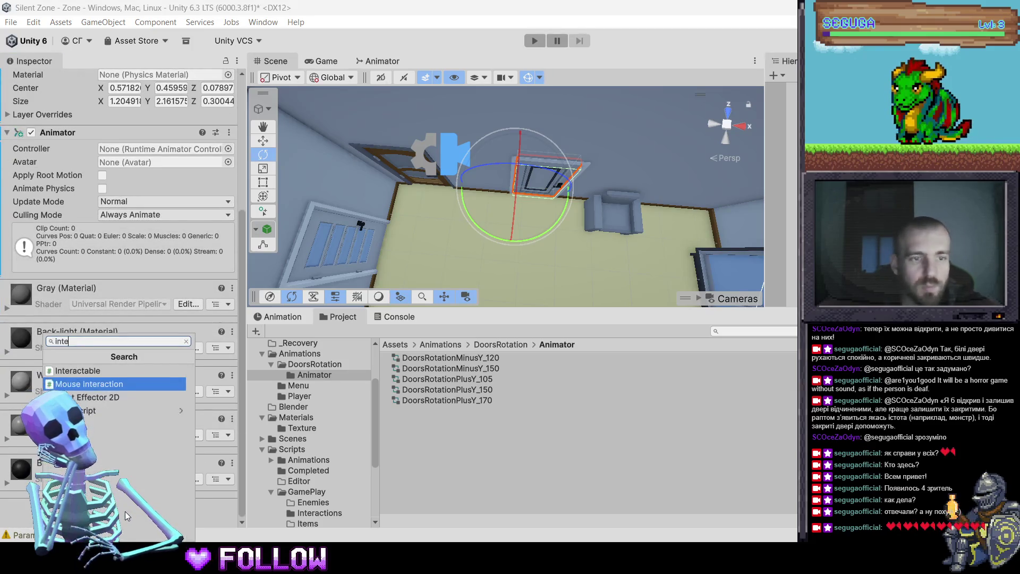
{"action": "key", "text": "Up"}
{"action": "key", "text": "Return"}
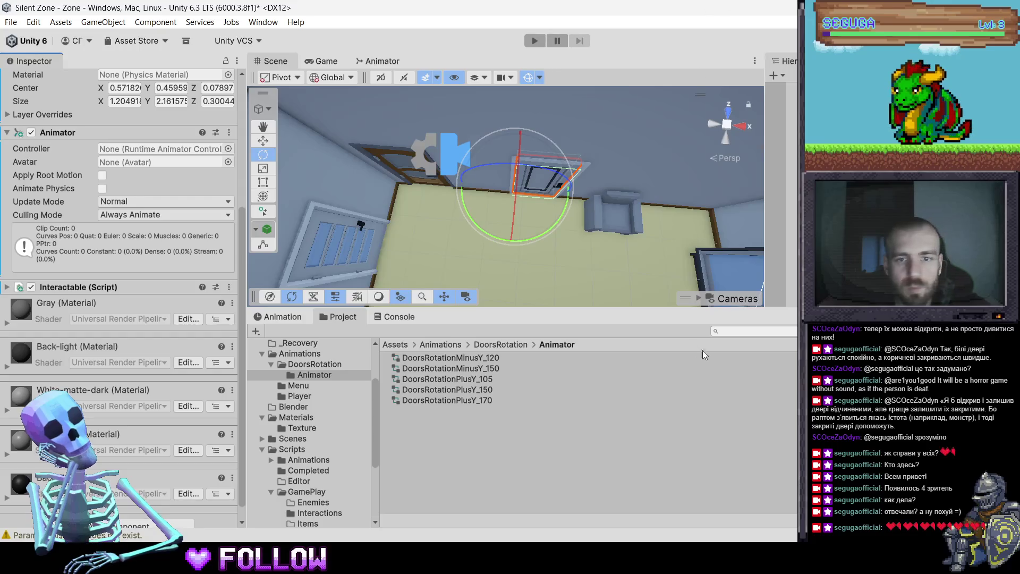
{"action": "mouse_move", "coordinate": [457, 400]}
{"action": "left_mouse_down"}
{"action": "mouse_move", "coordinate": [155, 213]}
{"action": "mouse_move", "coordinate": [136, 150]}
{"action": "left_mouse_up"}
{"action": "left_click", "coordinate": [535, 195]}
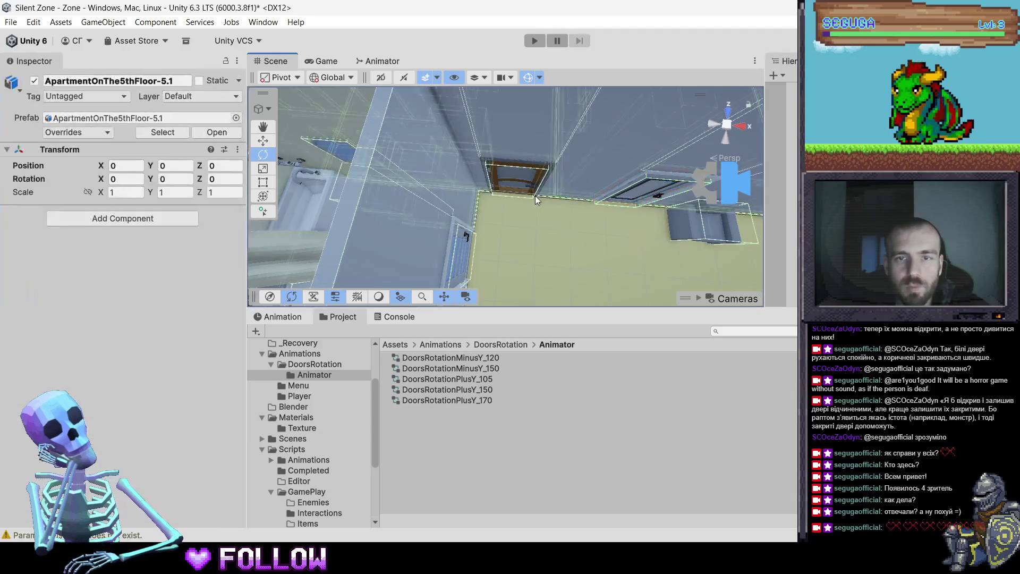
Select 506_DoorKitchen, test and undo its swing, and add the Interactable script
{"action": "left_click", "coordinate": [531, 194]}
{"action": "mouse_move", "coordinate": [543, 208]}
{"action": "left_mouse_down"}
{"action": "mouse_move", "coordinate": [444, 285]}
{"action": "mouse_move", "coordinate": [323, 304]}
{"action": "left_mouse_up"}
{"action": "key", "text": "ctrl+z"}
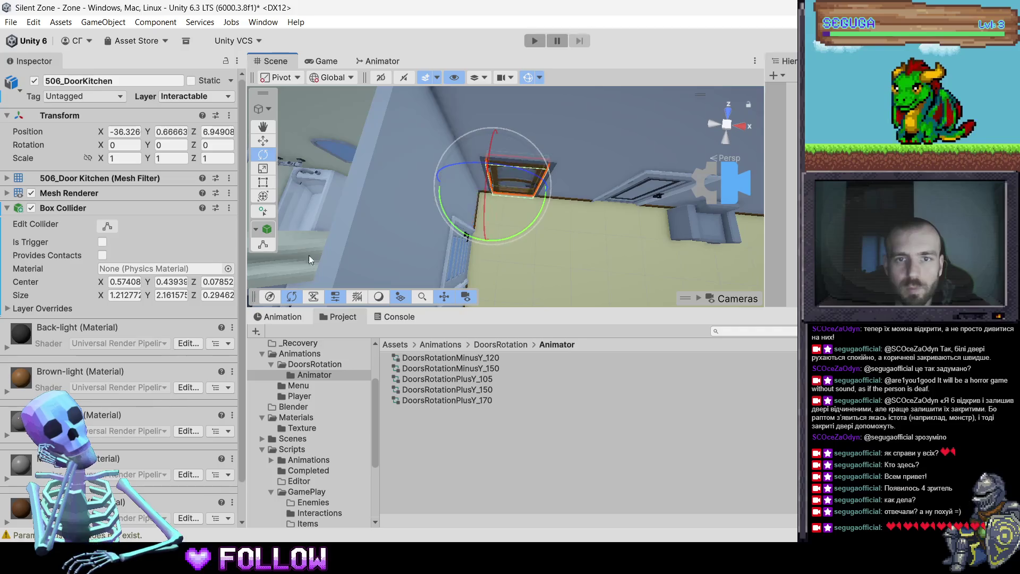
{"action": "scroll", "coordinate": [146, 439], "scroll_direction": "down", "scroll_amount": 2}
{"action": "key", "text": "ctrl+shift+a"}
{"action": "type", "text": "inte"}
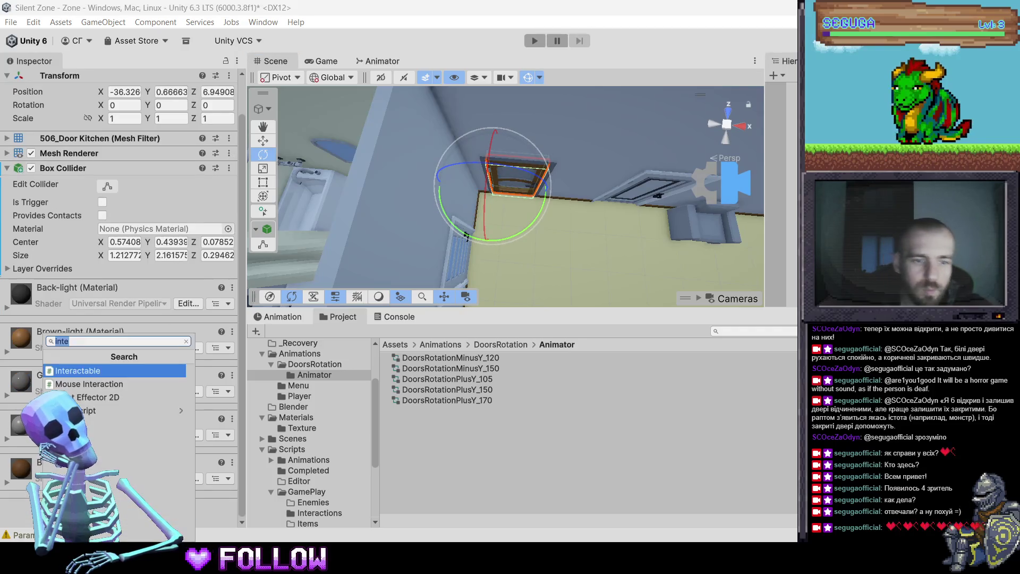
{"action": "key", "text": "Return"}
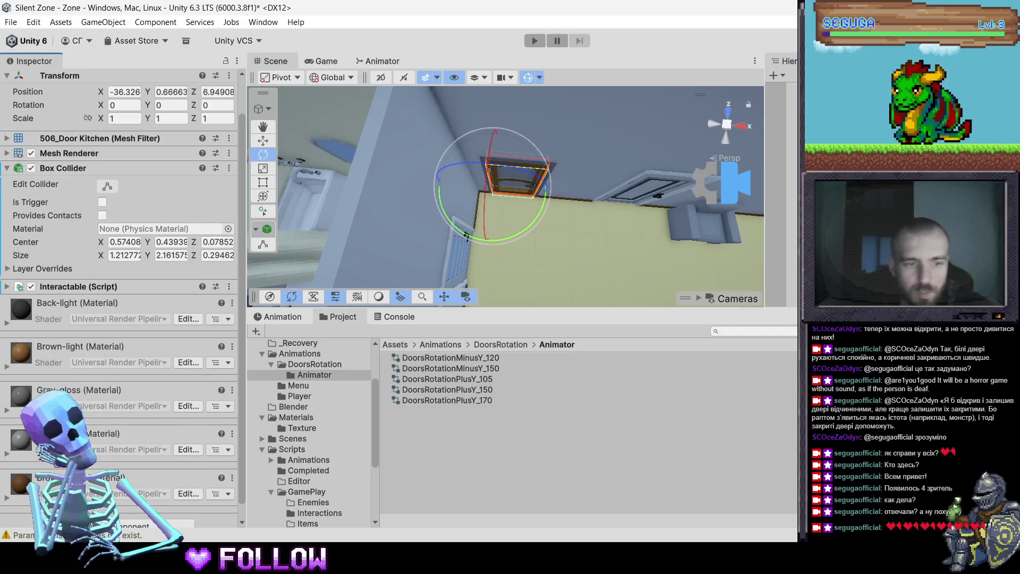
Add an Animator above the Interactable script with DoorsRotationPlusY_105 as its controller
{"action": "scroll", "coordinate": [139, 528], "scroll_direction": "down", "scroll_amount": 1}
{"action": "left_click", "coordinate": [142, 515]}
{"action": "type", "text": "ani"}
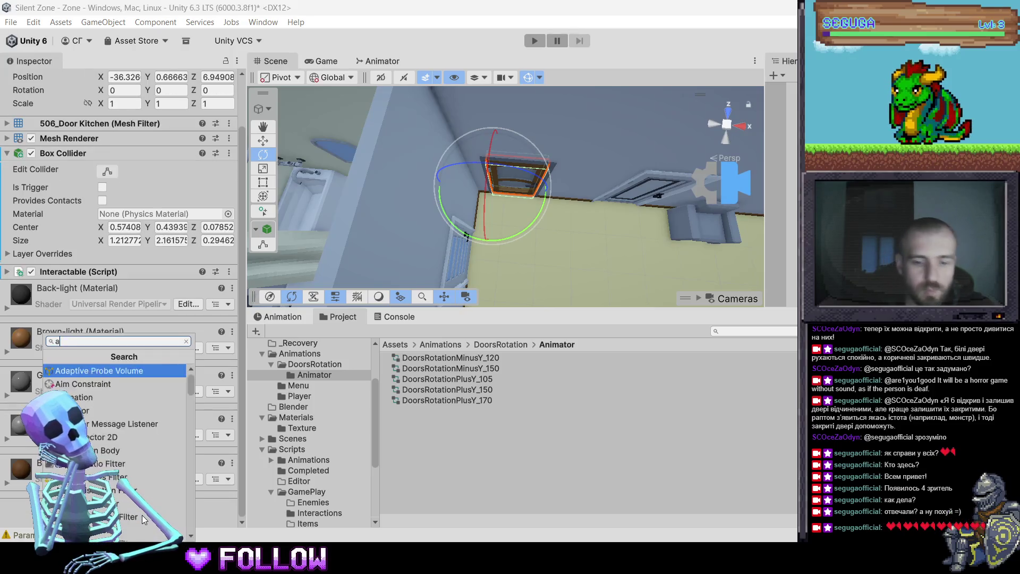
{"action": "key", "text": "Down"}
{"action": "key", "text": "Return"}
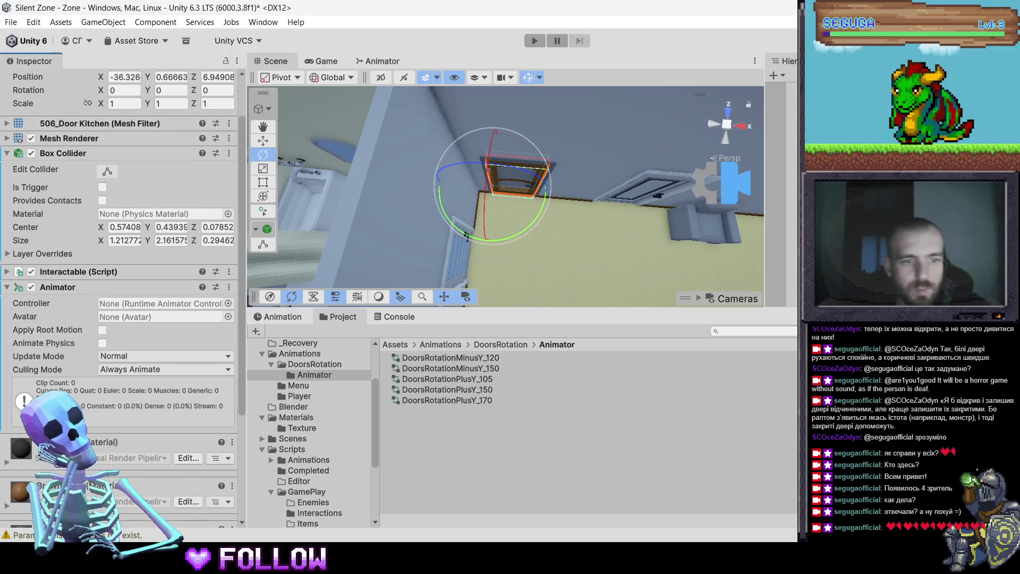
{"action": "mouse_move", "coordinate": [65, 285]}
{"action": "left_mouse_down"}
{"action": "mouse_move", "coordinate": [68, 263]}
{"action": "mouse_move", "coordinate": [88, 276]}
{"action": "left_mouse_up"}
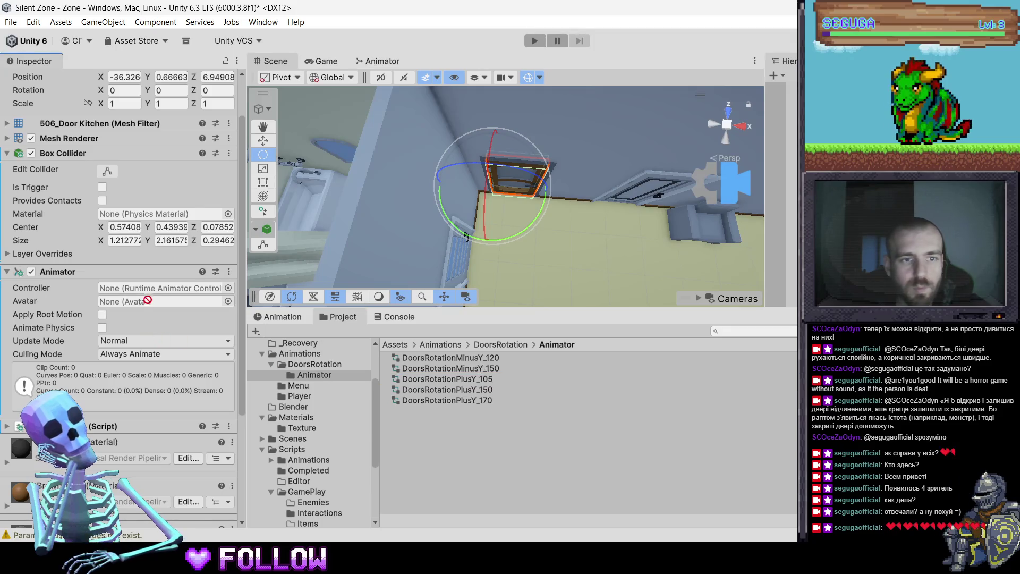
{"action": "left_click_drag", "start_coordinate": [147, 292], "coordinate": [147, 288]}
Select the 506_DoorBath bathroom door and test its swing, then undo the rotation
{"action": "left_click_drag", "start_coordinate": [519, 198], "coordinate": [228, 174]}
{"action": "left_click_drag", "start_coordinate": [413, 212], "coordinate": [477, 172]}
{"action": "left_click", "coordinate": [498, 165]}
{"action": "left_click", "coordinate": [508, 185]}
{"action": "mouse_move", "coordinate": [525, 193]}
{"action": "left_mouse_down"}
{"action": "mouse_move", "coordinate": [516, 199]}
{"action": "mouse_move", "coordinate": [532, 188]}
{"action": "mouse_move", "coordinate": [495, 228]}
{"action": "mouse_move", "coordinate": [392, 258]}
{"action": "mouse_move", "coordinate": [239, 260]}
{"action": "mouse_move", "coordinate": [240, 232]}
{"action": "mouse_move", "coordinate": [282, 246]}
{"action": "mouse_move", "coordinate": [289, 206]}
{"action": "mouse_move", "coordinate": [300, 221]}
{"action": "left_mouse_up"}
{"action": "key", "text": "ctrl+z"}
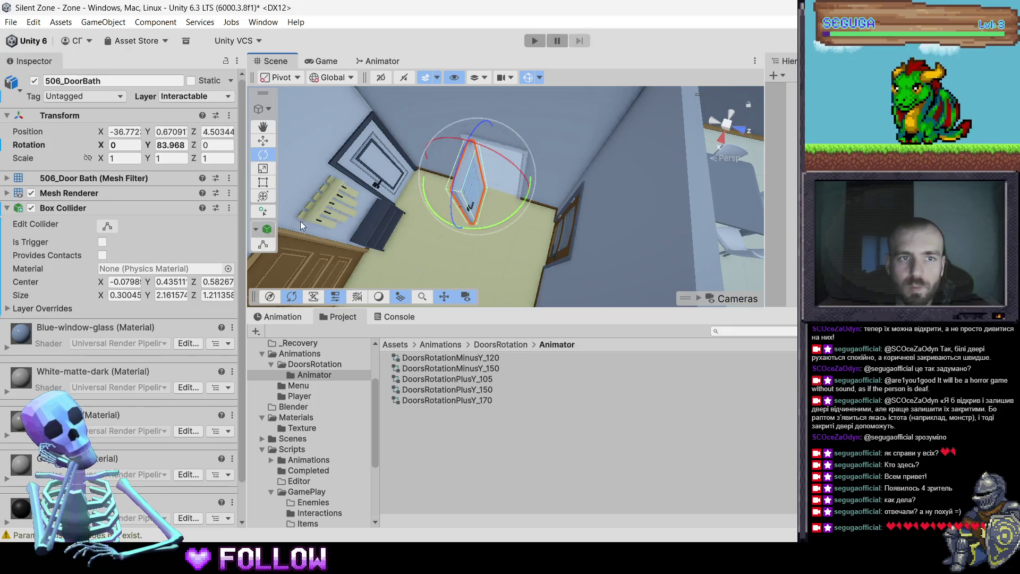
Return the bathroom door to closed after a test swing and add an Animator
{"action": "key", "text": "ctrl+z"}
{"action": "mouse_move", "coordinate": [415, 241]}
{"action": "left_mouse_down"}
{"action": "mouse_move", "coordinate": [479, 231]}
{"action": "mouse_move", "coordinate": [281, 448]}
{"action": "mouse_move", "coordinate": [247, 461]}
{"action": "left_mouse_up"}
{"action": "mouse_move", "coordinate": [569, 244]}
{"action": "left_mouse_down"}
{"action": "mouse_move", "coordinate": [473, 196]}
{"action": "mouse_move", "coordinate": [544, 179]}
{"action": "left_mouse_up"}
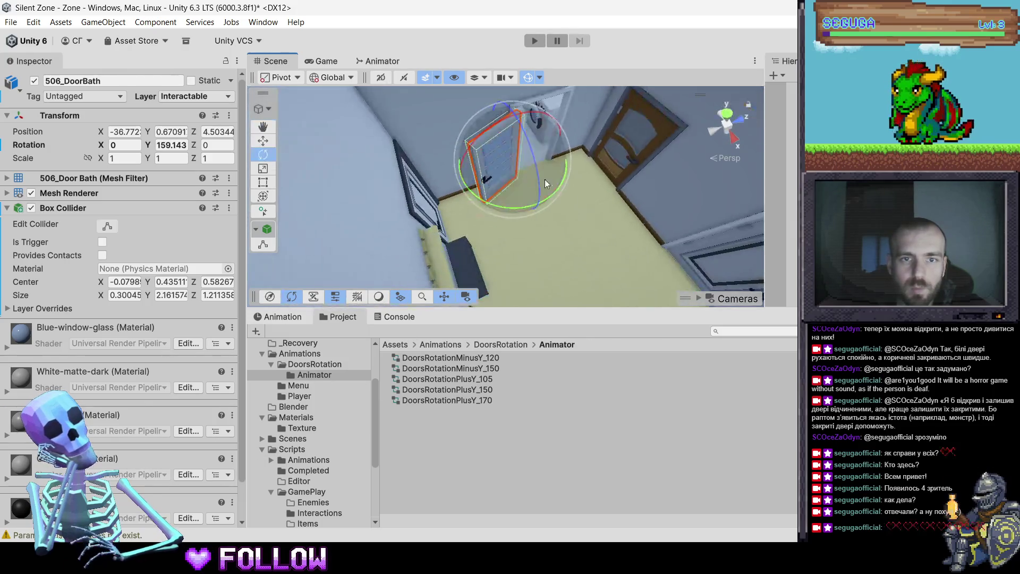
{"action": "key", "text": "ctrl+z"}
{"action": "scroll", "coordinate": [144, 483], "scroll_direction": "down", "scroll_amount": 2}
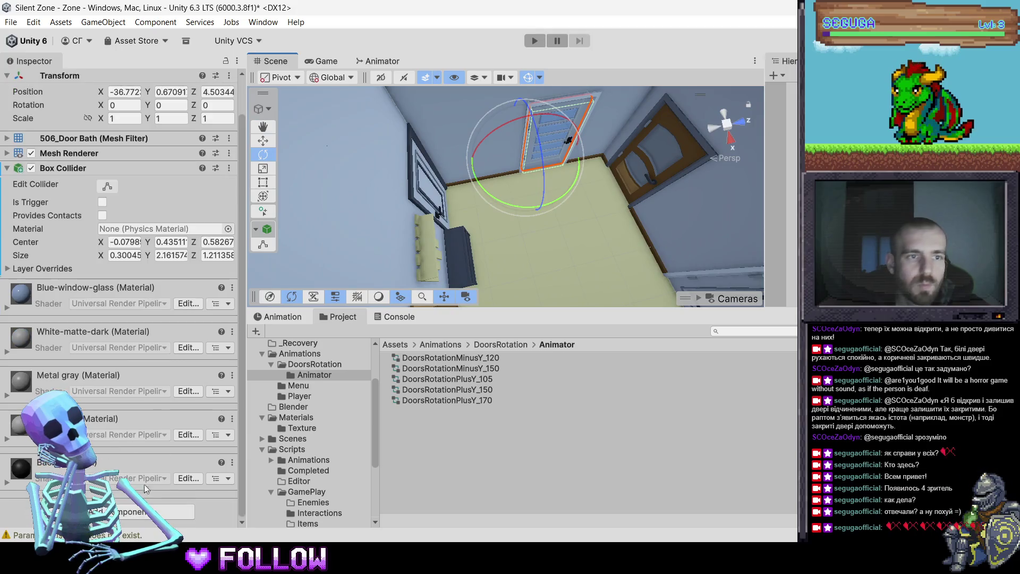
{"action": "left_click", "coordinate": [135, 511]}
{"action": "key", "text": "Return"}
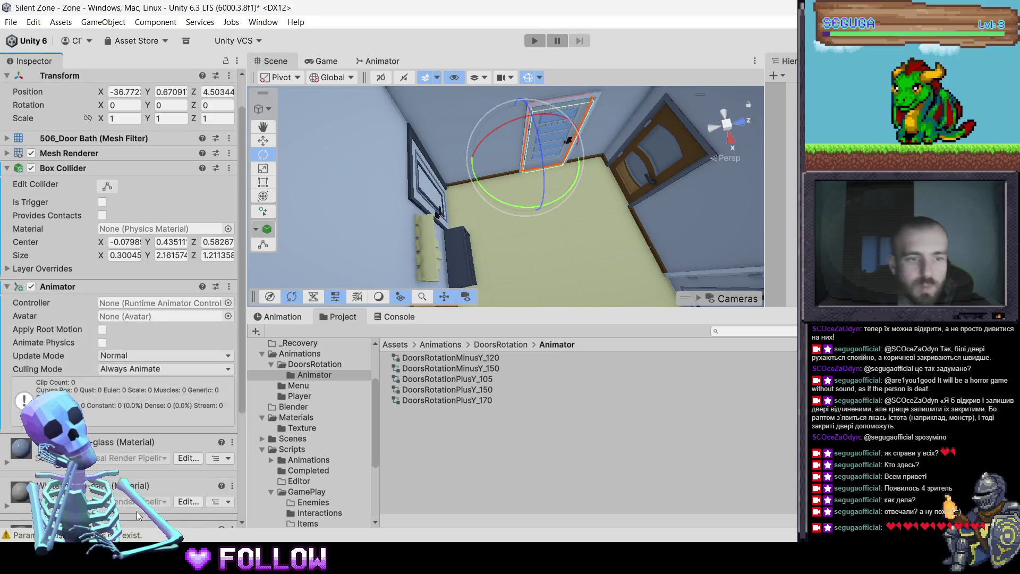
Remove the mistakenly added Mouse Interaction script and add the Interactable script instead
{"action": "left_click", "coordinate": [142, 510]}
{"action": "type", "text": "mouse"}
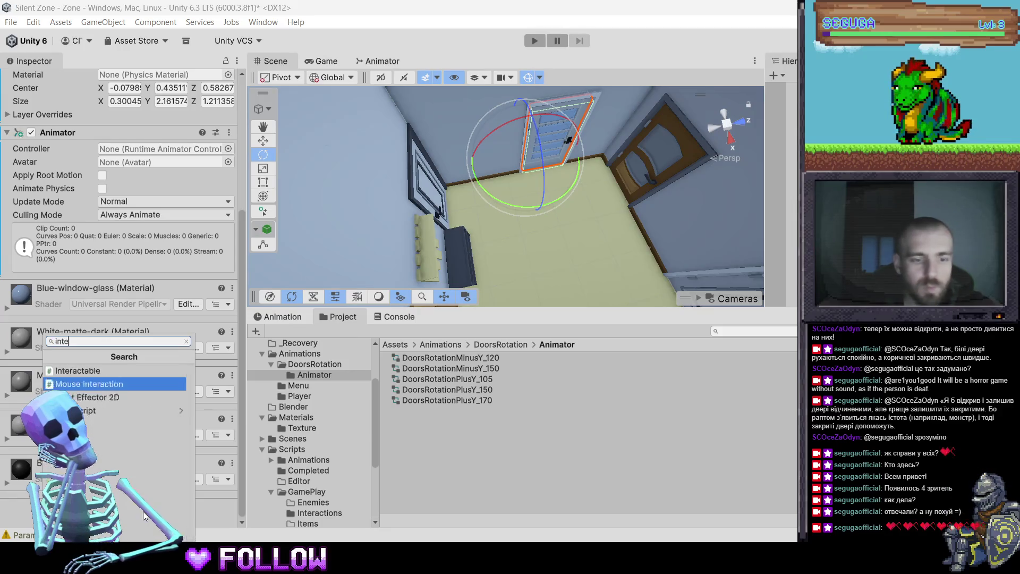
{"action": "key", "text": "Return"}
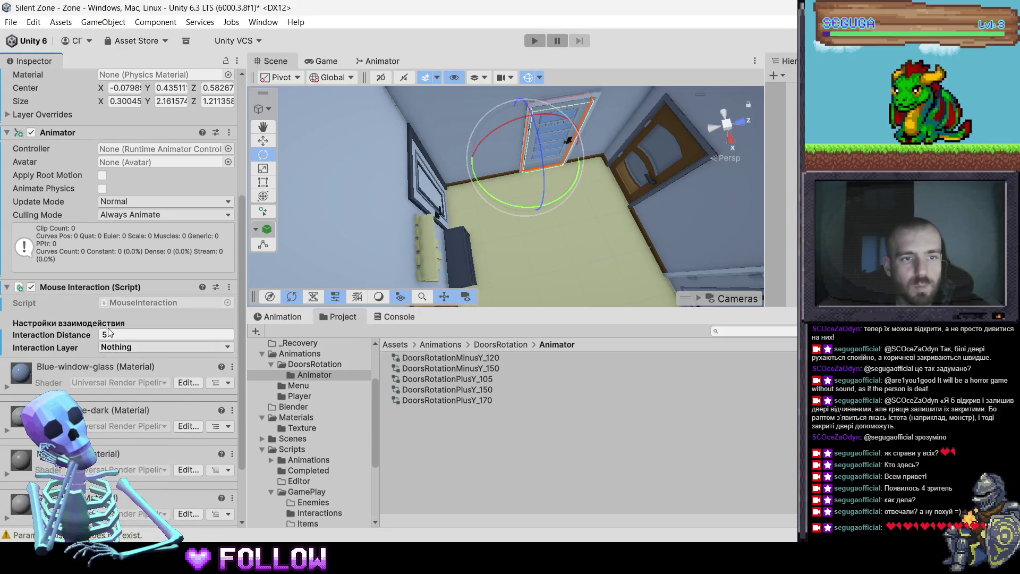
{"action": "right_click", "coordinate": [81, 290]}
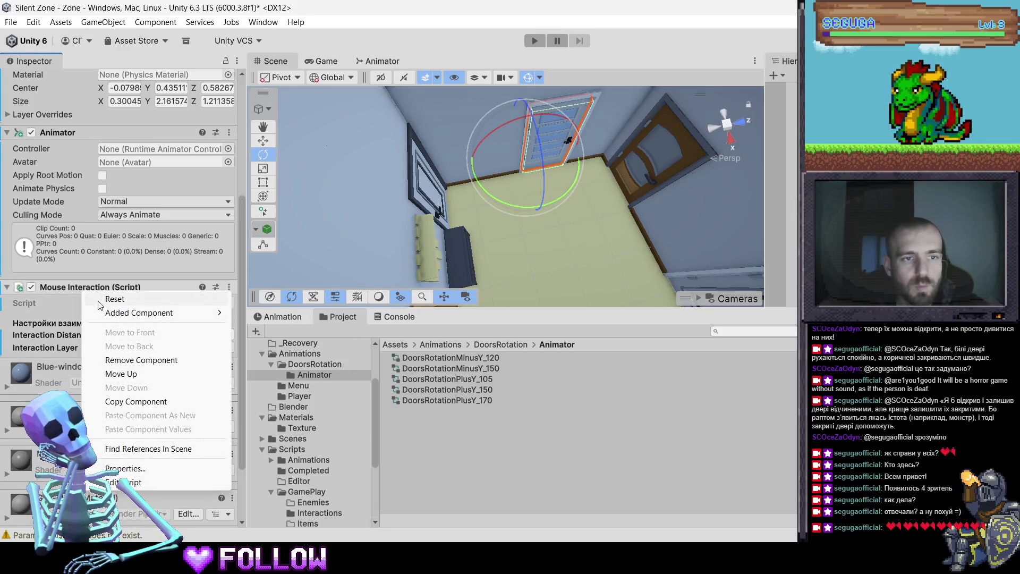
{"action": "left_click", "coordinate": [118, 360]}
{"action": "left_click", "coordinate": [128, 517]}
{"action": "type", "text": "inte"}
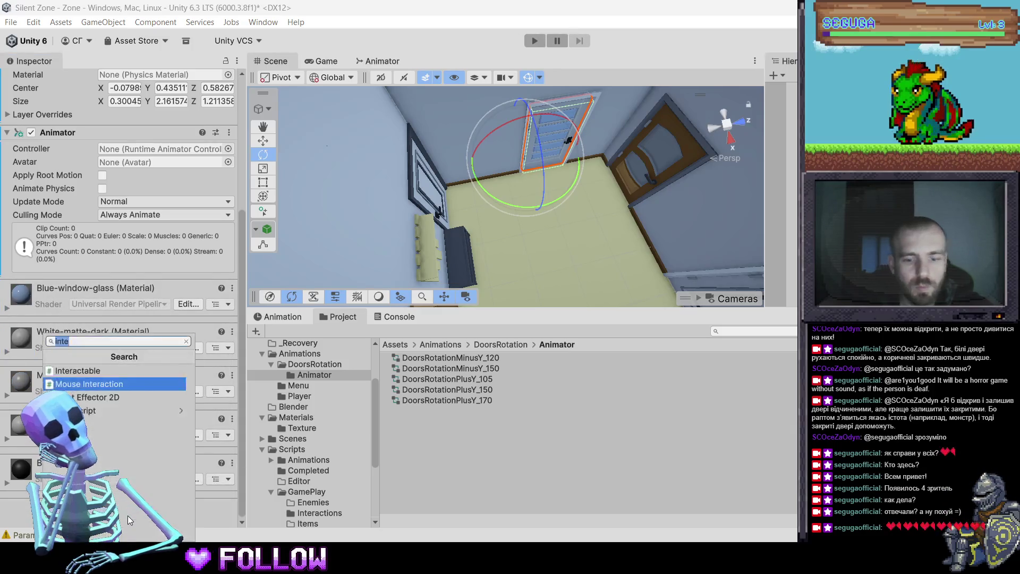
{"action": "type", "text": "r"}
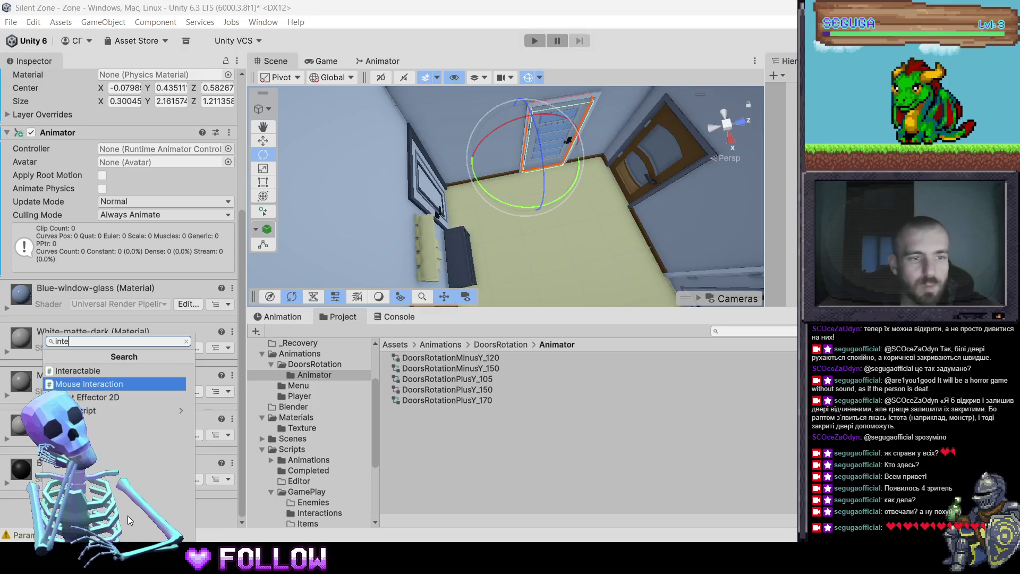
{"action": "key", "text": "Return"}
{"action": "left_click", "coordinate": [658, 158]}
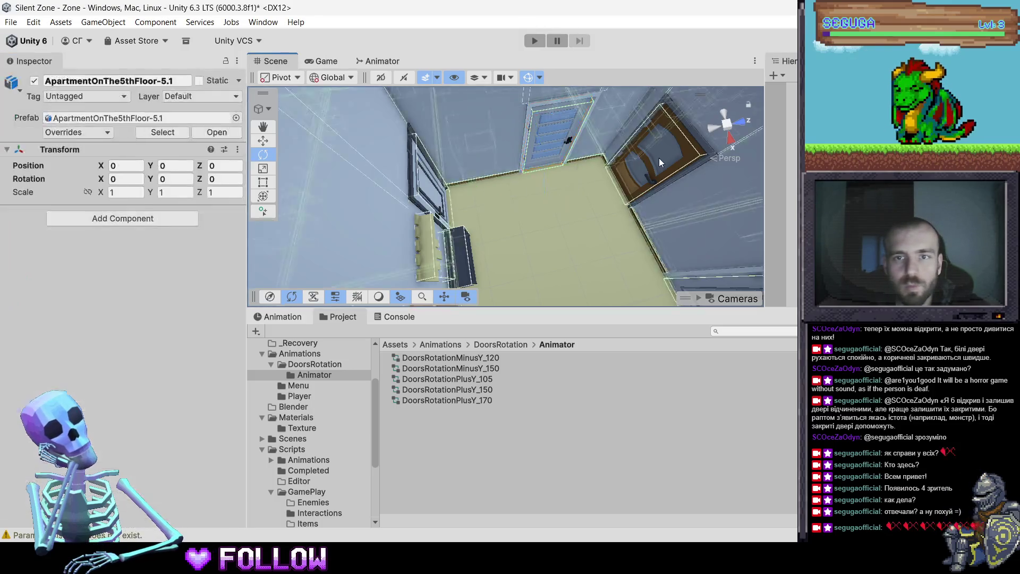
Assign DoorsRotationPlusY_170 as the Animator controller of 506_DoorBath
{"action": "left_click", "coordinate": [658, 158]}
{"action": "mouse_move", "coordinate": [558, 180]}
{"action": "left_mouse_down"}
{"action": "mouse_move", "coordinate": [536, 220]}
{"action": "mouse_move", "coordinate": [558, 218]}
{"action": "left_mouse_up"}
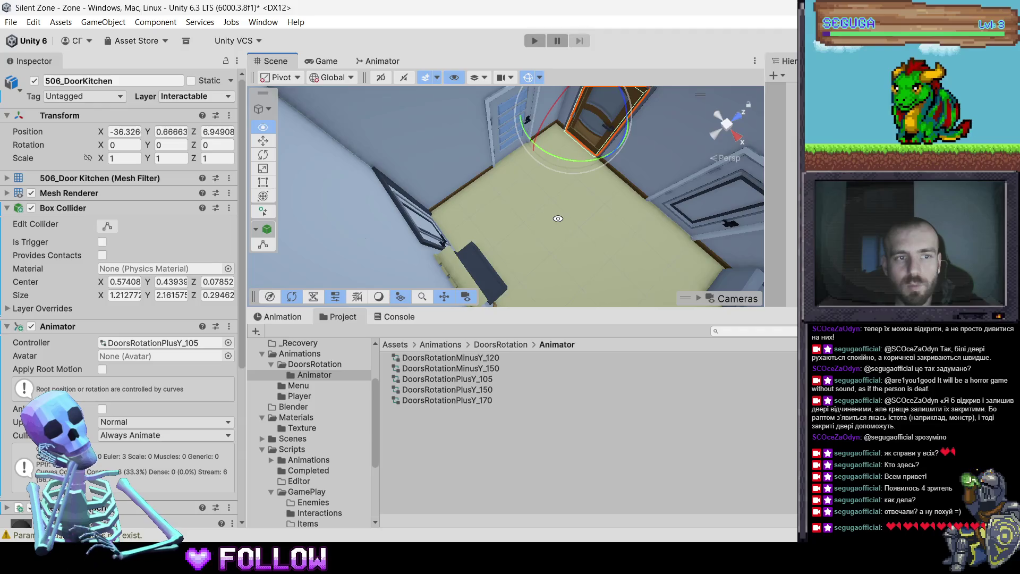
{"action": "left_click", "coordinate": [691, 213]}
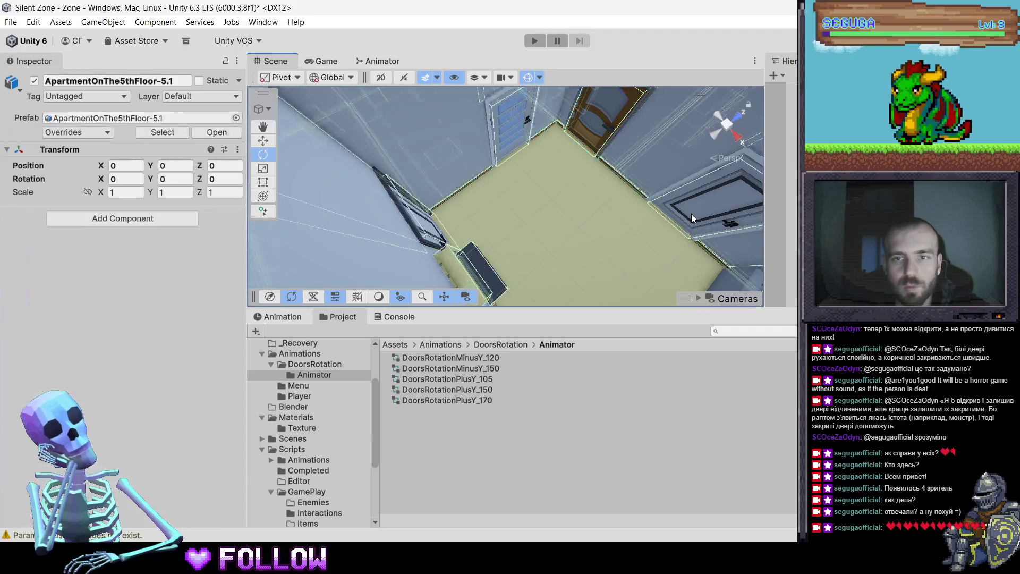
{"action": "left_click", "coordinate": [690, 213]}
{"action": "left_click_drag", "start_coordinate": [560, 202], "coordinate": [539, 134]}
{"action": "left_click", "coordinate": [551, 125]}
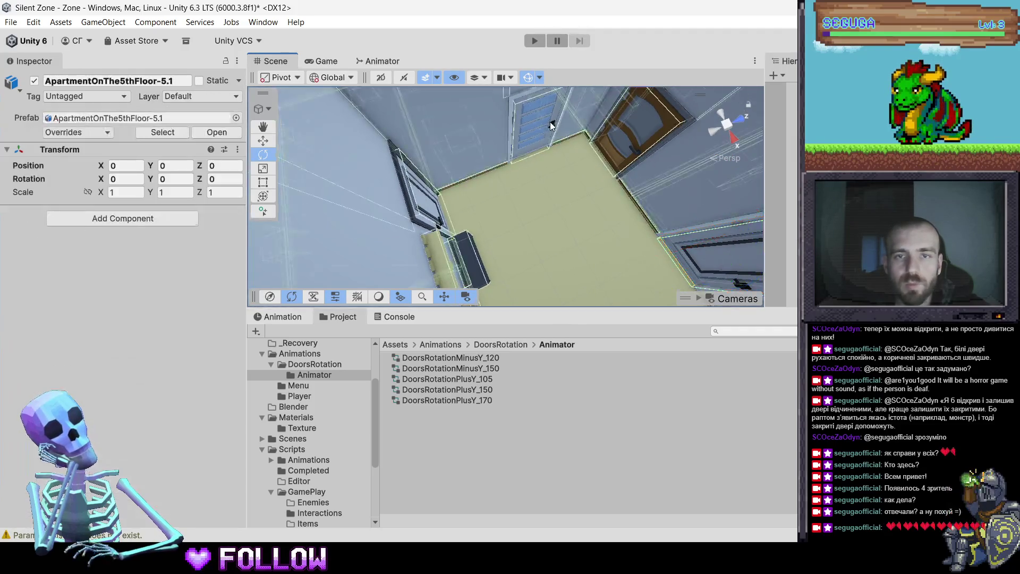
{"action": "left_click", "coordinate": [551, 125]}
{"action": "mouse_move", "coordinate": [470, 399]}
{"action": "left_mouse_down"}
{"action": "mouse_move", "coordinate": [145, 301]}
{"action": "mouse_move", "coordinate": [136, 339]}
{"action": "left_mouse_up"}
Select 506_DoorRoom, test and undo its swing direction, and frame it
{"action": "left_click_drag", "start_coordinate": [435, 244], "coordinate": [474, 153]}
{"action": "left_click", "coordinate": [474, 153]}
{"action": "left_click", "coordinate": [481, 168]}
{"action": "mouse_move", "coordinate": [480, 188]}
{"action": "left_mouse_down"}
{"action": "mouse_move", "coordinate": [459, 199]}
{"action": "mouse_move", "coordinate": [443, 103]}
{"action": "mouse_move", "coordinate": [360, 191]}
{"action": "mouse_move", "coordinate": [529, 217]}
{"action": "mouse_move", "coordinate": [200, 277]}
{"action": "left_mouse_up"}
{"action": "key", "text": "ctrl+z"}
{"action": "key", "text": "f"}
{"action": "key", "text": "ctrl+z"}
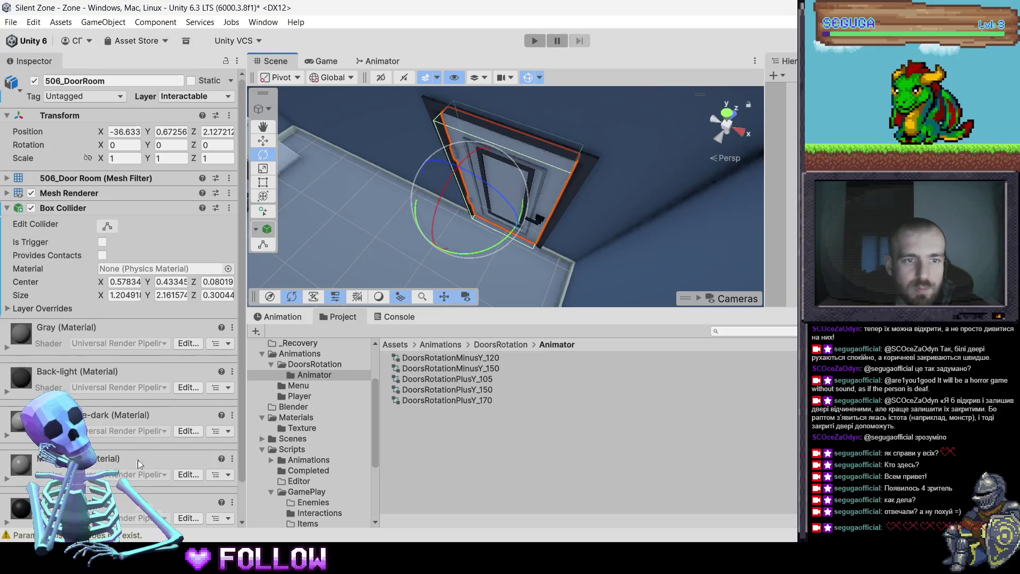
Give 506_DoorRoom an Animator and Interactable script with DoorsRotationPlusY_170 as controller
{"action": "scroll", "coordinate": [139, 464], "scroll_direction": "down", "scroll_amount": 2}
{"action": "left_click", "coordinate": [119, 513]}
{"action": "type", "text": "anim"}
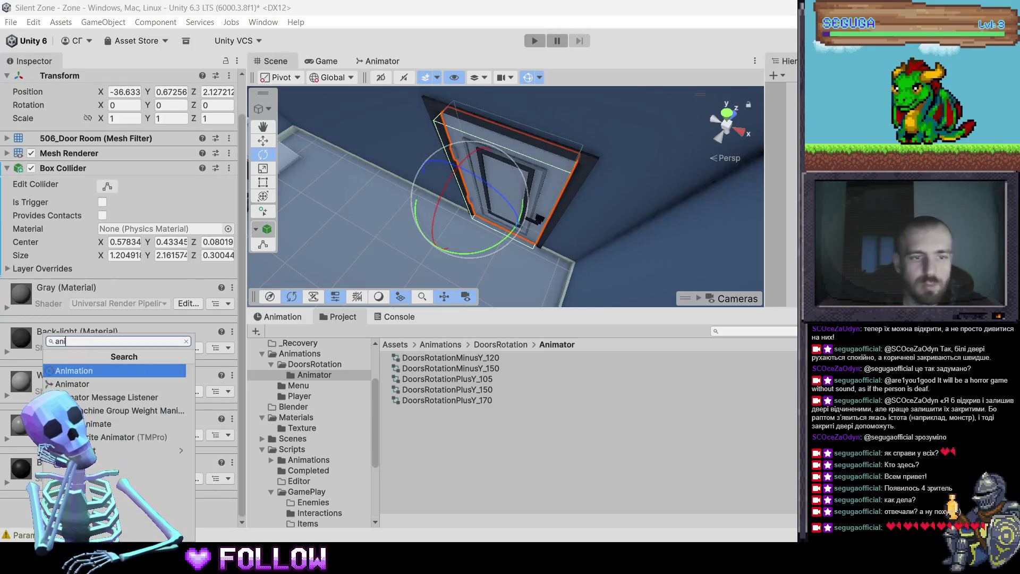
{"action": "key", "text": "Down"}
{"action": "key", "text": "Return"}
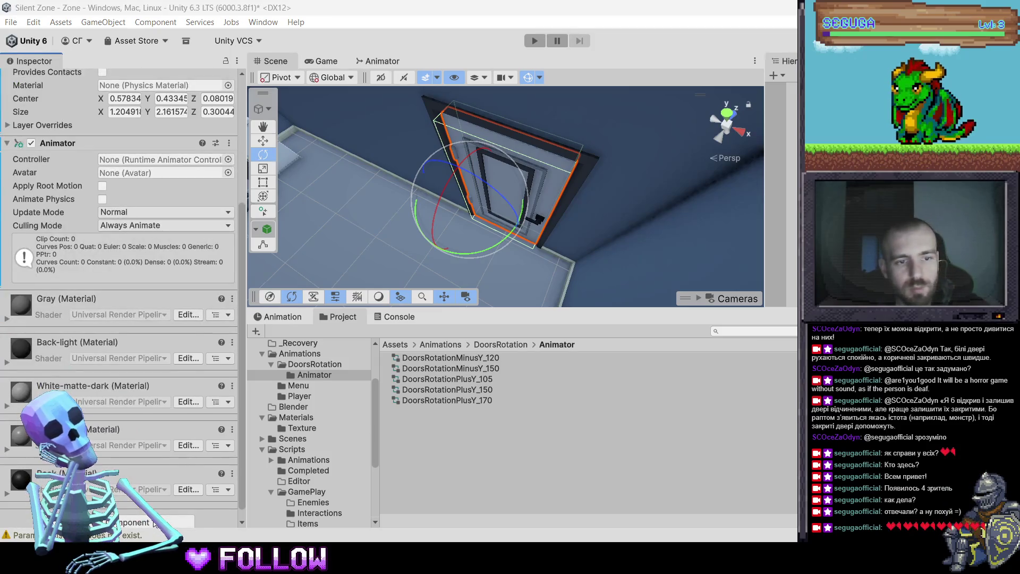
{"action": "left_click", "coordinate": [154, 523]}
{"action": "type", "text": "inte"}
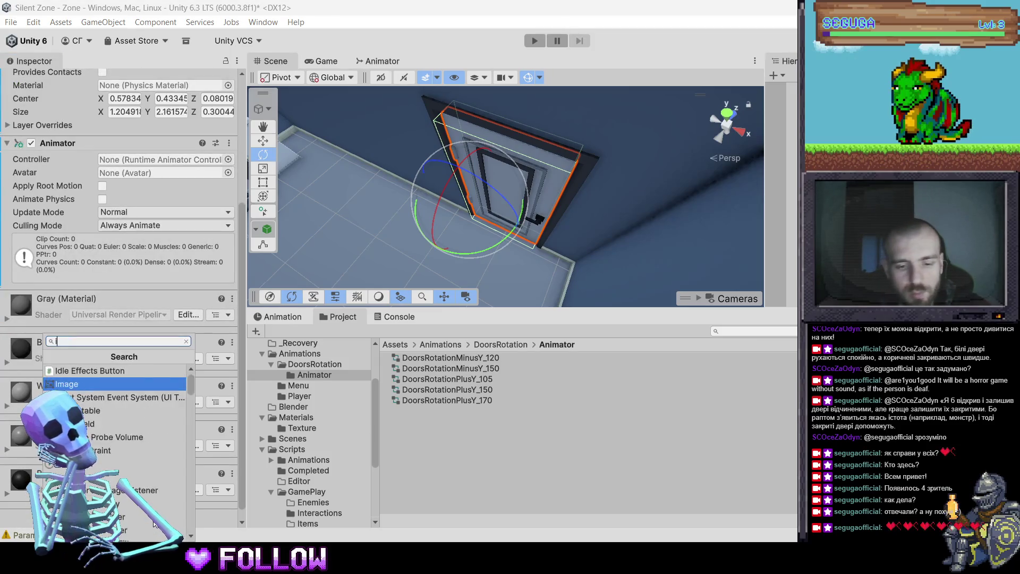
{"action": "key", "text": "Return"}
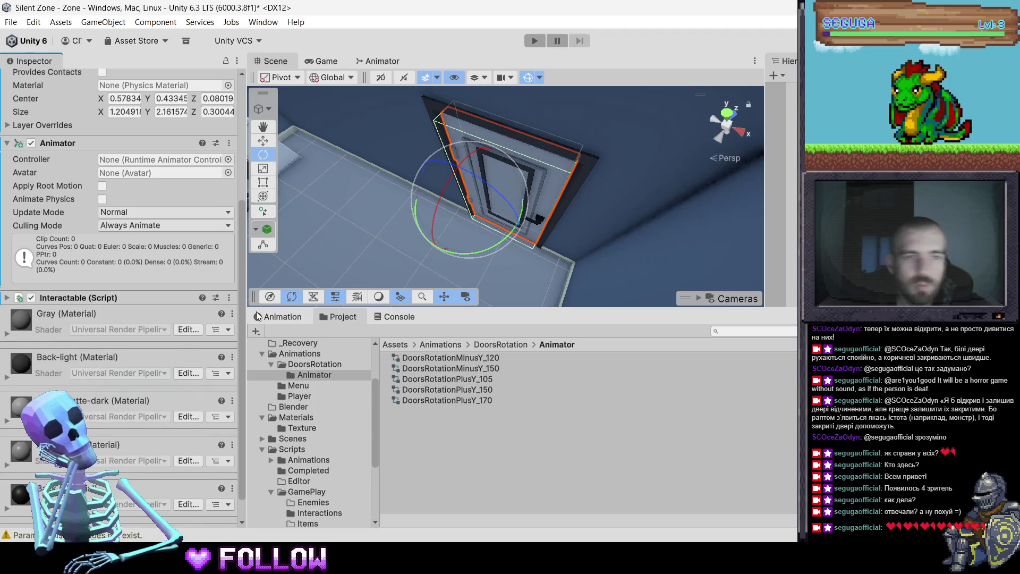
{"action": "left_click_drag", "start_coordinate": [481, 400], "coordinate": [138, 159]}
Check 506_DoorRoom-2, then select 507_Door with the rotate tool active
{"action": "scroll", "coordinate": [573, 175], "scroll_direction": "down", "scroll_amount": 5}
{"action": "mouse_move", "coordinate": [573, 175]}
{"action": "left_mouse_down"}
{"action": "mouse_move", "coordinate": [604, 186]}
{"action": "mouse_move", "coordinate": [542, 190]}
{"action": "mouse_move", "coordinate": [444, 146]}
{"action": "left_mouse_up"}
{"action": "left_click", "coordinate": [444, 146]}
{"action": "left_click", "coordinate": [444, 145]}
{"action": "mouse_move", "coordinate": [473, 212]}
{"action": "left_mouse_down"}
{"action": "mouse_move", "coordinate": [606, 232]}
{"action": "mouse_move", "coordinate": [535, 175]}
{"action": "mouse_move", "coordinate": [450, 174]}
{"action": "mouse_move", "coordinate": [375, 252]}
{"action": "left_mouse_up"}
{"action": "left_click", "coordinate": [451, 174]}
{"action": "key", "text": "e"}
{"action": "left_click", "coordinate": [450, 174]}
Give 507_Door an Animator and Interactable script with DoorsRotationPlusY_170 as controller
{"action": "key", "text": "ctrl+z"}
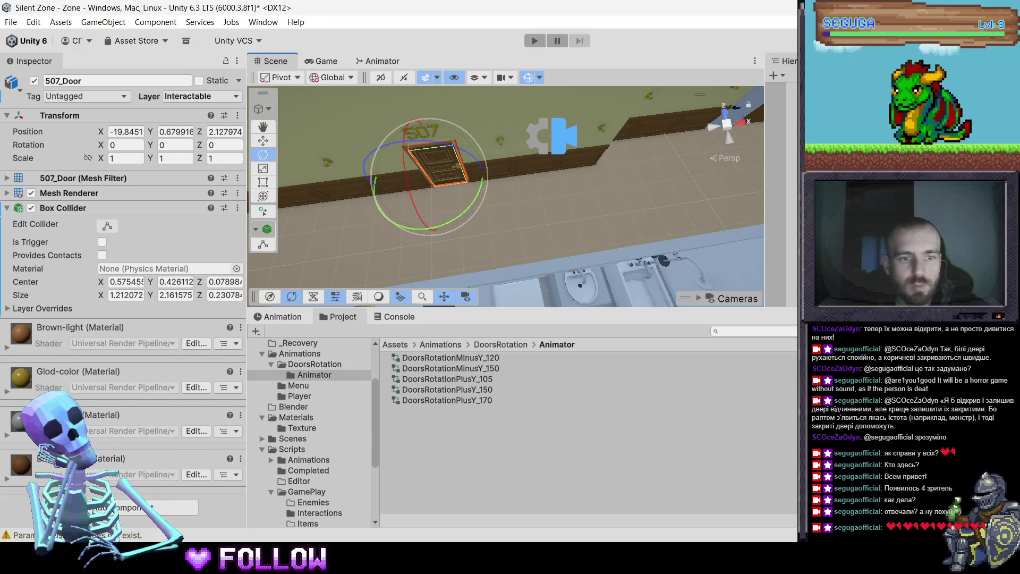
{"action": "left_click", "coordinate": [161, 504]}
{"action": "type", "text": "animator"}
{"action": "key", "text": "Return"}
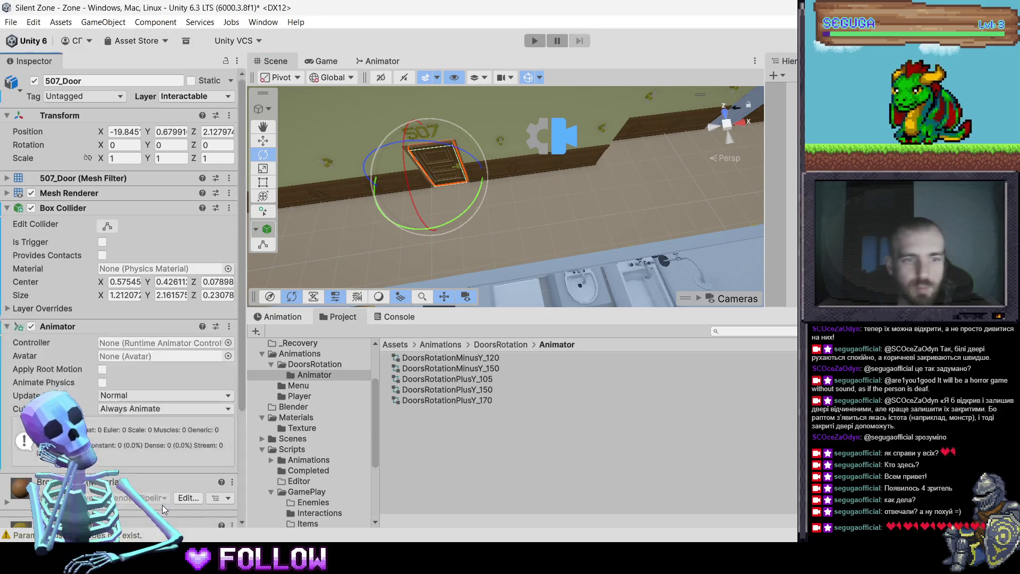
{"action": "scroll", "coordinate": [140, 515], "scroll_direction": "down", "scroll_amount": 3}
{"action": "left_click", "coordinate": [140, 515]}
{"action": "type", "text": "in"}
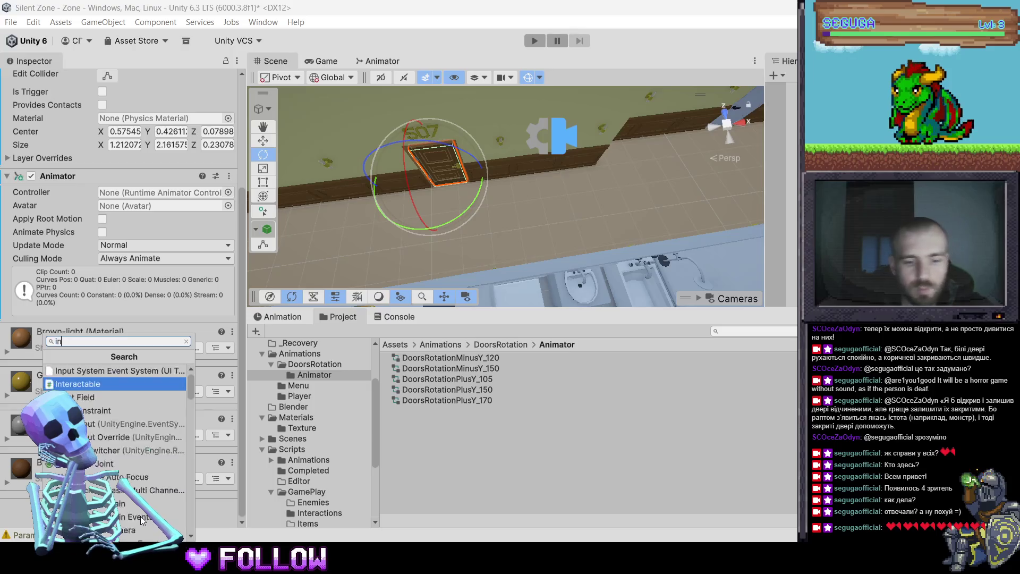
{"action": "type", "text": "te"}
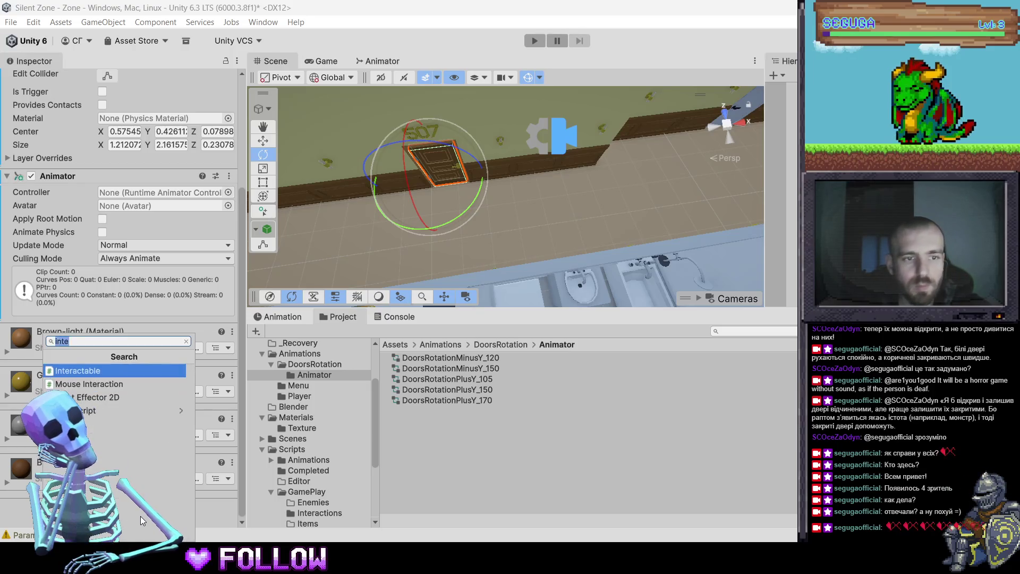
{"action": "key", "text": "Return"}
{"action": "left_click_drag", "start_coordinate": [453, 398], "coordinate": [140, 193]}
{"action": "mouse_move", "coordinate": [351, 95]}
{"action": "left_mouse_down"}
{"action": "mouse_move", "coordinate": [458, 192]}
{"action": "mouse_move", "coordinate": [549, 148]}
{"action": "left_mouse_up"}
Test-swing the 507_DoorBath and 507_DoorKitchen doors, undoing each rotation
{"action": "left_click", "coordinate": [532, 143]}
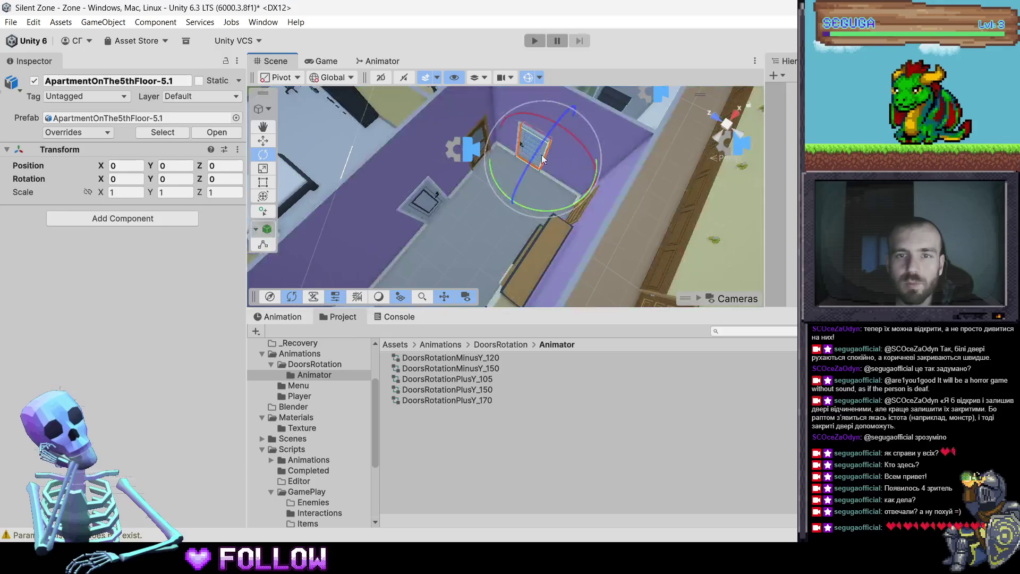
{"action": "left_click", "coordinate": [543, 158]}
{"action": "key", "text": "f"}
{"action": "mouse_move", "coordinate": [478, 159]}
{"action": "left_mouse_down"}
{"action": "mouse_move", "coordinate": [635, 148]}
{"action": "mouse_move", "coordinate": [444, 209]}
{"action": "left_mouse_up"}
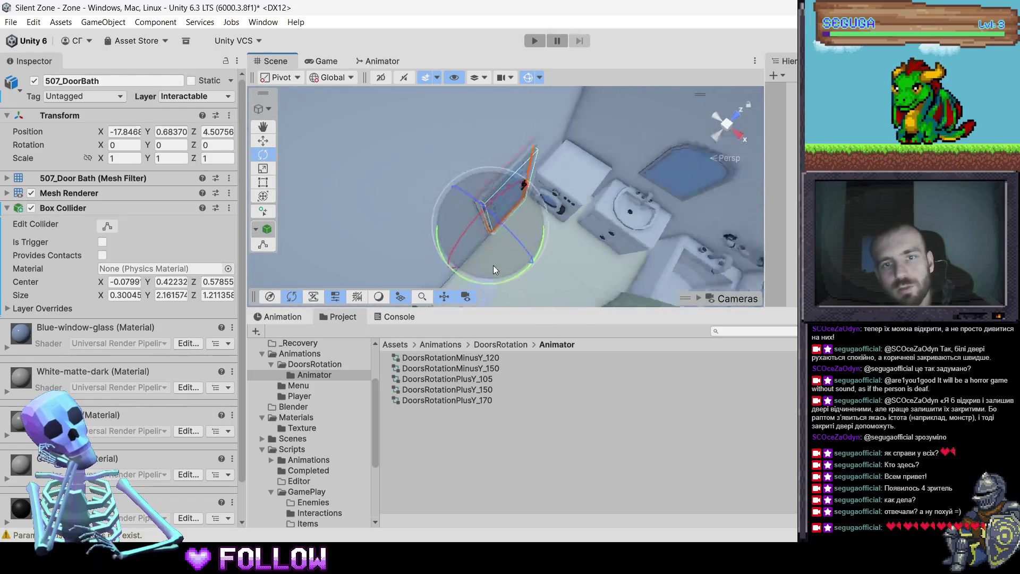
{"action": "scroll", "coordinate": [493, 268], "scroll_direction": "down", "scroll_amount": 2}
{"action": "mouse_move", "coordinate": [514, 269]}
{"action": "left_mouse_down"}
{"action": "mouse_move", "coordinate": [549, 243]}
{"action": "mouse_move", "coordinate": [326, 344]}
{"action": "left_mouse_up"}
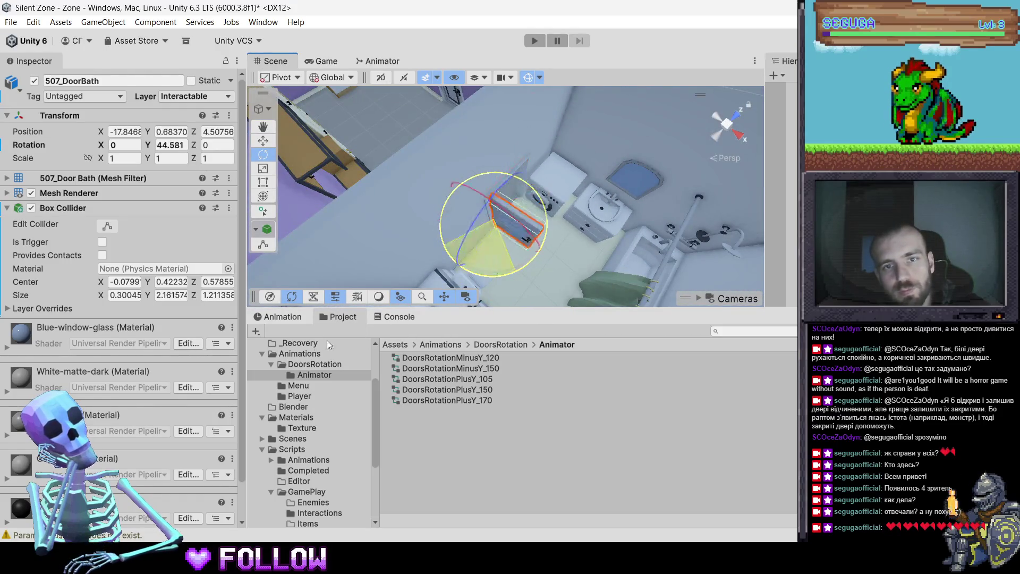
{"action": "key", "text": "ctrl+z"}
{"action": "mouse_move", "coordinate": [352, 190]}
{"action": "left_mouse_down"}
{"action": "mouse_move", "coordinate": [656, 174]}
{"action": "mouse_move", "coordinate": [588, 371]}
{"action": "left_mouse_up"}
{"action": "mouse_move", "coordinate": [509, 266]}
{"action": "left_mouse_down"}
{"action": "mouse_move", "coordinate": [546, 244]}
{"action": "mouse_move", "coordinate": [510, 155]}
{"action": "mouse_move", "coordinate": [566, 192]}
{"action": "mouse_move", "coordinate": [777, 110]}
{"action": "left_mouse_up"}
{"action": "left_click", "coordinate": [510, 155]}
{"action": "left_click", "coordinate": [510, 155]}
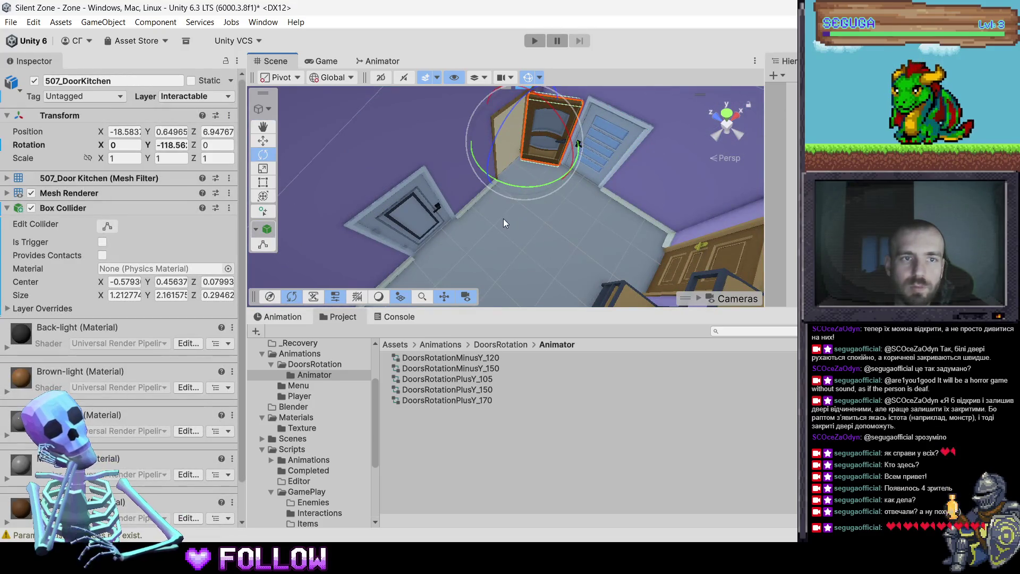
{"action": "key", "text": "ctrl+z"}
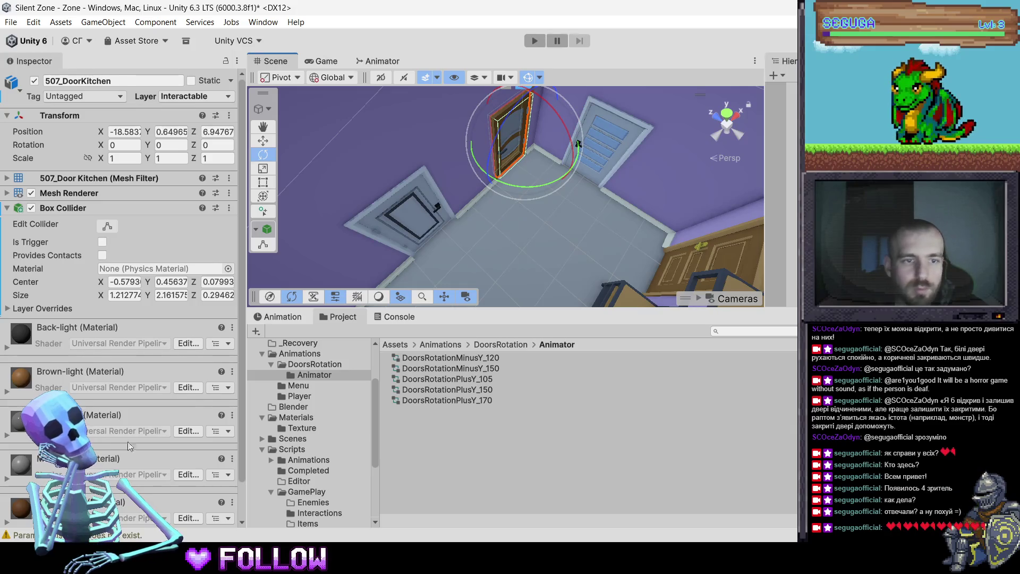
Give 507_DoorKitchen an Animator and Interactable script with DoorsRotationMinusY_120 as controller
{"action": "scroll", "coordinate": [130, 446], "scroll_direction": "down", "scroll_amount": 2}
{"action": "left_click", "coordinate": [119, 514]}
{"action": "type", "text": "anim"}
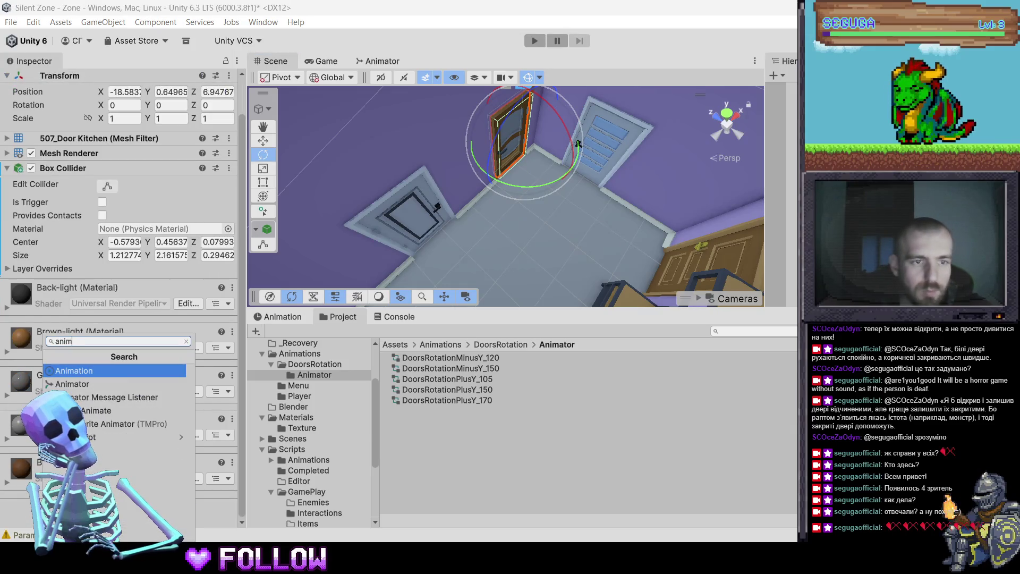
{"action": "key", "text": "Down"}
{"action": "key", "text": "Return"}
{"action": "scroll", "coordinate": [121, 499], "scroll_direction": "down", "scroll_amount": 3}
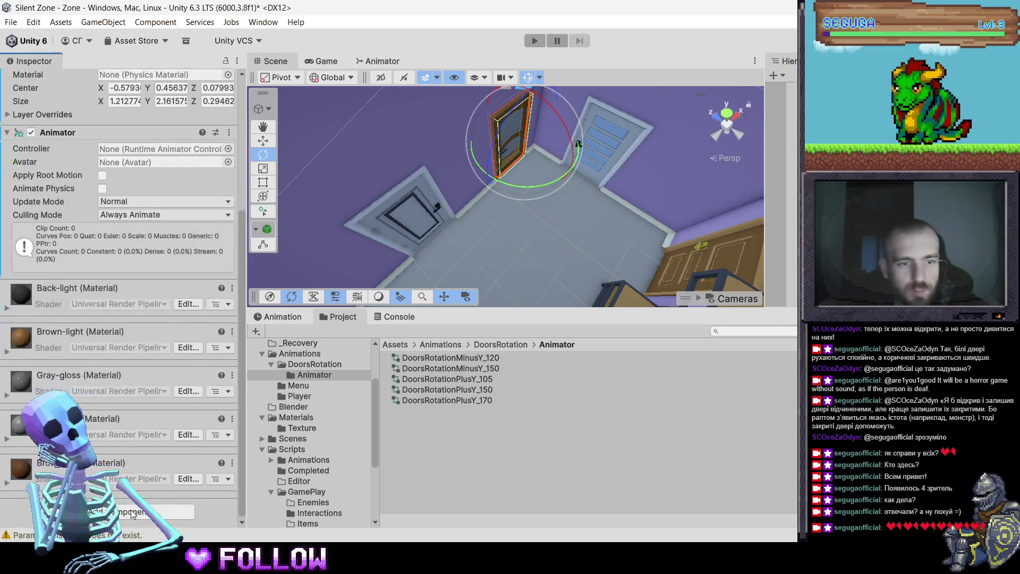
{"action": "left_click", "coordinate": [130, 508]}
{"action": "type", "text": "inter"}
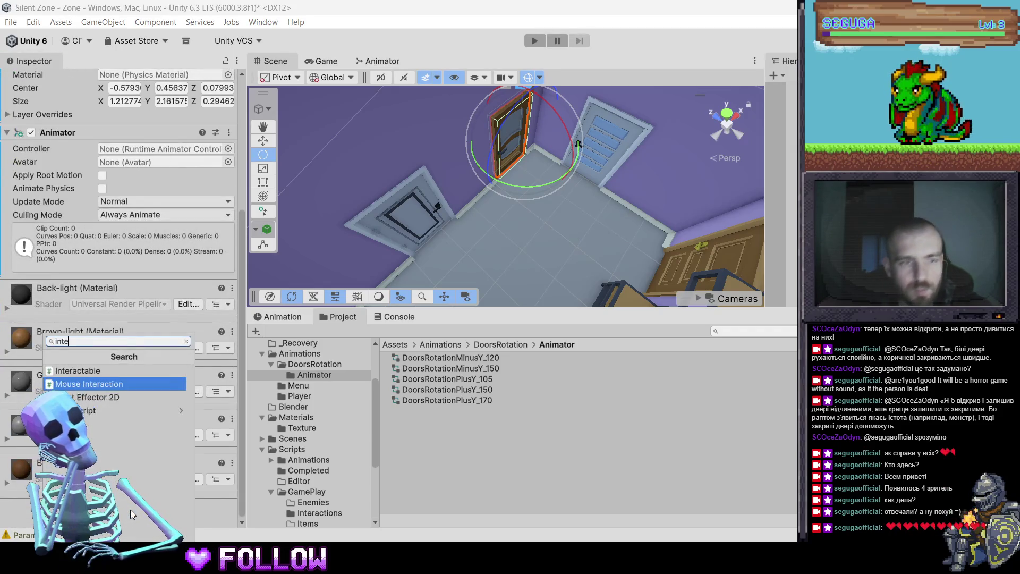
{"action": "key", "text": "Return"}
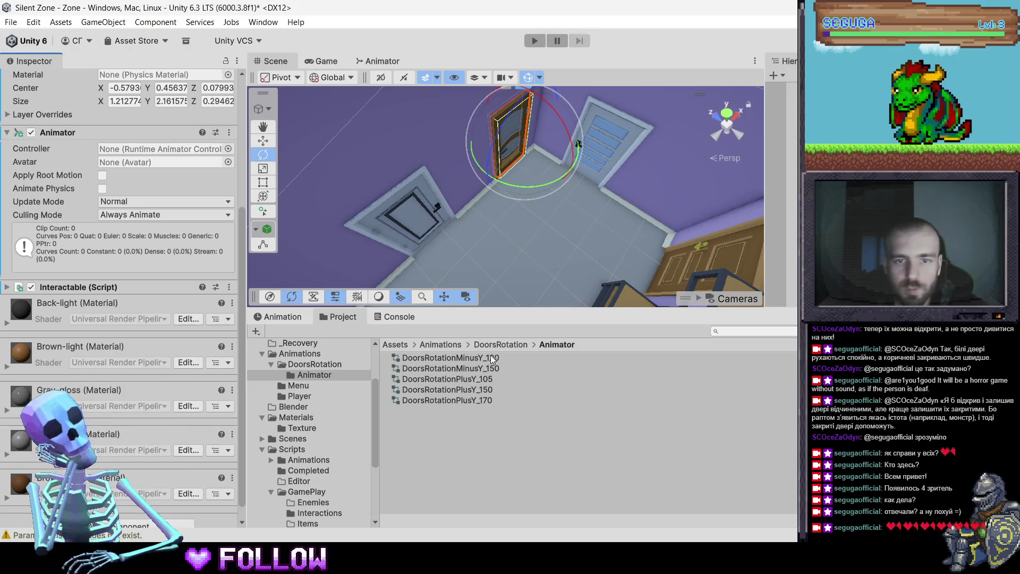
{"action": "left_click_drag", "start_coordinate": [490, 354], "coordinate": [118, 199]}
{"action": "left_click_drag", "start_coordinate": [128, 153], "coordinate": [129, 152]}
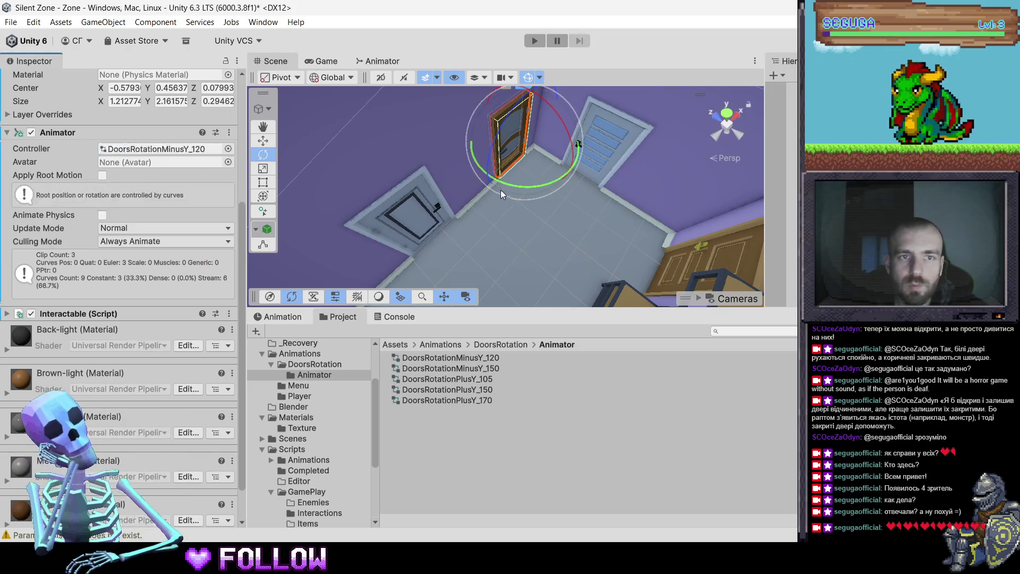
Look over the kitchen door, then switch to the Notepad note about the bathroom door
{"action": "scroll", "coordinate": [533, 244], "scroll_direction": "down", "scroll_amount": 3}
{"action": "mouse_move", "coordinate": [557, 239]}
{"action": "left_mouse_down"}
{"action": "mouse_move", "coordinate": [531, 228]}
{"action": "mouse_move", "coordinate": [579, 213]}
{"action": "mouse_move", "coordinate": [542, 244]}
{"action": "left_mouse_up"}
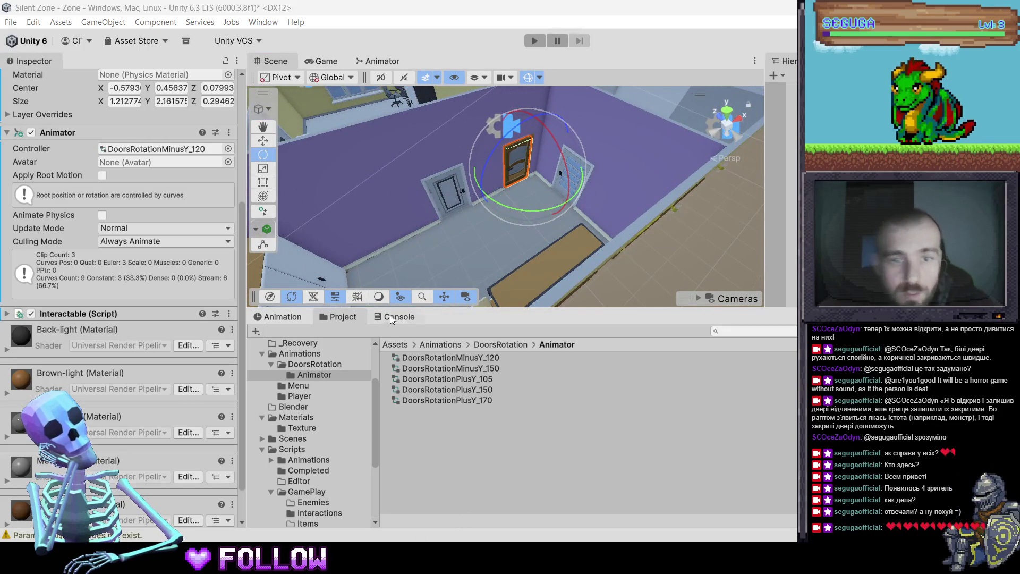
{"action": "key", "text": "super"}
{"action": "key", "text": "Escape"}
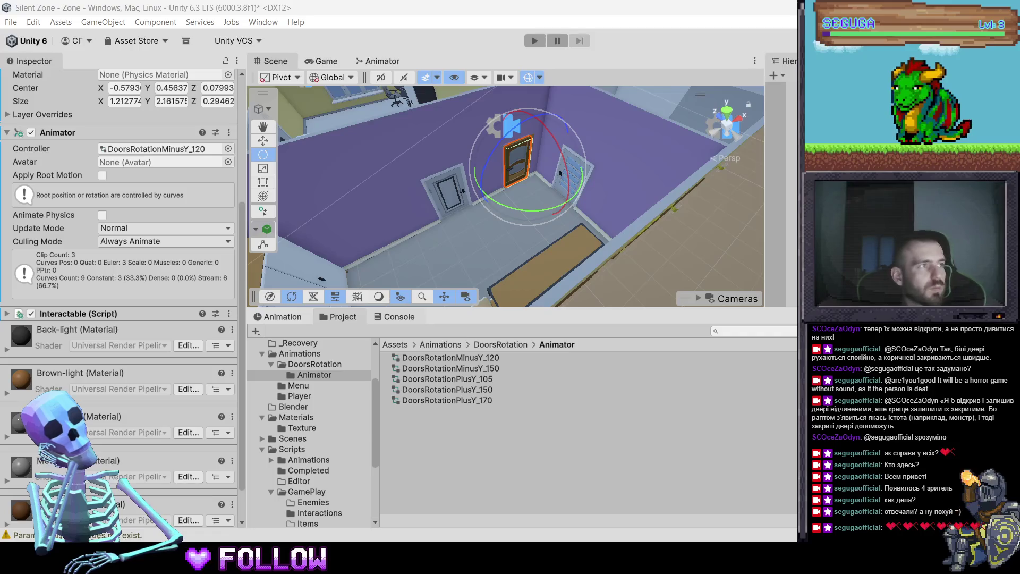
{"action": "key", "text": "alt+Tab"}
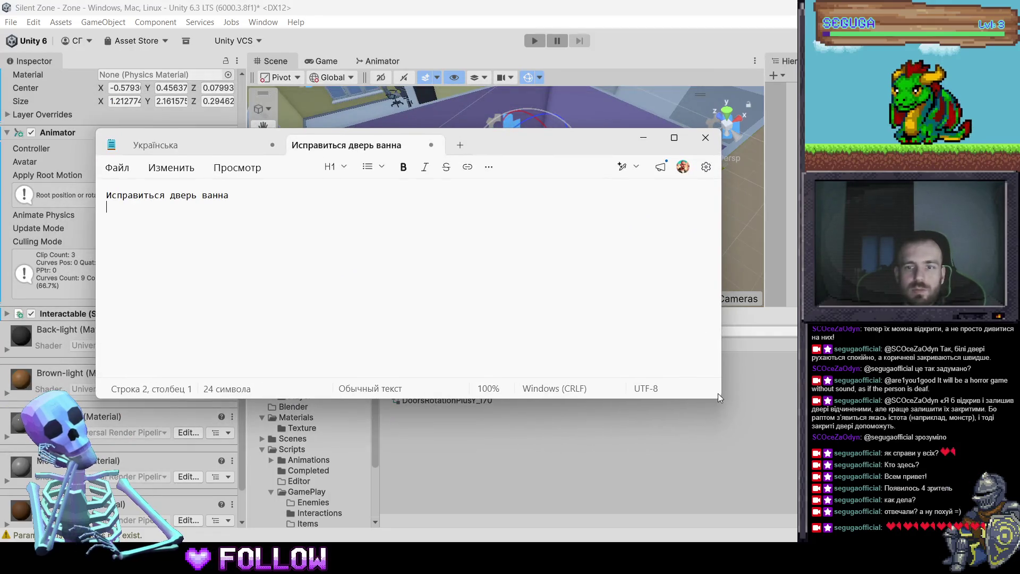
Narrow the 'Исправиться дверь ванна номер 507' note window and return to Unity
{"action": "left_click_drag", "start_coordinate": [718, 394], "coordinate": [378, 394]}
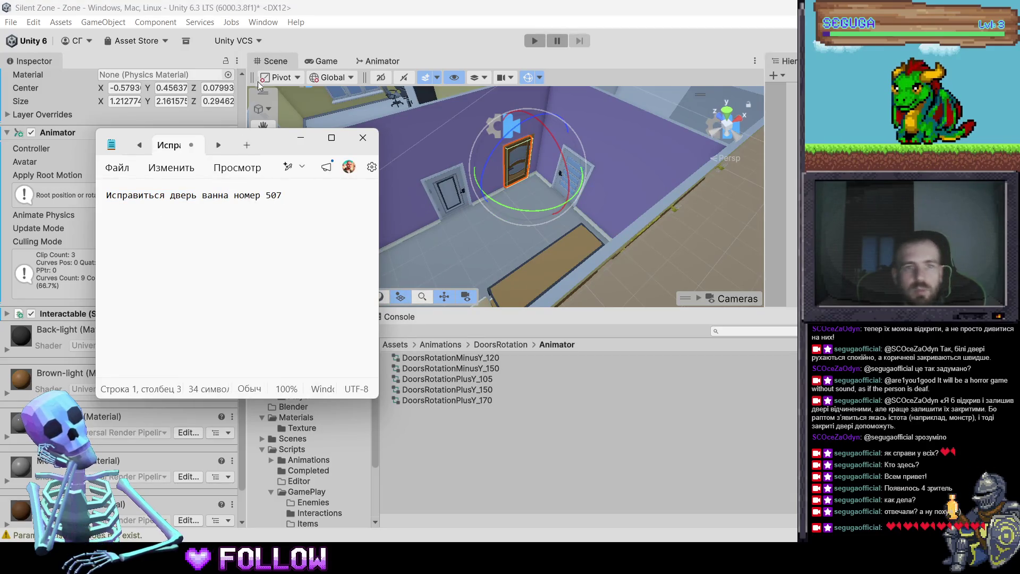
{"action": "key", "text": "alt+Tab"}
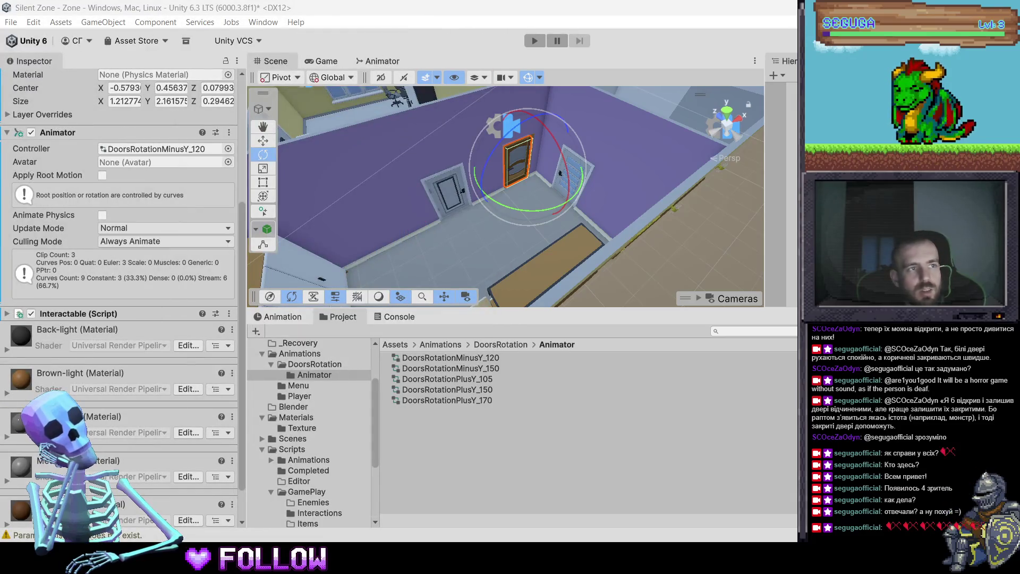
Select 507_DoorRoom and test-swing it, then undo the rotation
{"action": "left_click", "coordinate": [449, 192]}
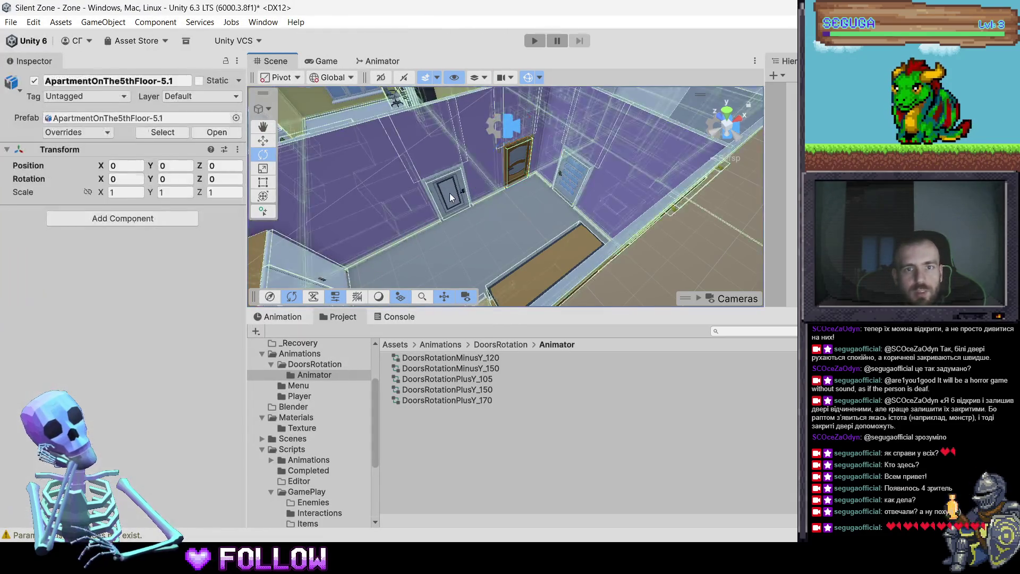
{"action": "left_click", "coordinate": [449, 192]}
{"action": "mouse_move", "coordinate": [480, 232]}
{"action": "left_mouse_down"}
{"action": "mouse_move", "coordinate": [267, 319]}
{"action": "mouse_move", "coordinate": [277, 323]}
{"action": "left_mouse_up"}
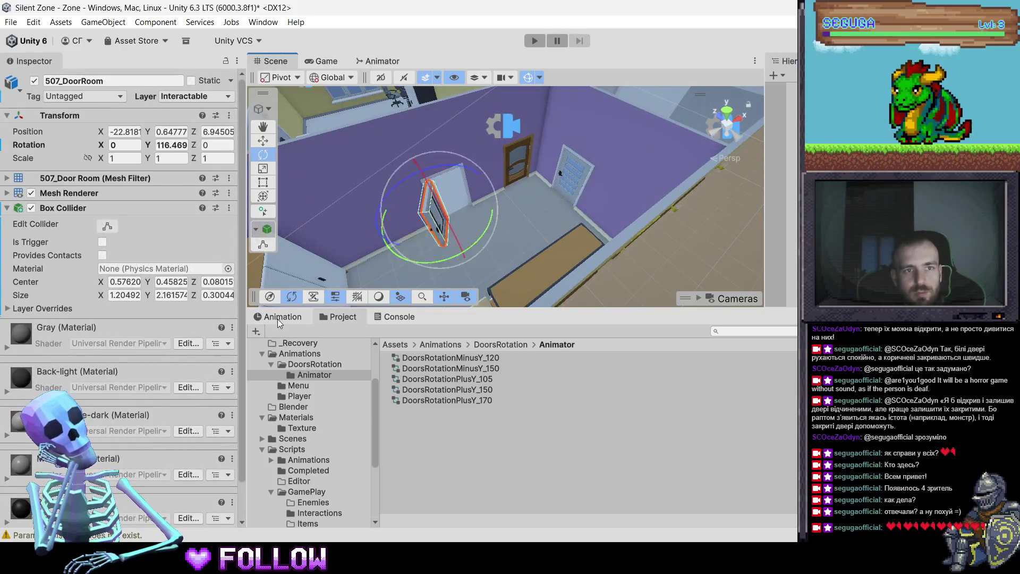
{"action": "key", "text": "ctrl+z"}
Add an Animator component and the Interactable script to 507_DoorRoom
{"action": "scroll", "coordinate": [120, 478], "scroll_direction": "down", "scroll_amount": 2}
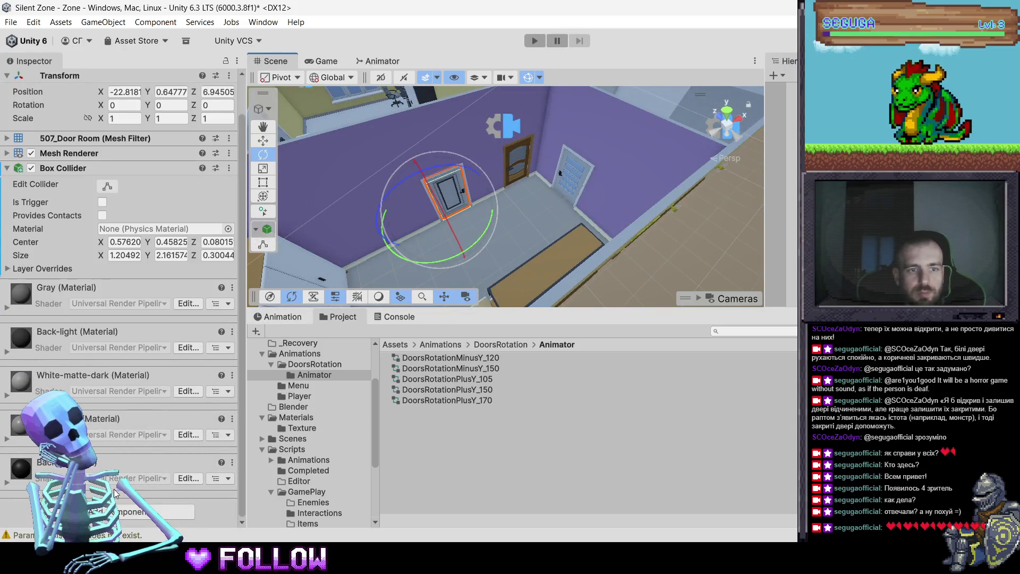
{"action": "left_click", "coordinate": [120, 518]}
{"action": "type", "text": "фтшь"}
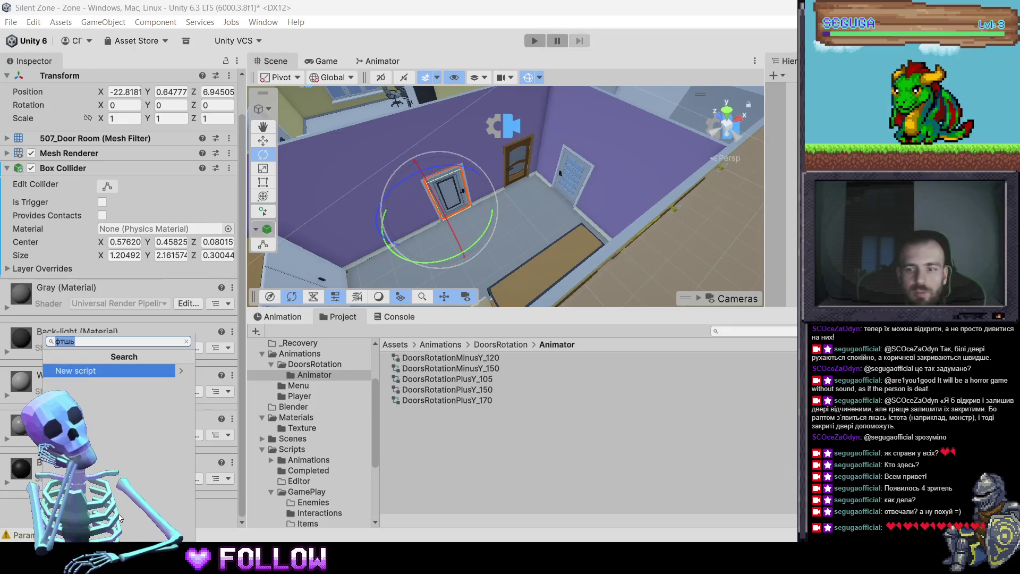
{"action": "type", "text": "animator"}
{"action": "key", "text": "Return"}
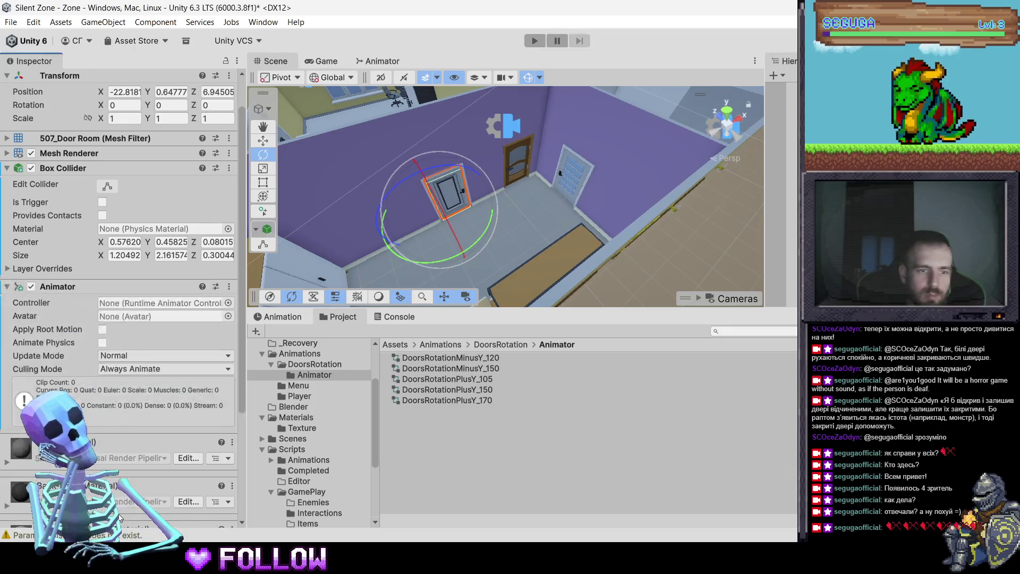
{"action": "scroll", "coordinate": [120, 518], "scroll_direction": "down", "scroll_amount": 3}
{"action": "left_click", "coordinate": [135, 511]}
{"action": "type", "text": "inter"}
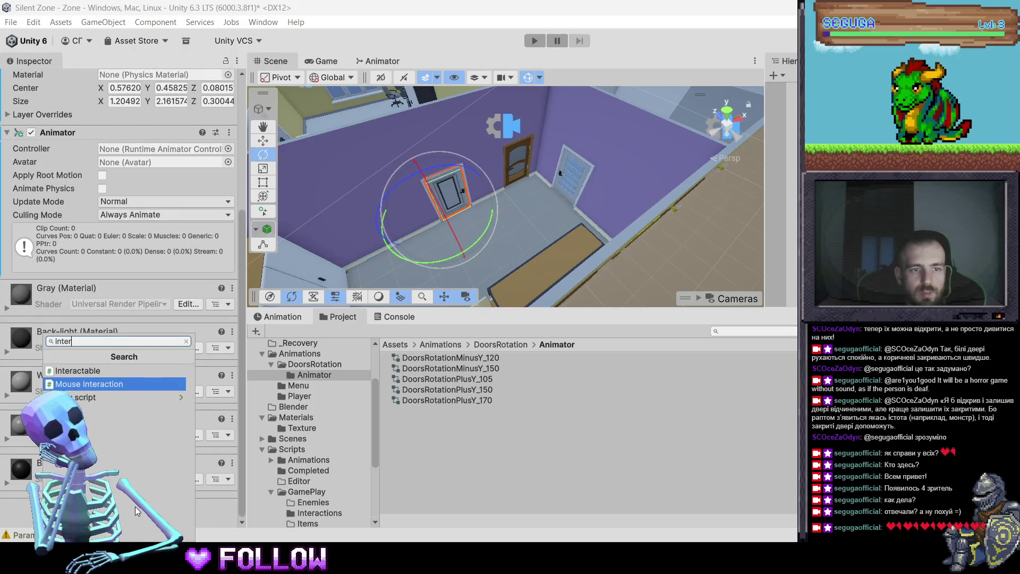
{"action": "key", "text": "Up"}
{"action": "key", "text": "Return"}
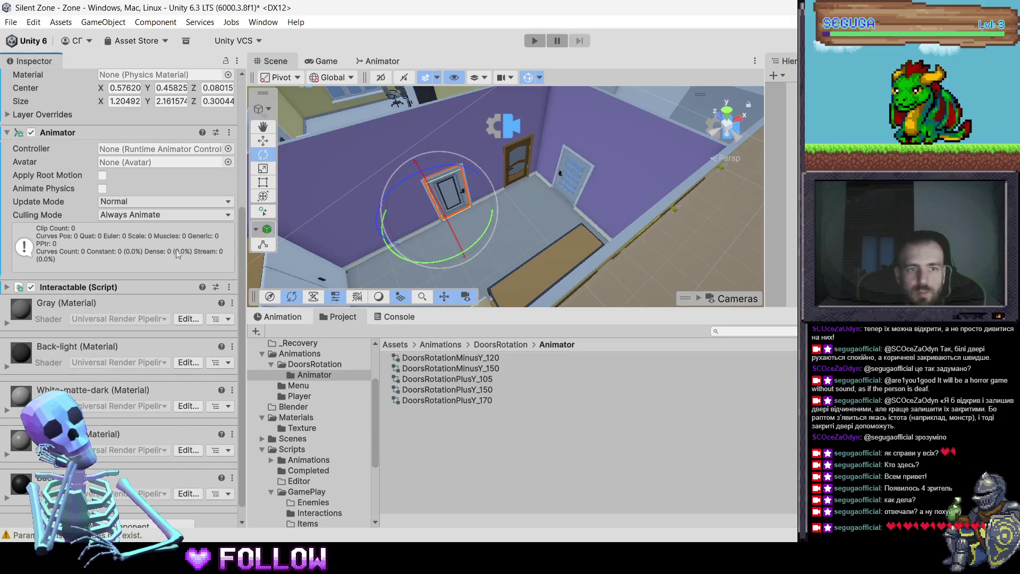
Assign DoorsRotationPlusY_170 as 507_DoorRoom's Animator controller
{"action": "left_click_drag", "start_coordinate": [489, 226], "coordinate": [456, 255]}
{"action": "scroll", "coordinate": [181, 169], "scroll_direction": "up", "scroll_amount": 5}
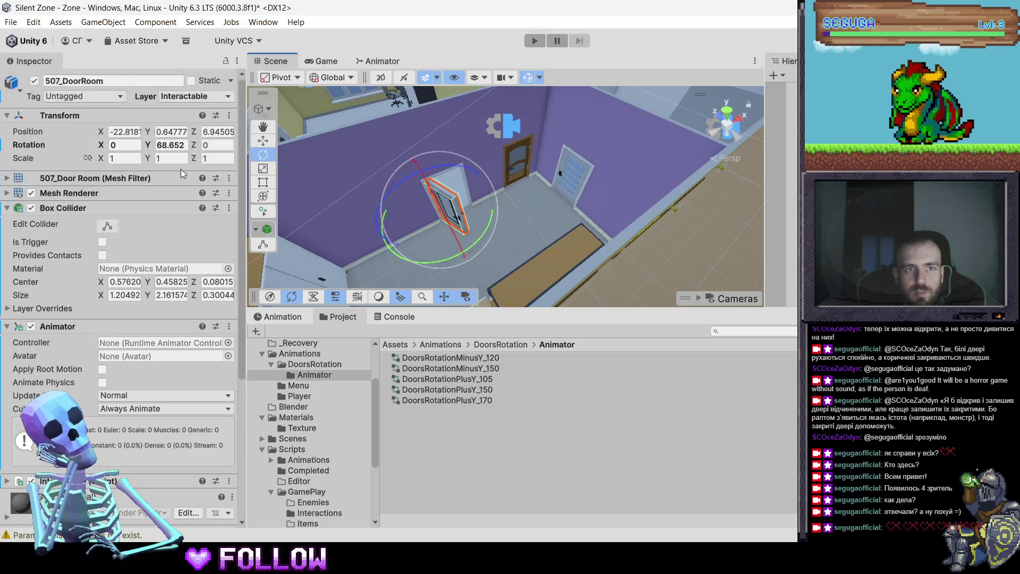
{"action": "mouse_move", "coordinate": [492, 400]}
{"action": "left_mouse_down"}
{"action": "mouse_move", "coordinate": [143, 250]}
{"action": "mouse_move", "coordinate": [154, 345]}
{"action": "left_mouse_up"}
{"action": "left_click_drag", "start_coordinate": [527, 186], "coordinate": [536, 223]}
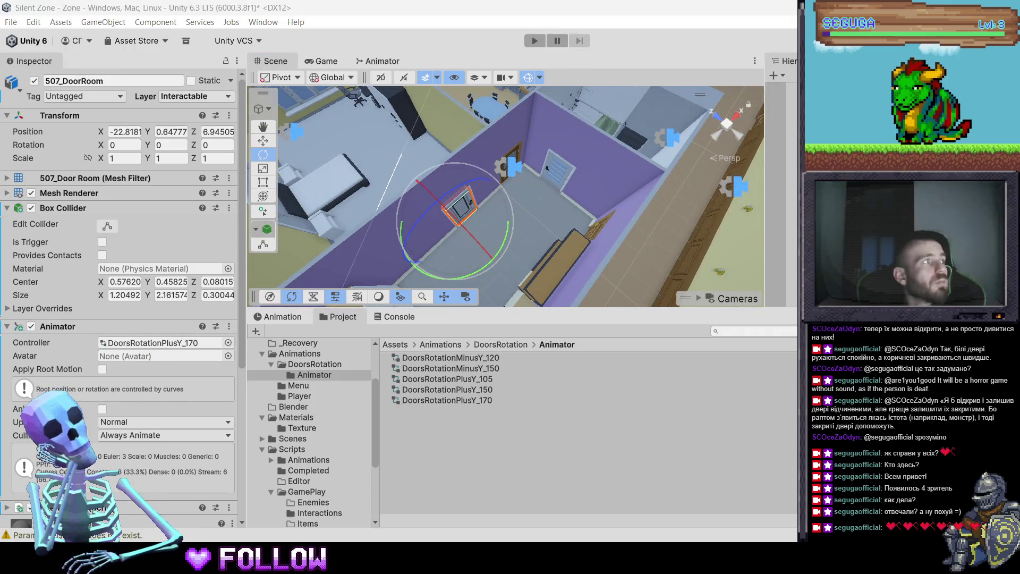
{"action": "mouse_move", "coordinate": [435, 175]}
{"action": "left_mouse_down"}
{"action": "mouse_move", "coordinate": [646, 158]}
{"action": "mouse_move", "coordinate": [476, 194]}
{"action": "left_mouse_up"}
{"action": "left_click", "coordinate": [476, 194]}
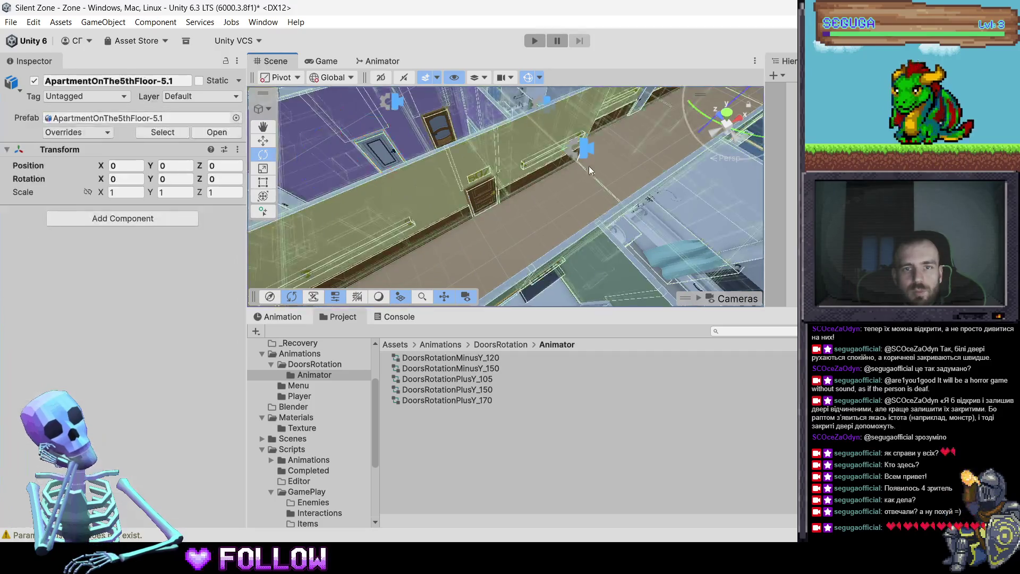
Select and frame 508_Door, test its swing, then undo the rotation
{"action": "left_click", "coordinate": [401, 263]}
{"action": "left_click_drag", "start_coordinate": [559, 174], "coordinate": [492, 200]}
{"action": "left_click", "coordinate": [493, 194]}
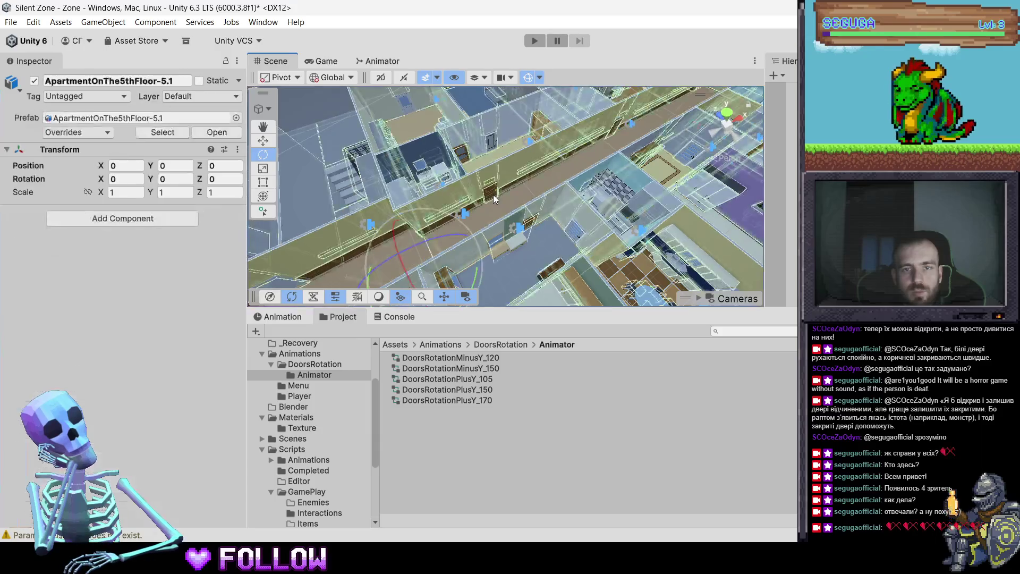
{"action": "left_click", "coordinate": [493, 194]}
{"action": "key", "text": "f"}
{"action": "left_click_drag", "start_coordinate": [521, 251], "coordinate": [413, 320]}
{"action": "key", "text": "ctrl+z"}
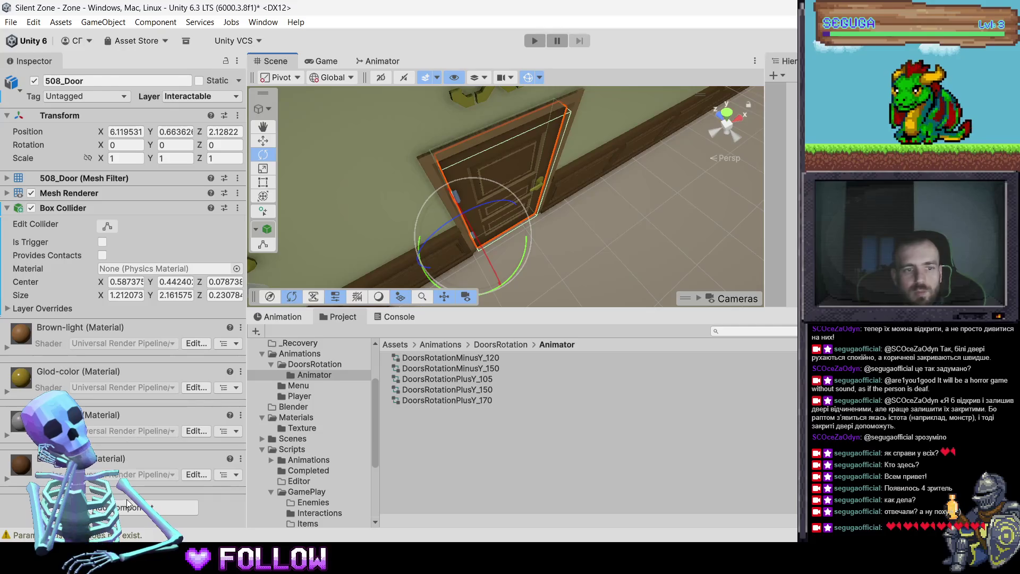
Give 508_Door an Animator with DoorsRotationPlusY_170 and an Interactable script
{"action": "left_click", "coordinate": [127, 505]}
{"action": "type", "text": "anim"}
{"action": "key", "text": "Escape"}
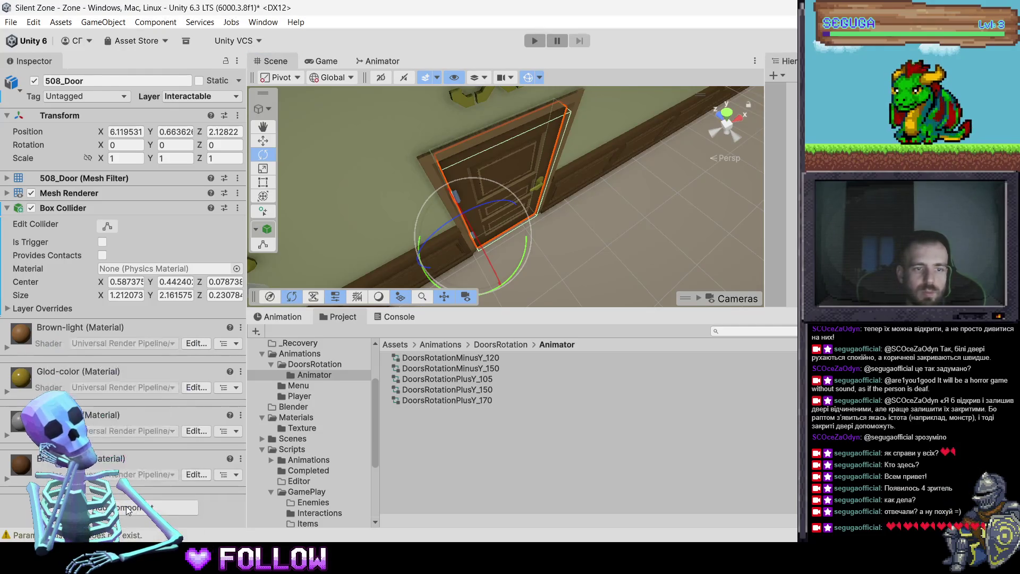
{"action": "left_click", "coordinate": [126, 512]}
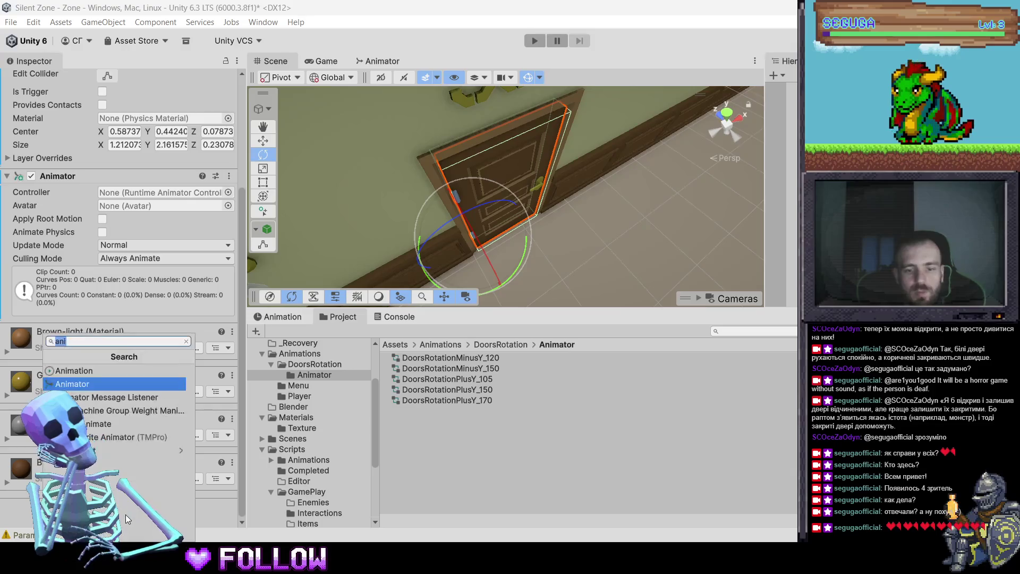
{"action": "type", "text": "interac"}
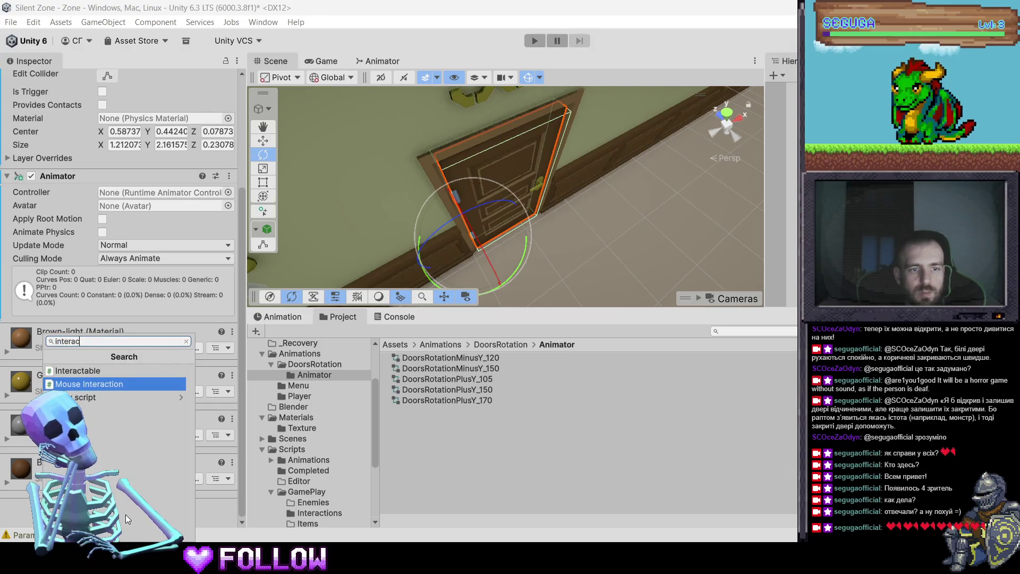
{"action": "key", "text": "Up"}
{"action": "key", "text": "Return"}
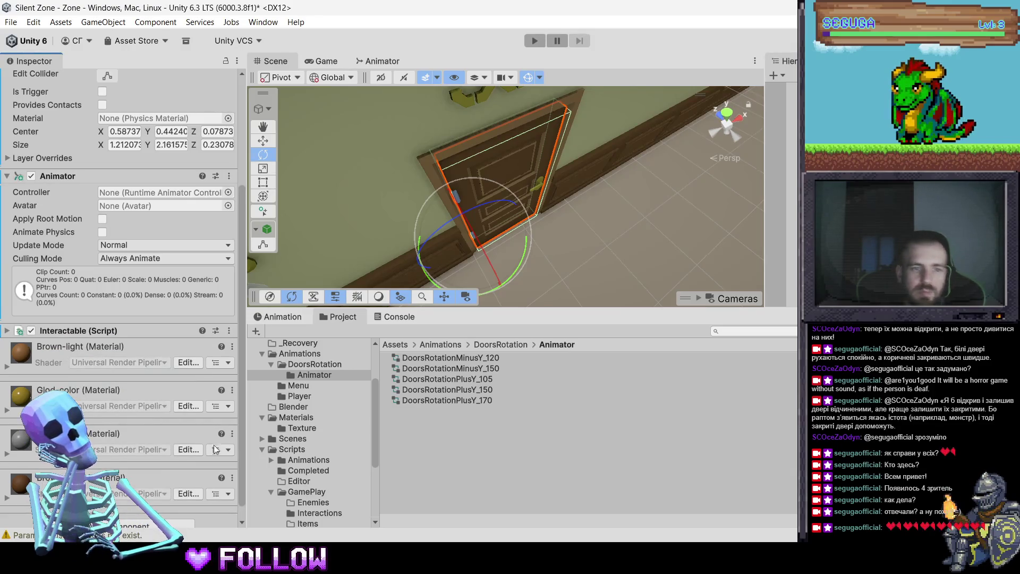
{"action": "left_click_drag", "start_coordinate": [460, 400], "coordinate": [143, 197]}
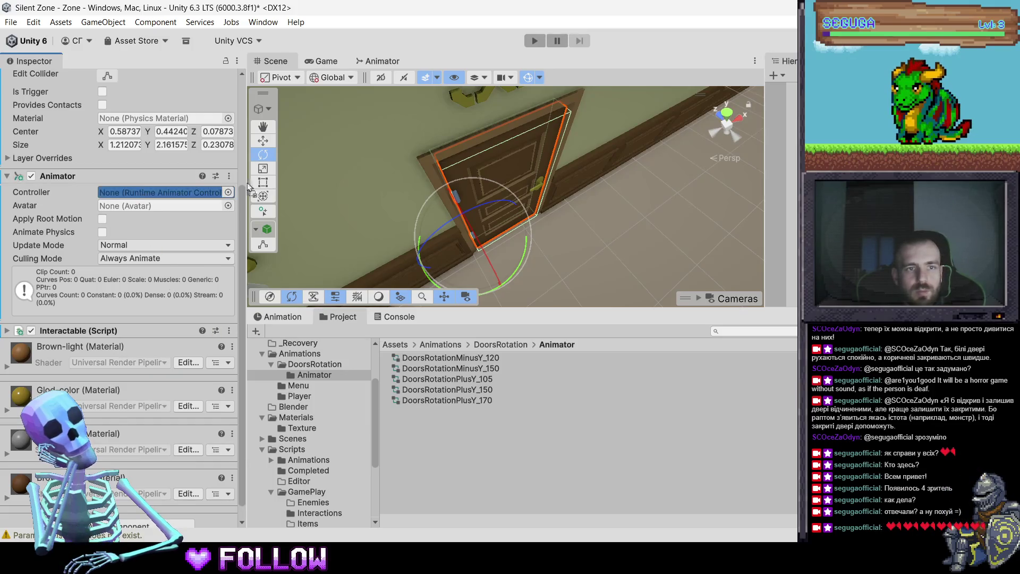
Select 508_DoorBath, test how it swings, and undo the rotation
{"action": "scroll", "coordinate": [416, 197], "scroll_direction": "down", "scroll_amount": 10}
{"action": "mouse_move", "coordinate": [416, 197]}
{"action": "left_mouse_down"}
{"action": "mouse_move", "coordinate": [482, 217]}
{"action": "mouse_move", "coordinate": [419, 84]}
{"action": "mouse_move", "coordinate": [384, 176]}
{"action": "mouse_move", "coordinate": [546, 189]}
{"action": "mouse_move", "coordinate": [415, 187]}
{"action": "mouse_move", "coordinate": [424, 264]}
{"action": "mouse_move", "coordinate": [420, 250]}
{"action": "mouse_move", "coordinate": [435, 237]}
{"action": "mouse_move", "coordinate": [442, 256]}
{"action": "mouse_move", "coordinate": [355, 299]}
{"action": "mouse_move", "coordinate": [300, 298]}
{"action": "mouse_move", "coordinate": [462, 254]}
{"action": "mouse_move", "coordinate": [381, 289]}
{"action": "left_mouse_up"}
{"action": "left_click", "coordinate": [415, 186]}
{"action": "left_click", "coordinate": [438, 187]}
{"action": "key", "text": "ctrl+z"}
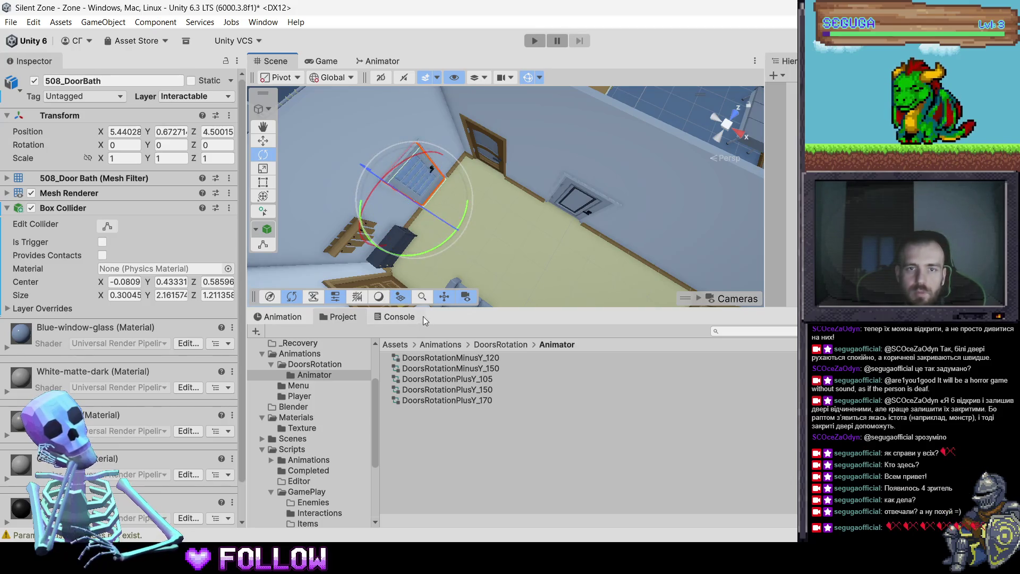
Give 508_DoorBath an Animator with DoorsRotationPlusY_150 and an Interactable script
{"action": "scroll", "coordinate": [149, 474], "scroll_direction": "down", "scroll_amount": 2}
{"action": "left_click", "coordinate": [153, 523]}
{"action": "type", "text": "anim"}
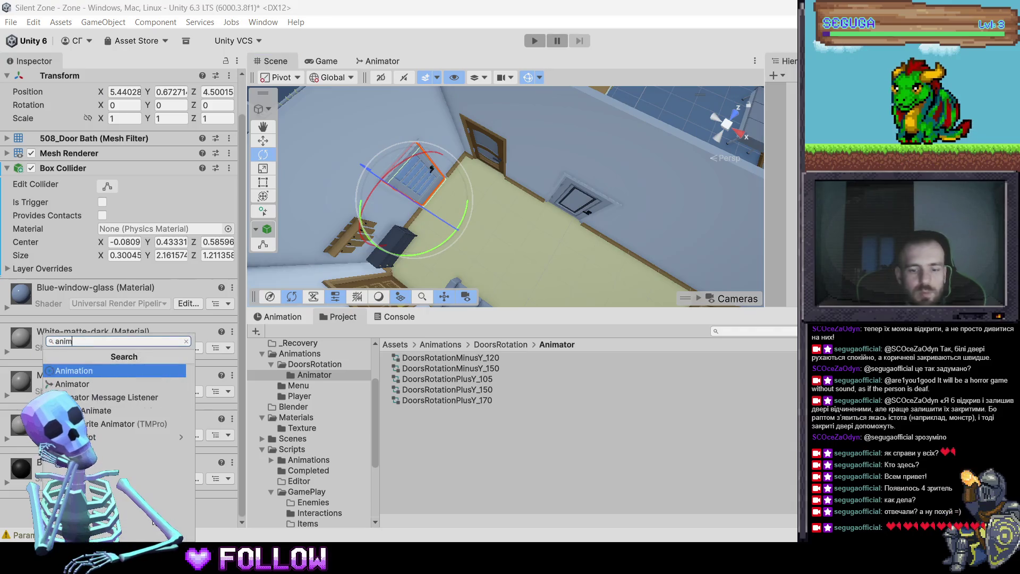
{"action": "key", "text": "Return"}
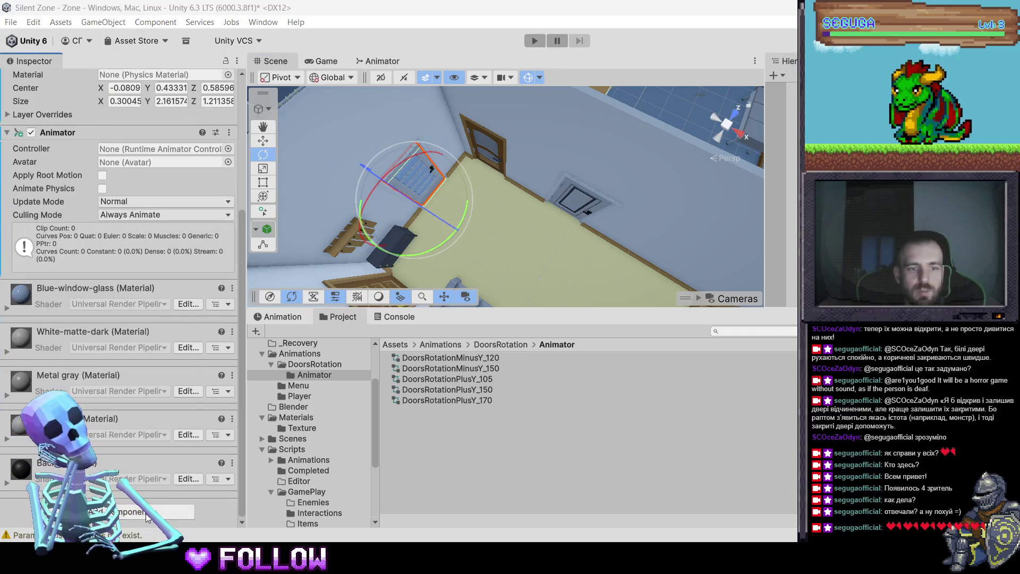
{"action": "left_click", "coordinate": [145, 513]}
{"action": "type", "text": "inter"}
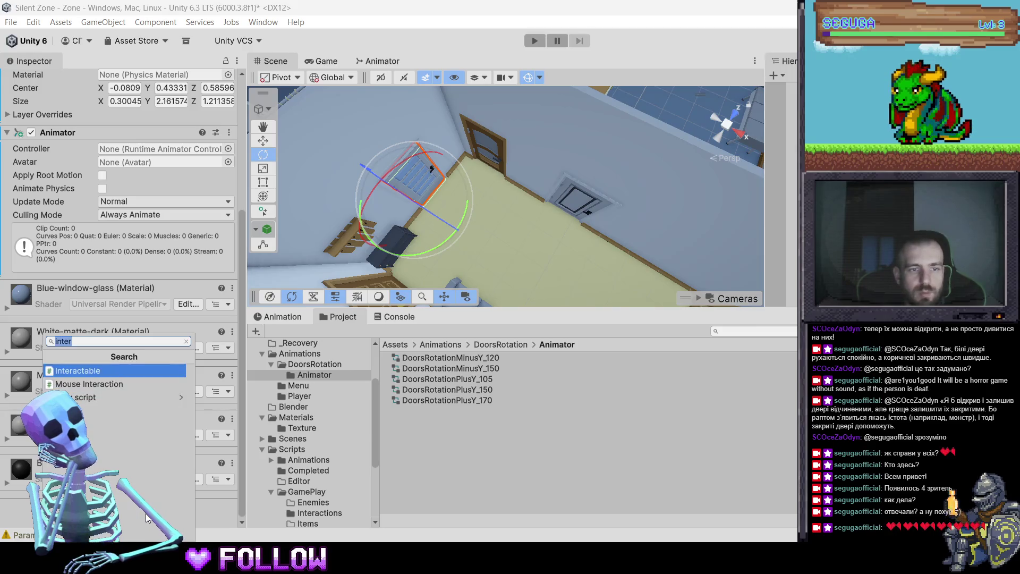
{"action": "key", "text": "Return"}
{"action": "left_click_drag", "start_coordinate": [430, 388], "coordinate": [125, 213]}
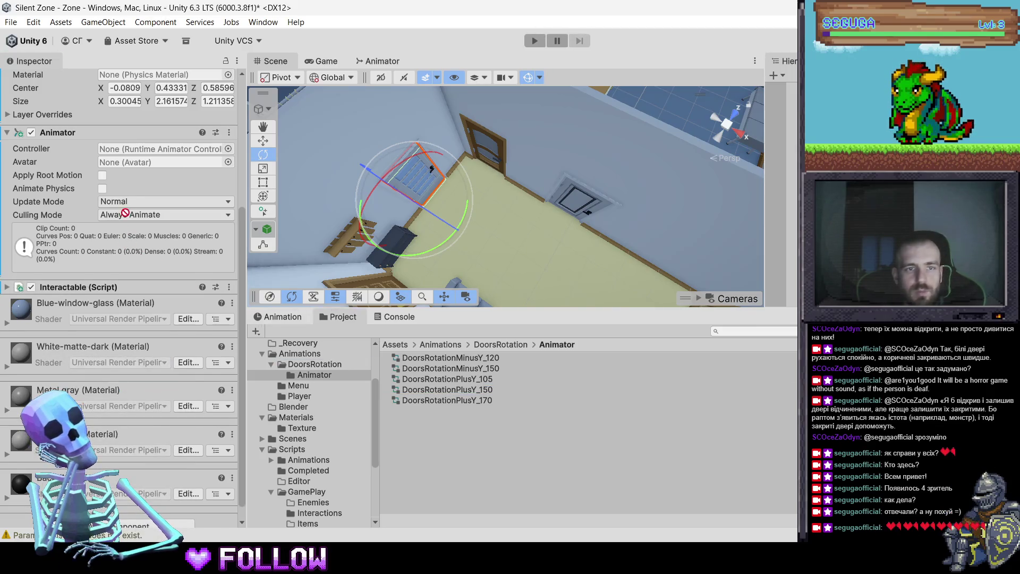
{"action": "left_click_drag", "start_coordinate": [155, 148], "coordinate": [155, 147]}
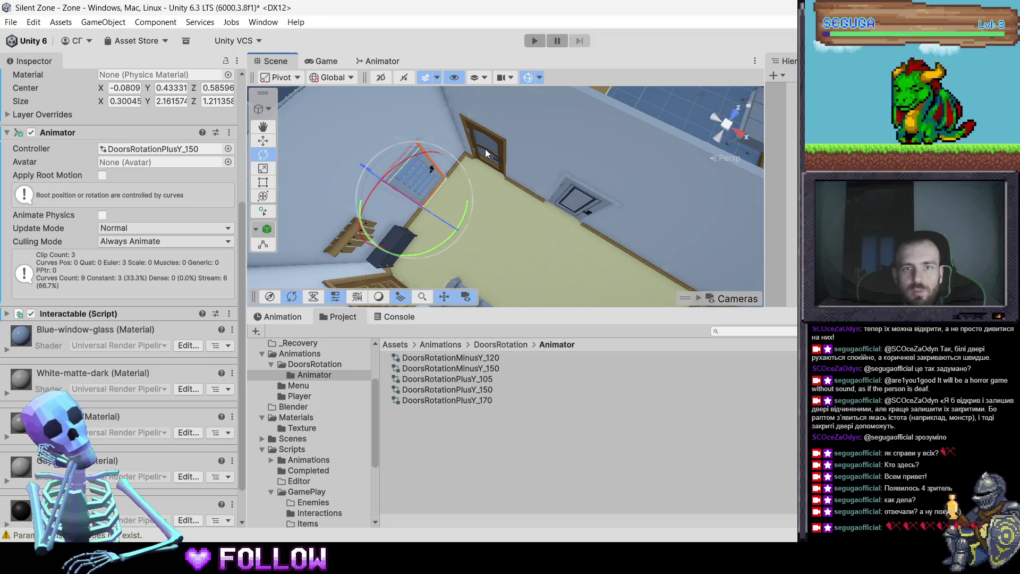
Select 508_DoorKitchen and test-swing it to Y 93.105 to check its direction
{"action": "left_click", "coordinate": [486, 148]}
{"action": "mouse_move", "coordinate": [508, 187]}
{"action": "left_mouse_down"}
{"action": "mouse_move", "coordinate": [305, 214]}
{"action": "mouse_move", "coordinate": [407, 272]}
{"action": "left_mouse_up"}
{"action": "mouse_move", "coordinate": [531, 174]}
{"action": "left_mouse_down"}
{"action": "mouse_move", "coordinate": [489, 206]}
{"action": "mouse_move", "coordinate": [323, 250]}
{"action": "mouse_move", "coordinate": [233, 228]}
{"action": "mouse_move", "coordinate": [251, 212]}
{"action": "mouse_move", "coordinate": [327, 250]}
{"action": "left_mouse_up"}
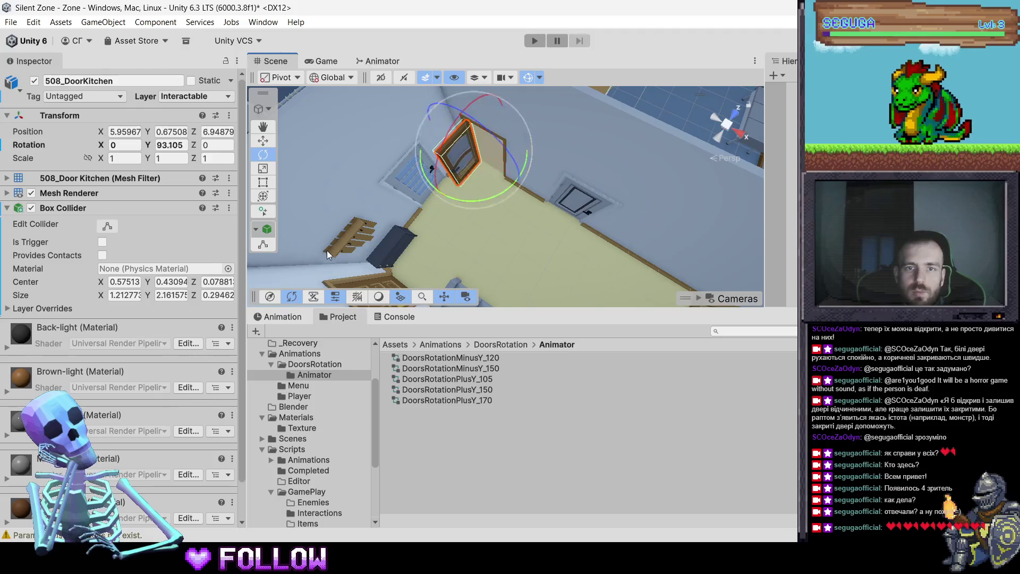
Reset 508_DoorKitchen's rotation and give it an Animator with DoorsRotationPlusY_105 plus Interactable
{"action": "key", "text": "ctrl+z"}
{"action": "scroll", "coordinate": [130, 480], "scroll_direction": "down", "scroll_amount": 2}
{"action": "left_click", "coordinate": [132, 511]}
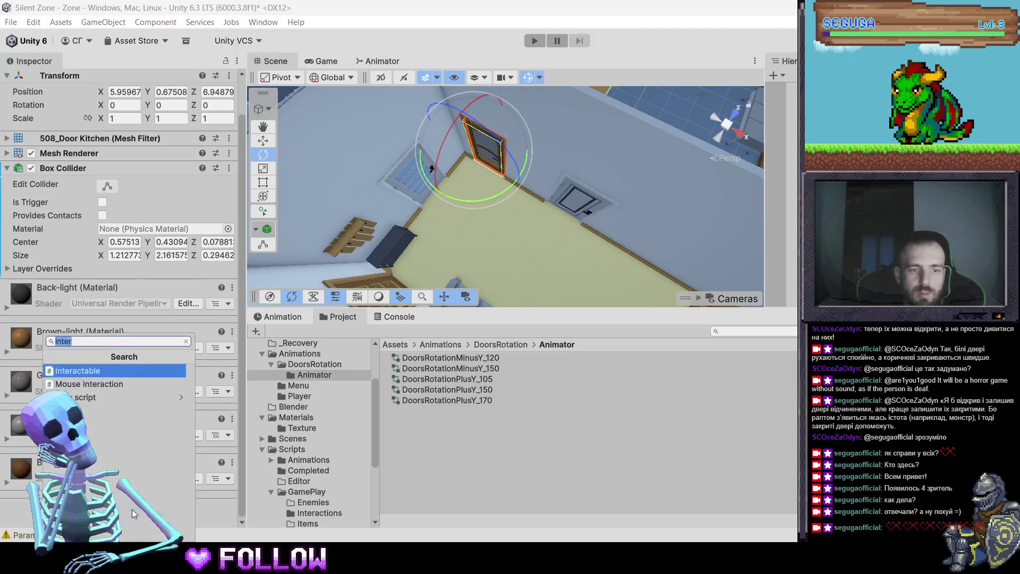
{"action": "type", "text": "anim"}
{"action": "key", "text": "Down"}
{"action": "key", "text": "Return"}
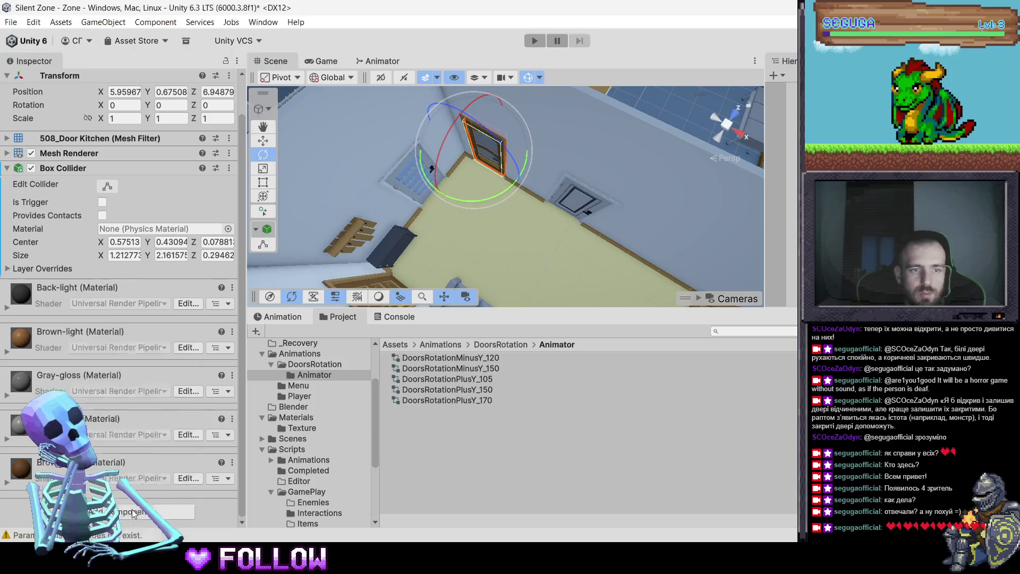
{"action": "scroll", "coordinate": [132, 509], "scroll_direction": "down", "scroll_amount": 5}
{"action": "left_click", "coordinate": [139, 507]}
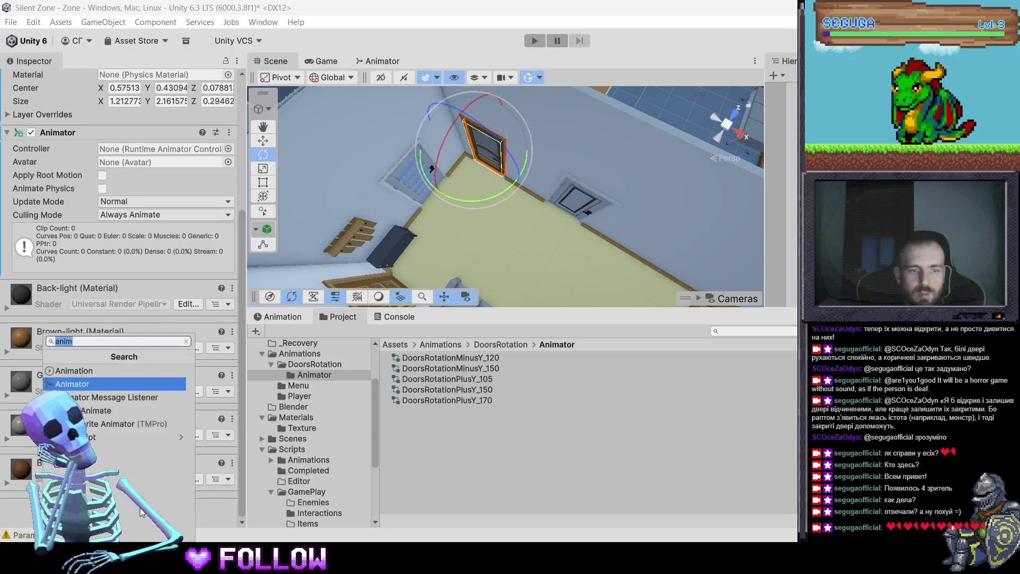
{"action": "type", "text": "inter"}
{"action": "key", "text": "Return"}
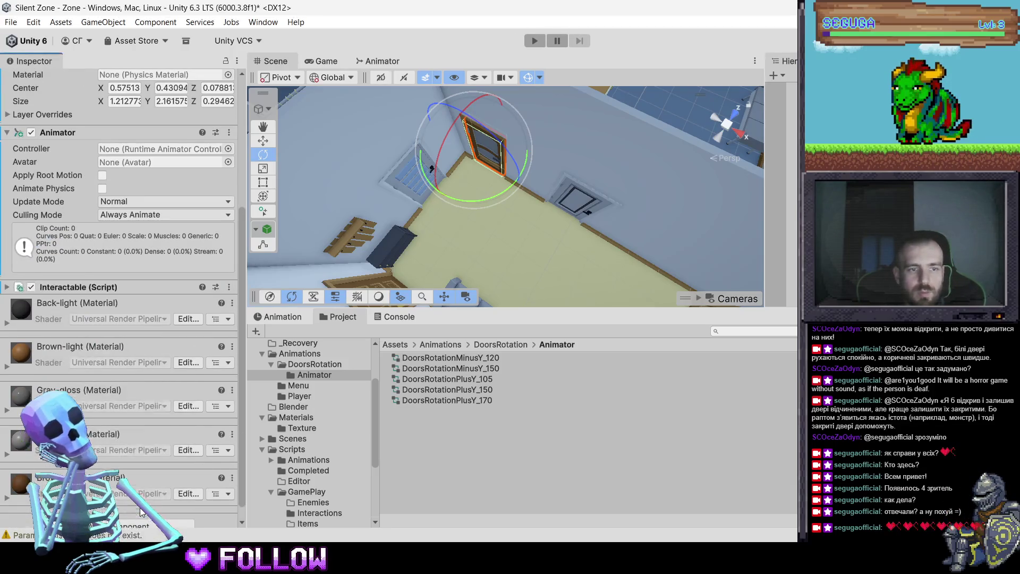
{"action": "mouse_move", "coordinate": [484, 379]}
{"action": "left_mouse_down"}
{"action": "mouse_move", "coordinate": [146, 168]}
{"action": "mouse_move", "coordinate": [148, 152]}
{"action": "left_mouse_up"}
{"action": "left_click_drag", "start_coordinate": [276, 177], "coordinate": [493, 157]}
Add an Animator and an Interactable script to 508_Door Room
{"action": "left_click", "coordinate": [493, 158]}
{"action": "left_click", "coordinate": [498, 160]}
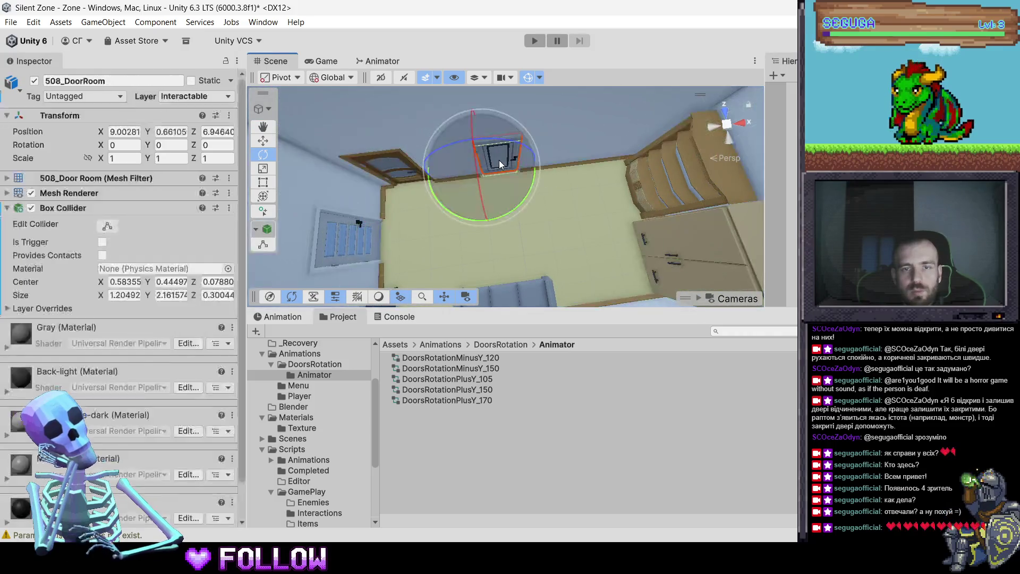
{"action": "left_click", "coordinate": [150, 512]}
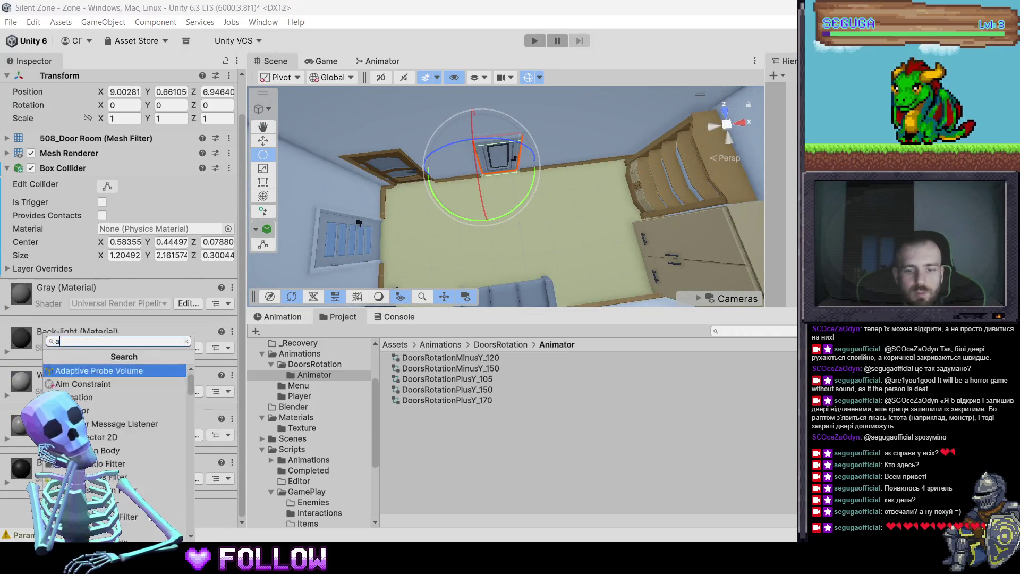
{"action": "type", "text": "animator"}
{"action": "key", "text": "Return"}
{"action": "scroll", "coordinate": [117, 292], "scroll_direction": "down", "scroll_amount": 5}
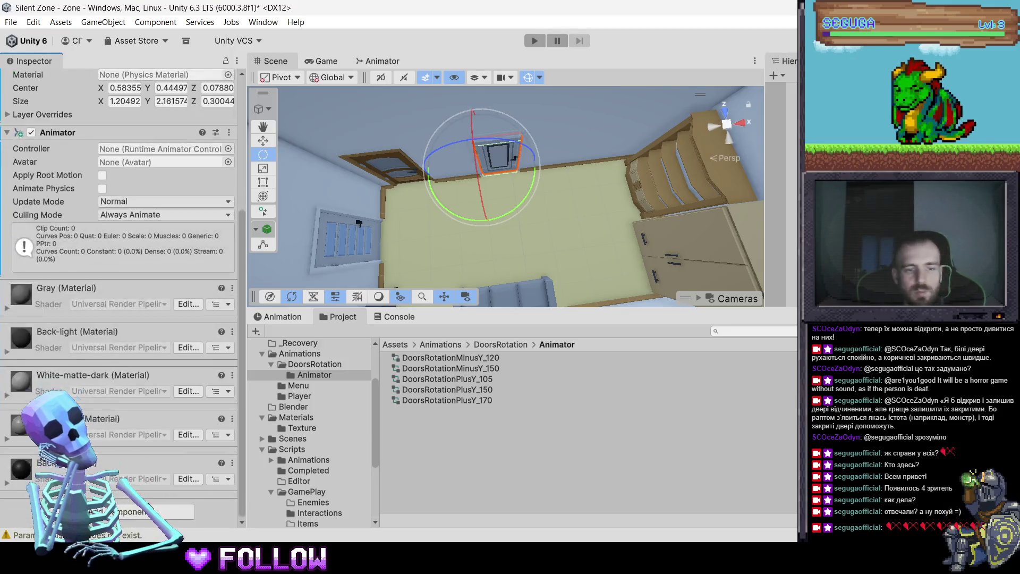
{"action": "left_click", "coordinate": [150, 511]}
{"action": "type", "text": "inter"}
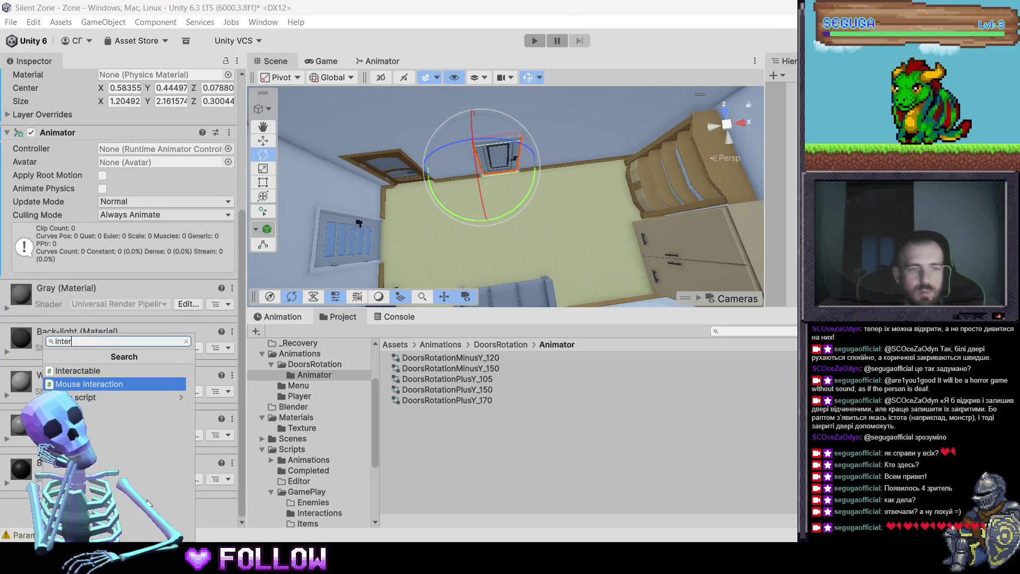
{"action": "key", "text": "Up"}
{"action": "key", "text": "Return"}
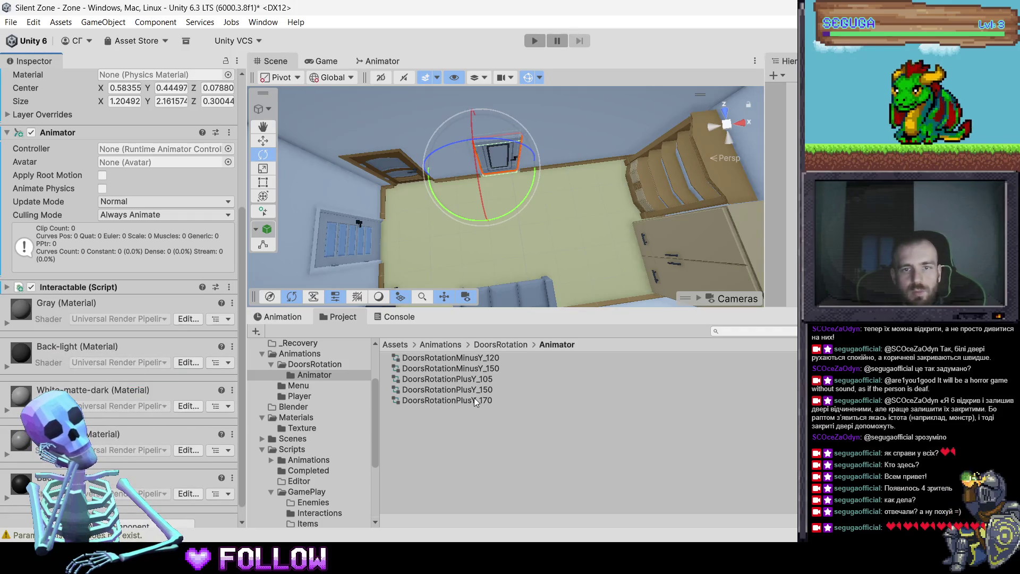
Assign DoorsRotationPlusY_170 as 508_Door Room's controller
{"action": "left_click_drag", "start_coordinate": [486, 400], "coordinate": [154, 149]}
{"action": "mouse_move", "coordinate": [502, 225]}
{"action": "left_mouse_down"}
{"action": "mouse_move", "coordinate": [617, 217]}
{"action": "mouse_move", "coordinate": [473, 207]}
{"action": "mouse_move", "coordinate": [496, 196]}
{"action": "left_mouse_up"}
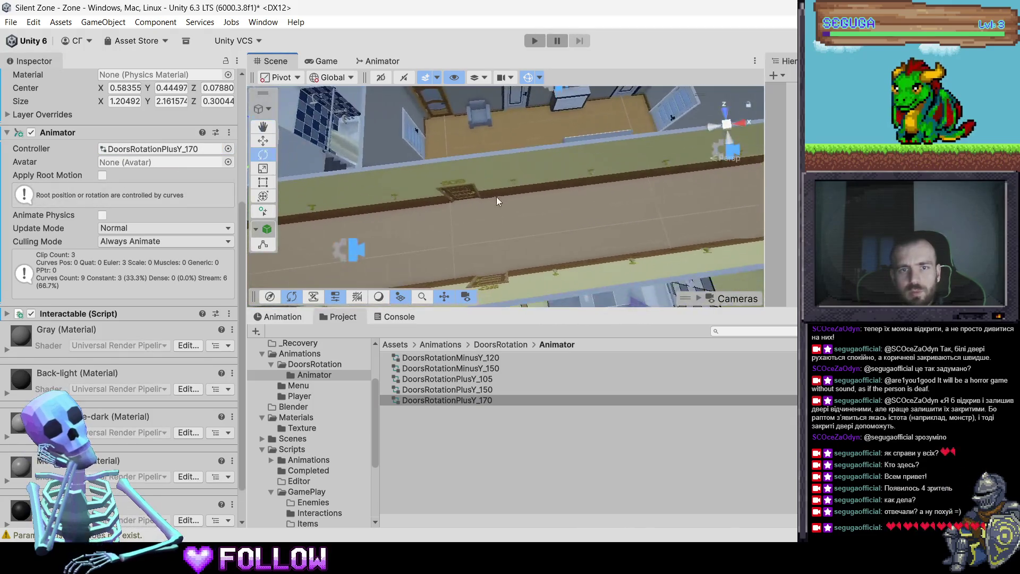
{"action": "key", "text": "e"}
{"action": "left_click", "coordinate": [464, 196]}
Give 509_Door an Animator driven by DoorsRotationPlusY_170
{"action": "left_click", "coordinate": [464, 196]}
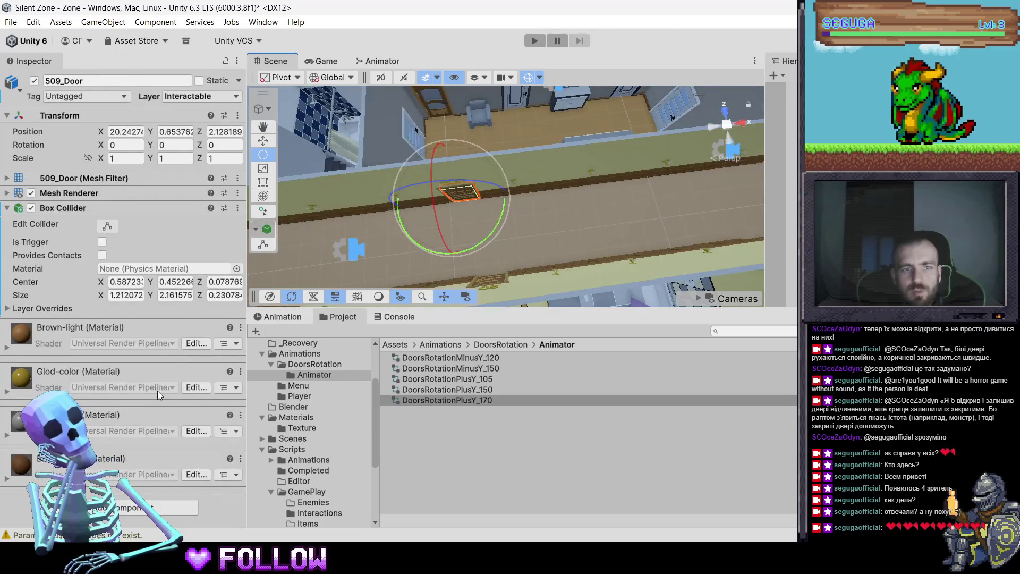
{"action": "left_click", "coordinate": [150, 508]}
{"action": "left_click", "coordinate": [127, 385]}
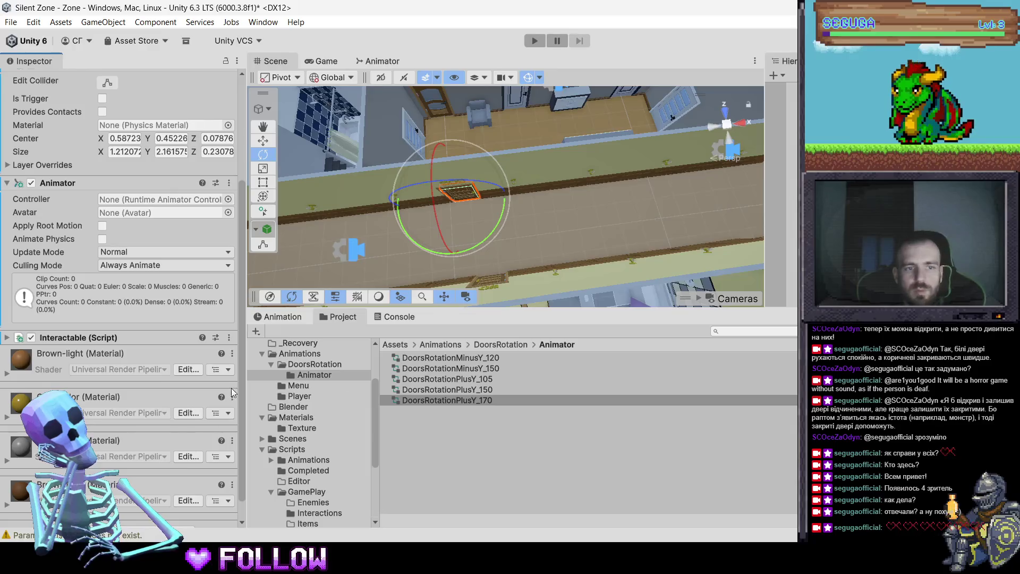
{"action": "left_click_drag", "start_coordinate": [479, 401], "coordinate": [142, 295]}
{"action": "left_click_drag", "start_coordinate": [132, 200], "coordinate": [132, 200]}
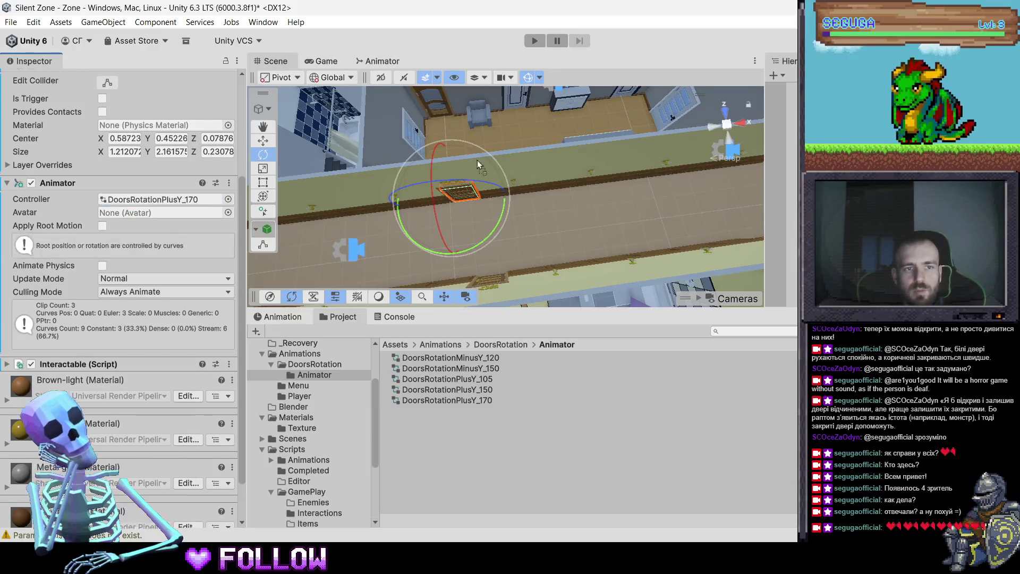
{"action": "scroll", "coordinate": [163, 180], "scroll_direction": "up", "scroll_amount": 5}
Select 509_DoorBath, test its swing, and undo the rotation
{"action": "mouse_move", "coordinate": [468, 155]}
{"action": "left_mouse_down"}
{"action": "mouse_move", "coordinate": [490, 170]}
{"action": "mouse_move", "coordinate": [471, 197]}
{"action": "mouse_move", "coordinate": [407, 184]}
{"action": "mouse_move", "coordinate": [411, 203]}
{"action": "mouse_move", "coordinate": [253, 365]}
{"action": "mouse_move", "coordinate": [215, 389]}
{"action": "mouse_move", "coordinate": [150, 394]}
{"action": "mouse_move", "coordinate": [308, 349]}
{"action": "left_mouse_up"}
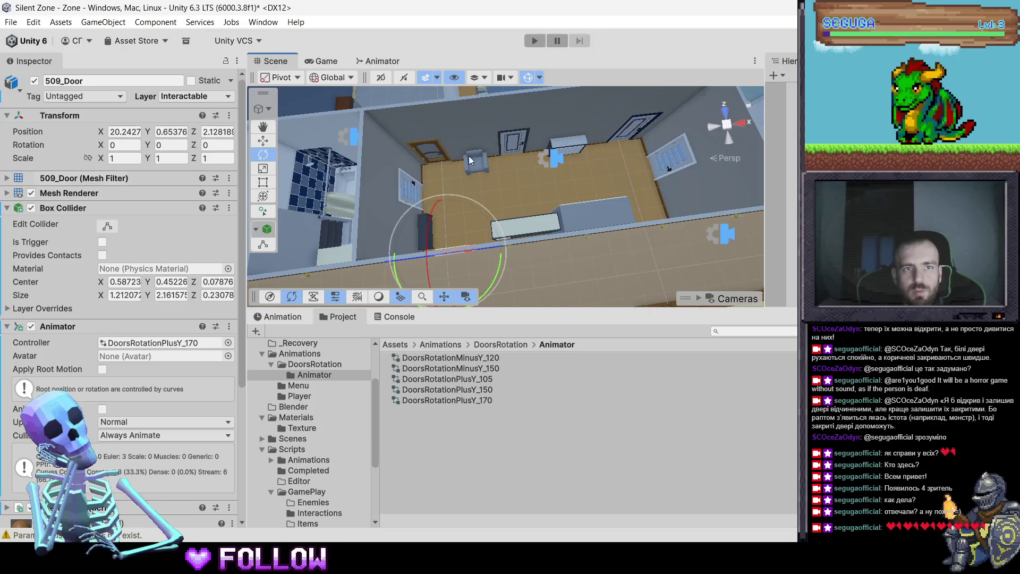
{"action": "left_click", "coordinate": [361, 171]}
{"action": "left_click", "coordinate": [361, 171]}
{"action": "key", "text": "ctrl+z"}
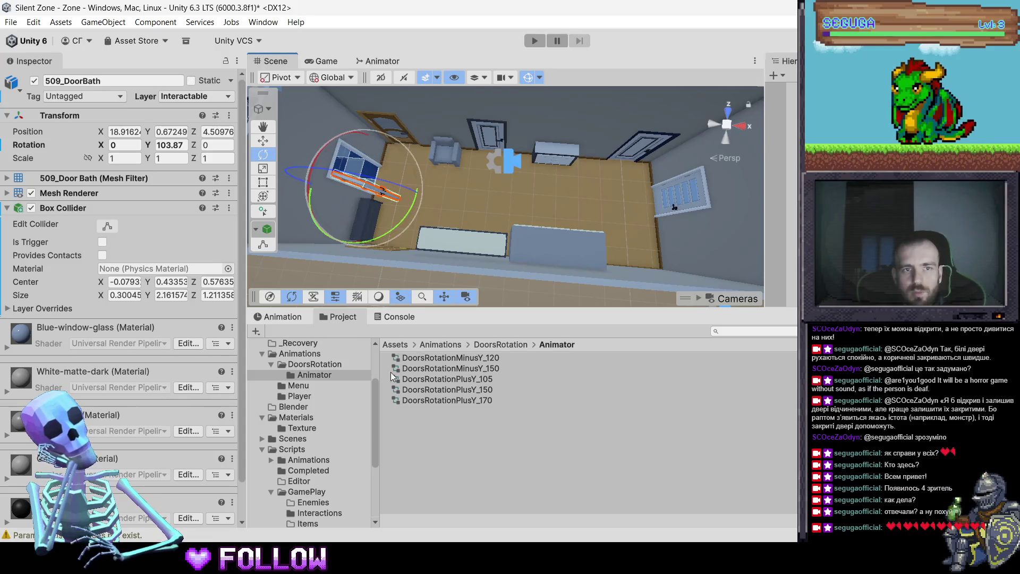
Give 509_DoorBath an Animator with DoorsRotationPlusY_105 and an Interactable script
{"action": "scroll", "coordinate": [159, 425], "scroll_direction": "down", "scroll_amount": 2}
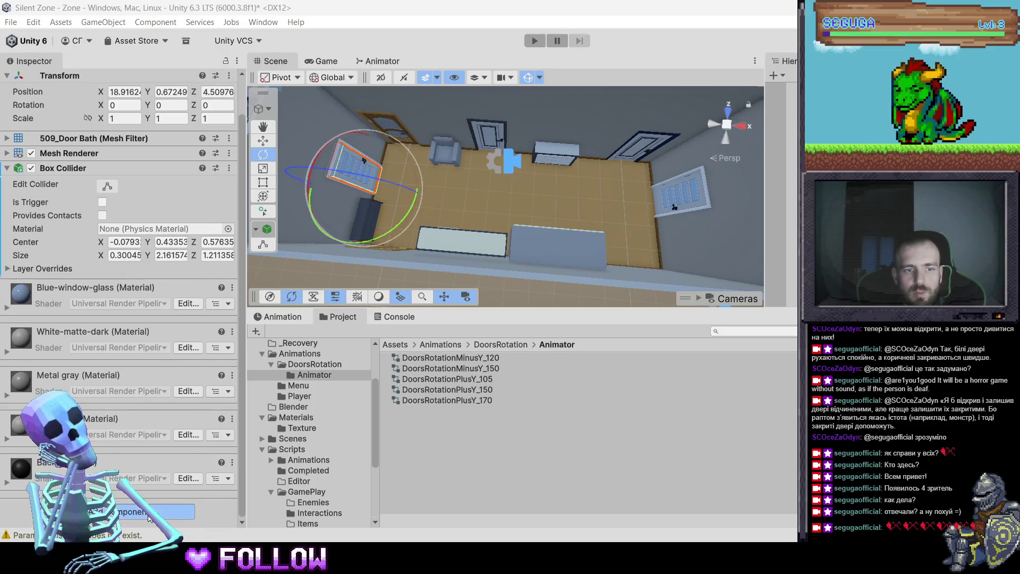
{"action": "left_click", "coordinate": [147, 516]}
{"action": "type", "text": "anima"}
{"action": "key", "text": "Down"}
{"action": "key", "text": "Return"}
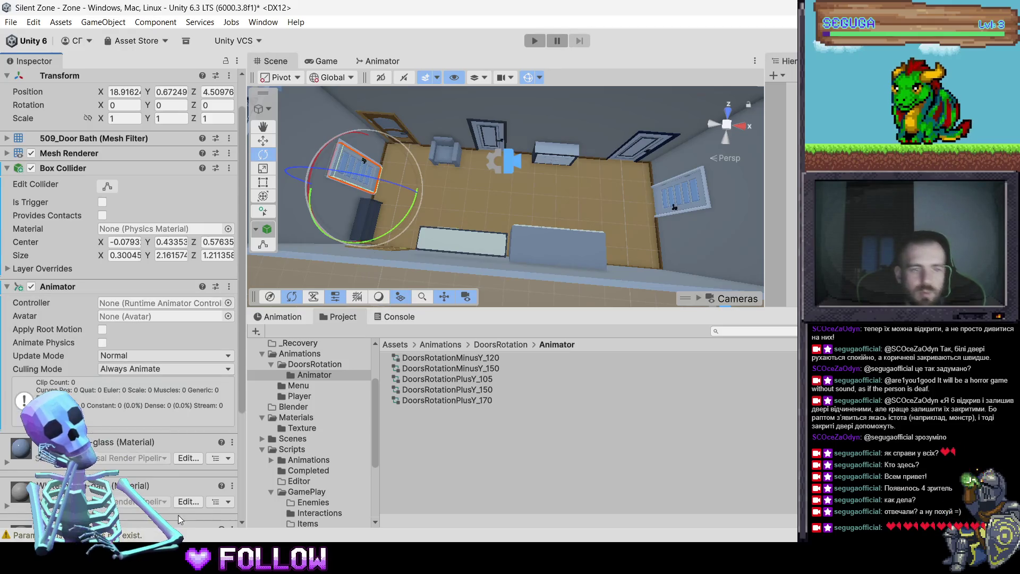
{"action": "scroll", "coordinate": [177, 515], "scroll_direction": "down", "scroll_amount": 3}
{"action": "left_click", "coordinate": [178, 515]}
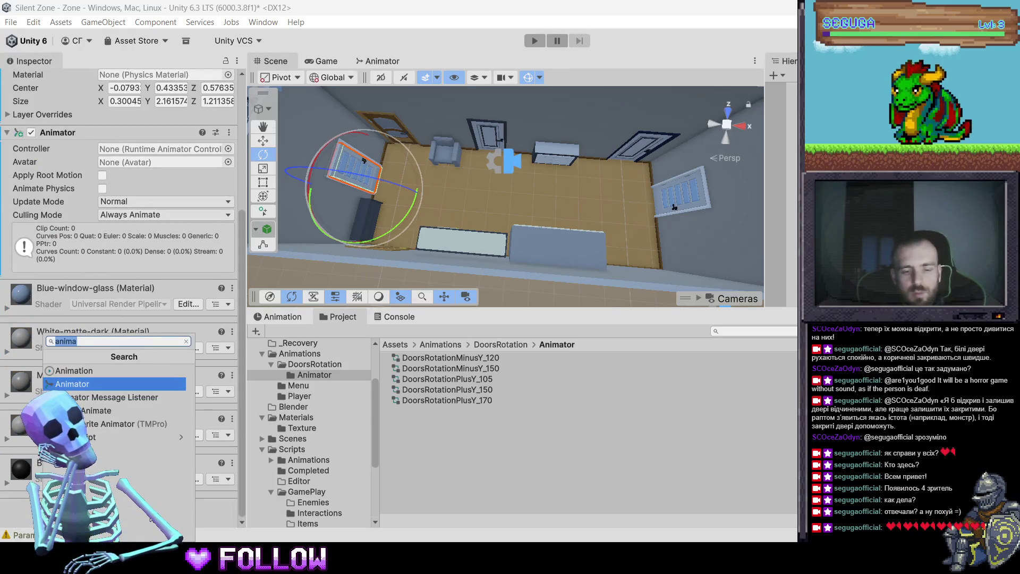
{"action": "type", "text": "interact"}
{"action": "key", "text": "Return"}
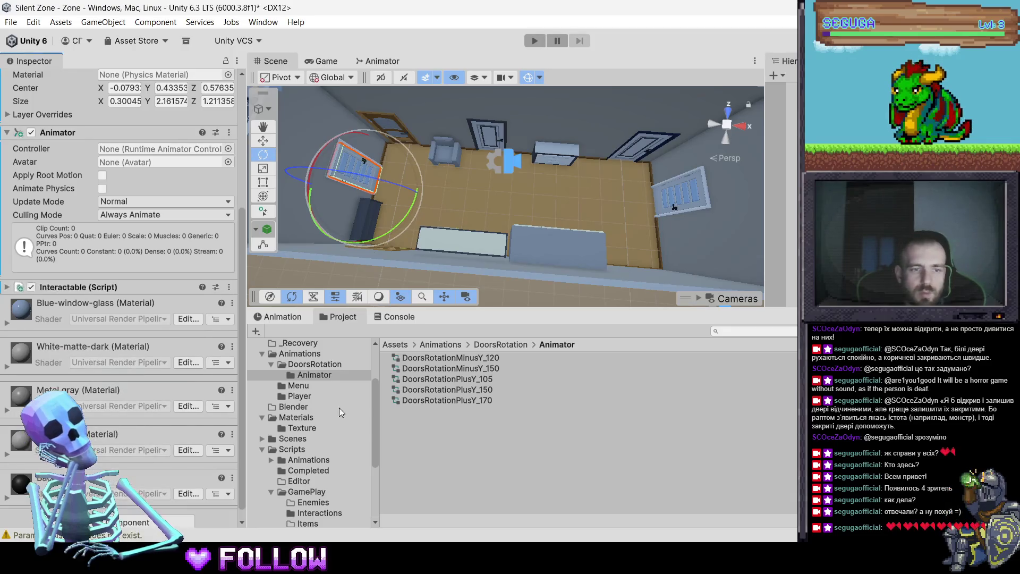
{"action": "mouse_move", "coordinate": [481, 381]}
{"action": "left_mouse_down"}
{"action": "mouse_move", "coordinate": [183, 234]}
{"action": "mouse_move", "coordinate": [159, 148]}
{"action": "left_mouse_up"}
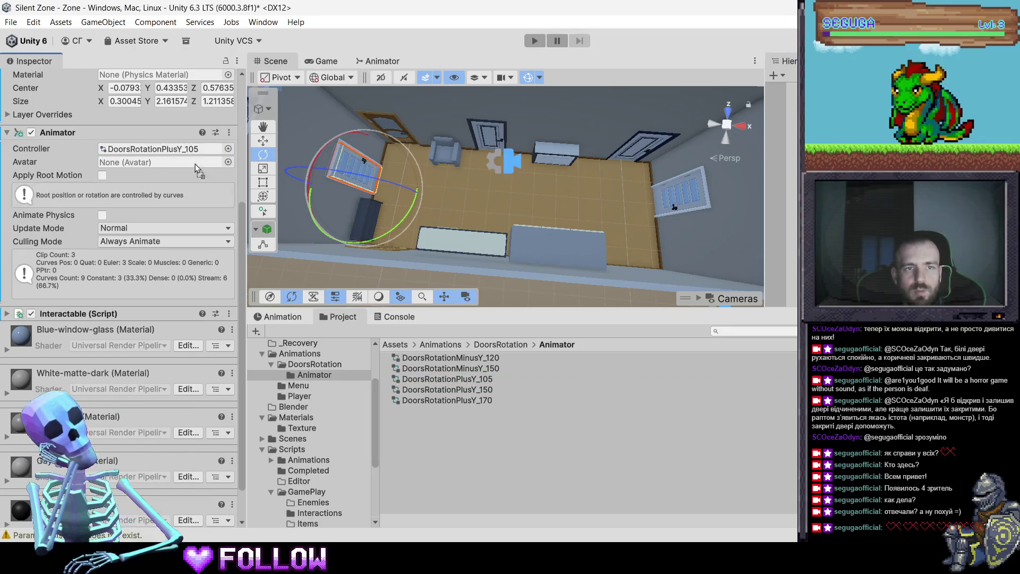
{"action": "left_click", "coordinate": [398, 126]}
{"action": "left_click", "coordinate": [399, 135]}
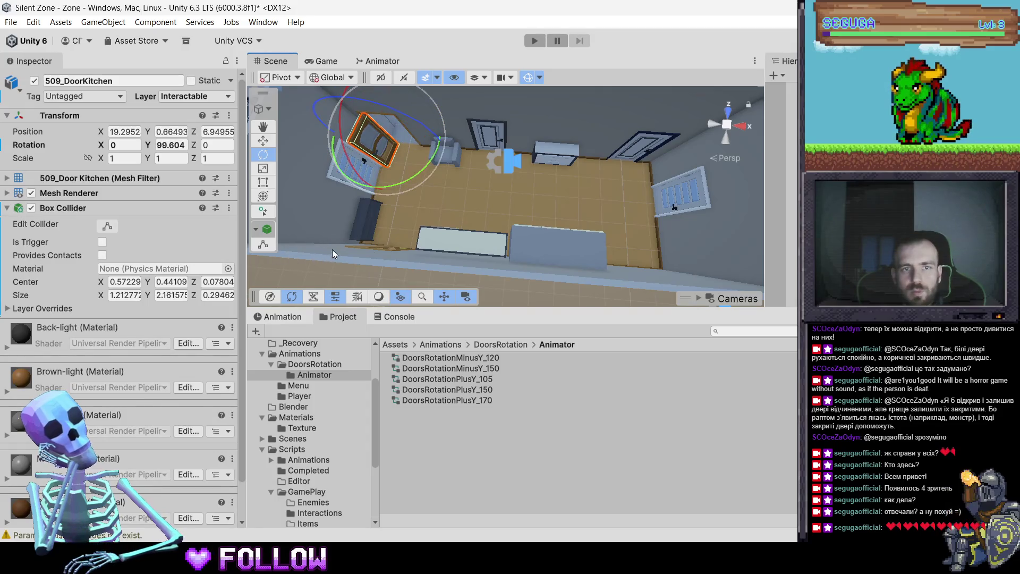
Give 509_Door Kitchen an Animator with DoorsRotationPlusY_105 and an Interactable script
{"action": "scroll", "coordinate": [133, 452], "scroll_direction": "down", "scroll_amount": 2}
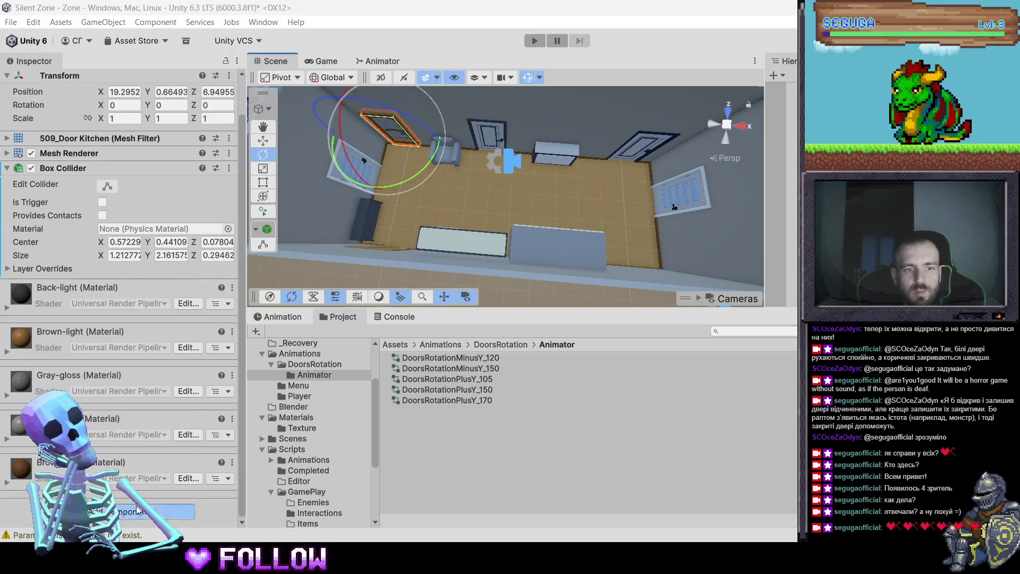
{"action": "left_click", "coordinate": [136, 510]}
{"action": "type", "text": "anim"}
{"action": "key", "text": "Down"}
{"action": "key", "text": "Return"}
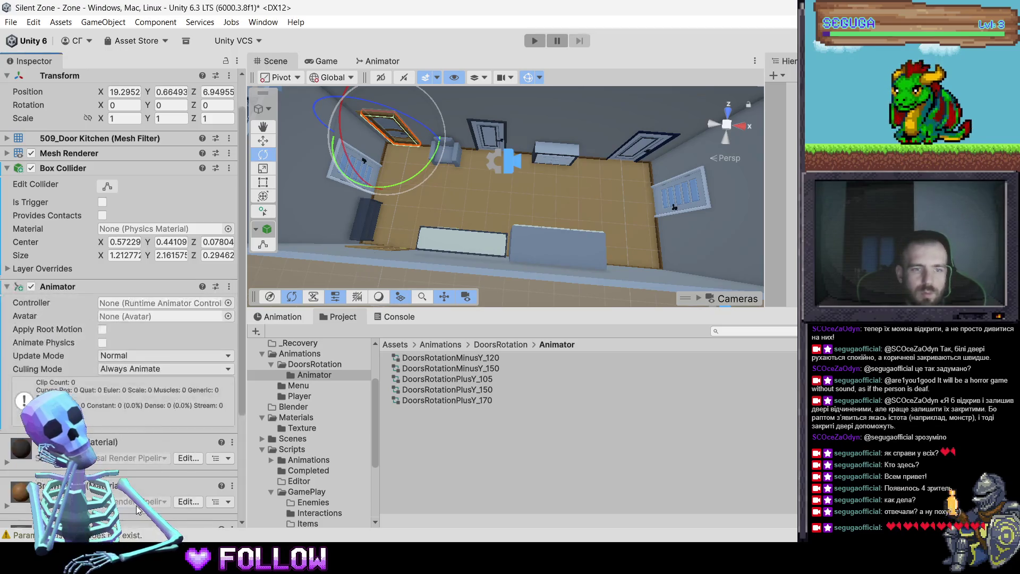
{"action": "scroll", "coordinate": [137, 510], "scroll_direction": "down", "scroll_amount": 3}
{"action": "left_click", "coordinate": [135, 512]}
{"action": "type", "text": "inter"}
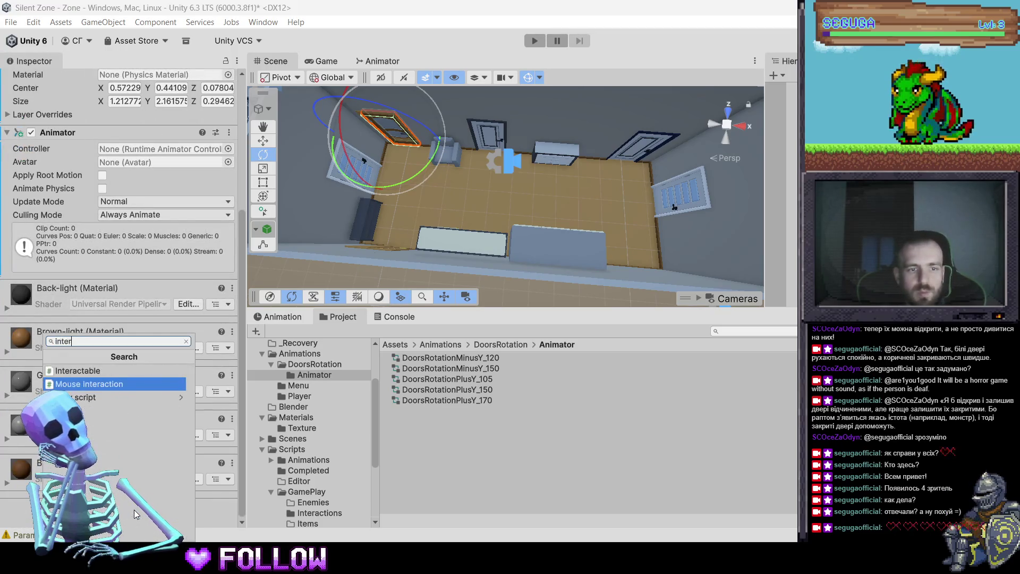
{"action": "key", "text": "Return"}
{"action": "mouse_move", "coordinate": [446, 379]}
{"action": "left_mouse_down"}
{"action": "mouse_move", "coordinate": [403, 374]}
{"action": "mouse_move", "coordinate": [190, 205]}
{"action": "left_mouse_up"}
{"action": "left_click_drag", "start_coordinate": [161, 154], "coordinate": [159, 150]}
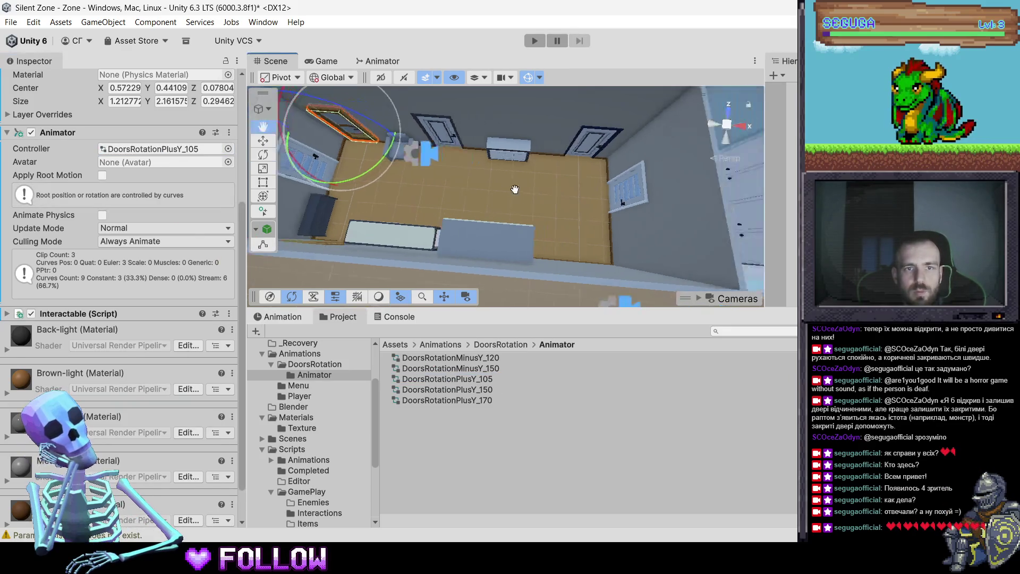
Select 509_DoorRoom and test-swing it both ways, undoing each rotation
{"action": "left_click", "coordinate": [429, 144]}
{"action": "left_click", "coordinate": [429, 145]}
{"action": "mouse_move", "coordinate": [460, 161]}
{"action": "left_mouse_down"}
{"action": "mouse_move", "coordinate": [363, 235]}
{"action": "mouse_move", "coordinate": [218, 262]}
{"action": "left_mouse_up"}
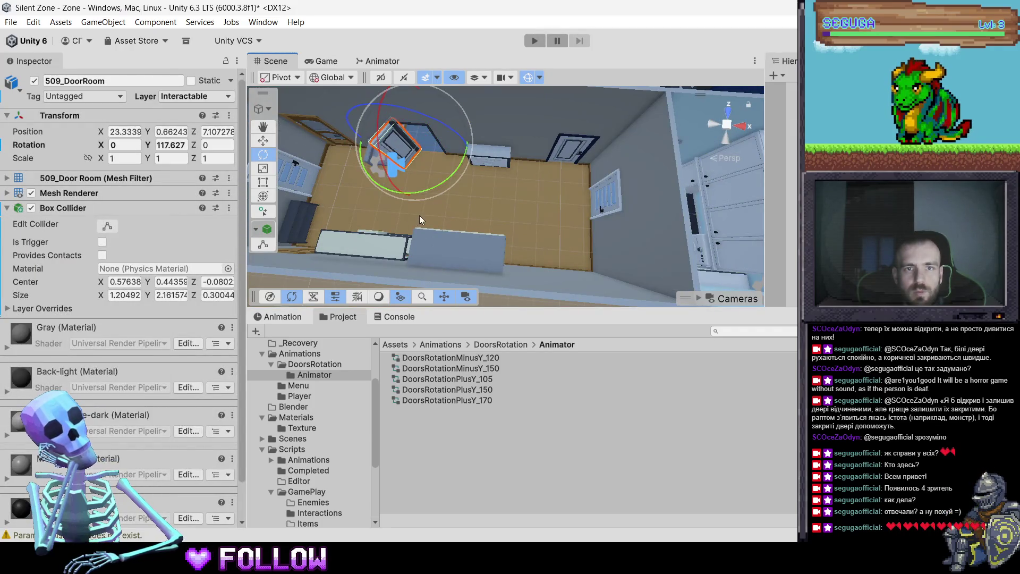
{"action": "key", "text": "f"}
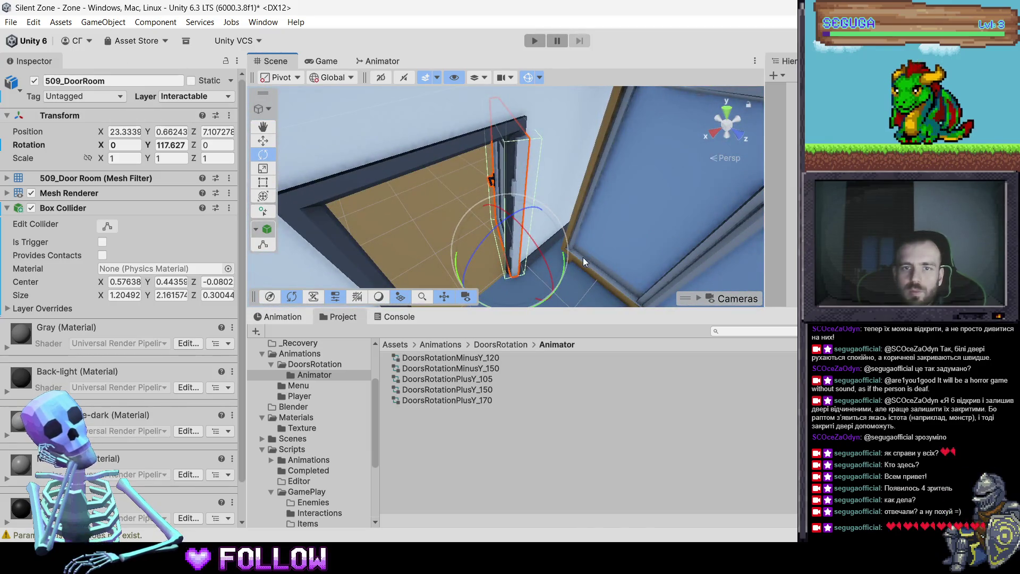
{"action": "key", "text": "ctrl+z"}
{"action": "key", "text": "f"}
{"action": "mouse_move", "coordinate": [507, 285]}
{"action": "left_mouse_down"}
{"action": "mouse_move", "coordinate": [642, 286]}
{"action": "mouse_move", "coordinate": [763, 255]}
{"action": "mouse_move", "coordinate": [737, 270]}
{"action": "mouse_move", "coordinate": [668, 270]}
{"action": "mouse_move", "coordinate": [601, 202]}
{"action": "left_mouse_up"}
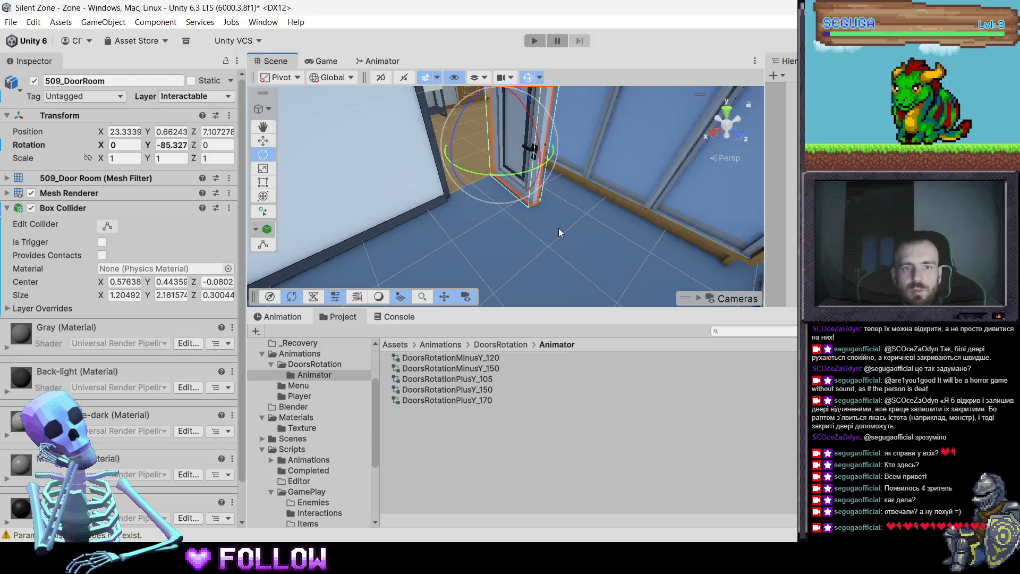
{"action": "mouse_move", "coordinate": [552, 154]}
{"action": "left_mouse_down"}
{"action": "mouse_move", "coordinate": [556, 174]}
{"action": "mouse_move", "coordinate": [614, 171]}
{"action": "mouse_move", "coordinate": [569, 252]}
{"action": "mouse_move", "coordinate": [578, 261]}
{"action": "mouse_move", "coordinate": [550, 253]}
{"action": "mouse_move", "coordinate": [539, 238]}
{"action": "mouse_move", "coordinate": [746, 213]}
{"action": "mouse_move", "coordinate": [339, 222]}
{"action": "left_mouse_up"}
{"action": "key", "text": "ctrl+z"}
{"action": "key", "text": "ctrl+z"}
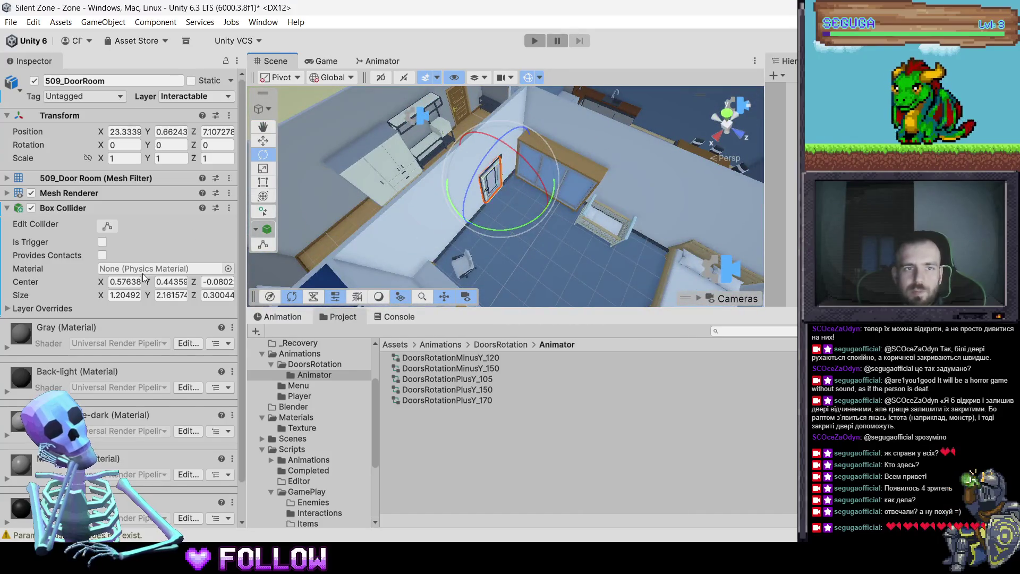
Give 509_DoorRoom an Animator with DoorsRotationMinusY_120 and an Interactable script
{"action": "scroll", "coordinate": [137, 442], "scroll_direction": "down", "scroll_amount": 2}
{"action": "left_click", "coordinate": [125, 509]}
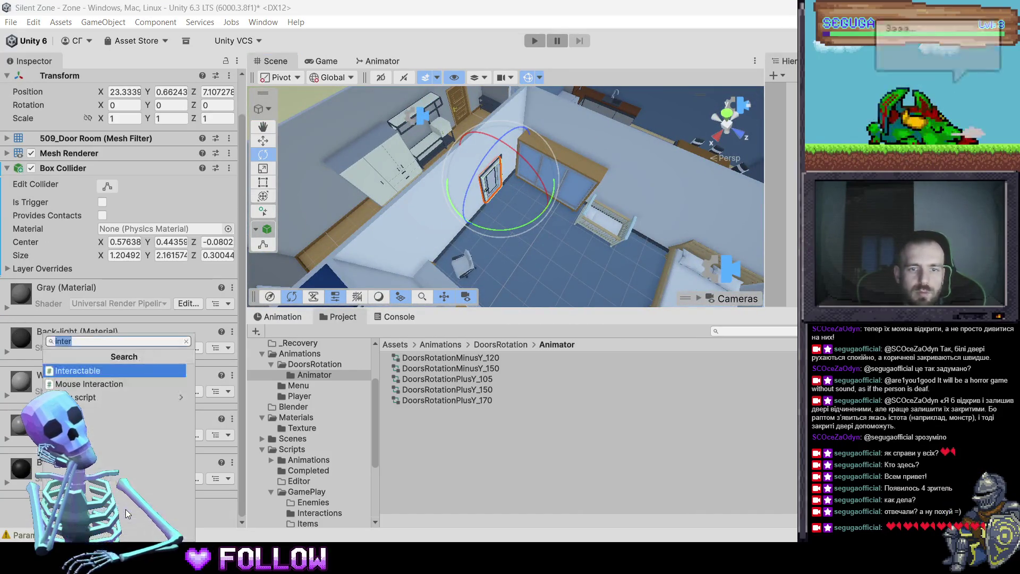
{"action": "key", "text": "Down"}
{"action": "key", "text": "Return"}
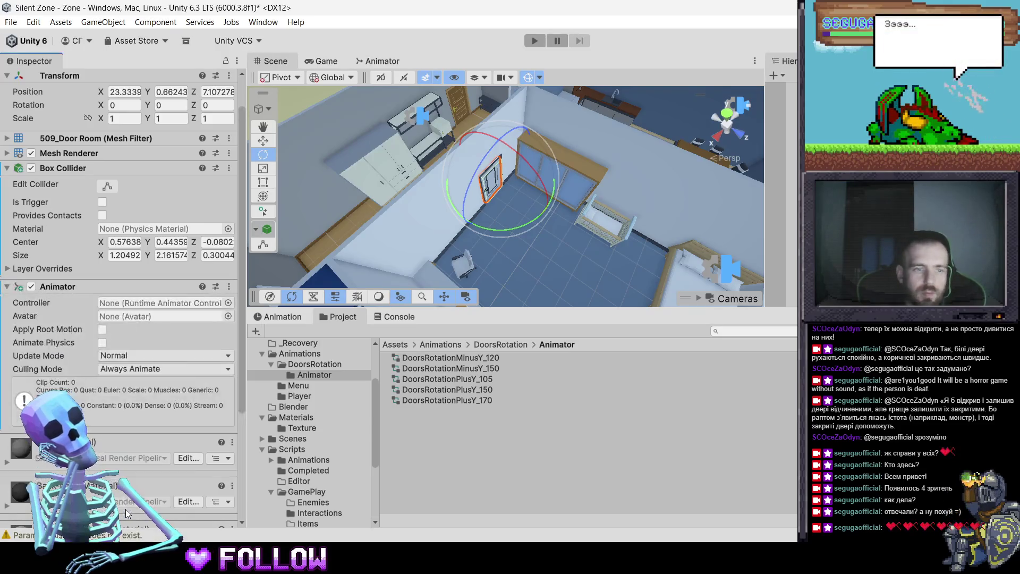
{"action": "type", "text": "interact"}
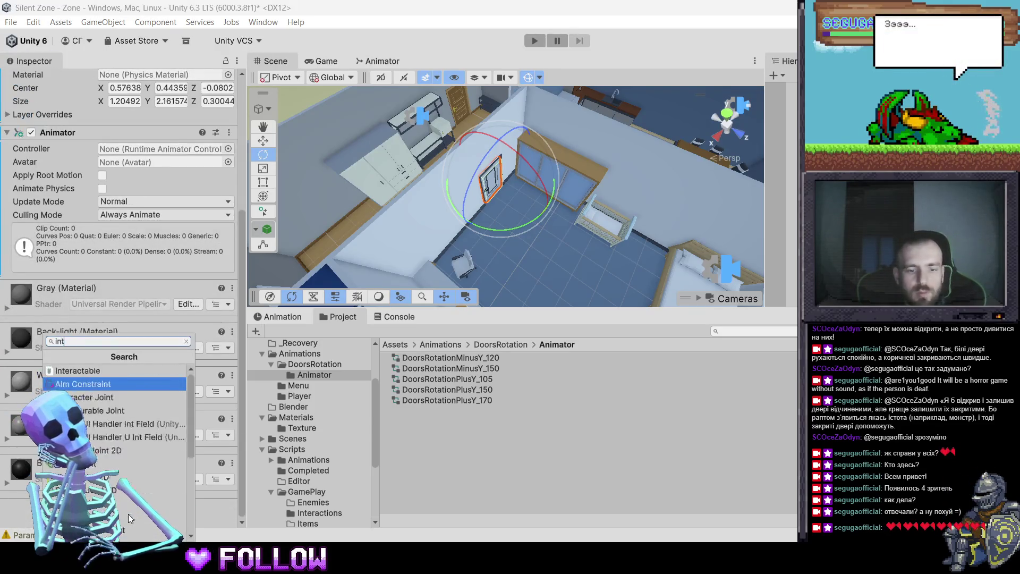
{"action": "key", "text": "Return"}
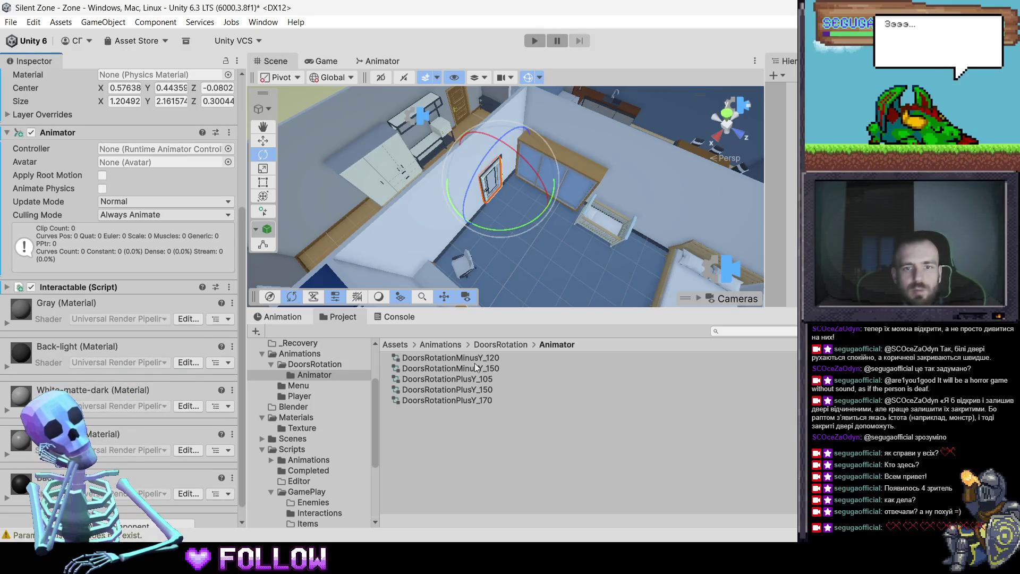
{"action": "left_click_drag", "start_coordinate": [173, 206], "coordinate": [142, 153]}
{"action": "left_click_drag", "start_coordinate": [502, 209], "coordinate": [521, 212]}
Give 509_DoorRoom2 an Animator using the DoorsRotationMinusY_120 controller
{"action": "key", "text": "e"}
{"action": "left_click", "coordinate": [447, 207]}
{"action": "left_click", "coordinate": [445, 209]}
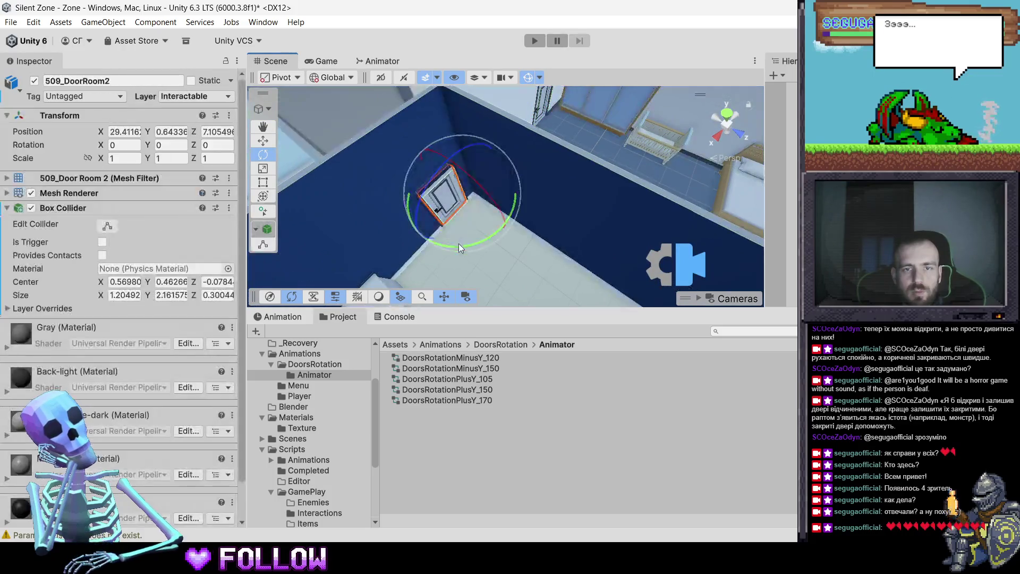
{"action": "left_click_drag", "start_coordinate": [642, 201], "coordinate": [658, 187]}
{"action": "key", "text": "ctrl+z"}
{"action": "scroll", "coordinate": [186, 340], "scroll_direction": "down", "scroll_amount": 1}
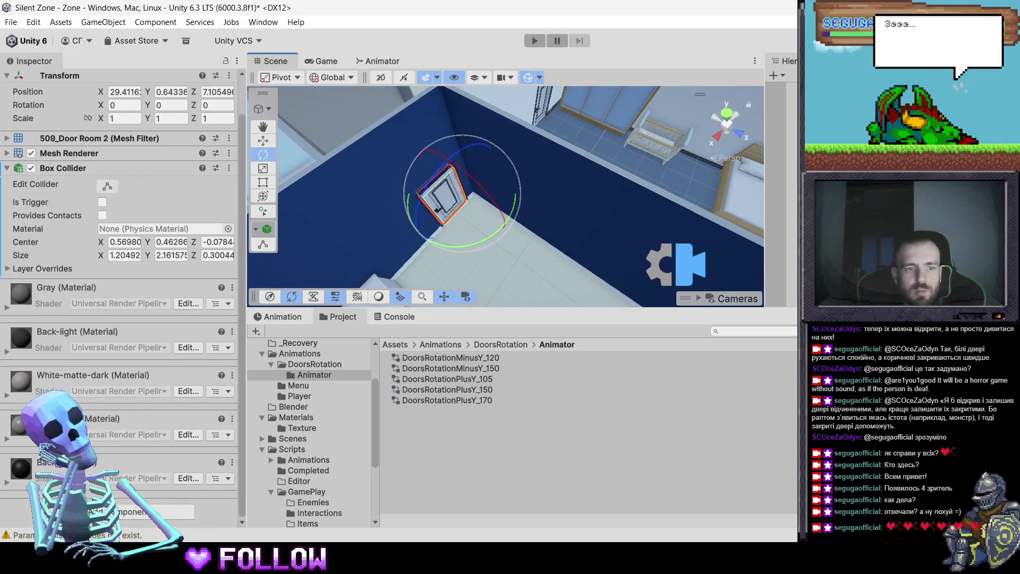
{"action": "left_click", "coordinate": [122, 511]}
{"action": "type", "text": "animator"}
{"action": "key", "text": "Return"}
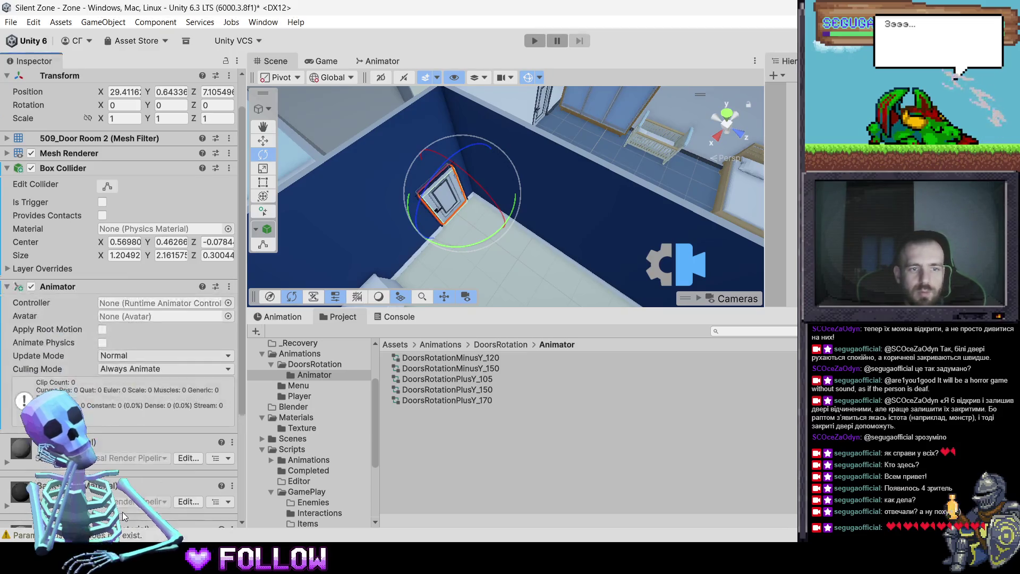
{"action": "left_click_drag", "start_coordinate": [489, 355], "coordinate": [159, 303]}
Add the Interactable script to 509_DoorRoom2
{"action": "scroll", "coordinate": [142, 509], "scroll_direction": "down", "scroll_amount": 3}
{"action": "scroll", "coordinate": [141, 510], "scroll_direction": "down", "scroll_amount": 1}
{"action": "left_click", "coordinate": [141, 510]}
{"action": "type", "text": "inte"}
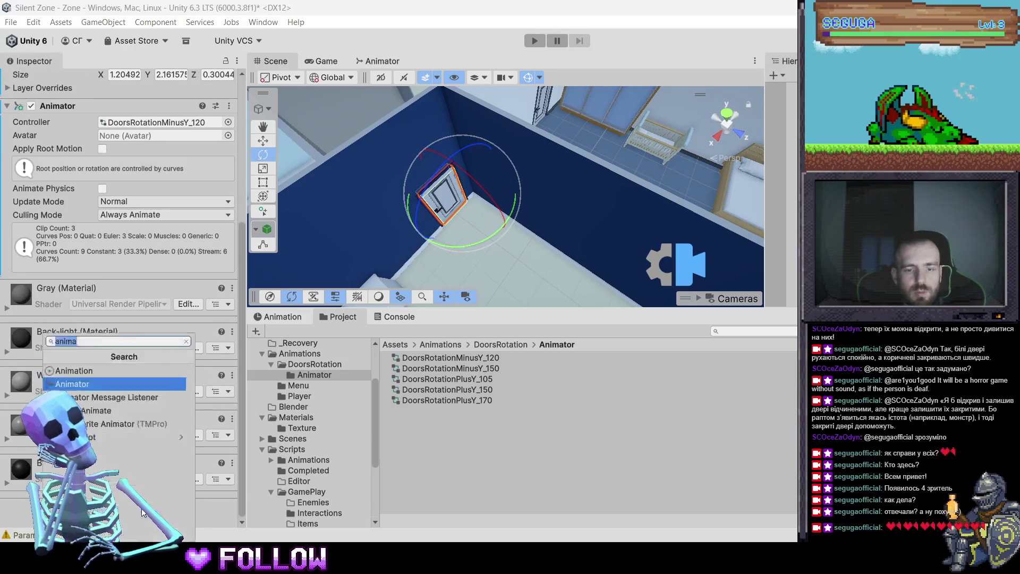
{"action": "key", "text": "Up"}
{"action": "key", "text": "Return"}
Select 509_DoorBath-2 and give it an Animator using the DoorsRotationPlusY_170 controller
{"action": "mouse_move", "coordinate": [451, 223]}
{"action": "left_mouse_down"}
{"action": "mouse_move", "coordinate": [600, 209]}
{"action": "mouse_move", "coordinate": [412, 152]}
{"action": "left_mouse_up"}
{"action": "left_click", "coordinate": [453, 157]}
{"action": "left_click", "coordinate": [453, 157]}
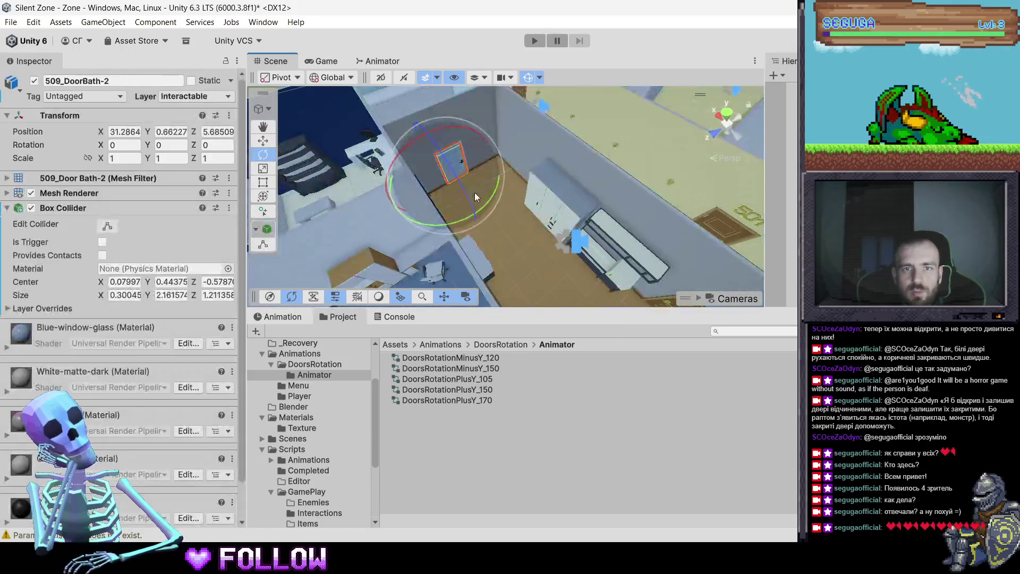
{"action": "left_click_drag", "start_coordinate": [473, 192], "coordinate": [488, 196]}
{"action": "left_click_drag", "start_coordinate": [444, 239], "coordinate": [401, 218]}
{"action": "key", "text": "ctrl+z"}
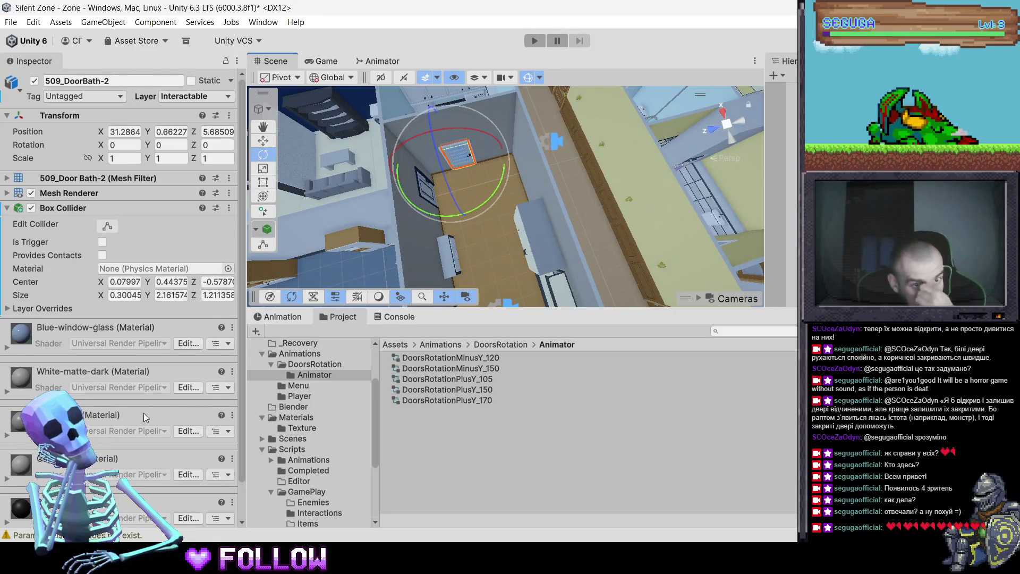
{"action": "scroll", "coordinate": [139, 478], "scroll_direction": "down", "scroll_amount": 2}
{"action": "left_click", "coordinate": [139, 512]}
{"action": "type", "text": "anima"}
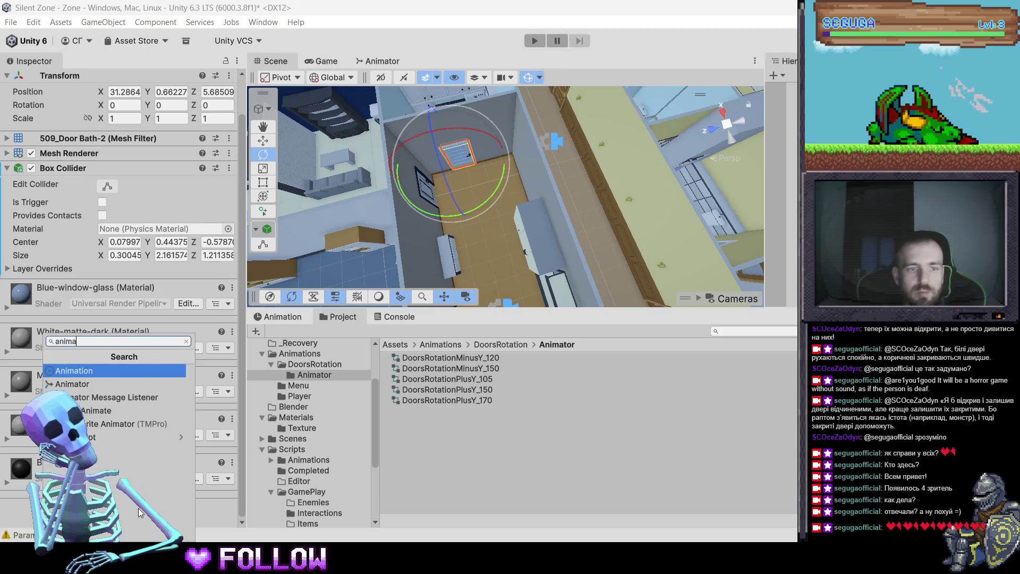
{"action": "key", "text": "Down"}
{"action": "key", "text": "Return"}
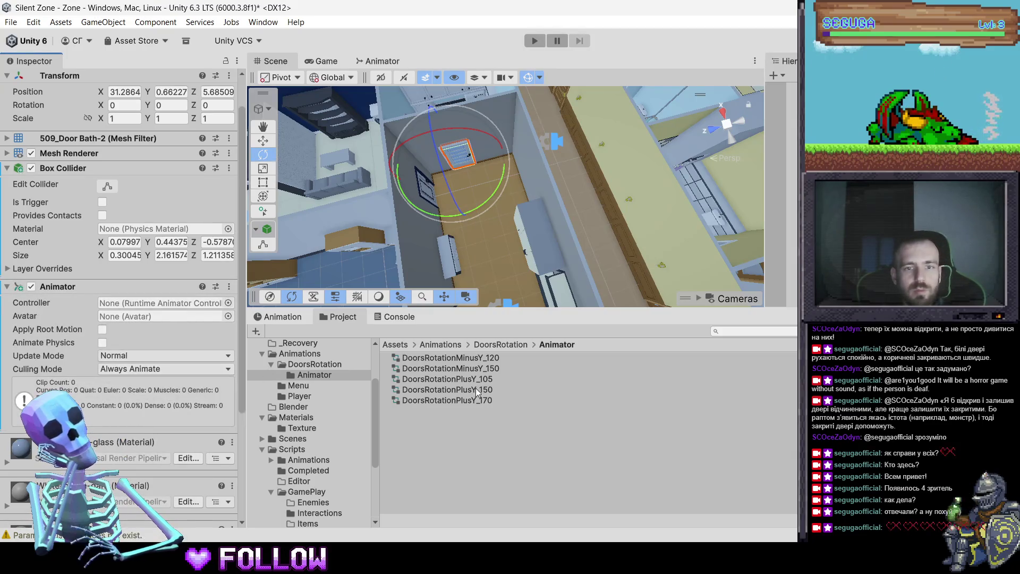
{"action": "left_click_drag", "start_coordinate": [143, 314], "coordinate": [159, 303]}
Add the Interactable script to 509_DoorBath-2
{"action": "scroll", "coordinate": [133, 319], "scroll_direction": "down", "scroll_amount": 3}
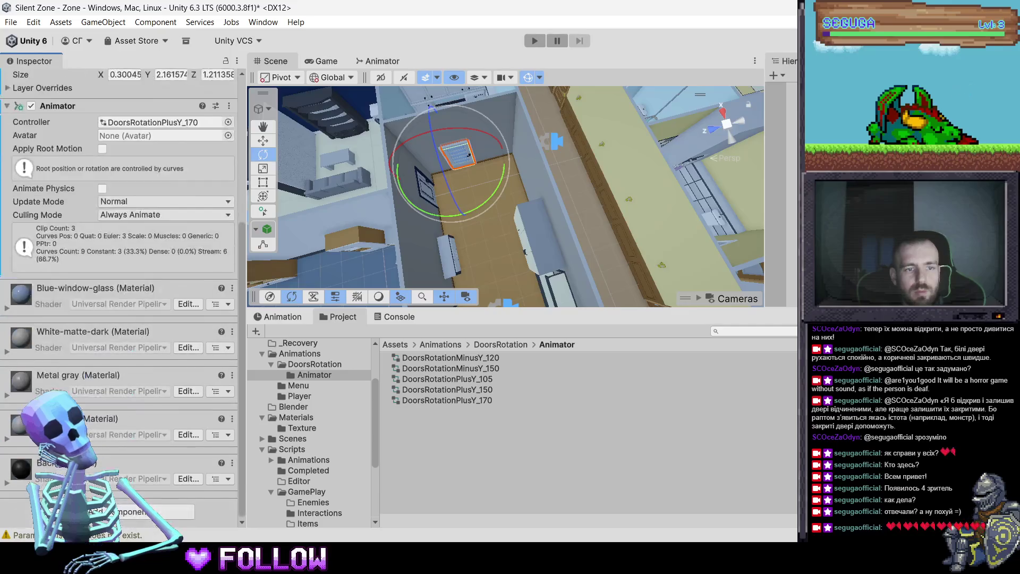
{"action": "left_click", "coordinate": [166, 519]}
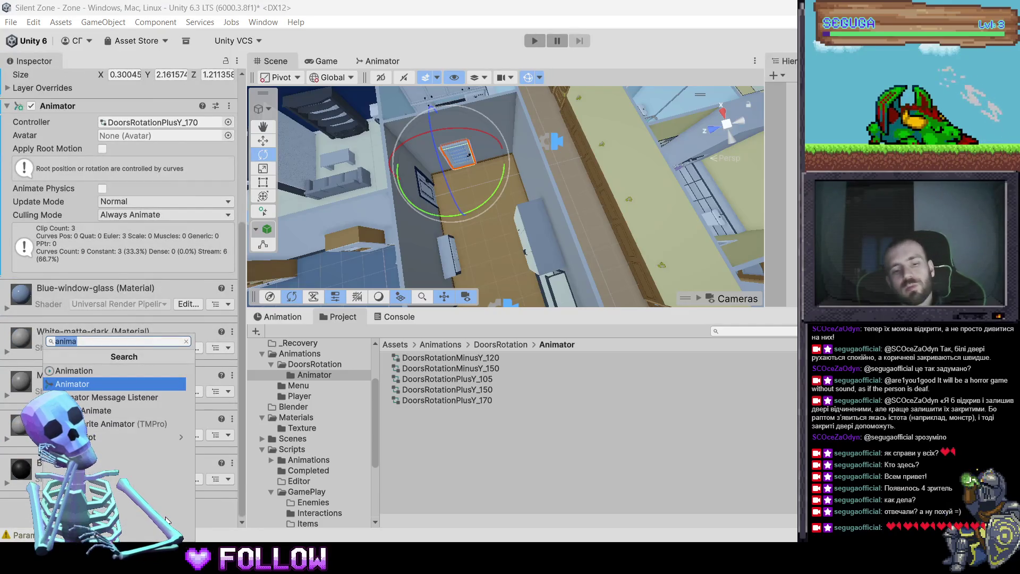
{"action": "type", "text": "int"}
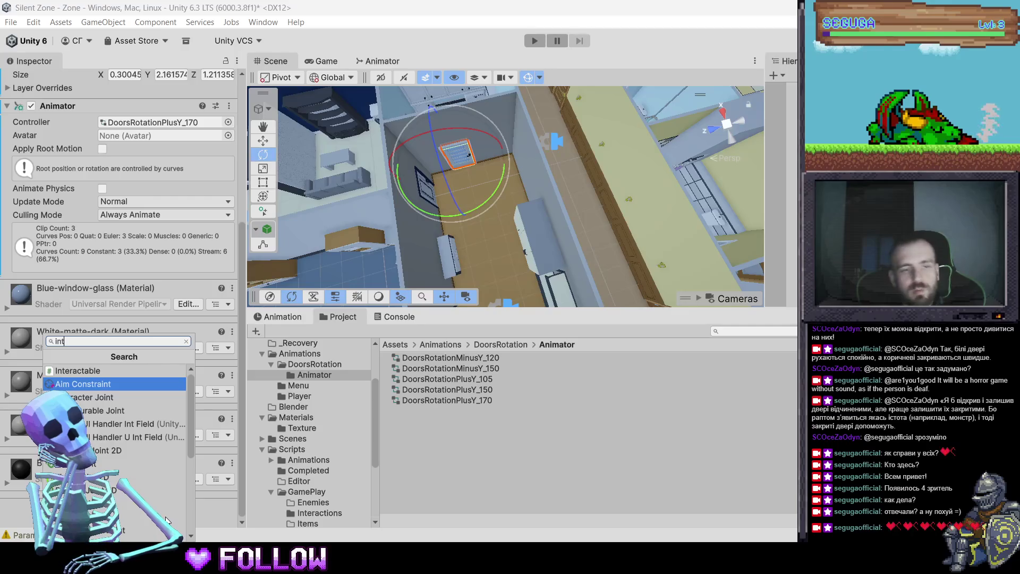
{"action": "type", "text": "erac"}
{"action": "key", "text": "Up"}
{"action": "key", "text": "Return"}
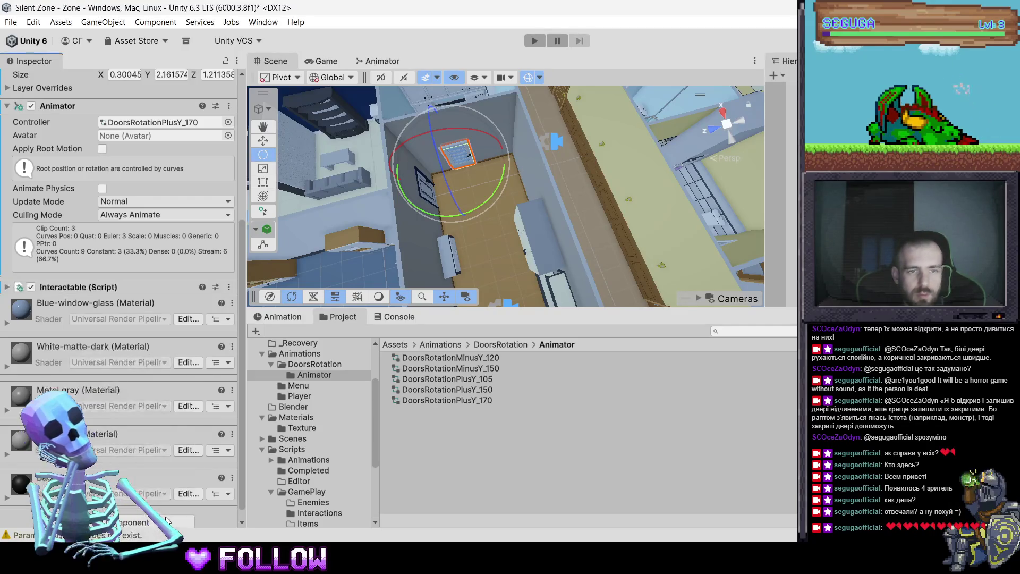
Enter play mode to test the 509 doors
{"action": "scroll", "coordinate": [151, 213], "scroll_direction": "up", "scroll_amount": 3}
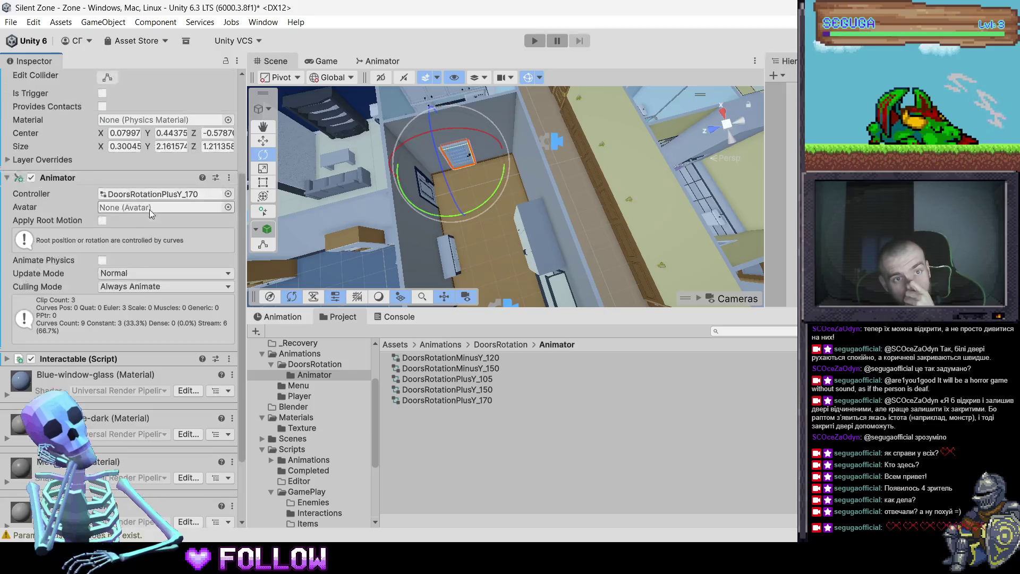
{"action": "mouse_move", "coordinate": [616, 225]}
{"action": "left_mouse_down"}
{"action": "mouse_move", "coordinate": [588, 229]}
{"action": "mouse_move", "coordinate": [553, 180]}
{"action": "mouse_move", "coordinate": [278, 169]}
{"action": "mouse_move", "coordinate": [158, 176]}
{"action": "left_mouse_up"}
{"action": "left_click", "coordinate": [534, 40]}
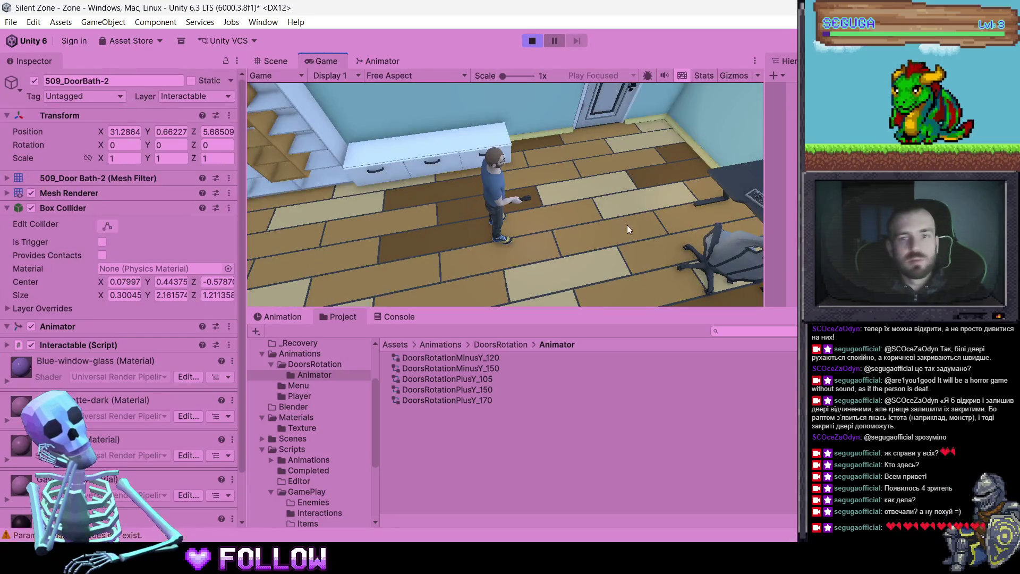
Walk across the room, through the door and into the kitchen
{"action": "left_click_drag", "start_coordinate": [570, 307], "coordinate": [585, 307]}
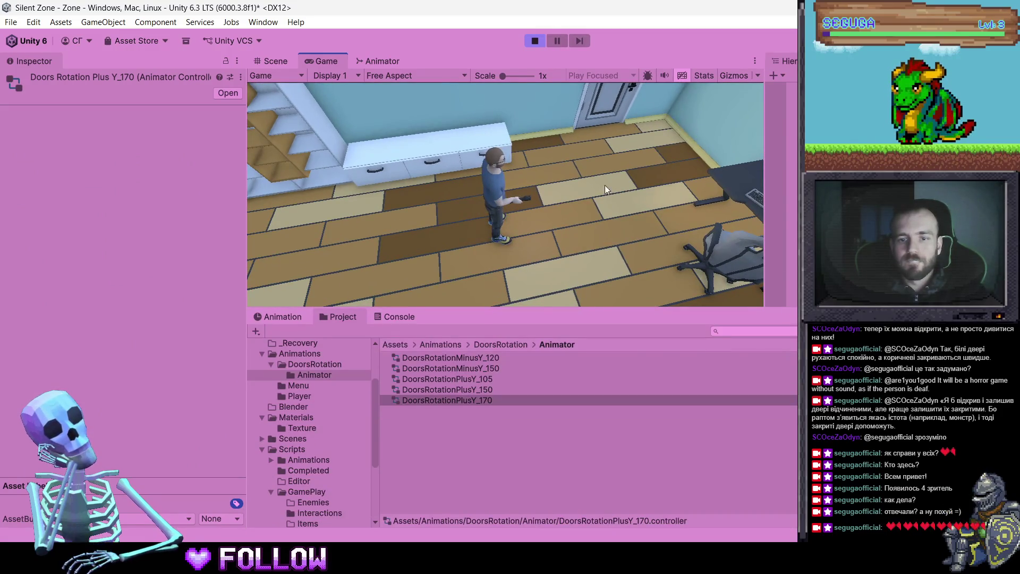
{"action": "key", "text": "w"}
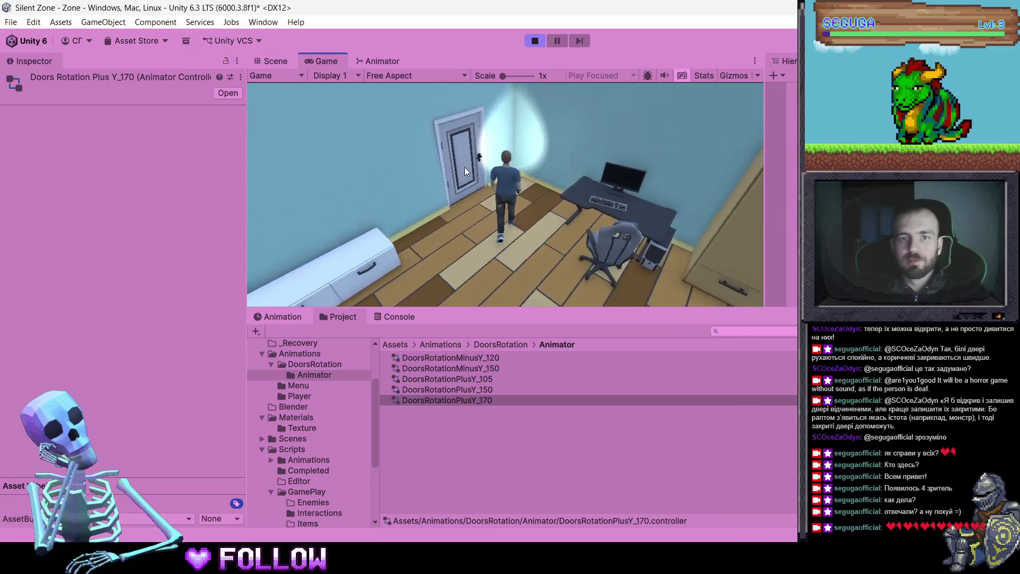
{"action": "left_click", "coordinate": [461, 170]}
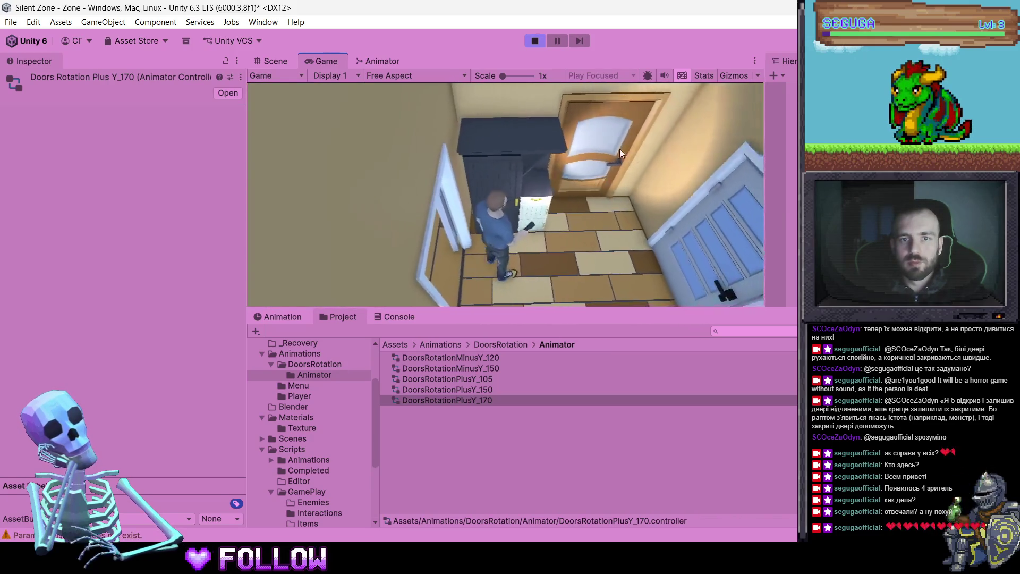
{"action": "left_click", "coordinate": [617, 150]}
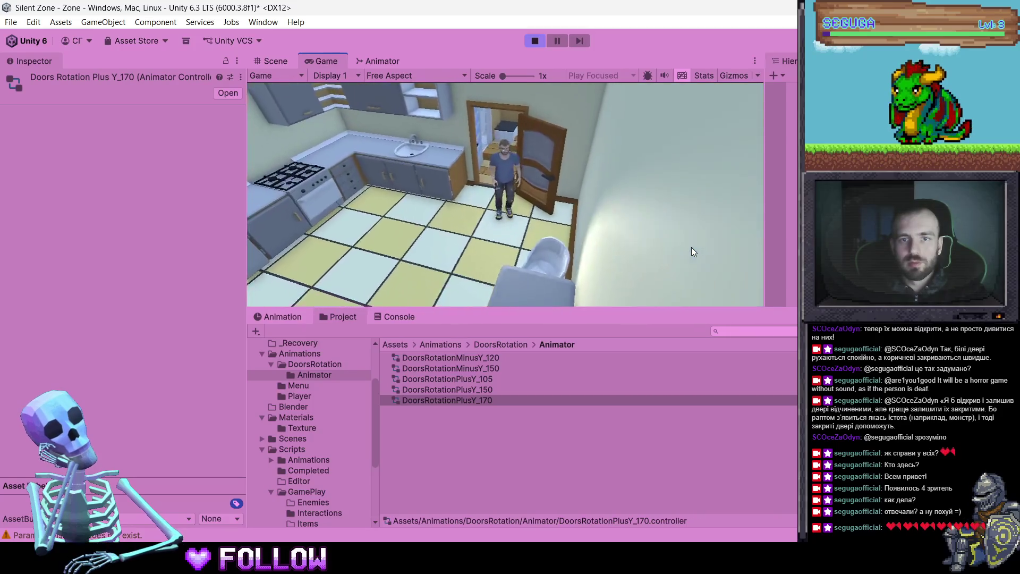
Walk down the hallway between 509 and 501 into another apartment and its kitchen
{"action": "key", "text": "w"}
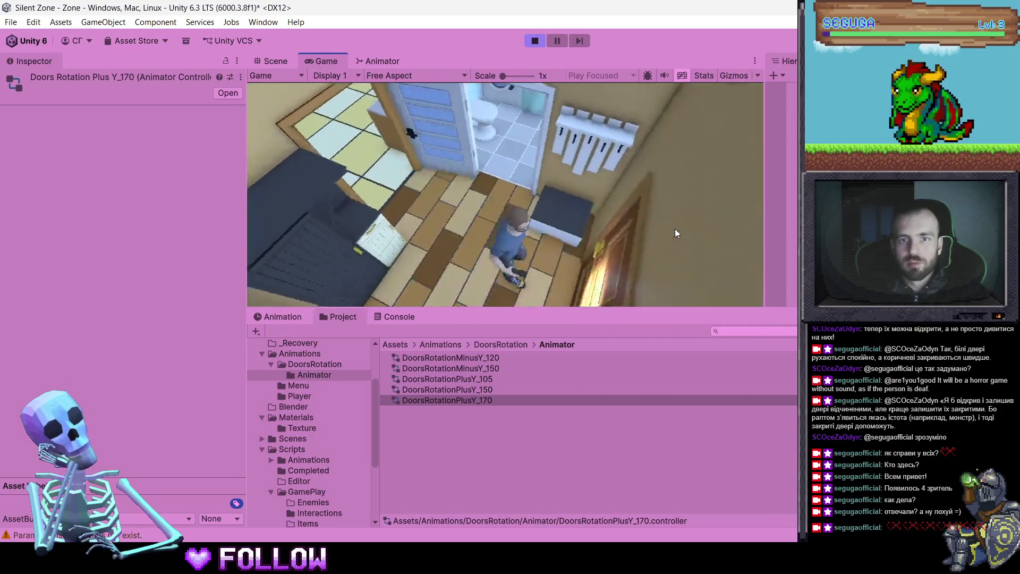
{"action": "key", "text": "w"}
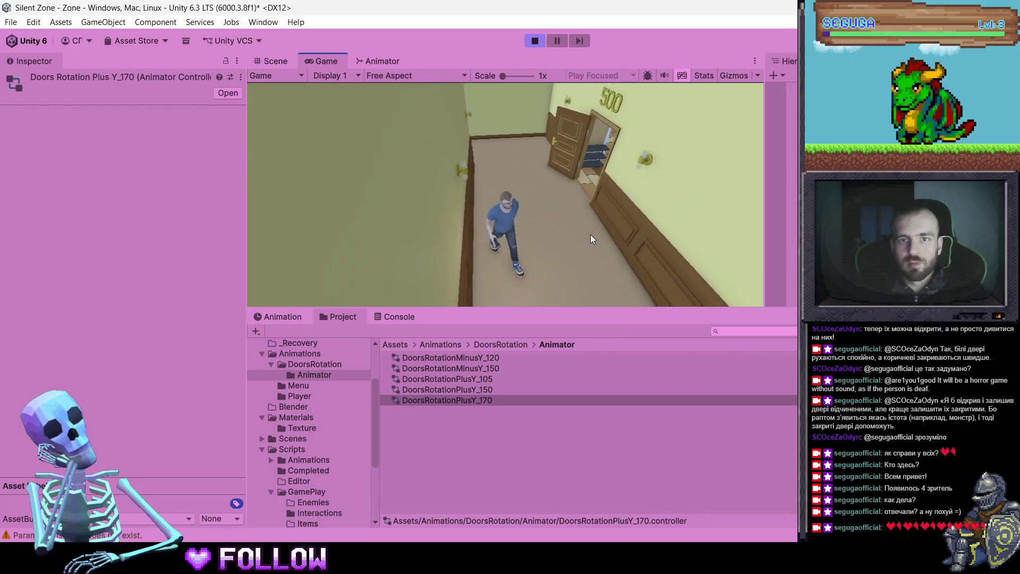
{"action": "key", "text": "w"}
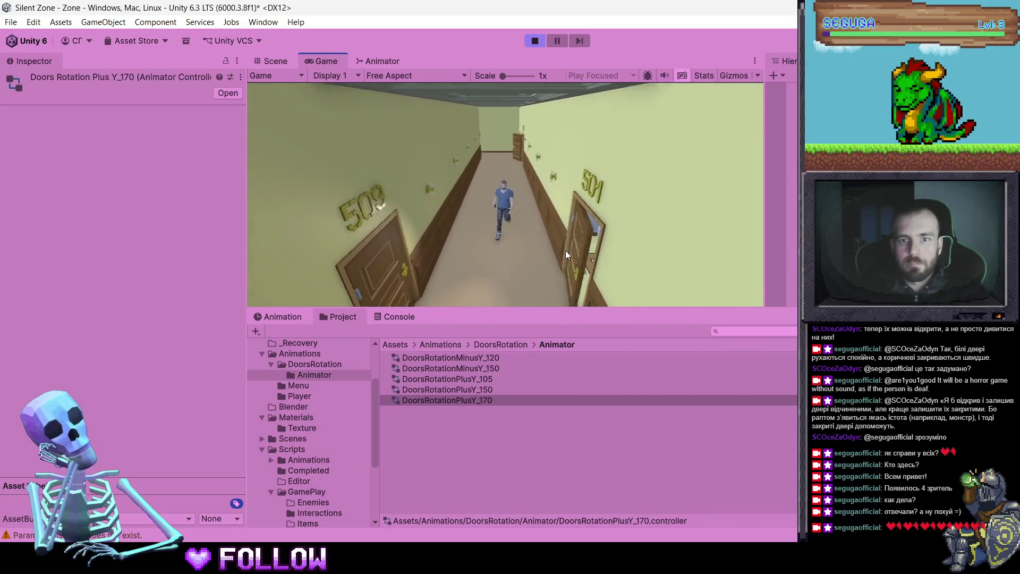
{"action": "key", "text": "w"}
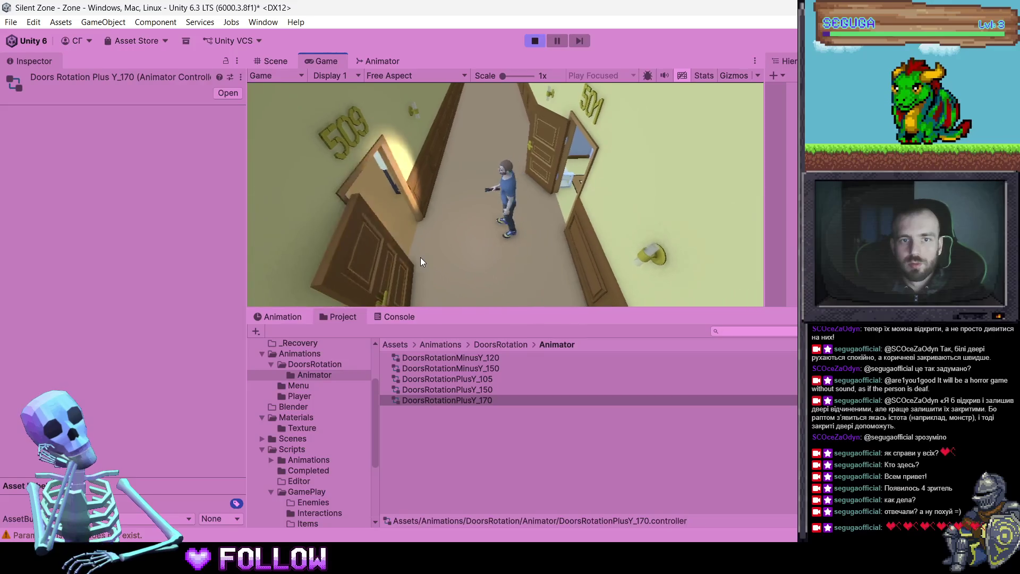
{"action": "key", "text": "w"}
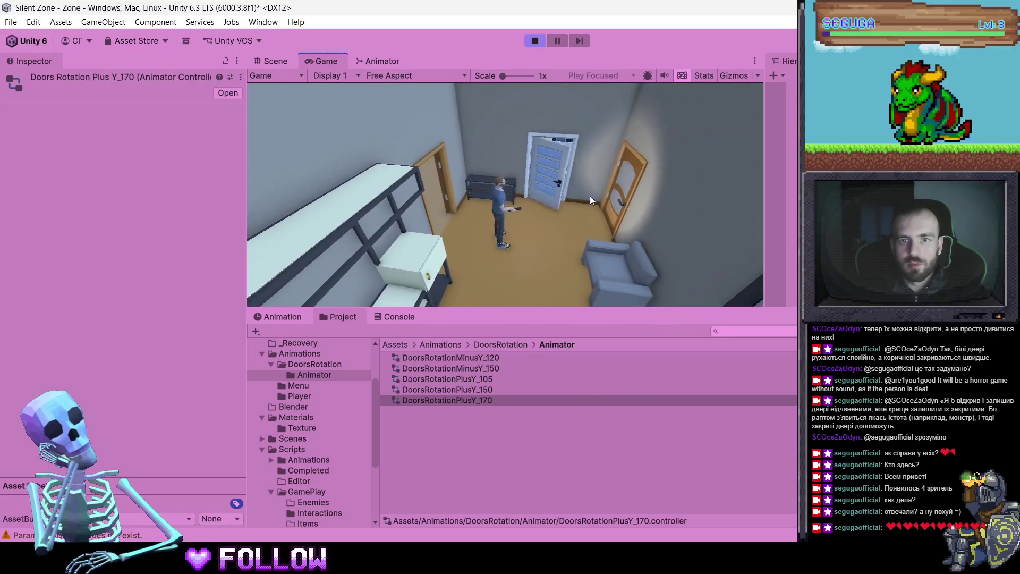
{"action": "key", "text": "w"}
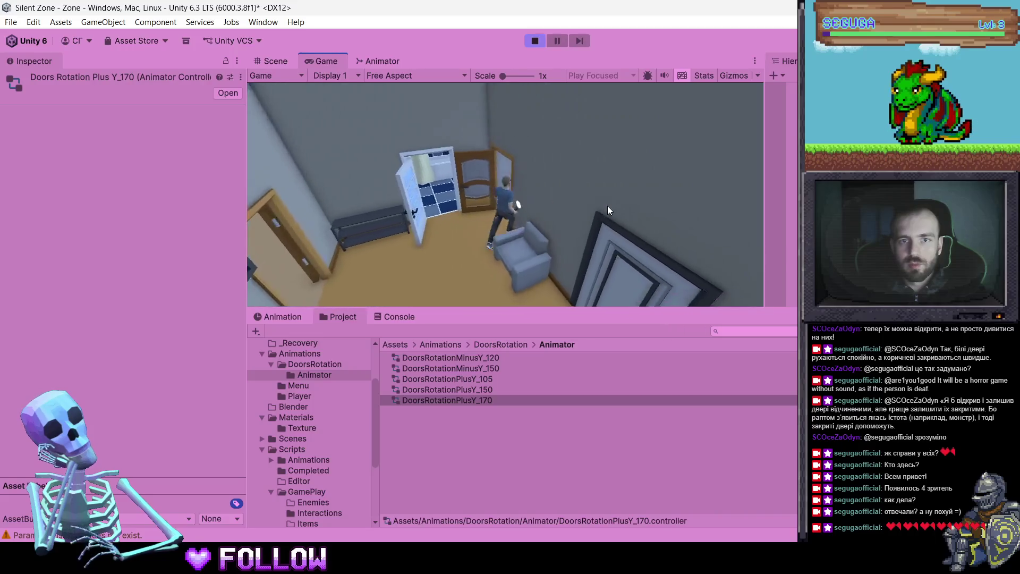
{"action": "key", "text": "w"}
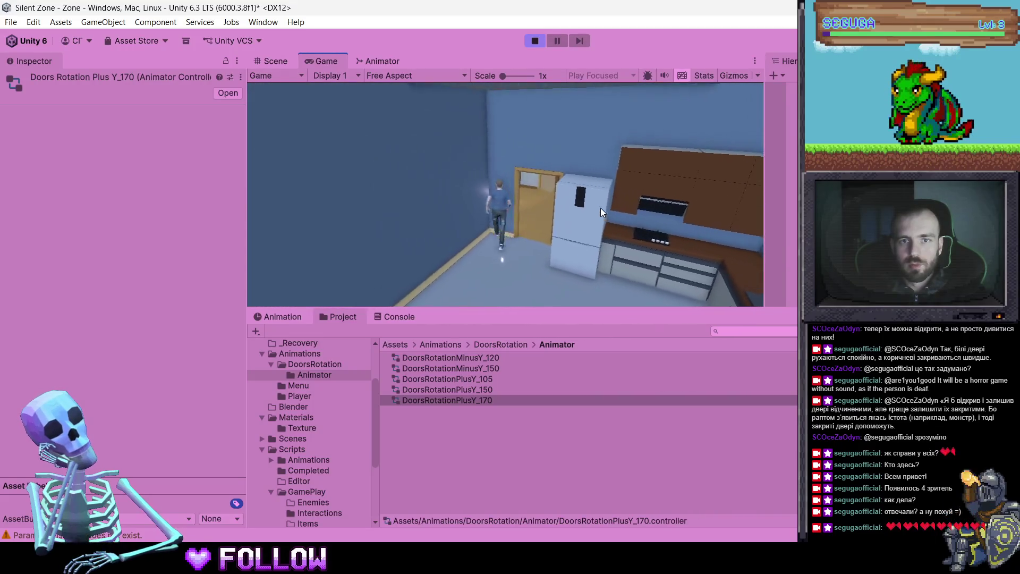
Leave the kitchen, walk toward the armchair and door, and stop the game
{"action": "key", "text": "s"}
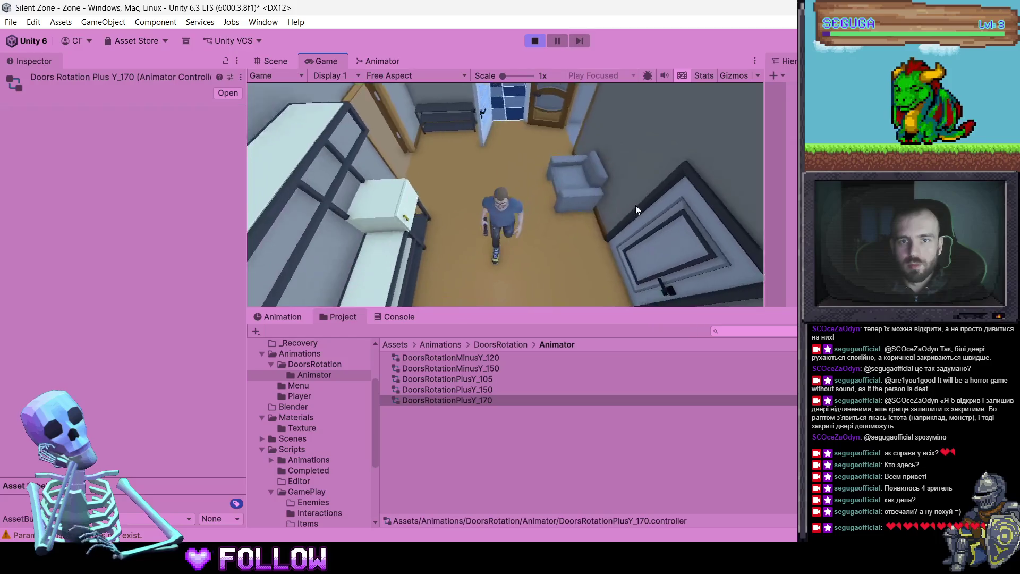
{"action": "key", "text": "w"}
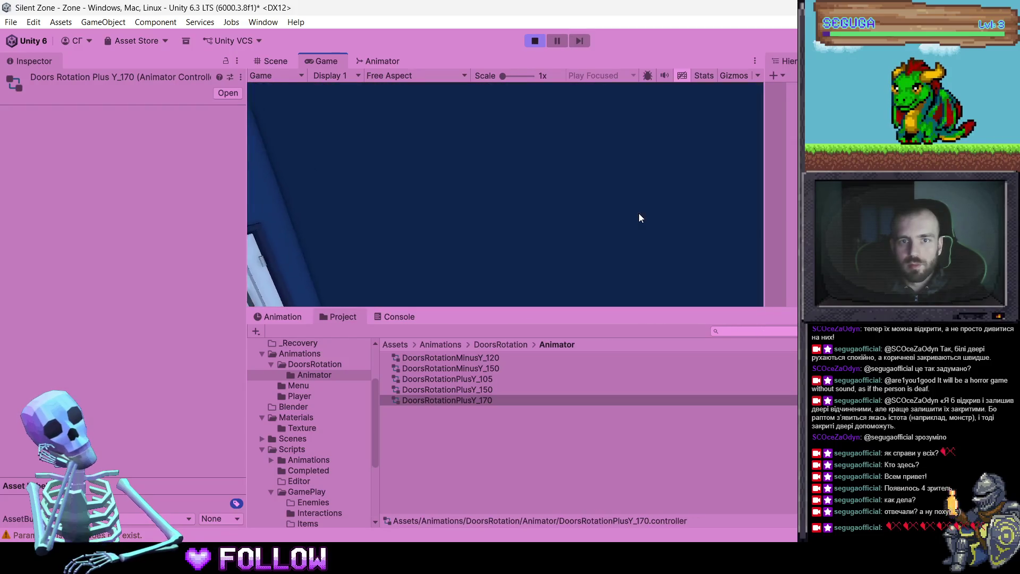
{"action": "key", "text": "w"}
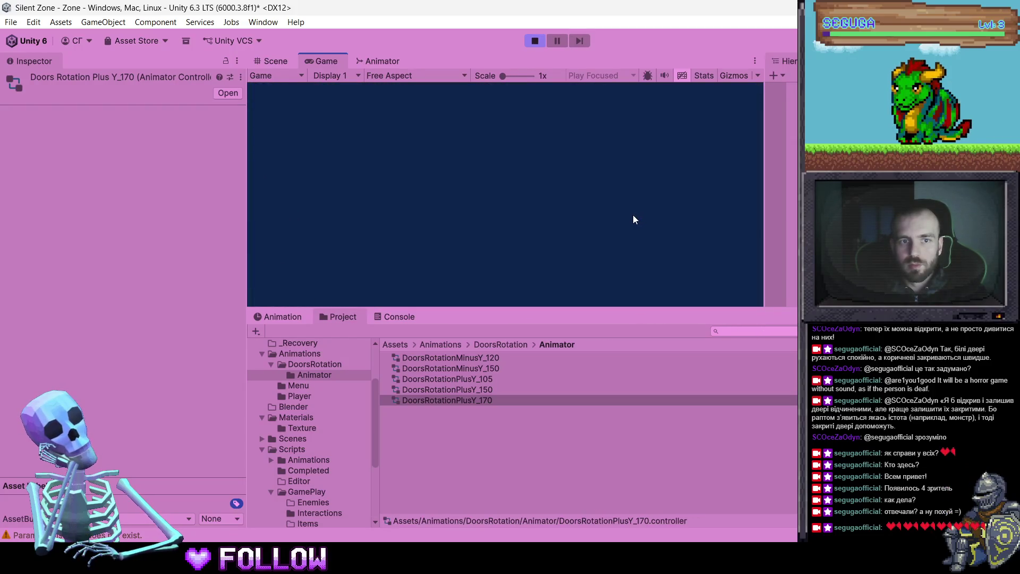
{"action": "key", "text": "w"}
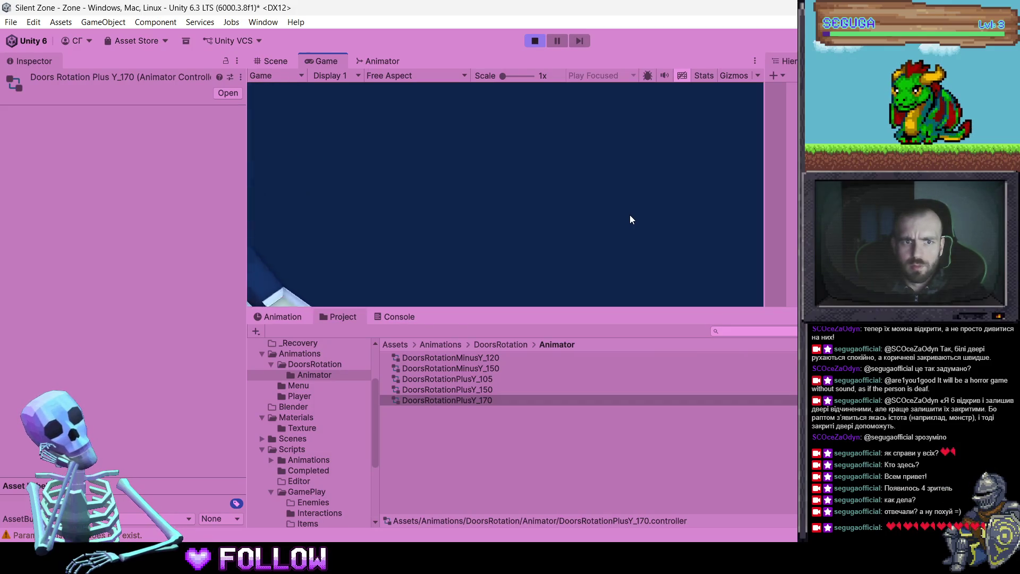
{"action": "left_click", "coordinate": [533, 41]}
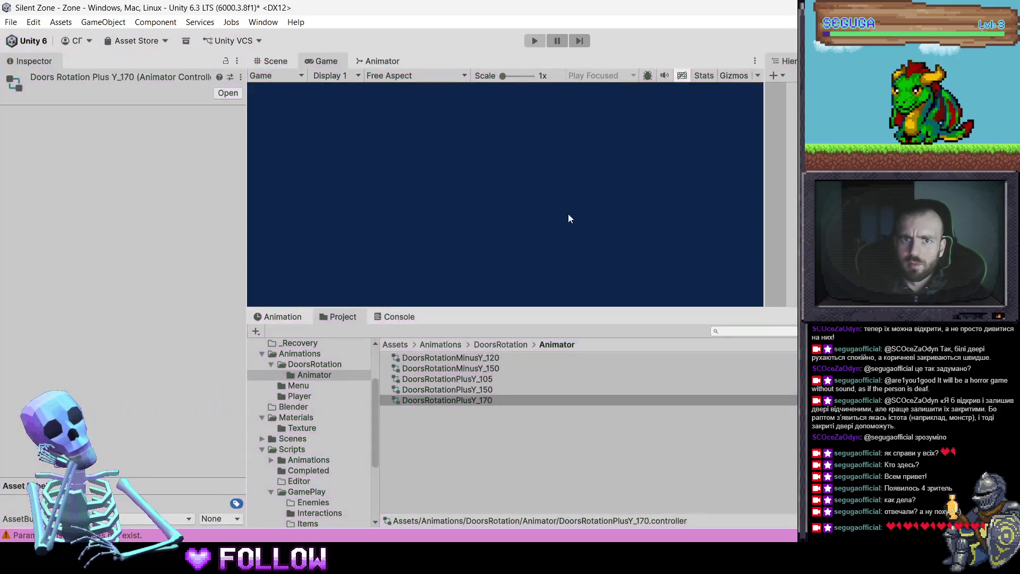
Uncheck Loop Time on the DoorsRotation clips, RotationCloseMinusY_120 through RotationZero, then press Play
{"action": "mouse_move", "coordinate": [515, 208]}
{"action": "left_mouse_down"}
{"action": "mouse_move", "coordinate": [467, 255]}
{"action": "mouse_move", "coordinate": [387, 399]}
{"action": "left_mouse_up"}
{"action": "left_click", "coordinate": [495, 343]}
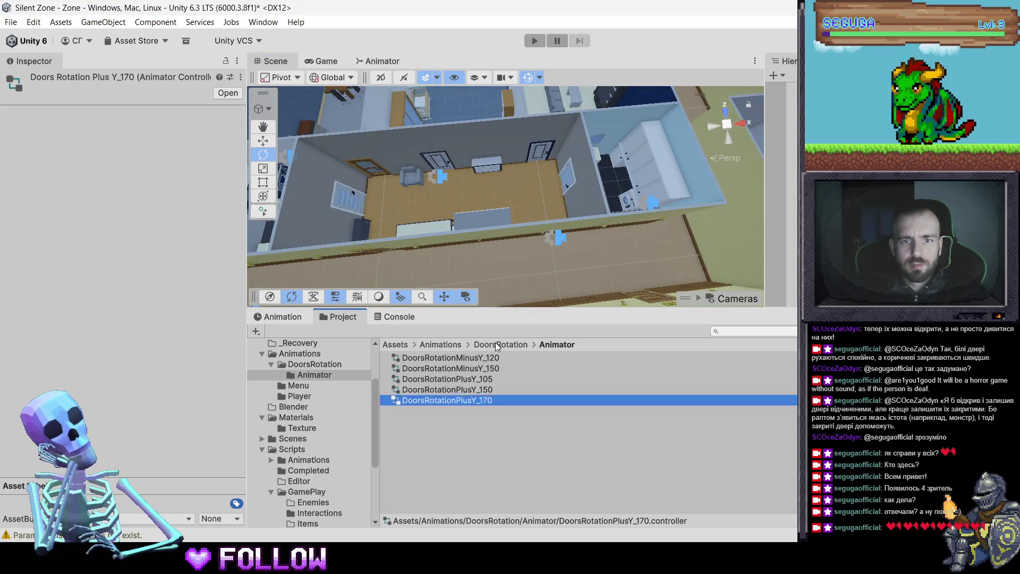
{"action": "left_click", "coordinate": [478, 367]}
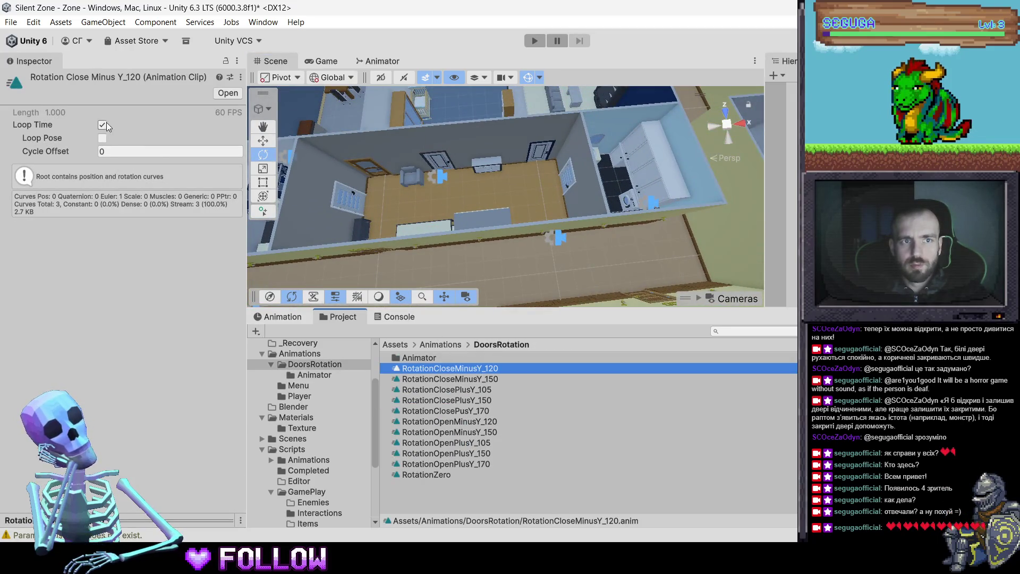
{"action": "left_click", "coordinate": [99, 125]}
{"action": "left_click", "coordinate": [464, 380]}
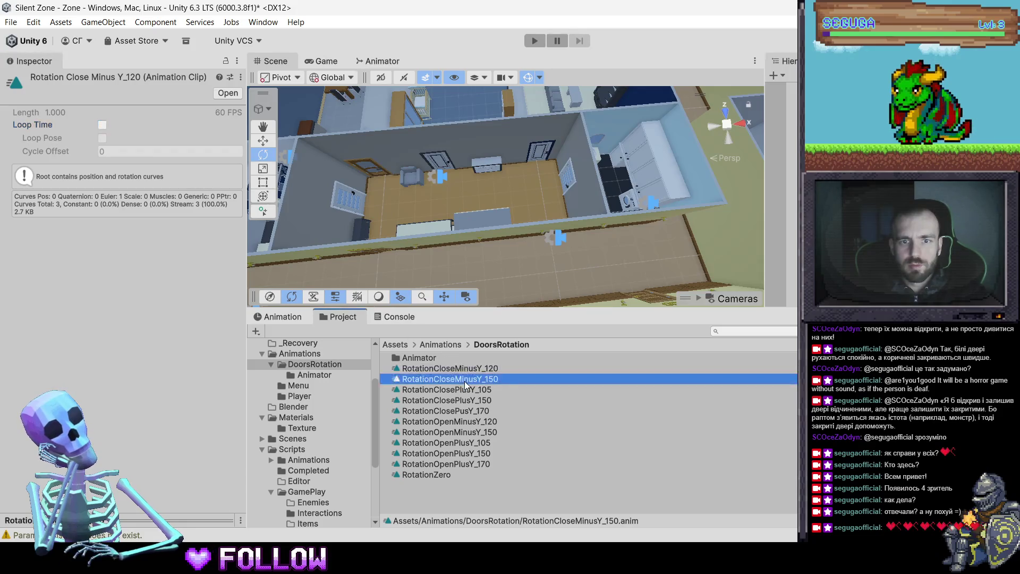
{"action": "left_click", "coordinate": [464, 390]}
{"action": "left_click", "coordinate": [463, 402]}
{"action": "left_click", "coordinate": [464, 410]}
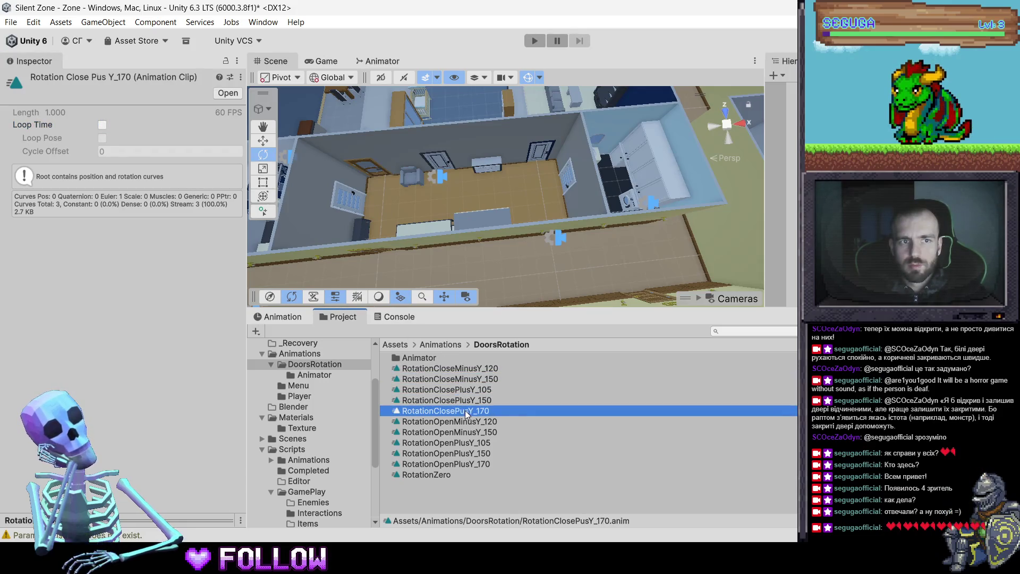
{"action": "left_click", "coordinate": [469, 430]}
{"action": "left_click", "coordinate": [469, 443]}
{"action": "left_click", "coordinate": [470, 454]}
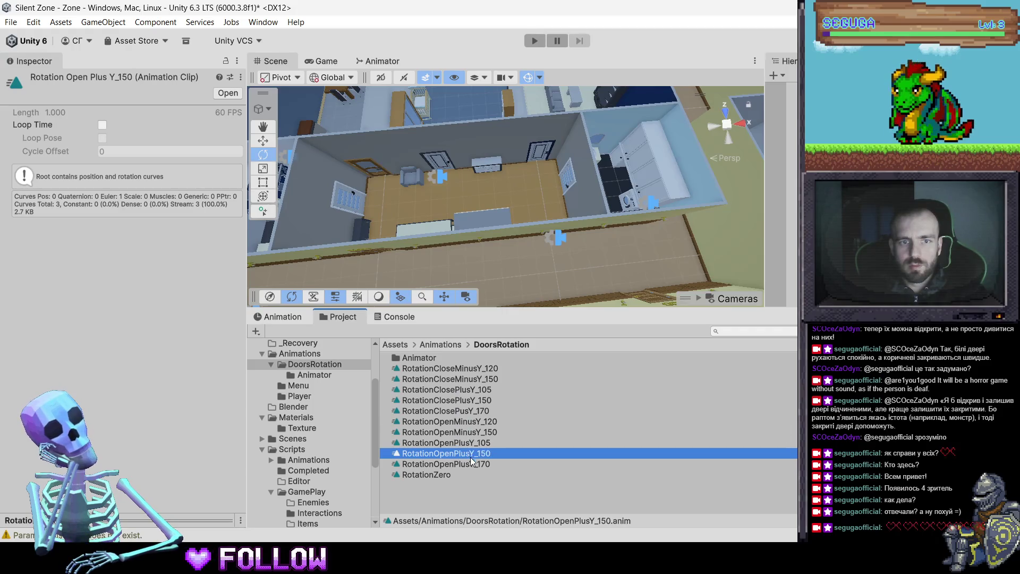
{"action": "left_click", "coordinate": [465, 465]}
{"action": "left_click", "coordinate": [446, 476]}
{"action": "left_click", "coordinate": [533, 41]}
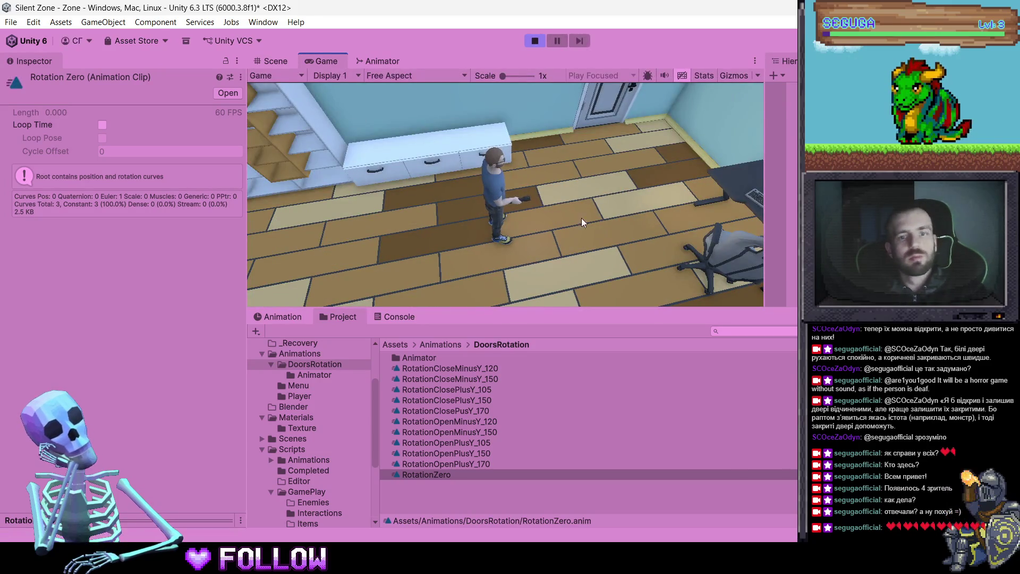
Walk through the room door past the bathroom and along the yellow hallway
{"action": "key", "text": "w"}
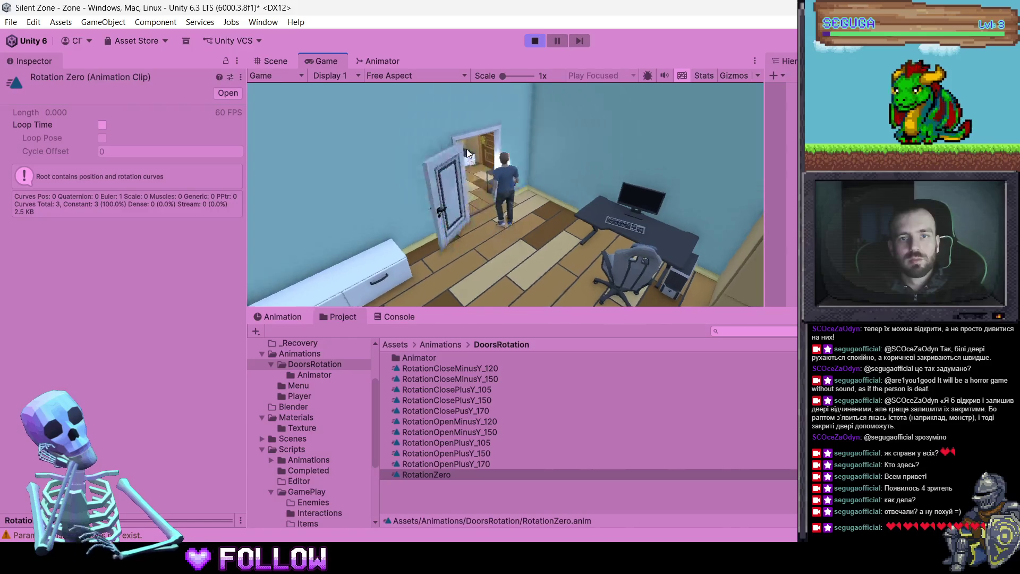
{"action": "key", "text": "w"}
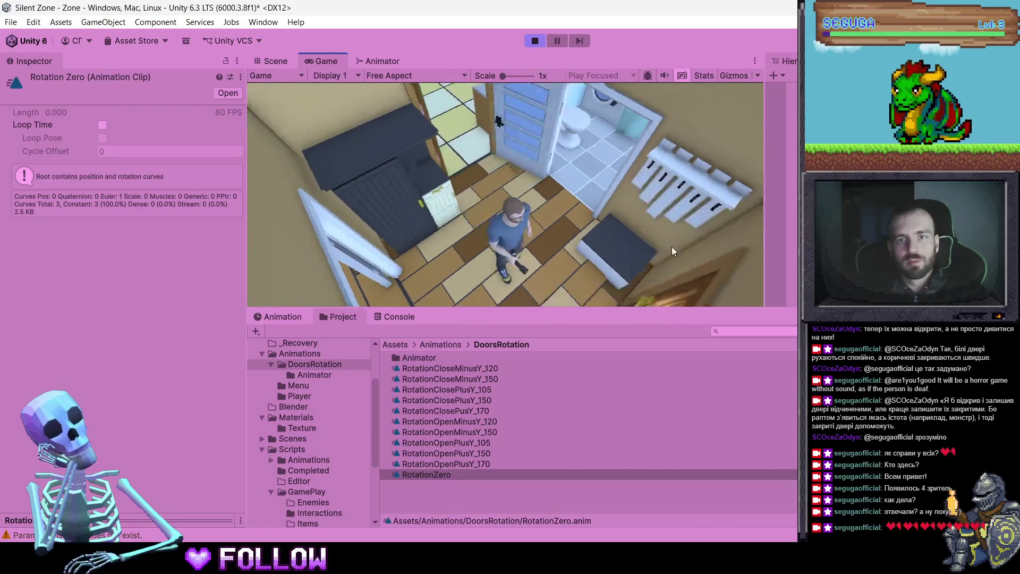
{"action": "key", "text": "w"}
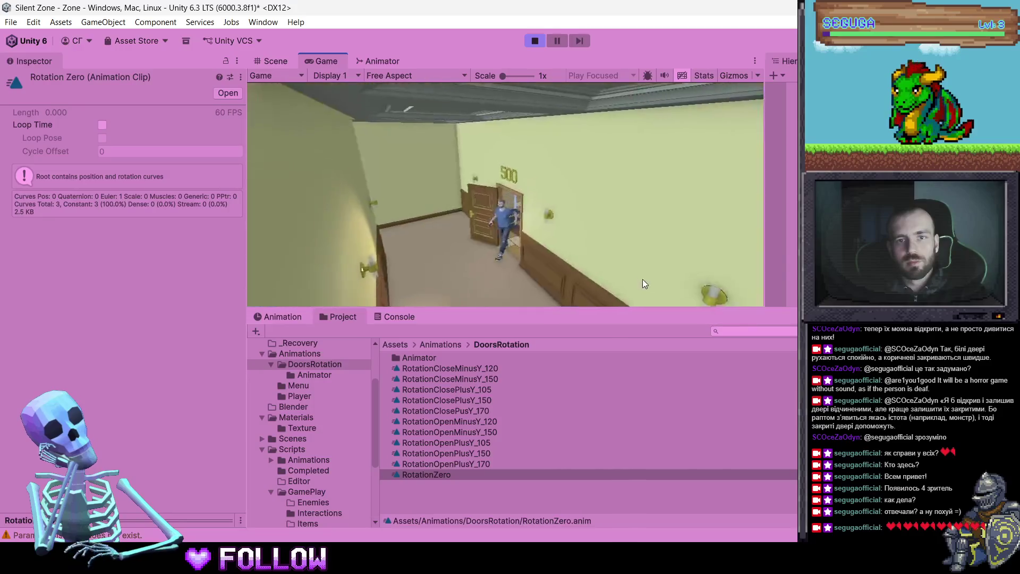
{"action": "key", "text": "w"}
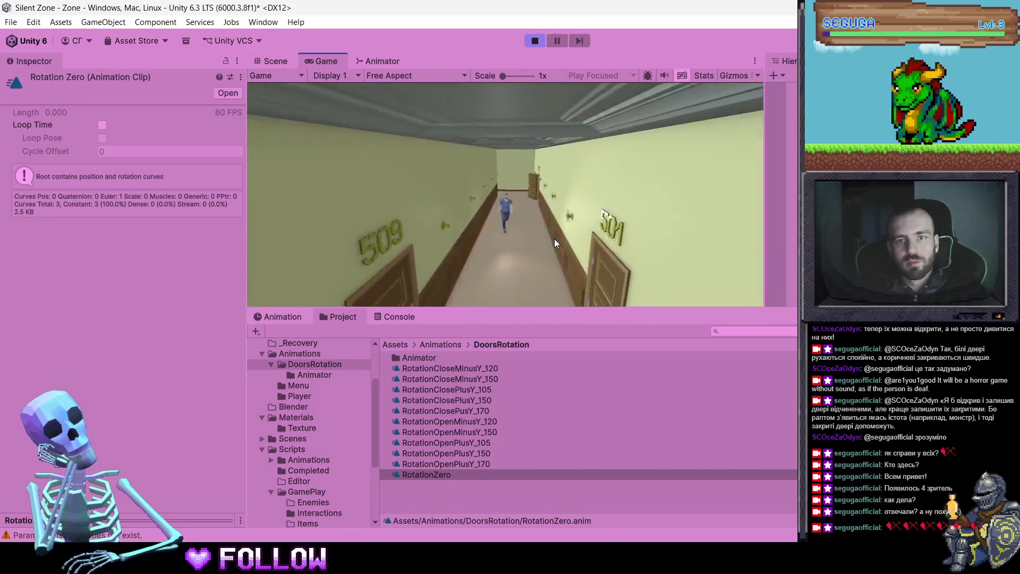
{"action": "key", "text": "w"}
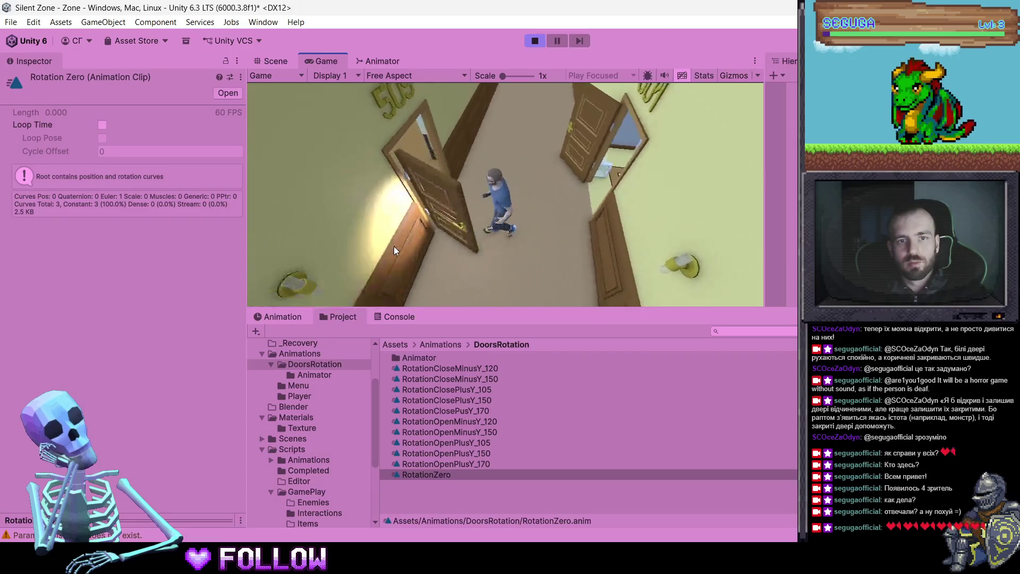
Walk into the bunk-bed room and back toward its doorway, then stop the game
{"action": "key", "text": "w"}
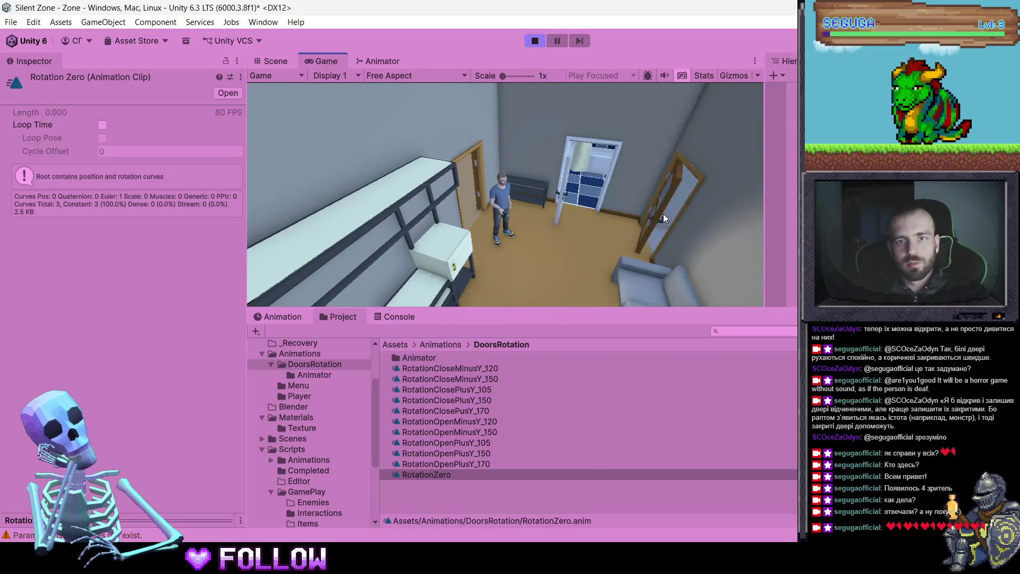
{"action": "key", "text": "w"}
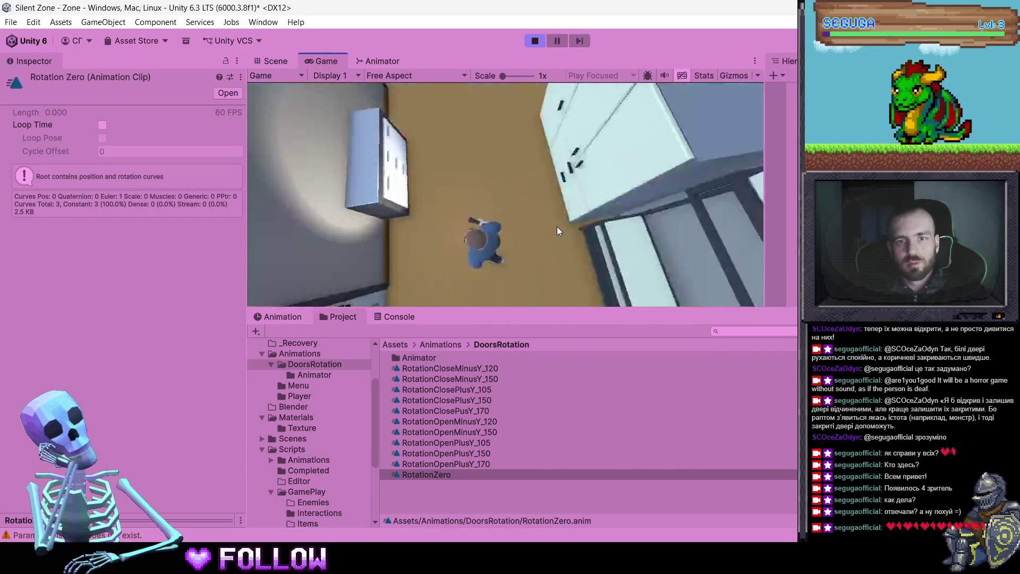
{"action": "key", "text": "w"}
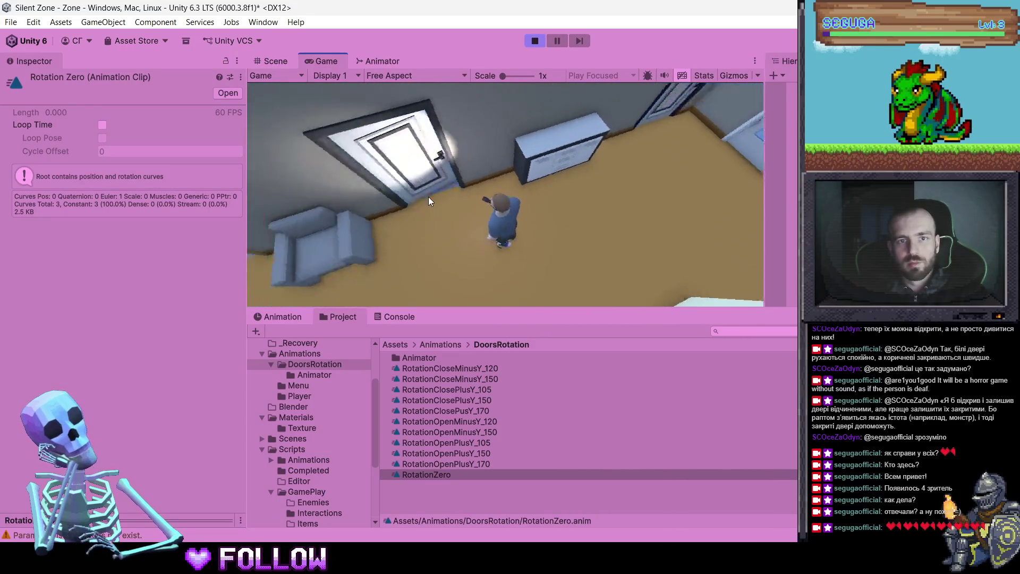
{"action": "key", "text": "w"}
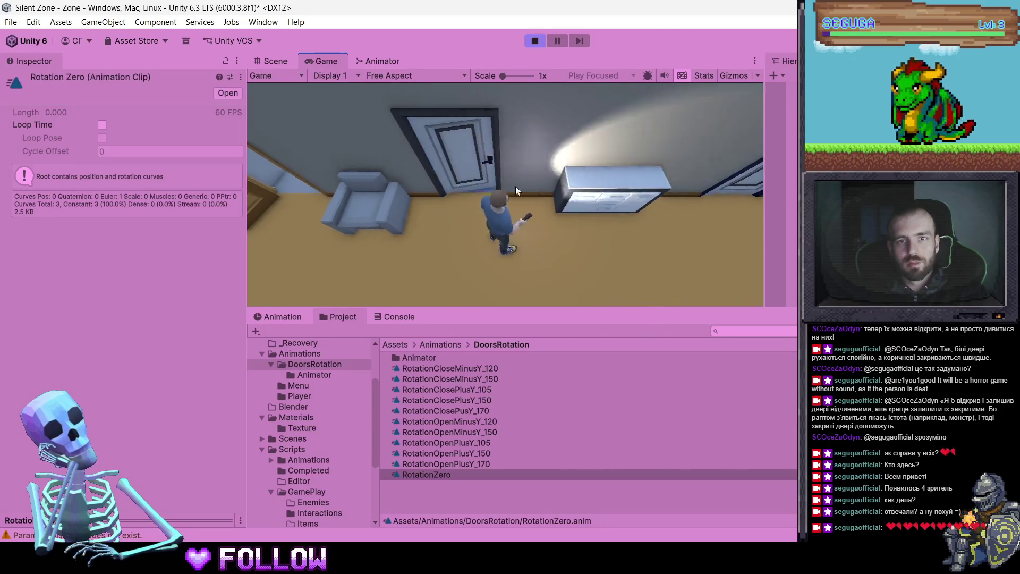
{"action": "key", "text": "w"}
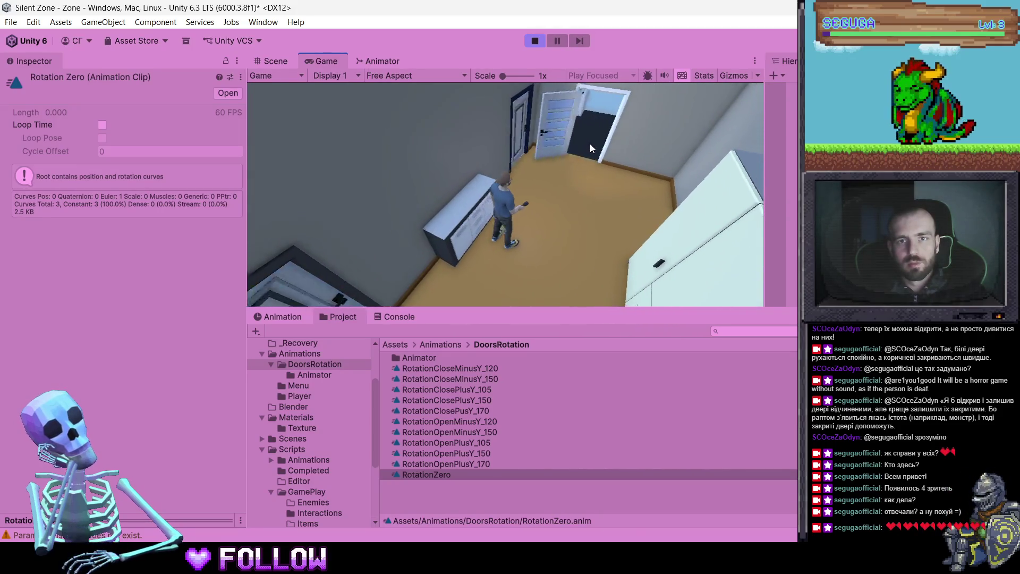
{"action": "left_click", "coordinate": [534, 41]}
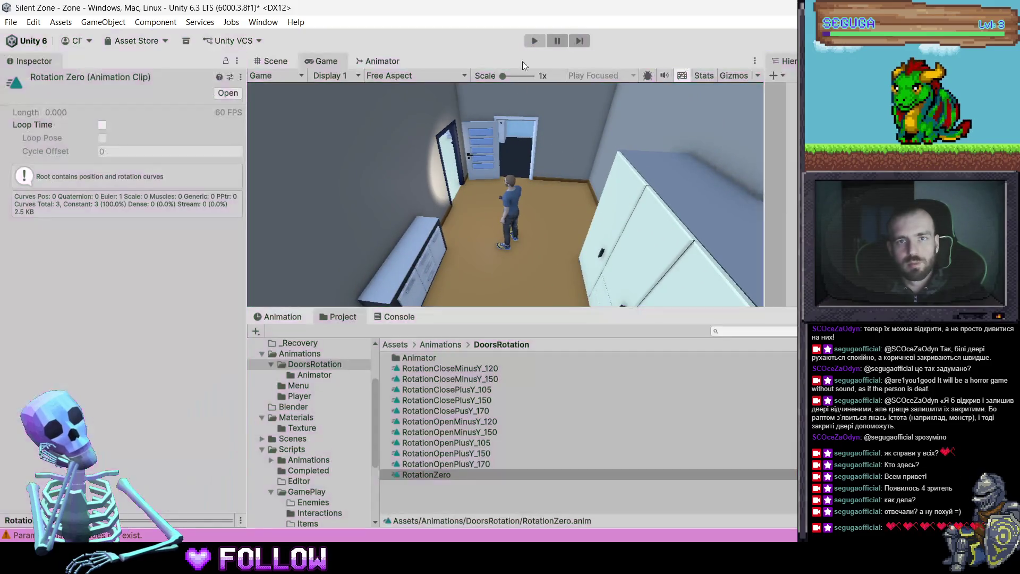
Review the RotationClose clips' settings in the DoorsRotation folder
{"action": "left_click", "coordinate": [470, 366]}
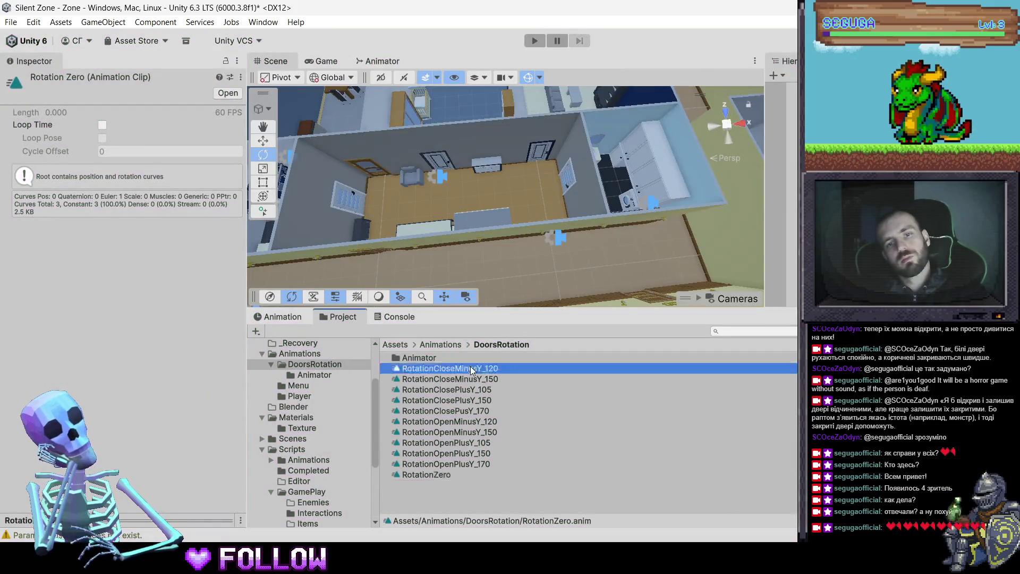
{"action": "left_click", "coordinate": [475, 380]}
{"action": "left_click", "coordinate": [477, 399]}
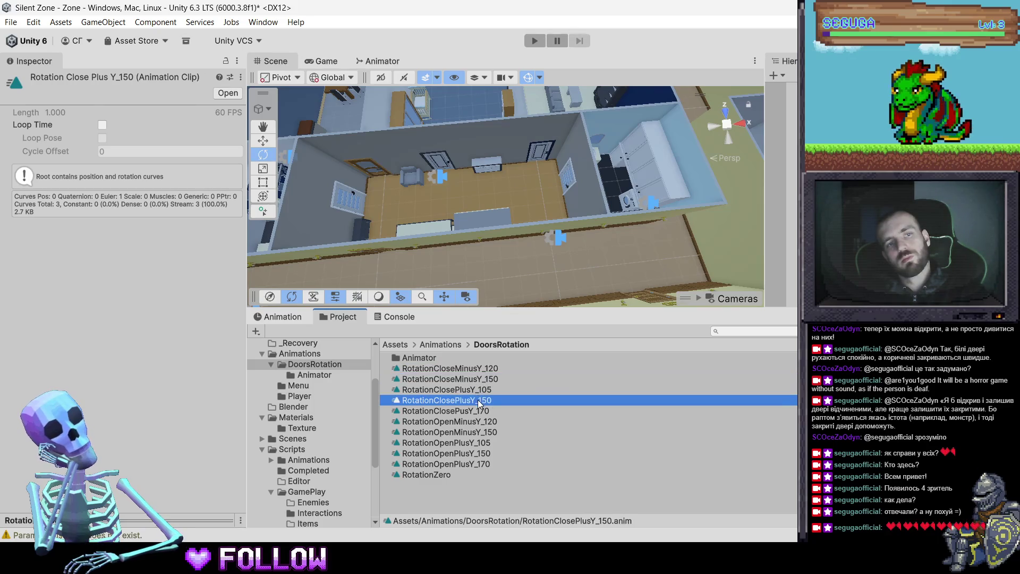
{"action": "left_click", "coordinate": [484, 388]}
{"action": "left_click", "coordinate": [486, 379]}
{"action": "left_click", "coordinate": [482, 368]}
{"action": "left_click", "coordinate": [480, 387]}
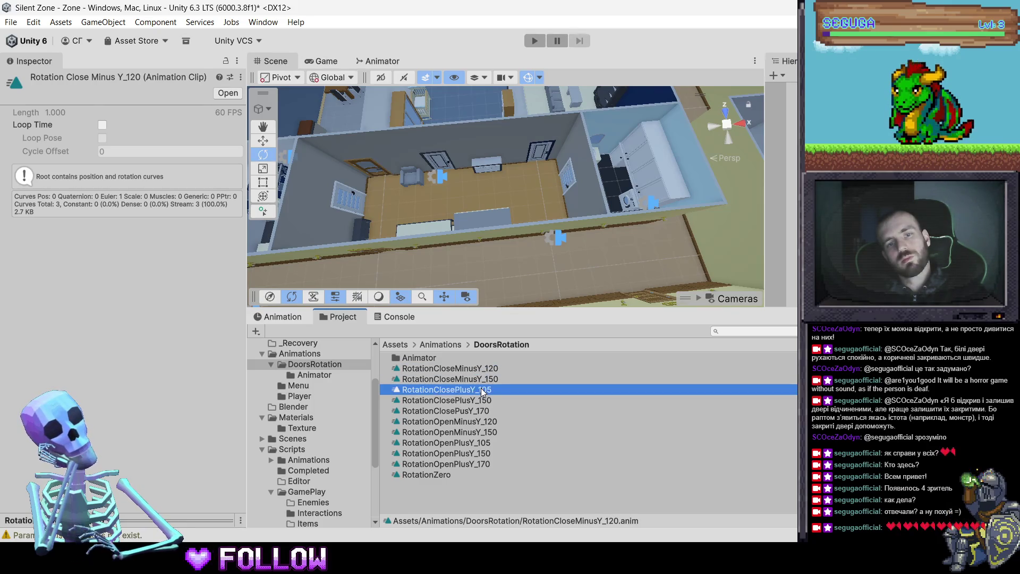
{"action": "left_click", "coordinate": [480, 381]}
{"action": "left_click", "coordinate": [480, 400]}
{"action": "left_click", "coordinate": [479, 412]}
{"action": "left_click", "coordinate": [478, 422]}
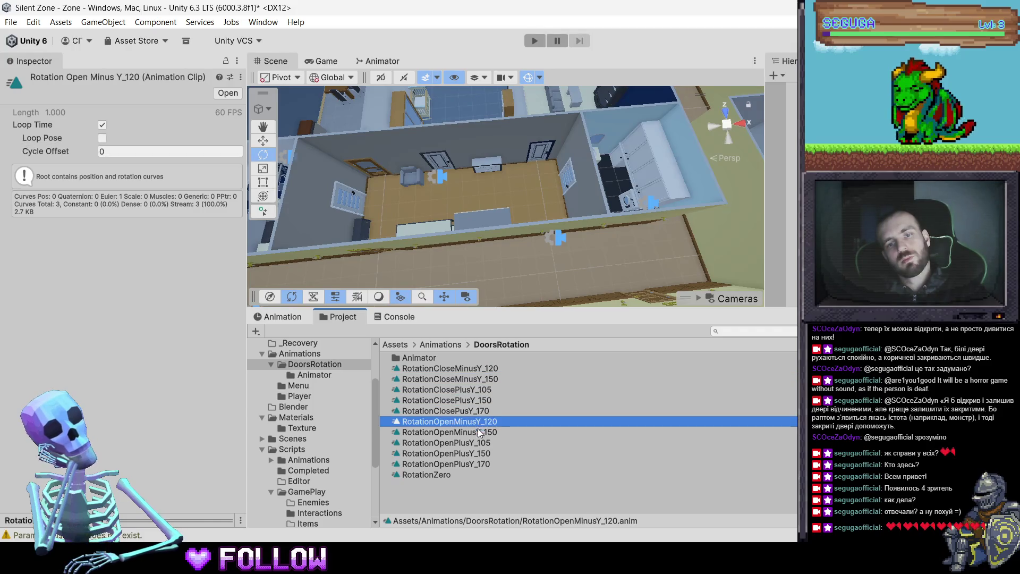
{"action": "left_click", "coordinate": [477, 431]}
Turn off Loop Time on RotationOpenMinusY_120, step through the other clips, and start Play with Ctrl+P
{"action": "left_click", "coordinate": [476, 423]}
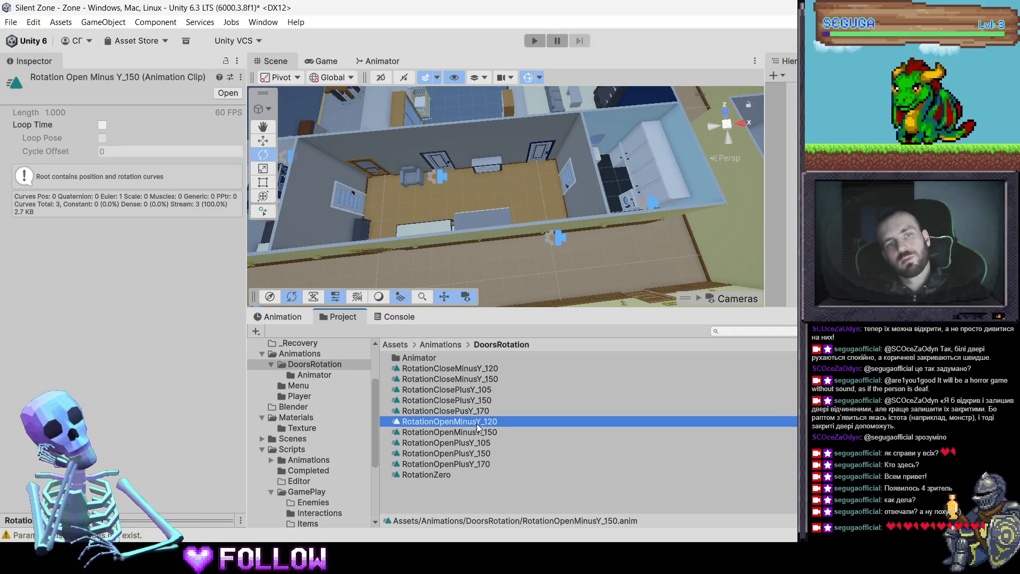
{"action": "left_click", "coordinate": [103, 125]}
{"action": "left_click", "coordinate": [477, 371]}
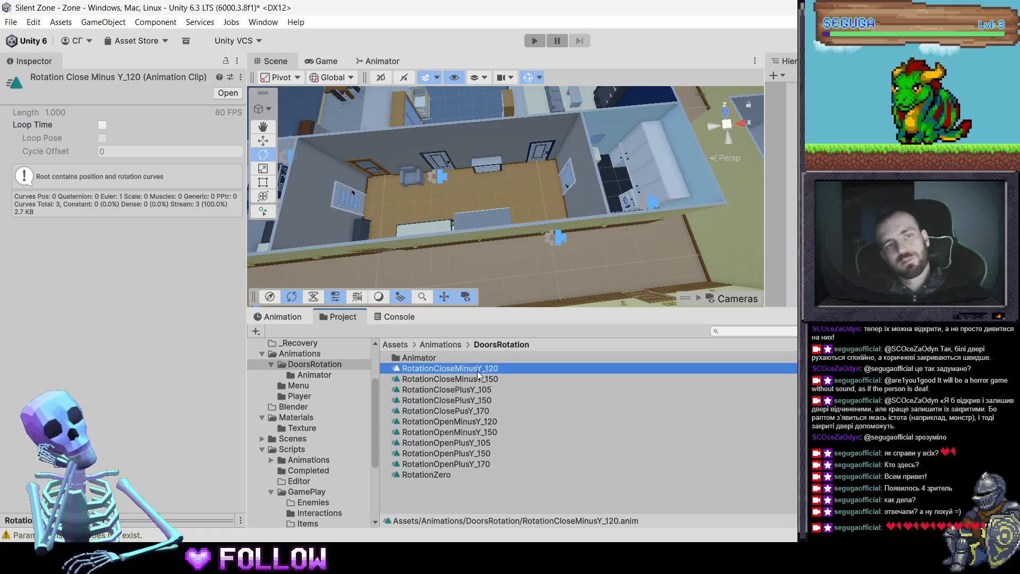
{"action": "key", "text": "Down"}
{"action": "key", "text": "Down"}
{"action": "key", "text": "Down"}
{"action": "key", "text": "Down"}
{"action": "key", "text": "Down"}
{"action": "key", "text": "Down"}
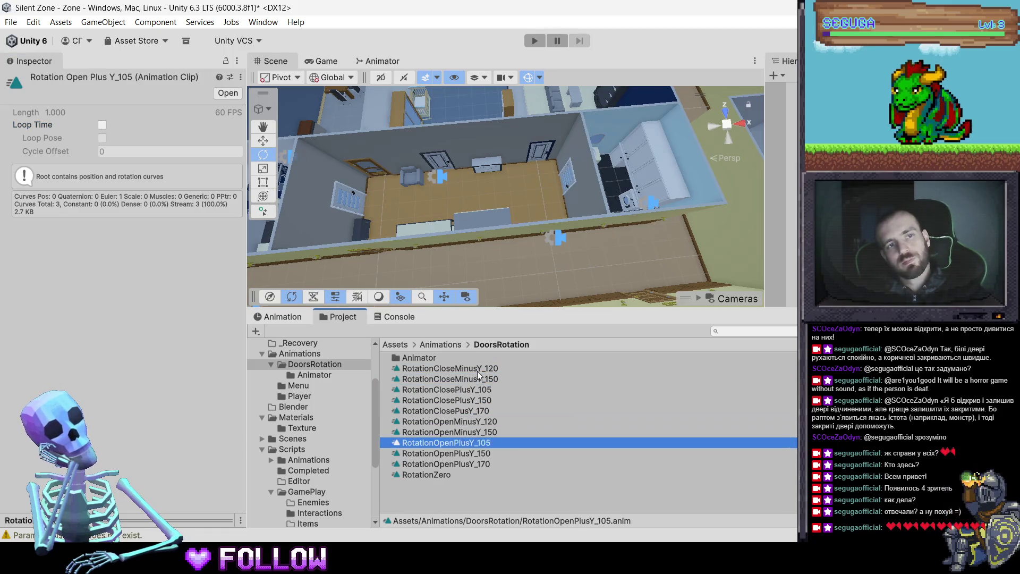
{"action": "key", "text": "Down"}
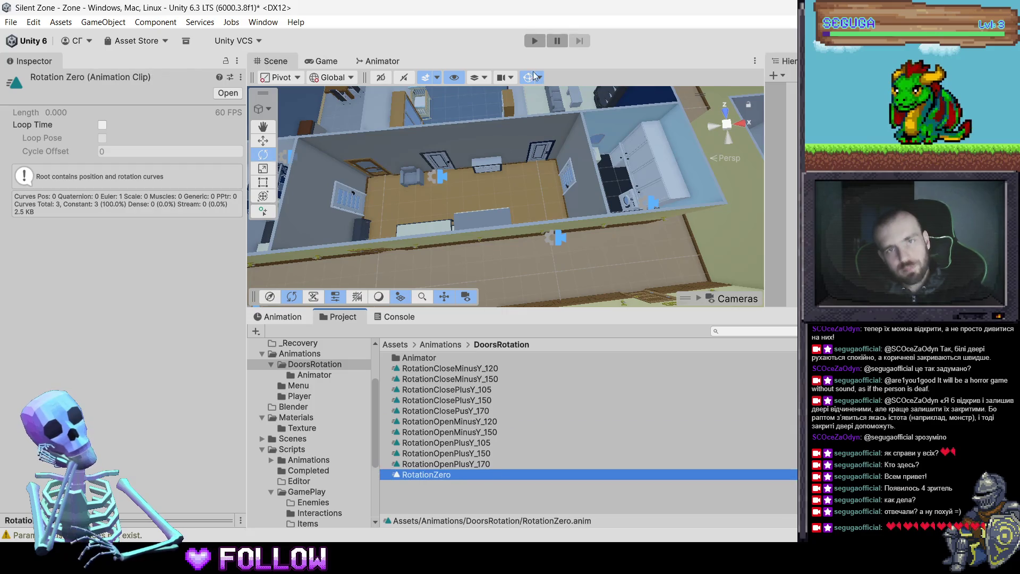
{"action": "key", "text": "ctrl+p"}
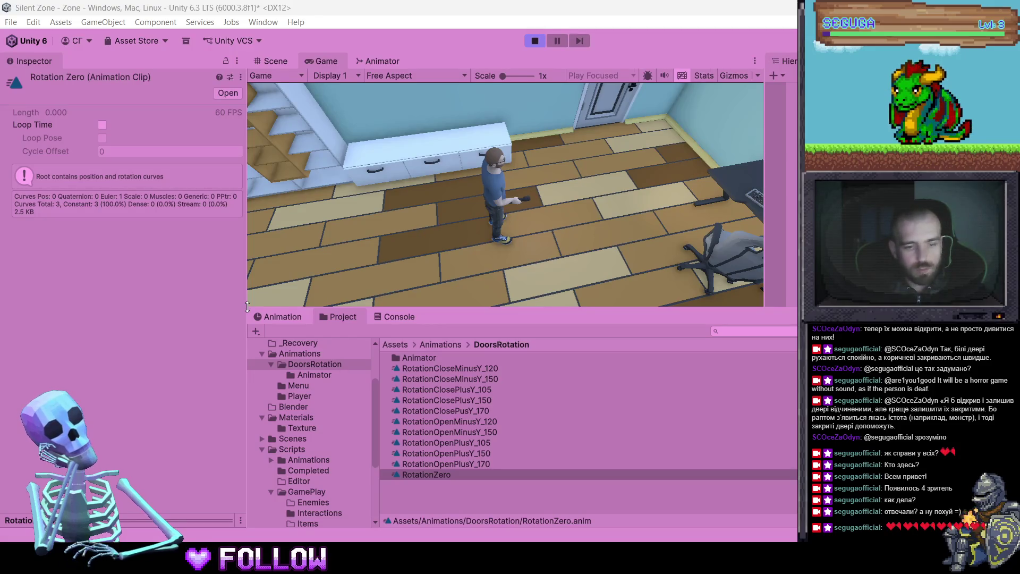
Walk out into the hallway and through the doorway into apartment 509
{"action": "key", "text": "w"}
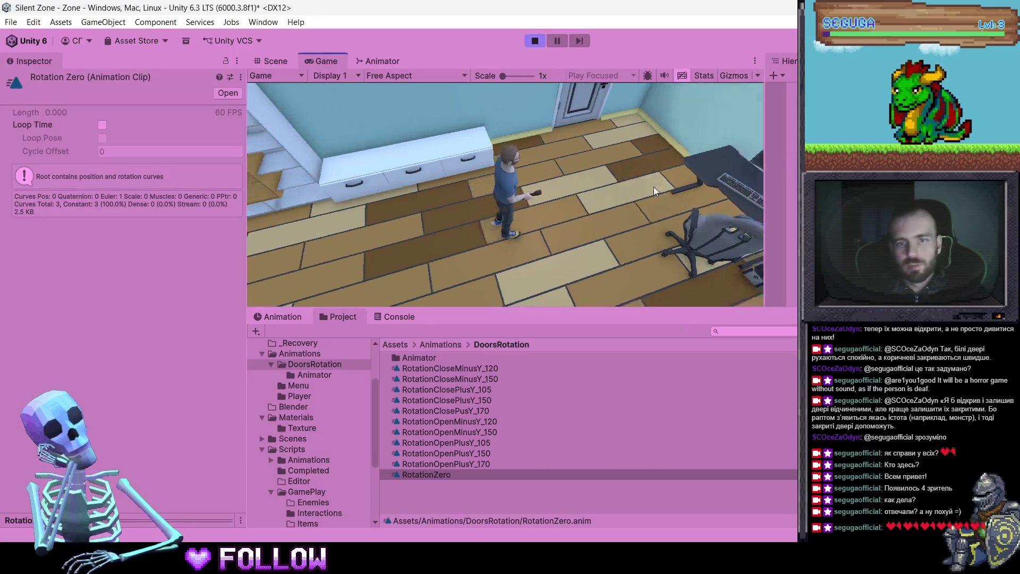
{"action": "key", "text": "w"}
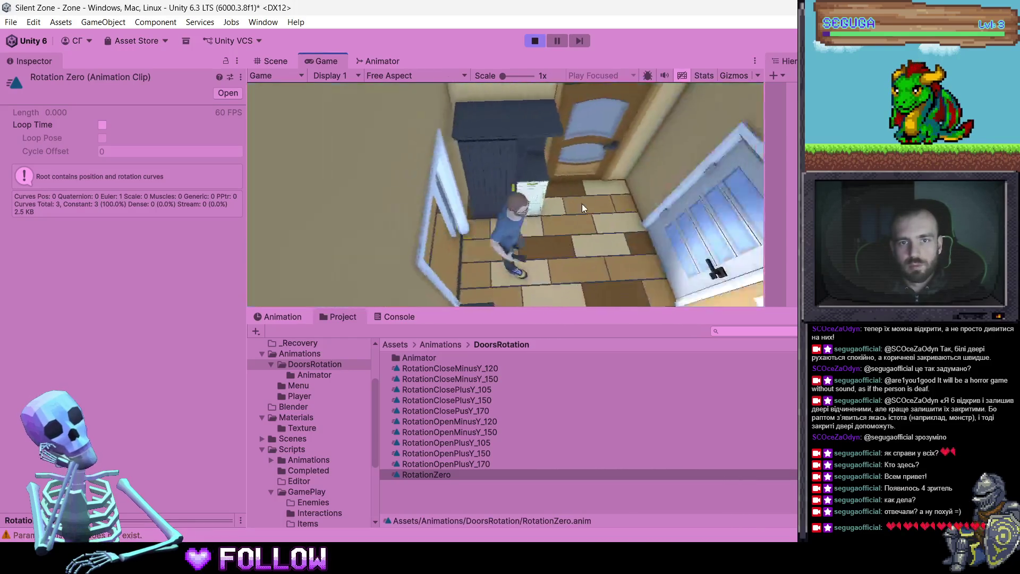
{"action": "key", "text": "w"}
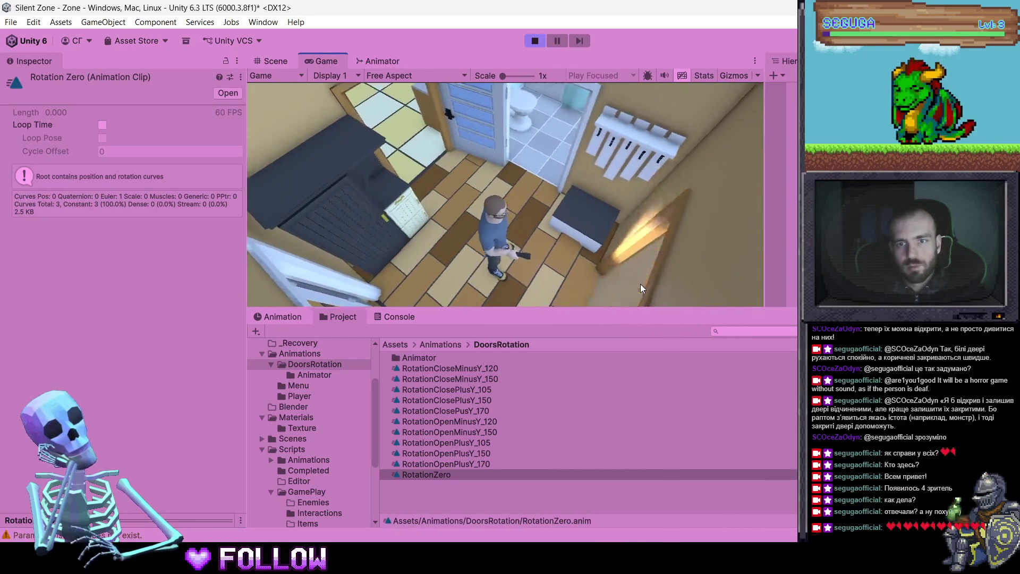
{"action": "key", "text": "w"}
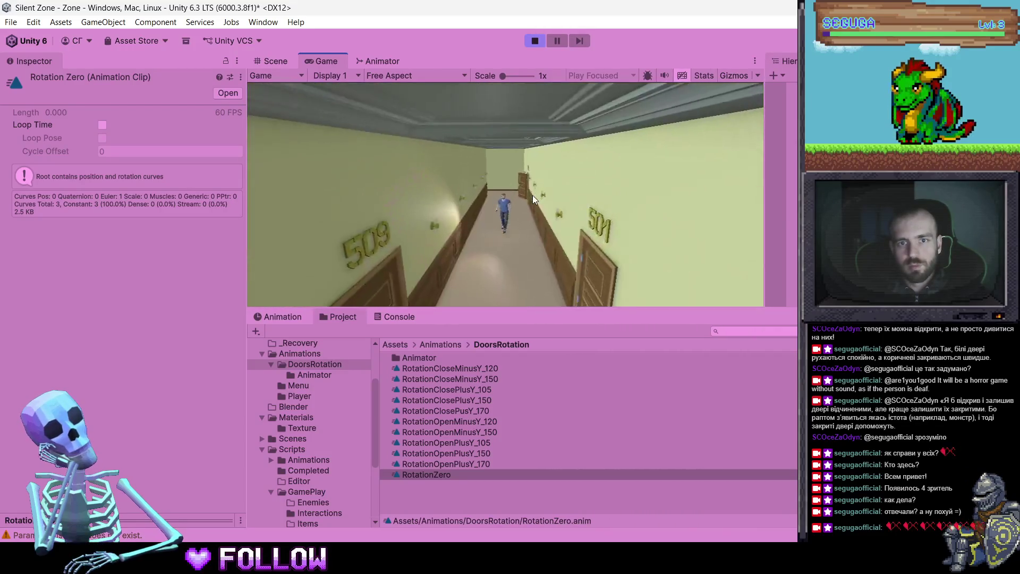
{"action": "key", "text": "w"}
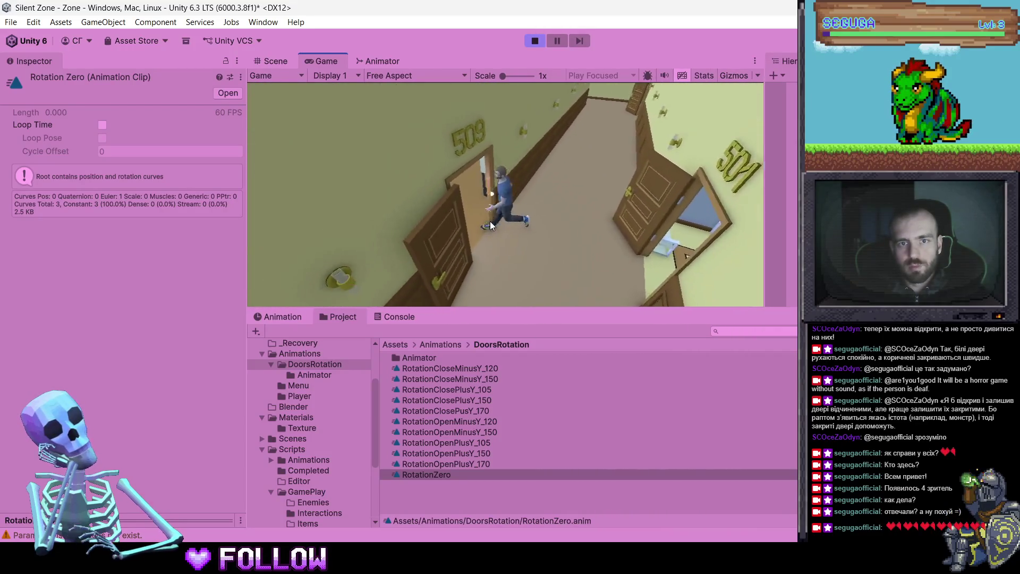
Push open the inner door, walk into the bathroom with the sink, then back out
{"action": "key", "text": "w"}
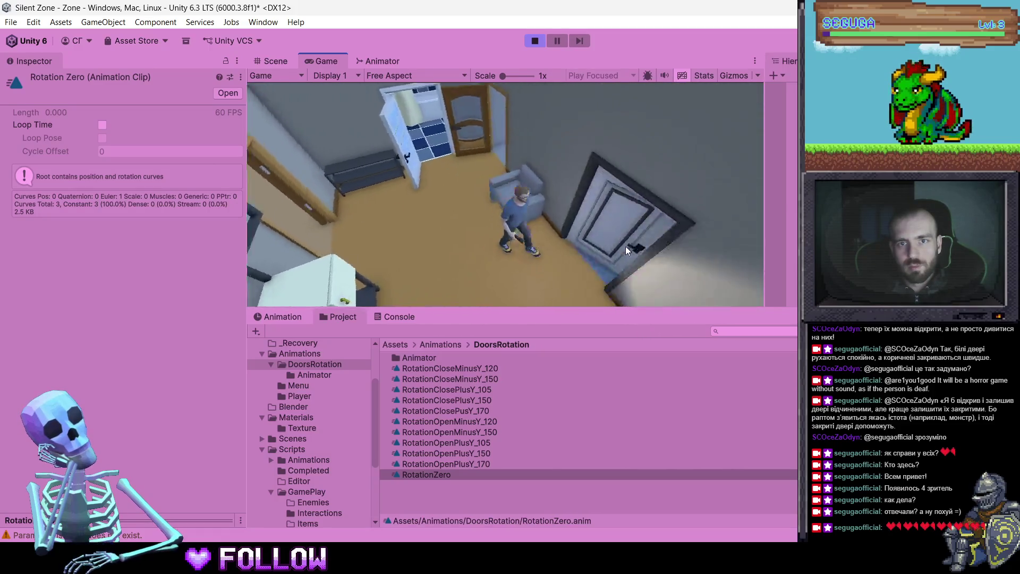
{"action": "key", "text": "w"}
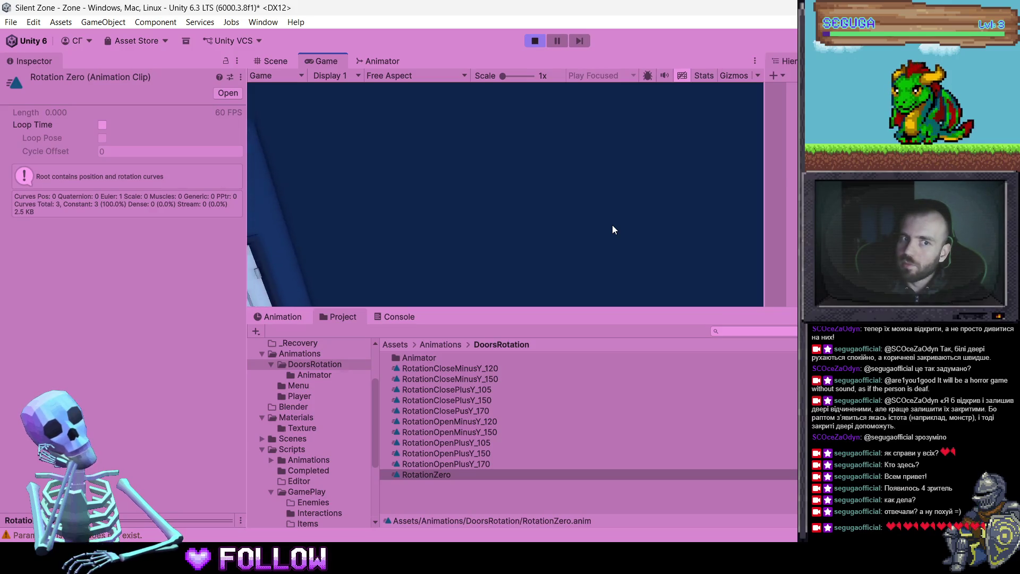
{"action": "key", "text": "e"}
{"action": "key", "text": "w"}
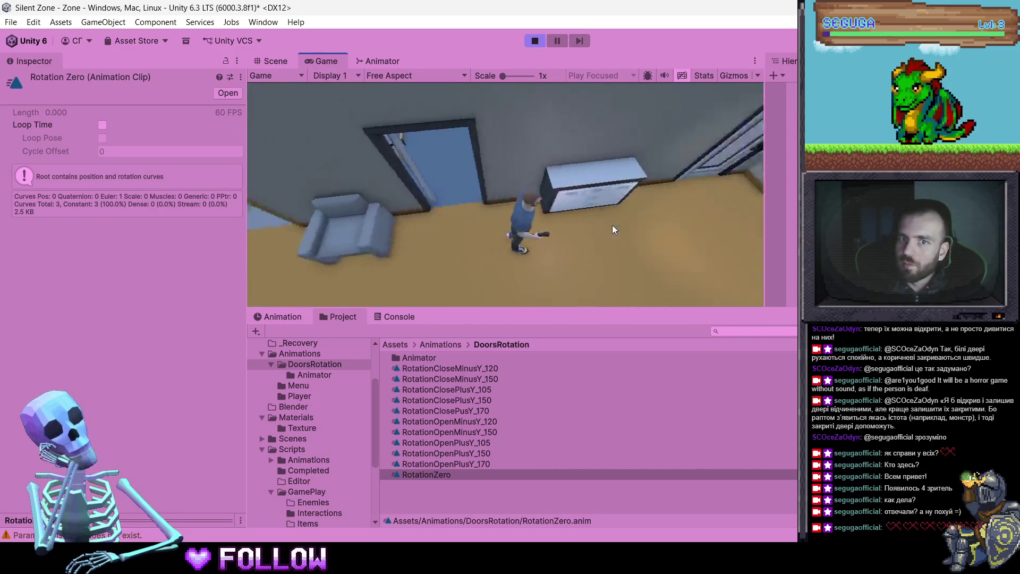
{"action": "key", "text": "w"}
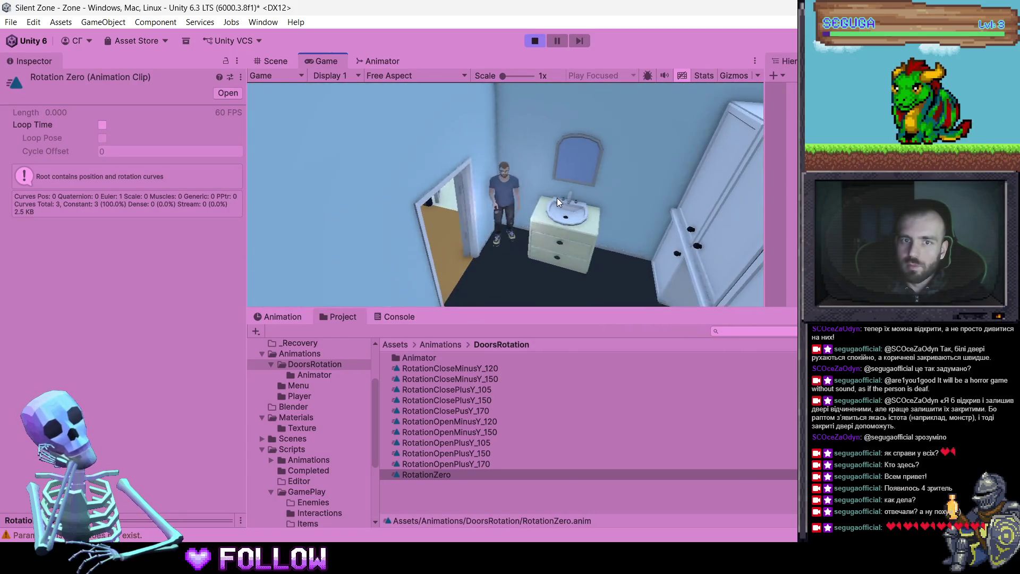
{"action": "key", "text": "w"}
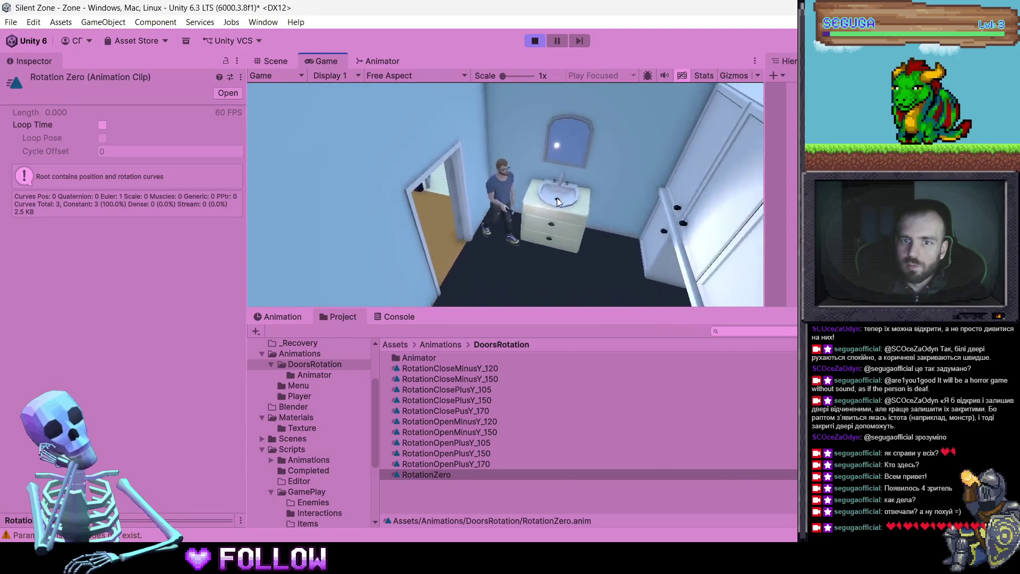
{"action": "key", "text": "s"}
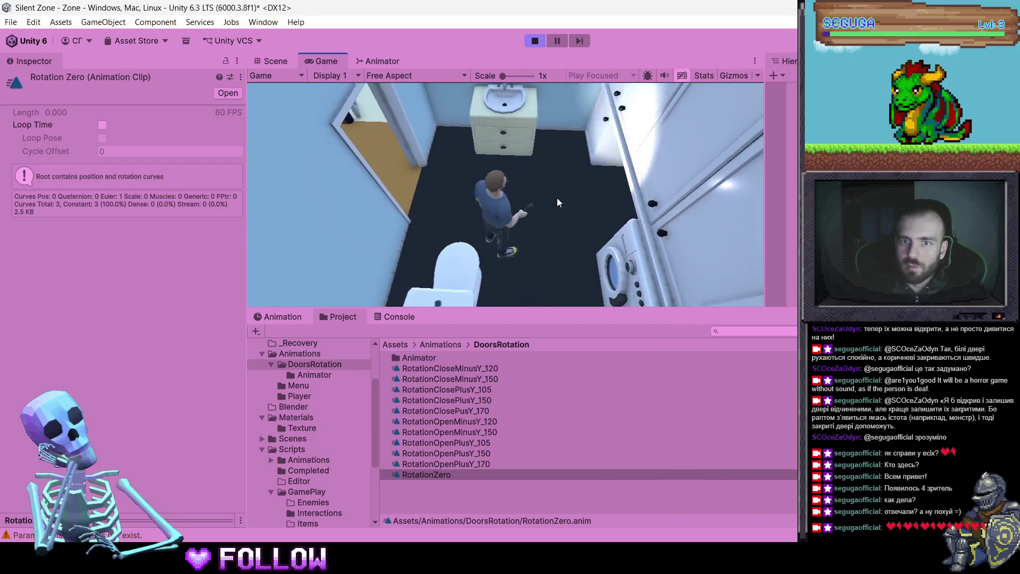
{"action": "key", "text": "s"}
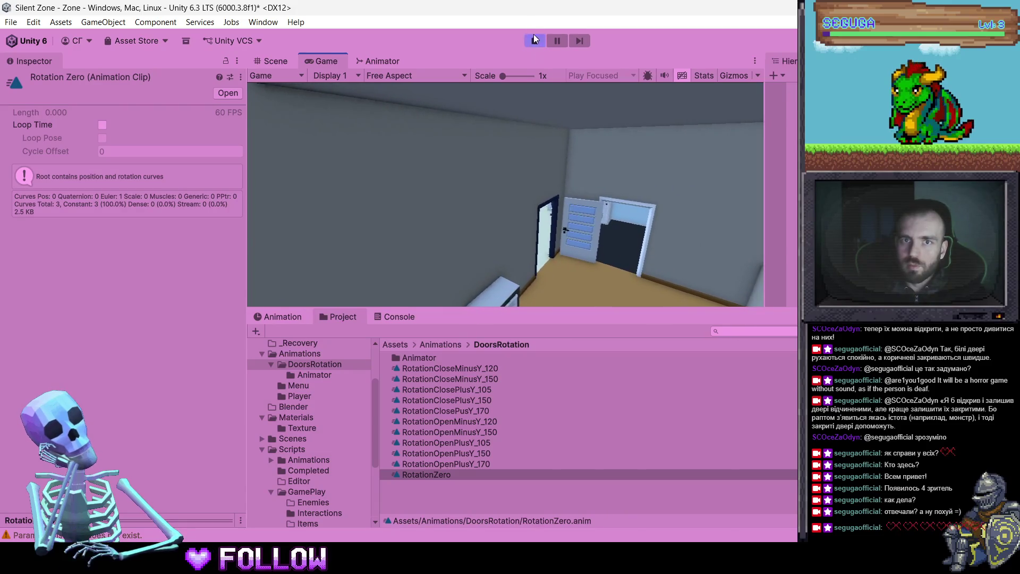
Stop the play test, select camera 509_C-Room-2, and make the Scene view taller
{"action": "left_click", "coordinate": [533, 37]}
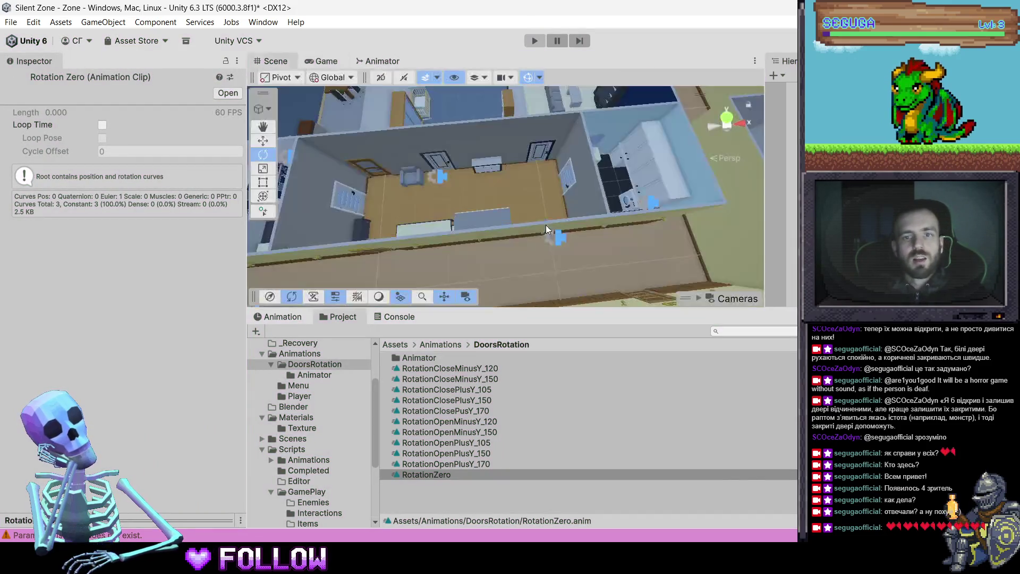
{"action": "left_click_drag", "start_coordinate": [532, 148], "coordinate": [534, 156]}
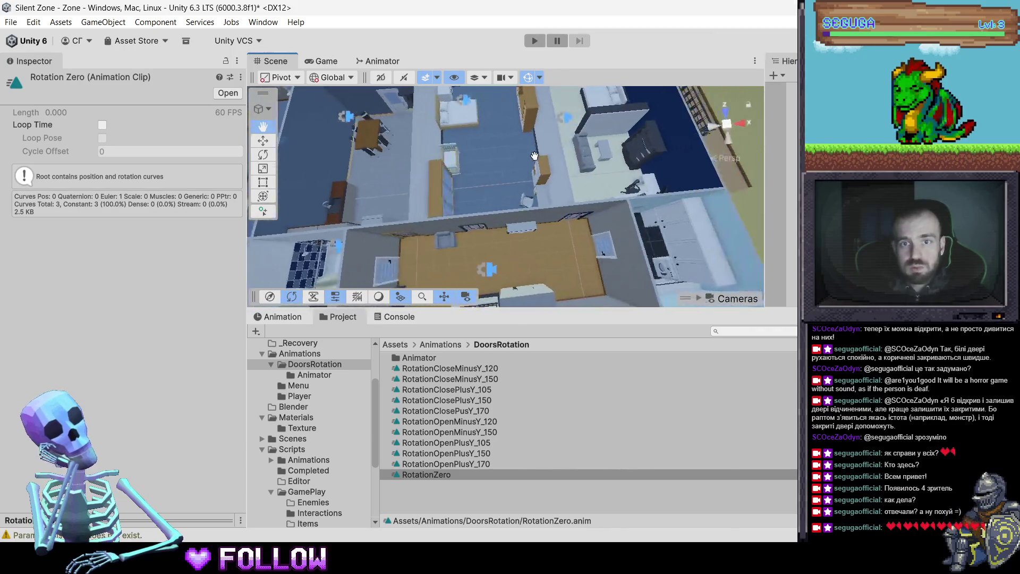
{"action": "left_click", "coordinate": [568, 116]}
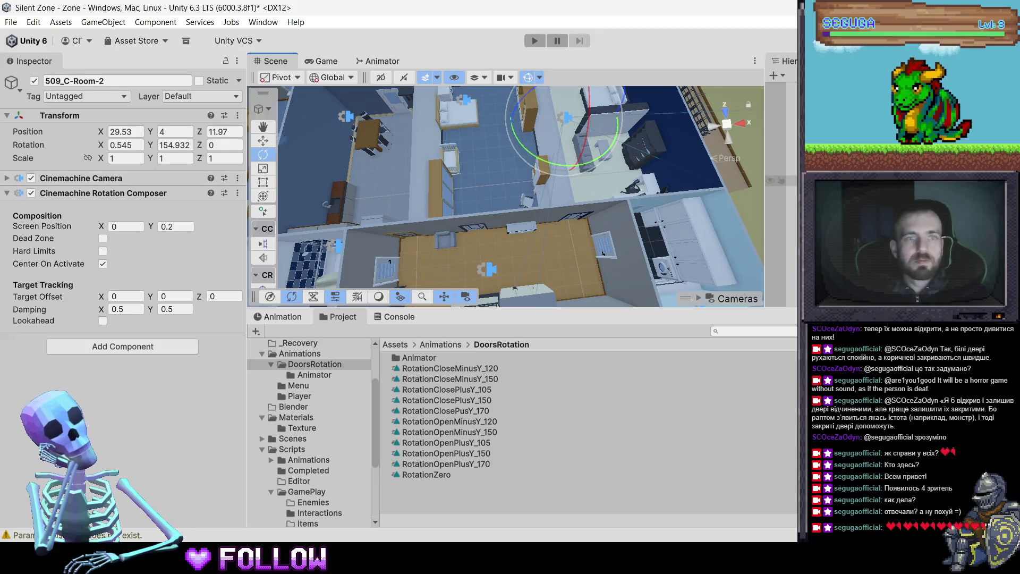
{"action": "left_click_drag", "start_coordinate": [781, 309], "coordinate": [781, 406]}
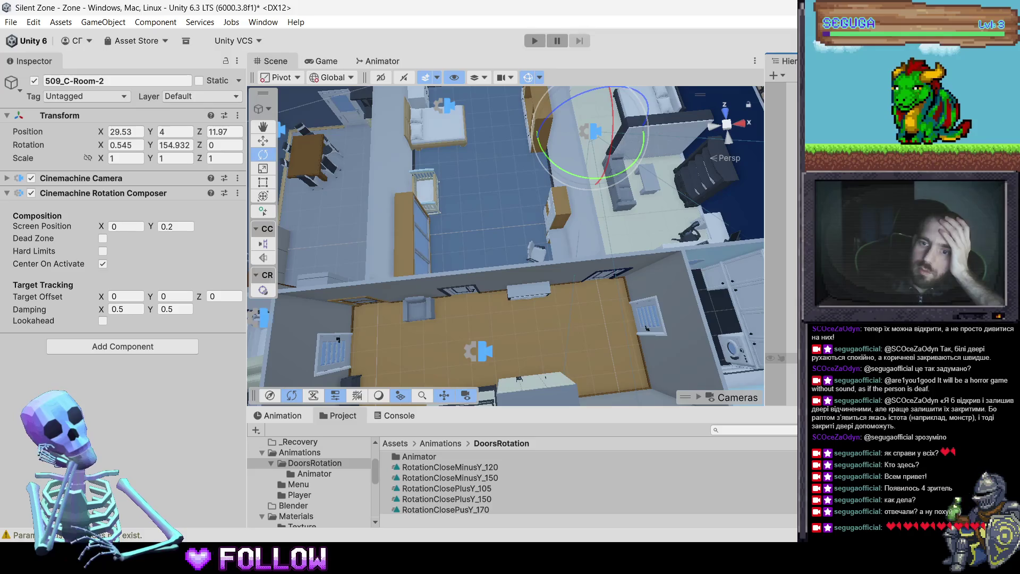
Inspect the 509_T-Room-2 trigger, the 509_C-Room-1 camera above the bed, and the doorway trigger
{"action": "left_click", "coordinate": [780, 358]}
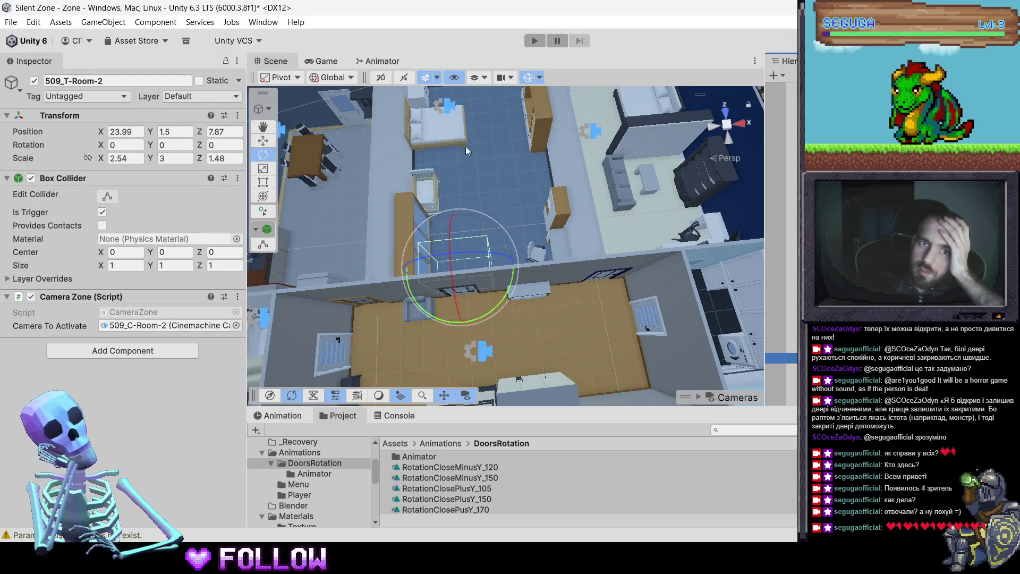
{"action": "left_click", "coordinate": [453, 110]}
{"action": "left_click", "coordinate": [448, 107]}
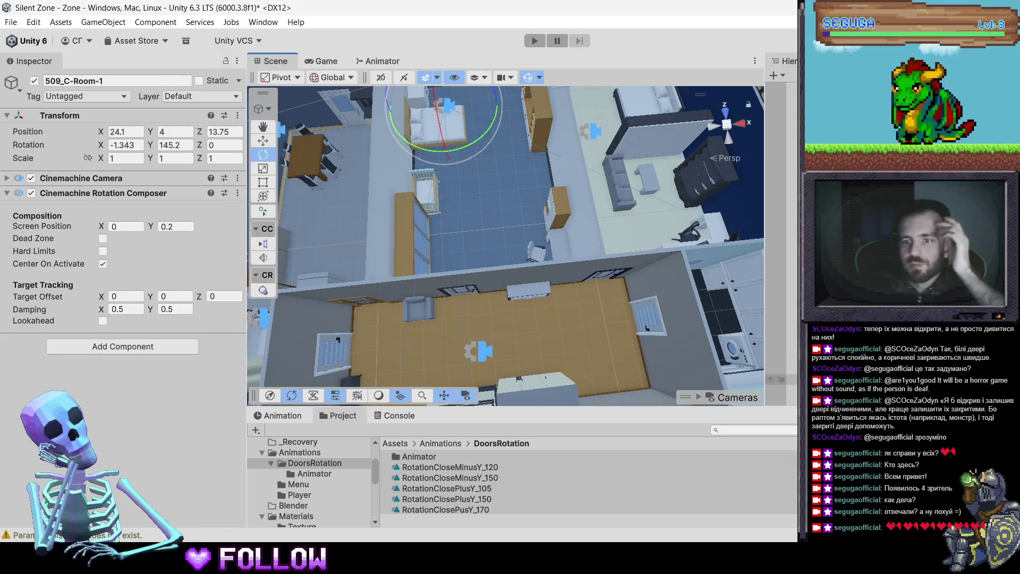
{"action": "left_click", "coordinate": [780, 358]}
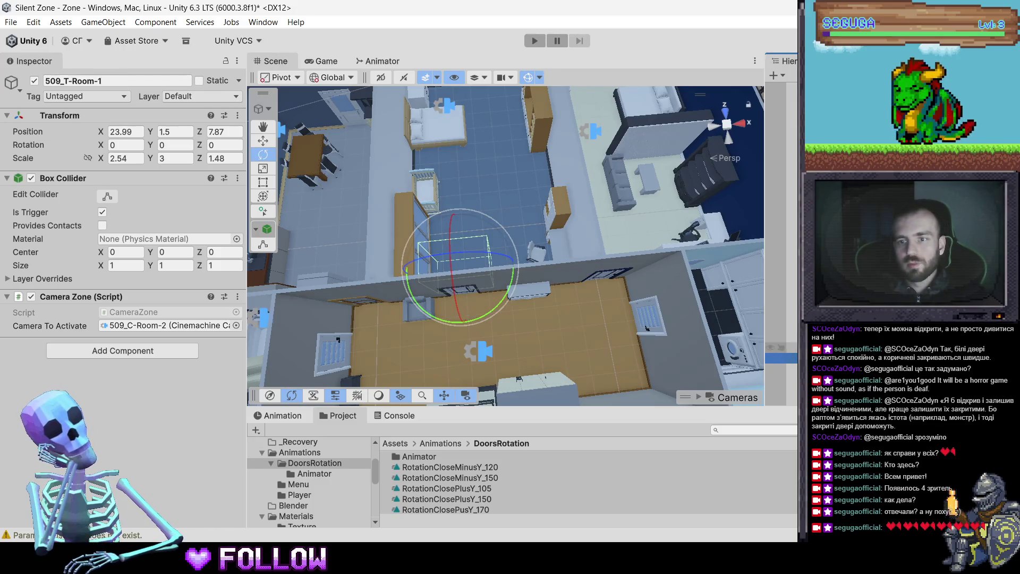
In a top-down view with the Move tool, select 509_T-Room-2 and nudge it slightly left
{"action": "left_click_drag", "start_coordinate": [645, 298], "coordinate": [465, 290]}
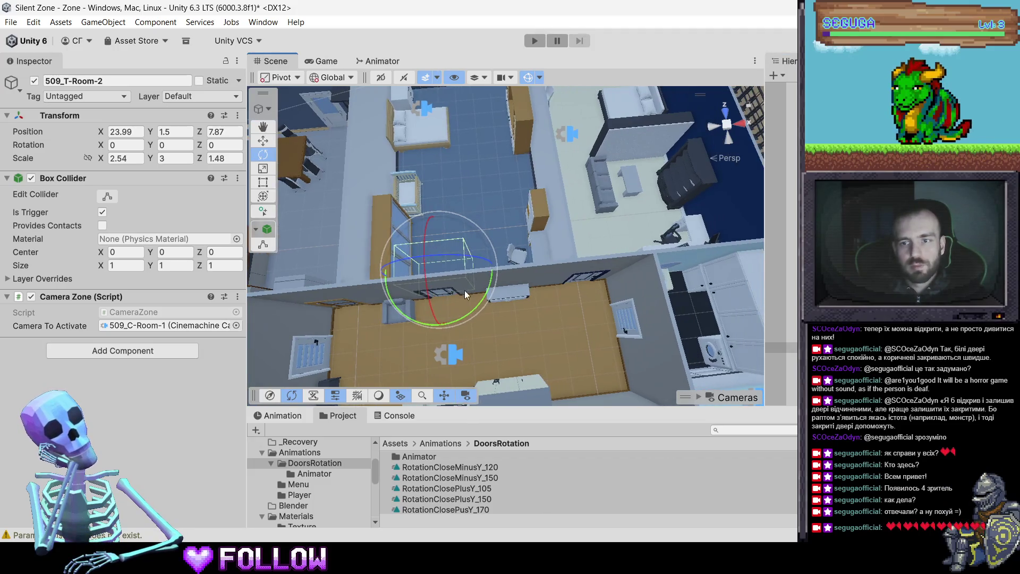
{"action": "left_click", "coordinate": [262, 140]}
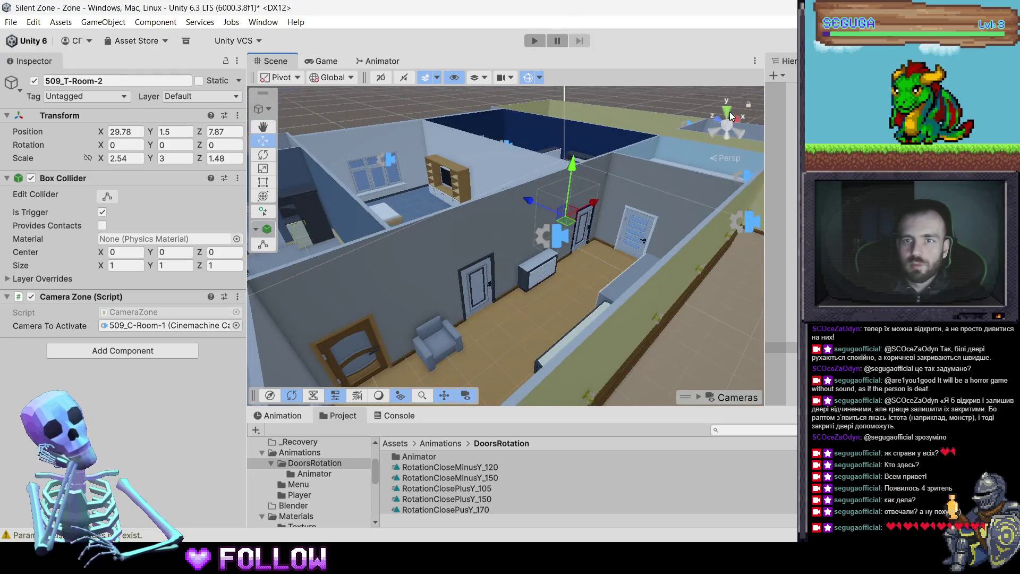
{"action": "left_click", "coordinate": [732, 116]}
{"action": "left_click", "coordinate": [726, 125]}
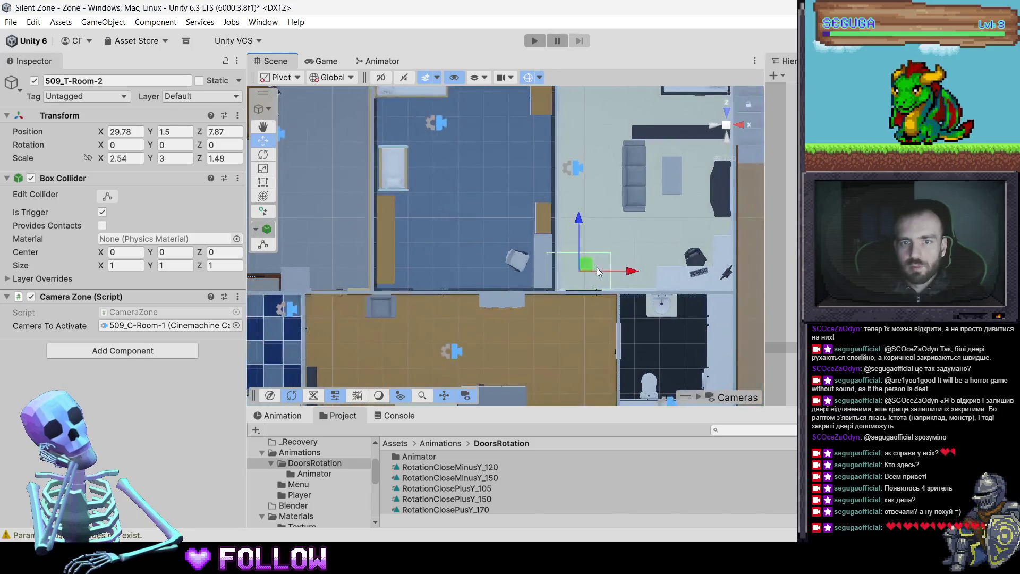
{"action": "left_click", "coordinate": [626, 266]}
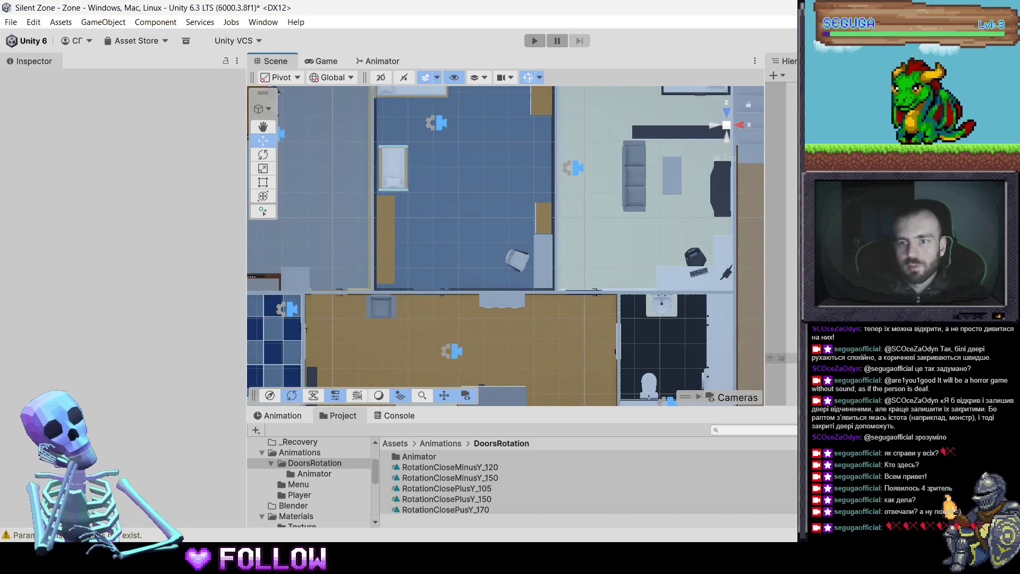
{"action": "left_click", "coordinate": [606, 272]}
{"action": "left_click_drag", "start_coordinate": [639, 268], "coordinate": [636, 268]}
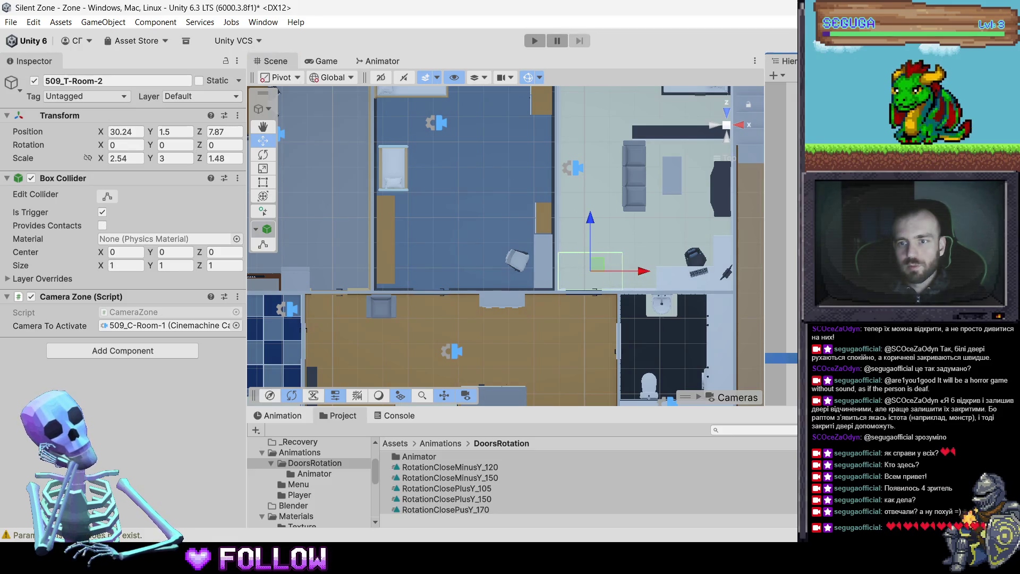
Back in perspective, select the 509_C-Room-1 camera, then the 509_T-Room-1 trigger to view its Camera Zone
{"action": "double_click", "coordinate": [774, 123]}
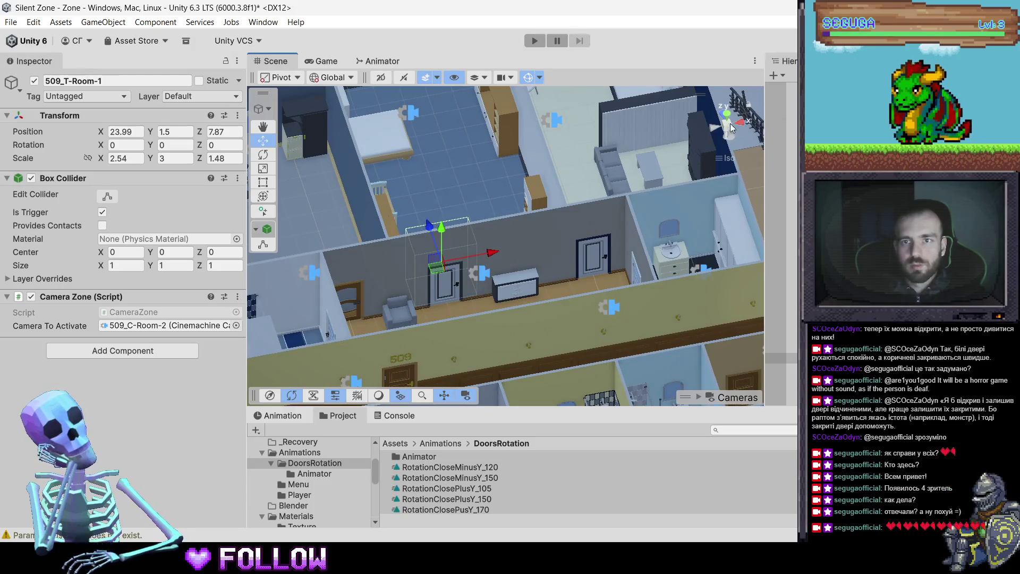
{"action": "left_click", "coordinate": [730, 123]}
{"action": "scroll", "coordinate": [536, 186], "scroll_direction": "down", "scroll_amount": 3}
{"action": "scroll", "coordinate": [440, 213], "scroll_direction": "up", "scroll_amount": 3}
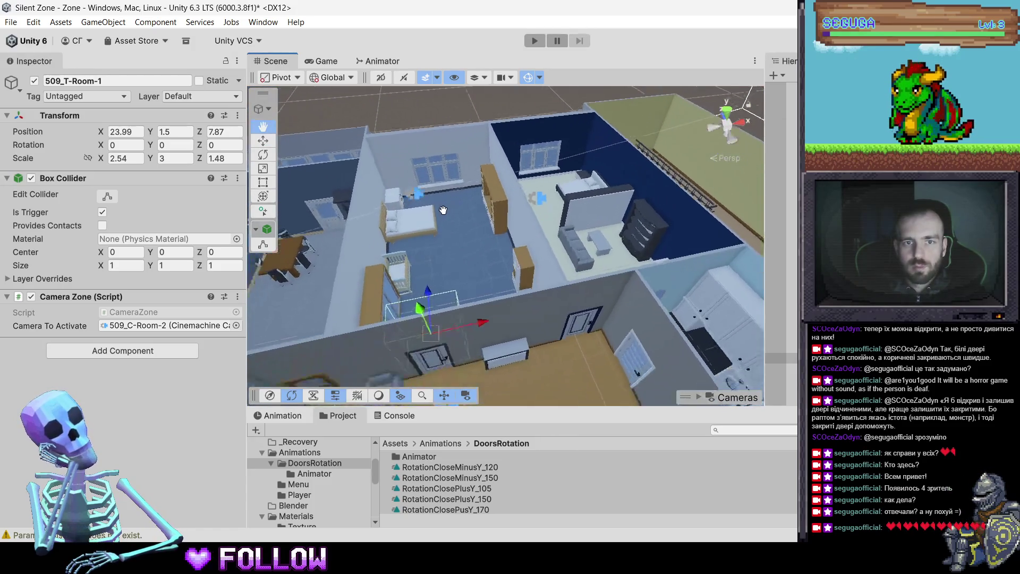
{"action": "key", "text": "w"}
{"action": "left_click", "coordinate": [418, 193]}
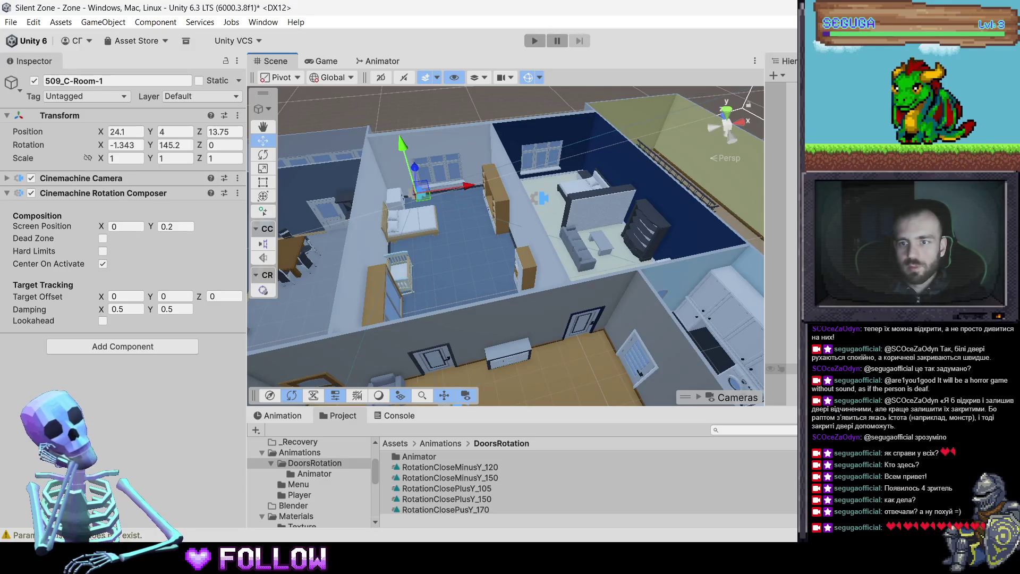
{"action": "left_click", "coordinate": [428, 324]}
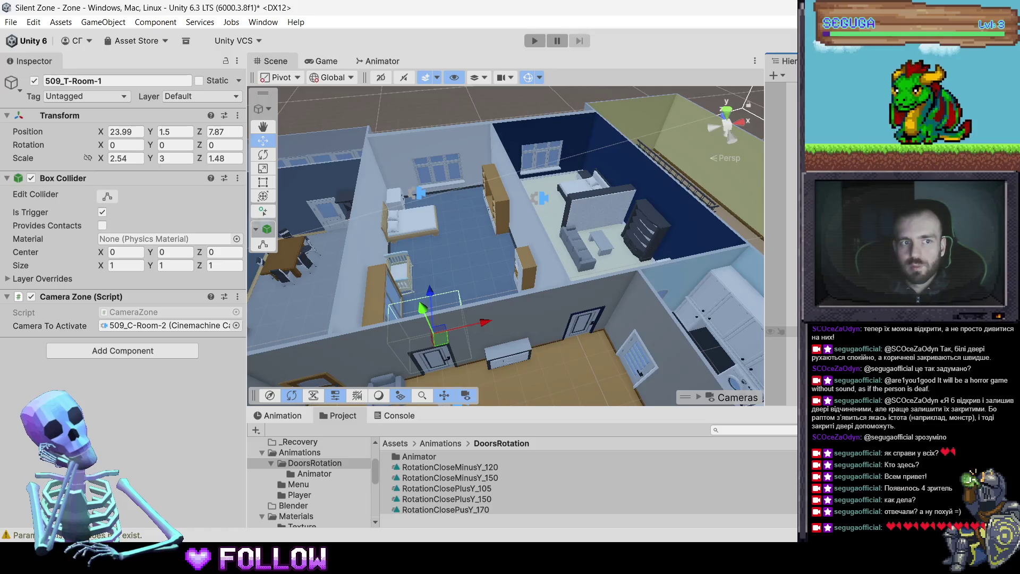
Set trigger 509_T-Room-1's Camera To Activate to 509_C-Room-1
{"action": "left_click", "coordinate": [236, 326]}
{"action": "type", "text": "509"}
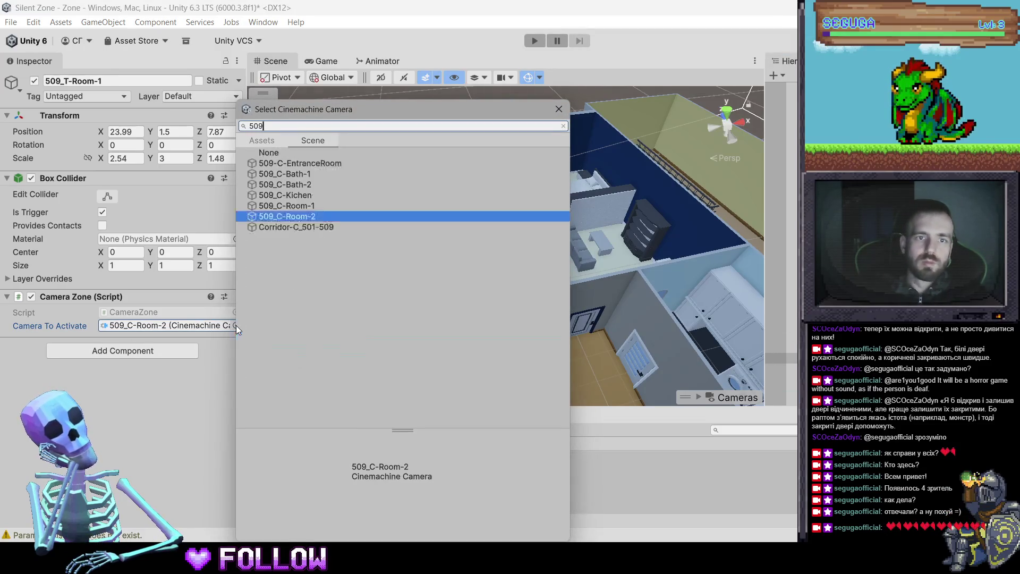
{"action": "left_click", "coordinate": [298, 206]}
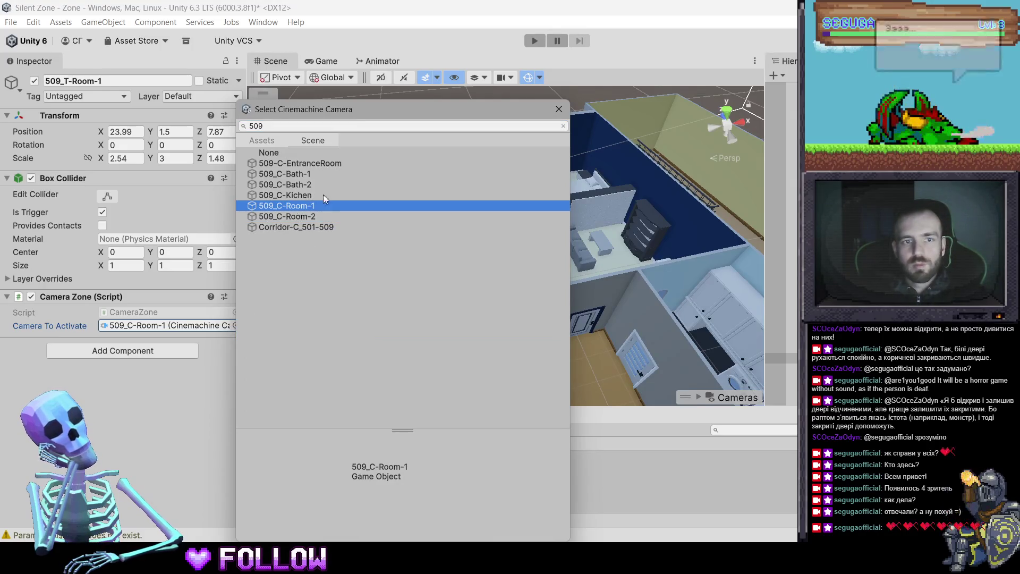
{"action": "left_click", "coordinate": [558, 108]}
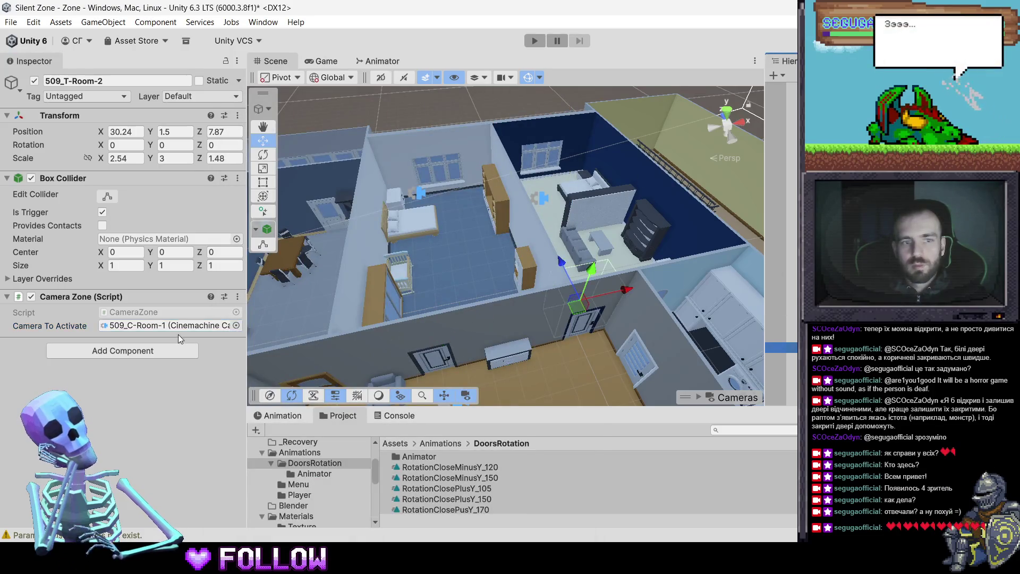
Set 509_T-Room-2's Camera To Activate to 509_C-Room-2, then verify both triggers
{"action": "left_click", "coordinate": [237, 326]}
{"action": "type", "text": "509"}
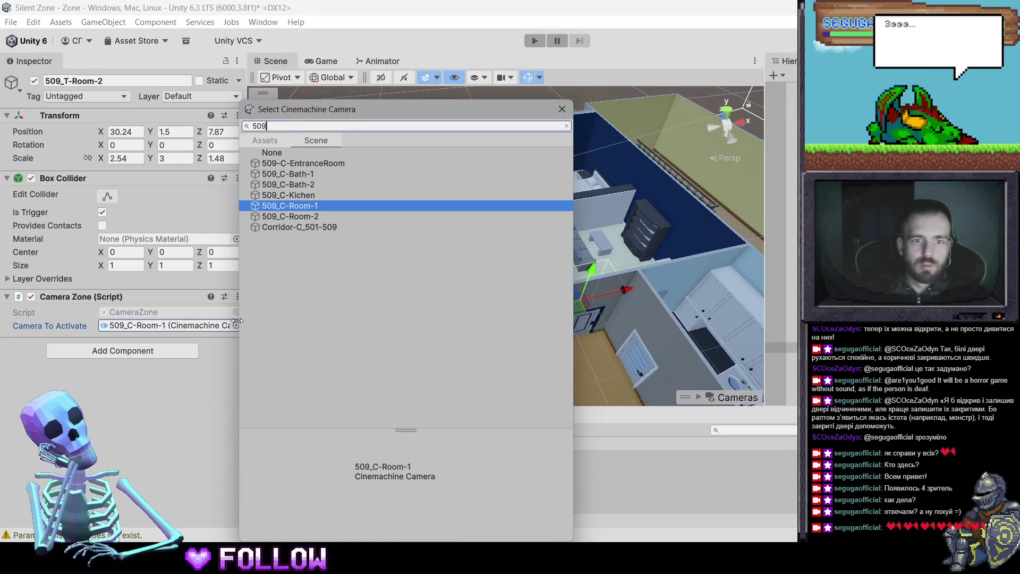
{"action": "left_click", "coordinate": [320, 217]}
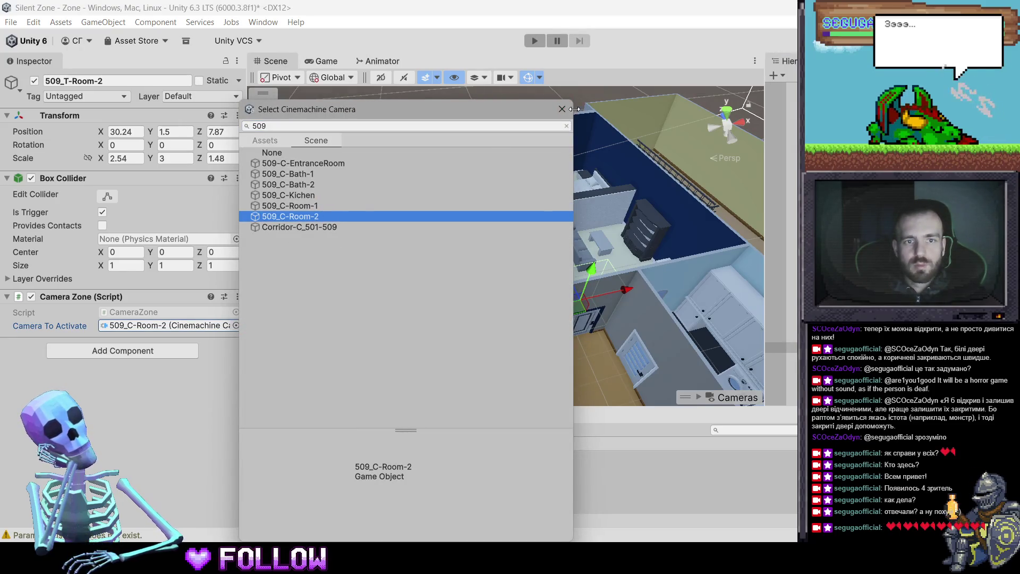
{"action": "left_click", "coordinate": [562, 109]}
{"action": "left_click", "coordinate": [781, 358]}
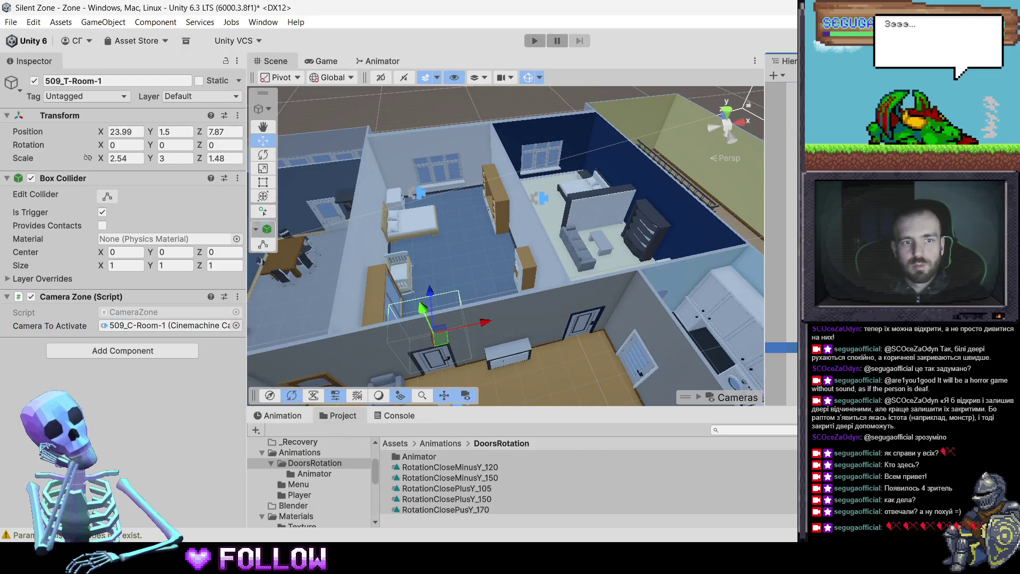
{"action": "left_click", "coordinate": [557, 253]}
{"action": "key", "text": "ctrl+p"}
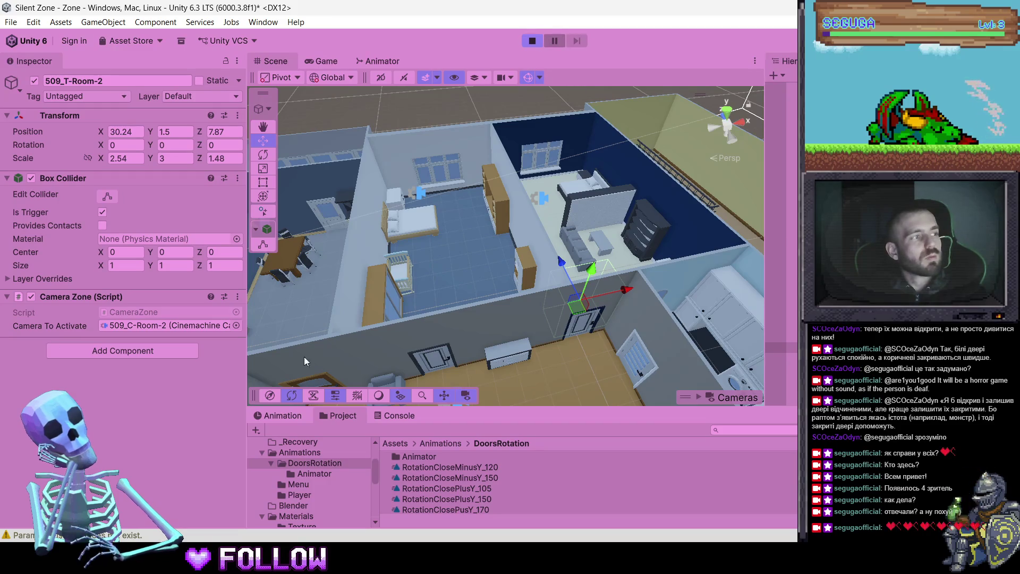
Walk the character out of apartment 500, down the corridor and into apartment 509
{"action": "key", "text": "w"}
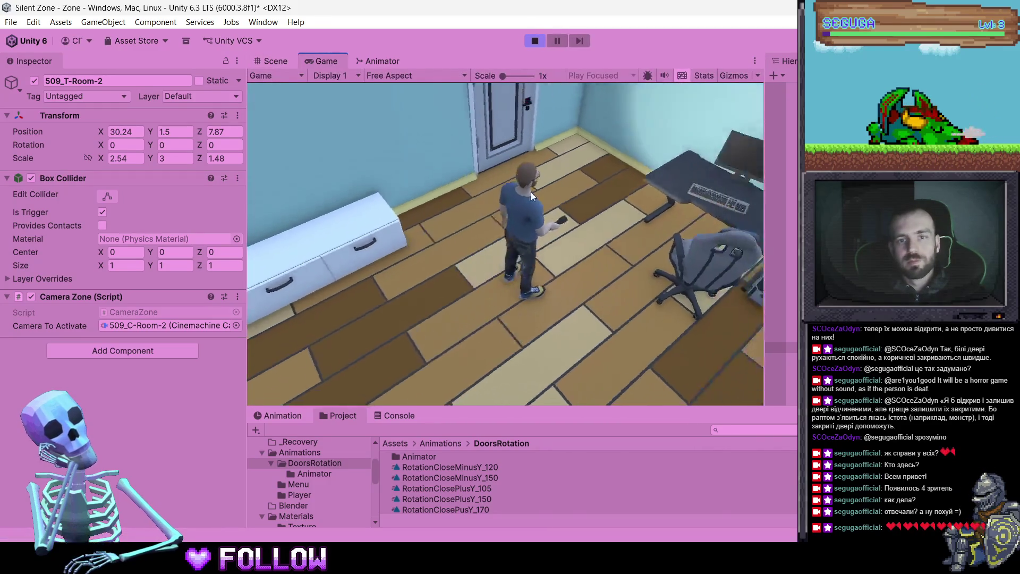
{"action": "key", "text": "a"}
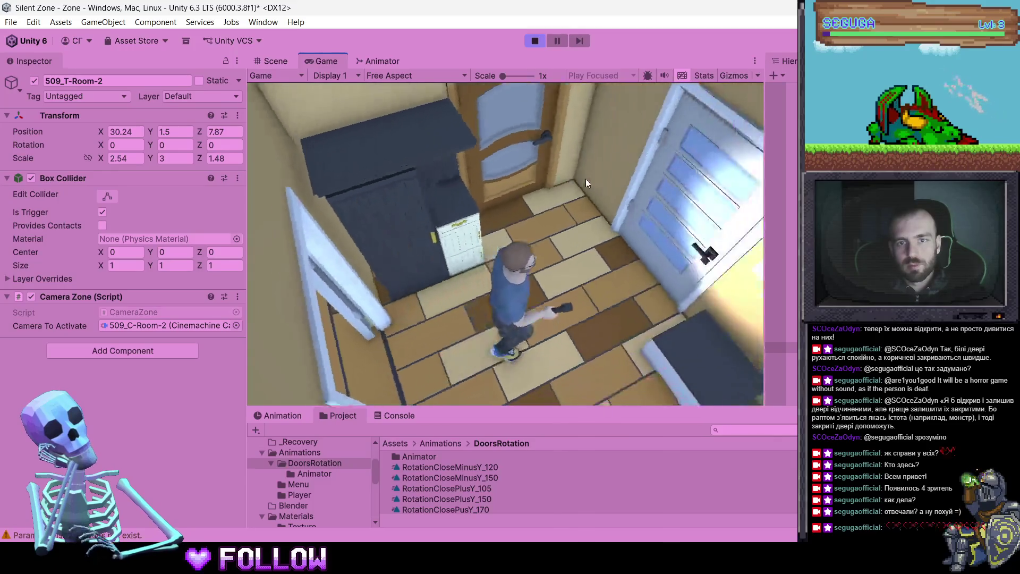
{"action": "key", "text": "w"}
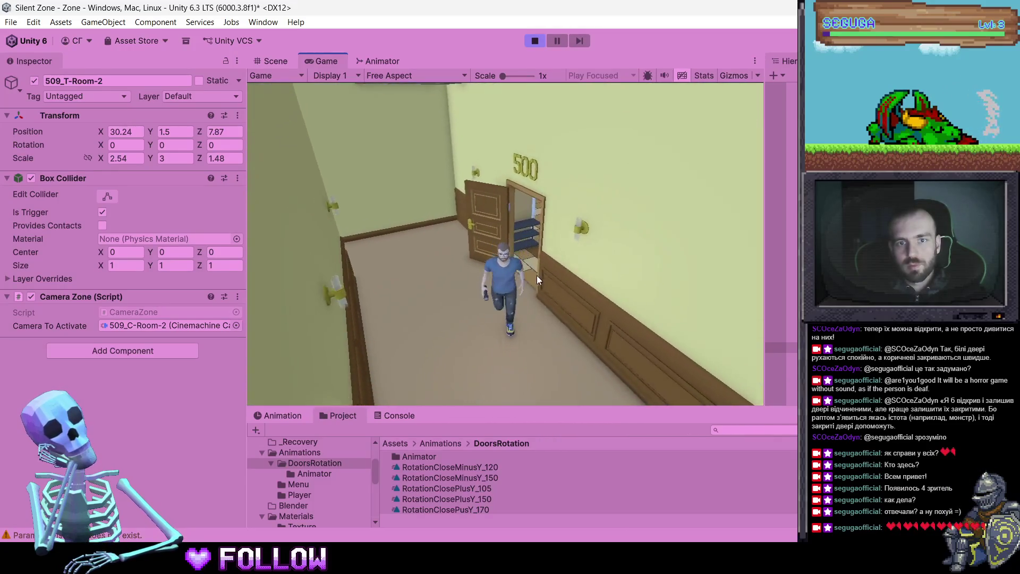
{"action": "key", "text": "s"}
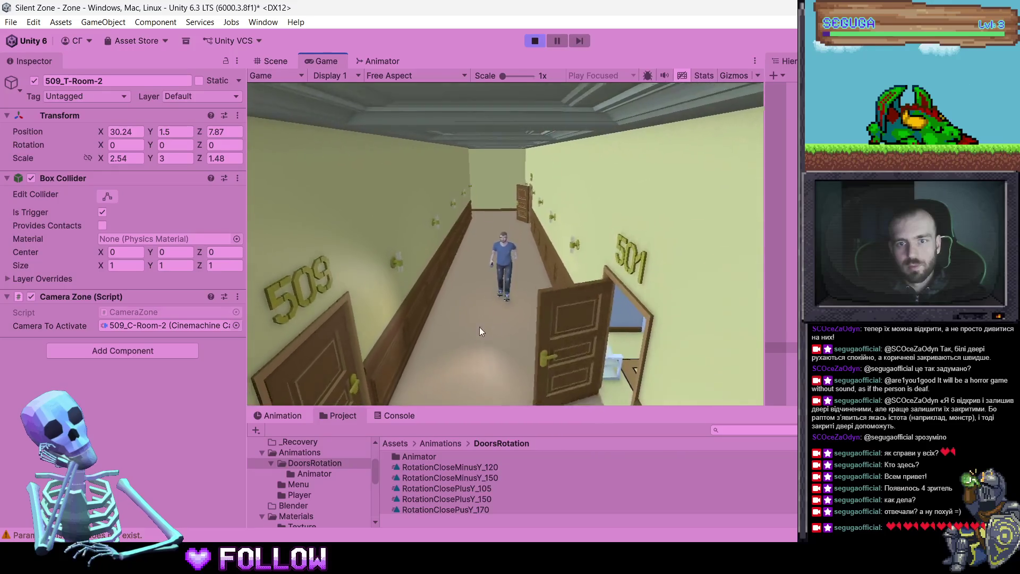
{"action": "key", "text": "w"}
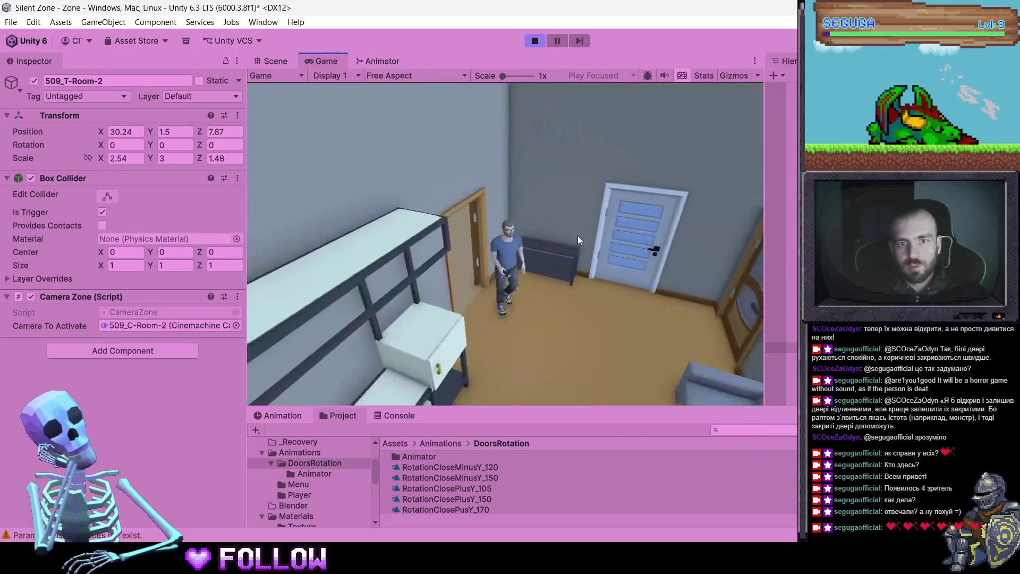
Walk through 509's nursery, cabinet room, blue desk room and bathroom, checking each camera
{"action": "key", "text": "w"}
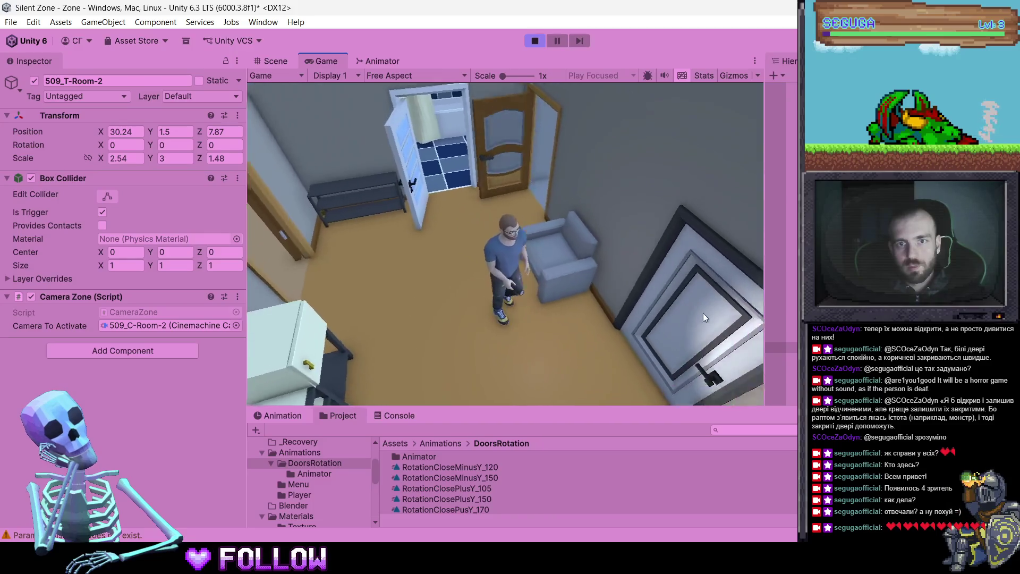
{"action": "key", "text": "w"}
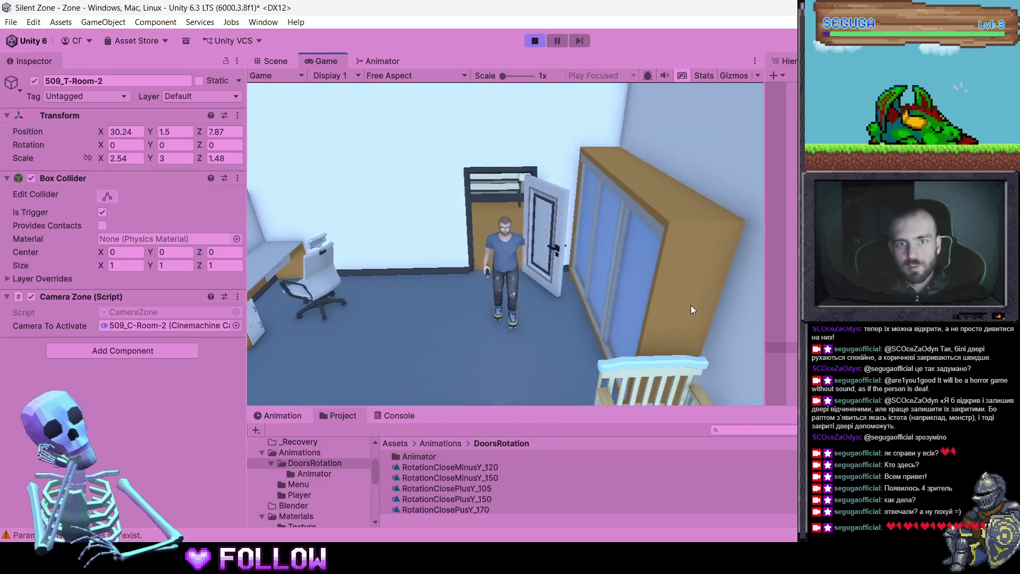
{"action": "key", "text": "w"}
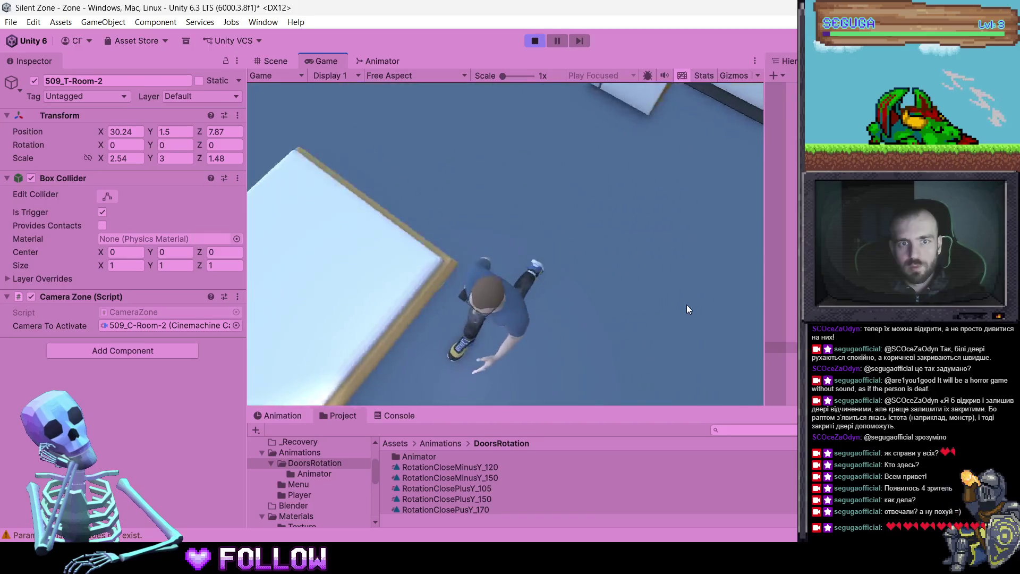
{"action": "key", "text": "w"}
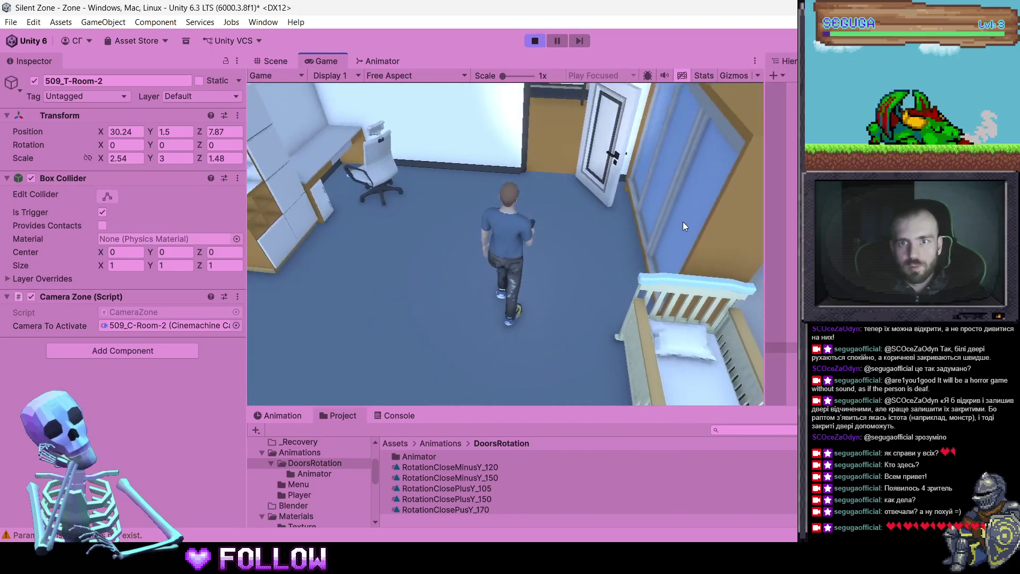
{"action": "key", "text": "w"}
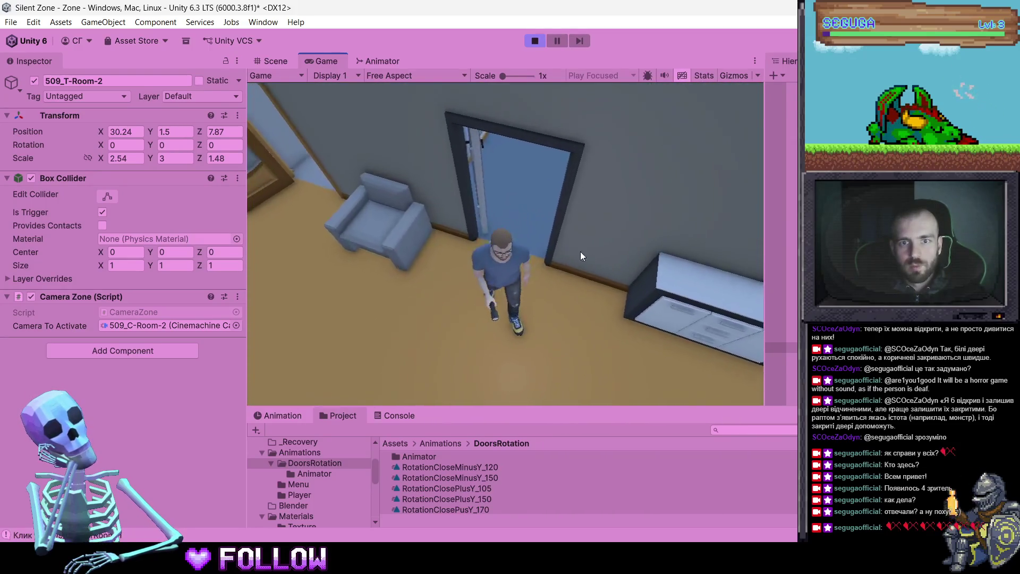
{"action": "key", "text": "w"}
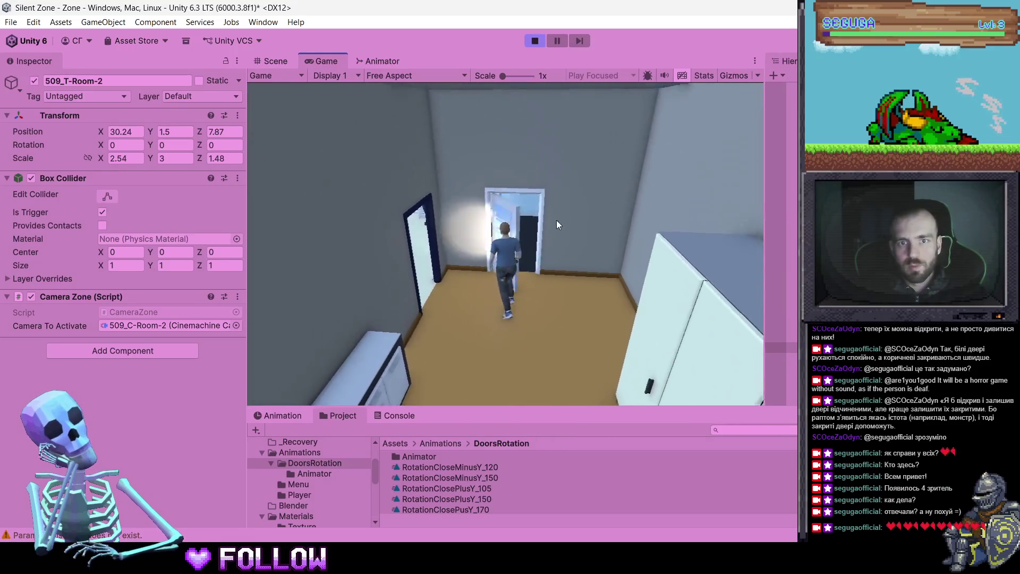
{"action": "key", "text": "w"}
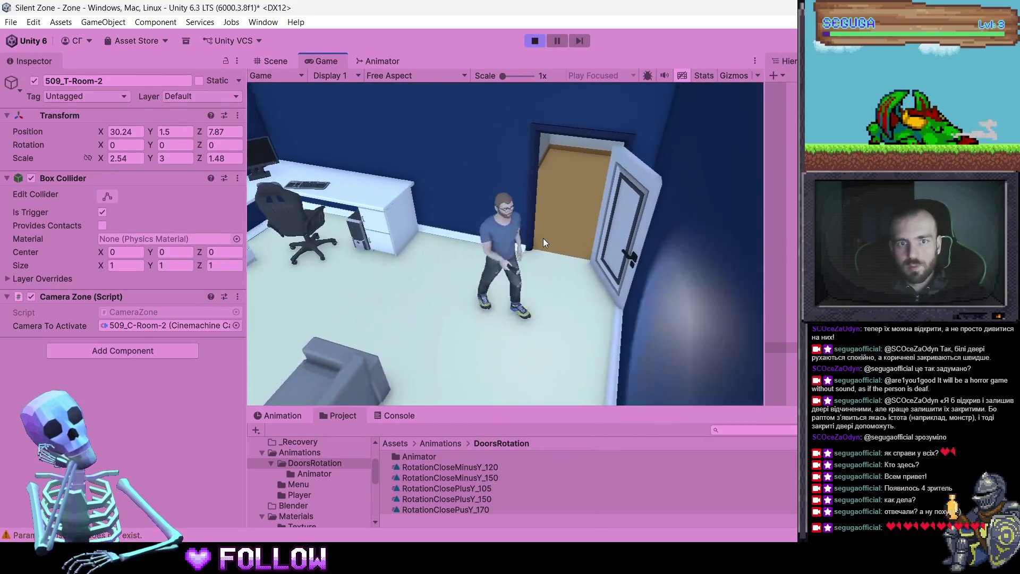
{"action": "key", "text": "w"}
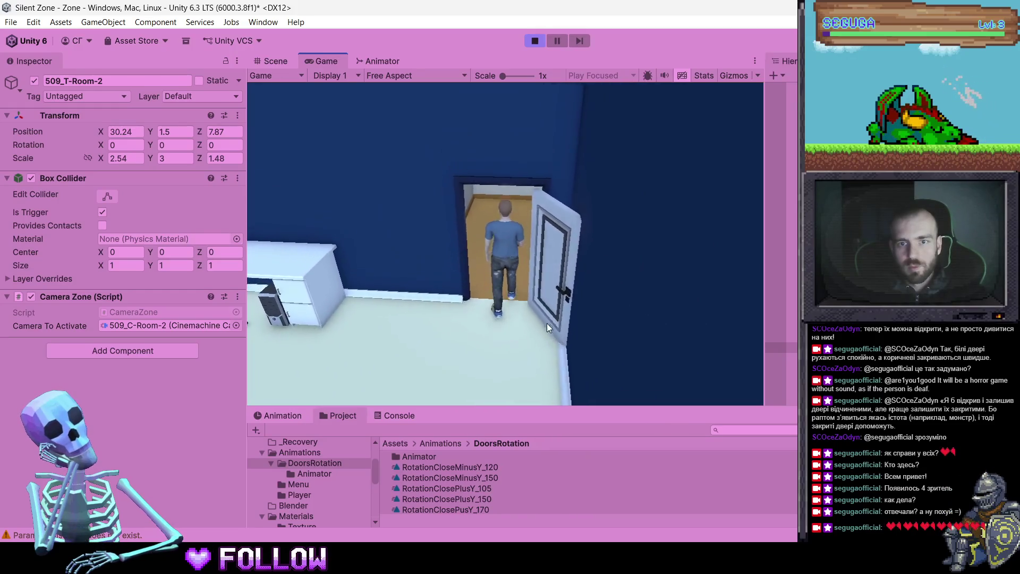
{"action": "key", "text": "w"}
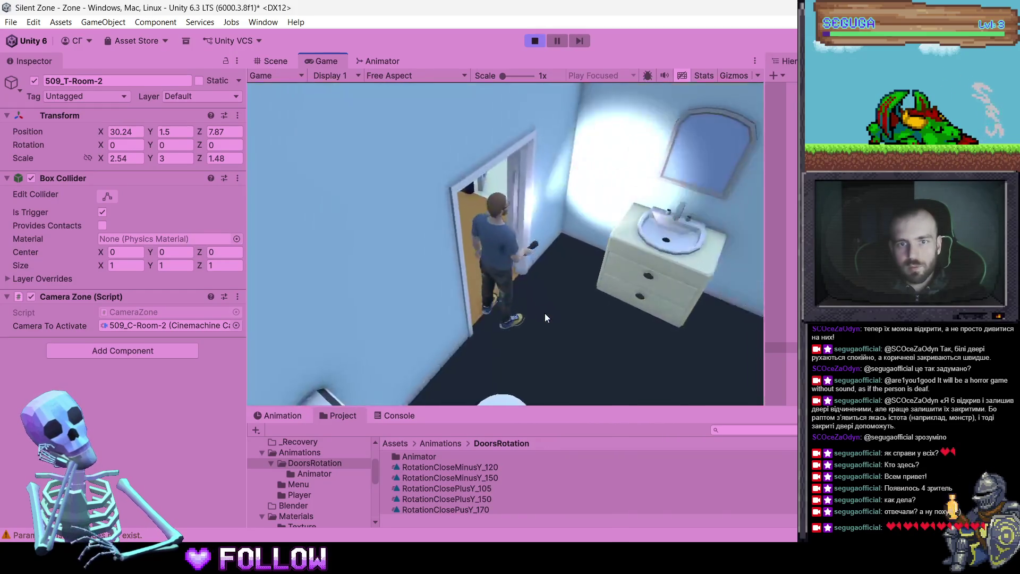
{"action": "key", "text": "s"}
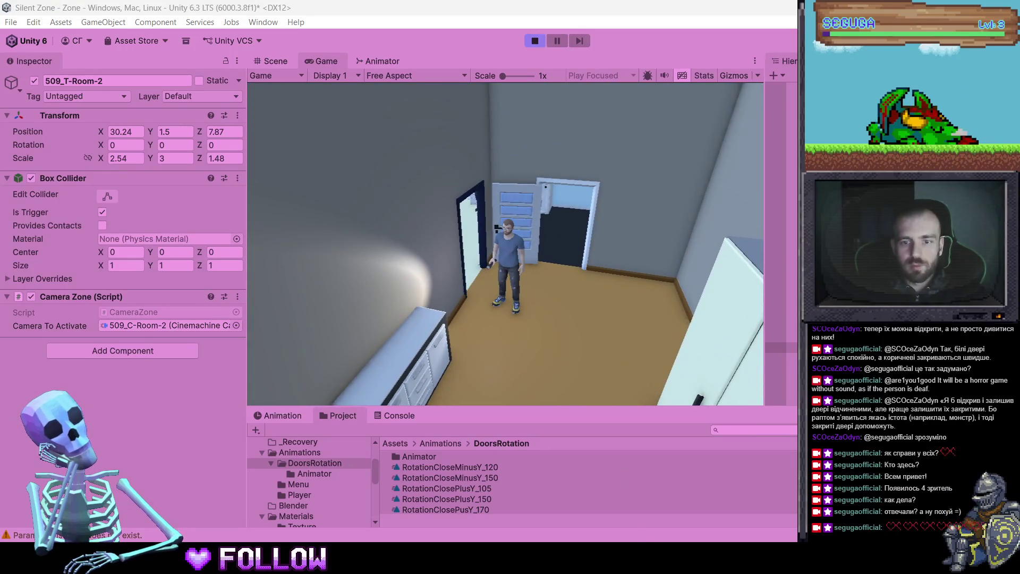
{"action": "key", "text": "alt+Tab"}
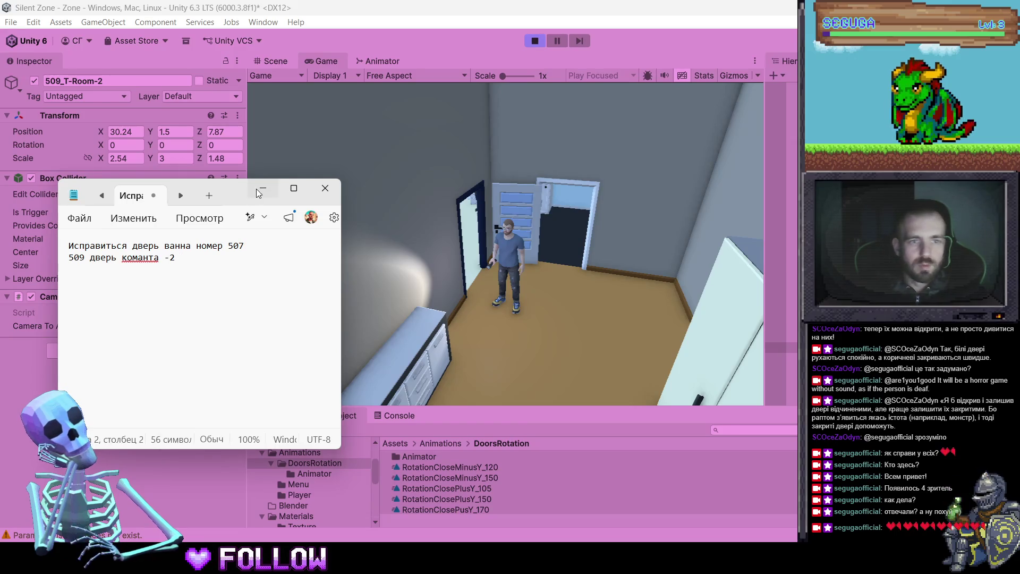
Replace the misspelled word in the 509 door note with комната and minimize Notepad
{"action": "left_click", "coordinate": [149, 256]}
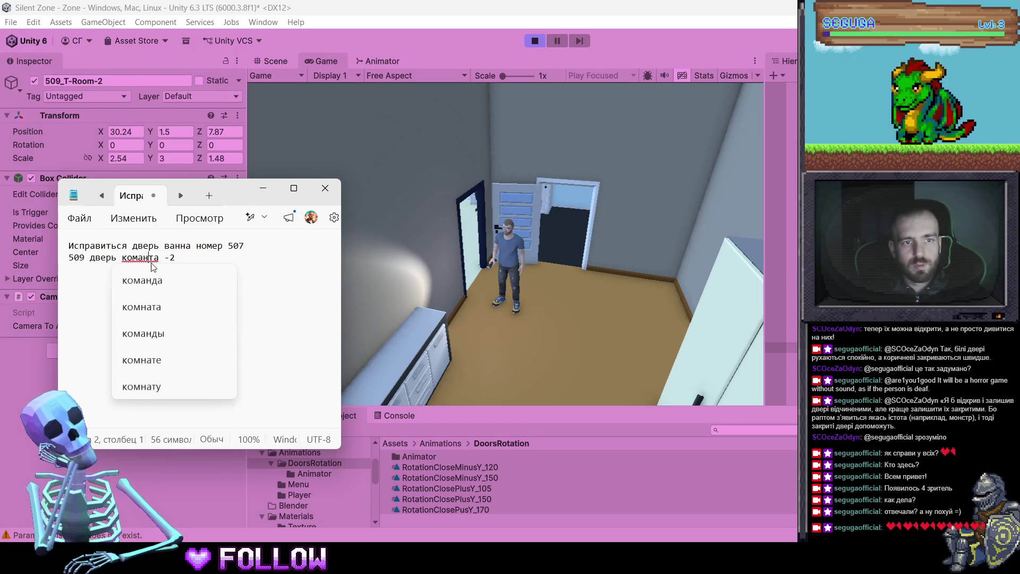
{"action": "left_click", "coordinate": [172, 302]}
{"action": "left_click", "coordinate": [262, 188]}
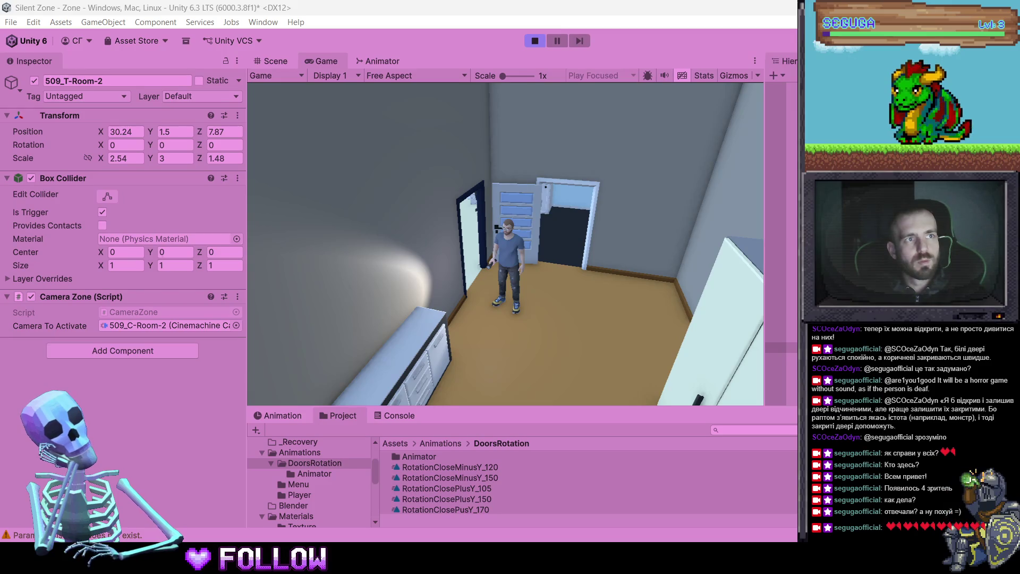
Leave apartment 509 and walk through apartment 502's rooms, wardrobe room and bedroom
{"action": "key", "text": "s"}
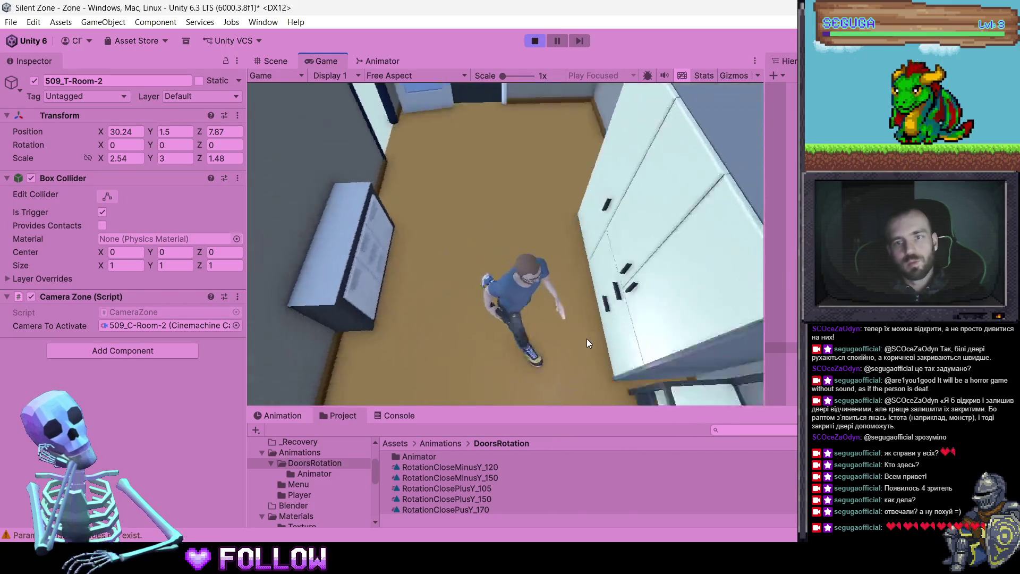
{"action": "key", "text": "w"}
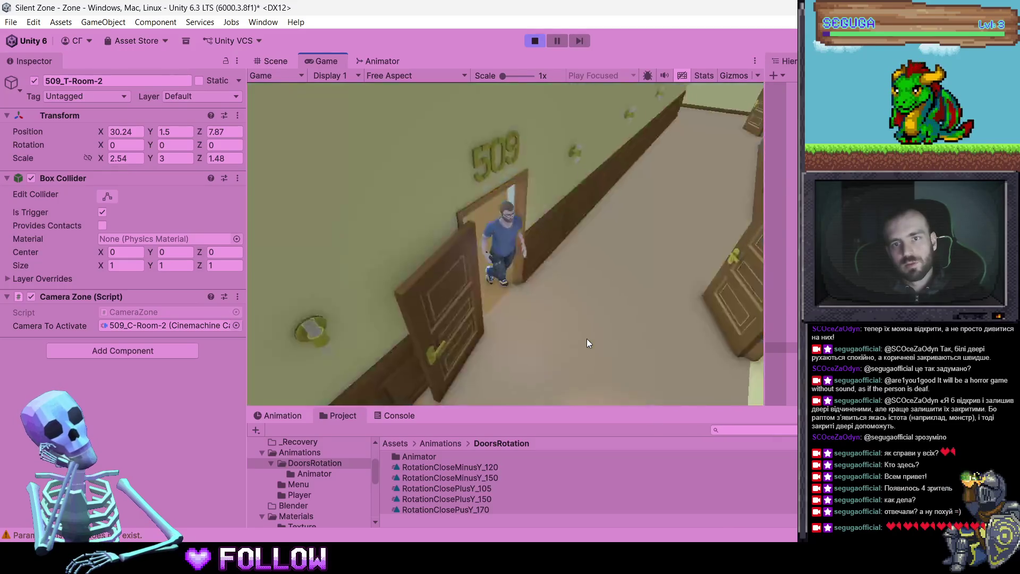
{"action": "key", "text": "w"}
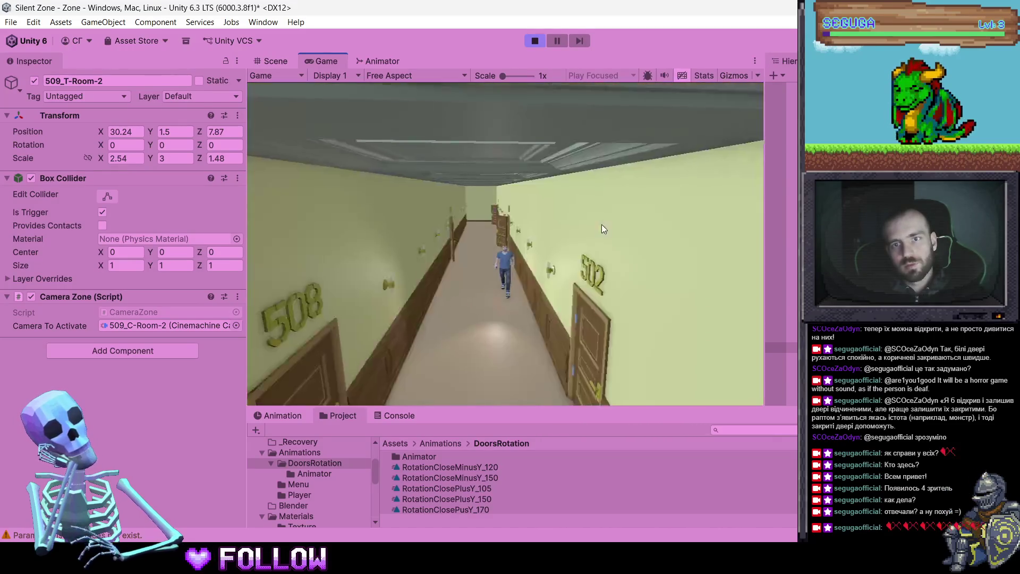
{"action": "key", "text": "w"}
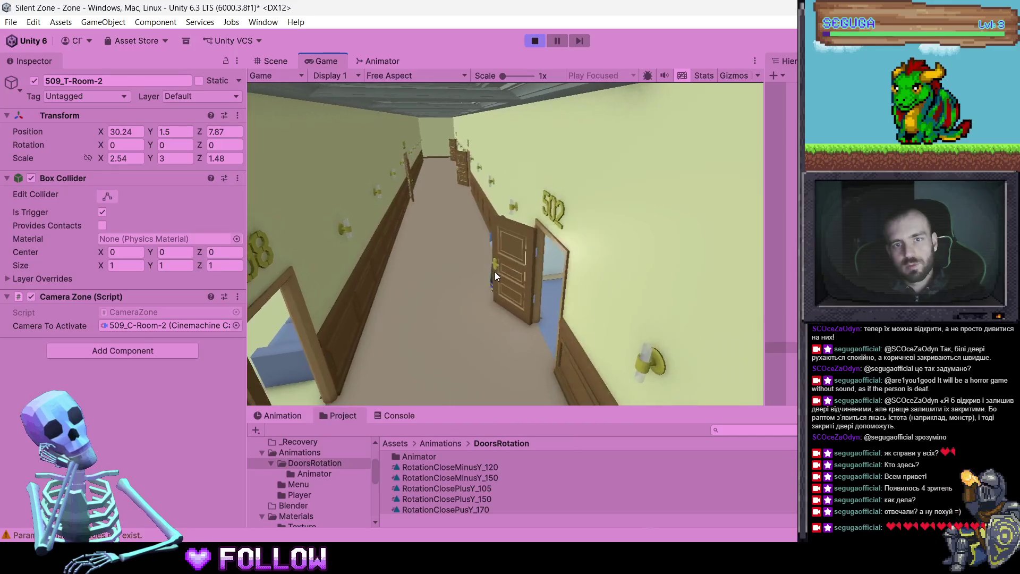
{"action": "key", "text": "w"}
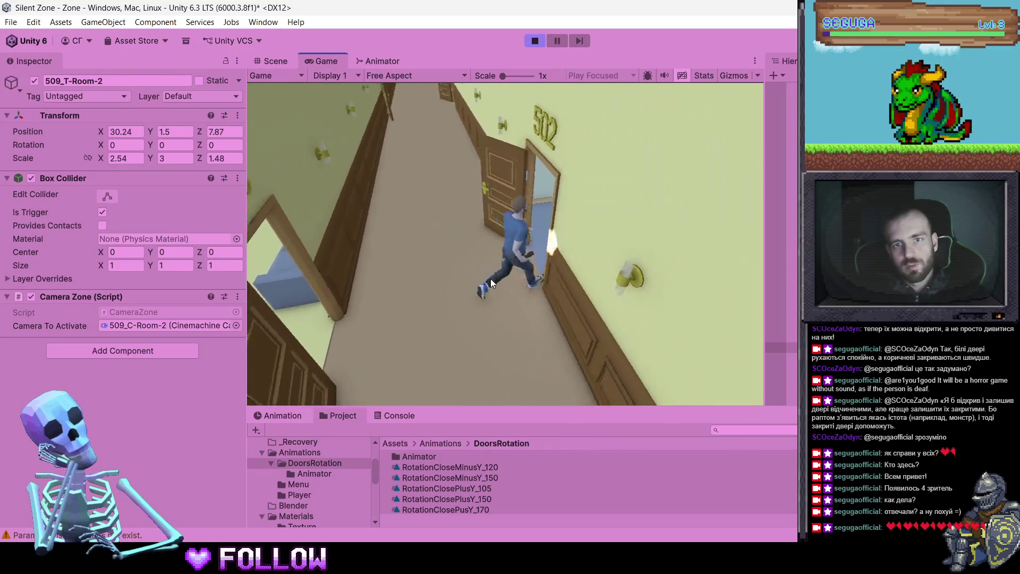
{"action": "key", "text": "w"}
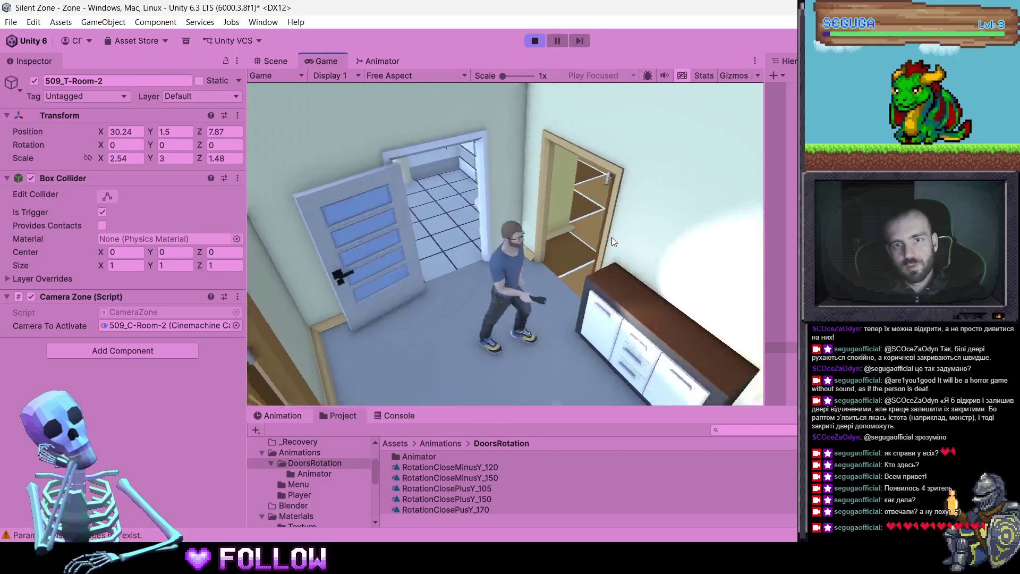
{"action": "key", "text": "w"}
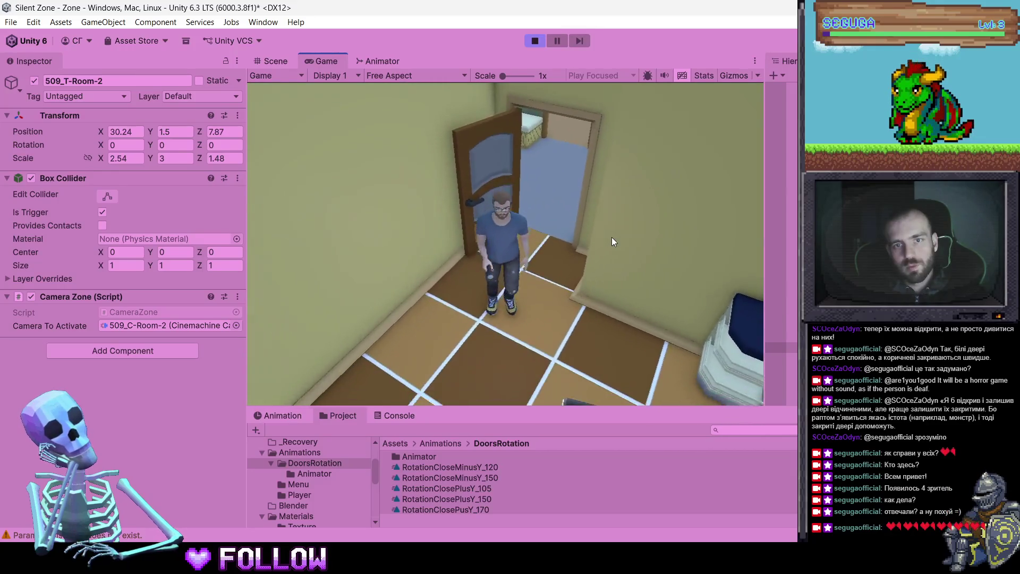
{"action": "key", "text": "w"}
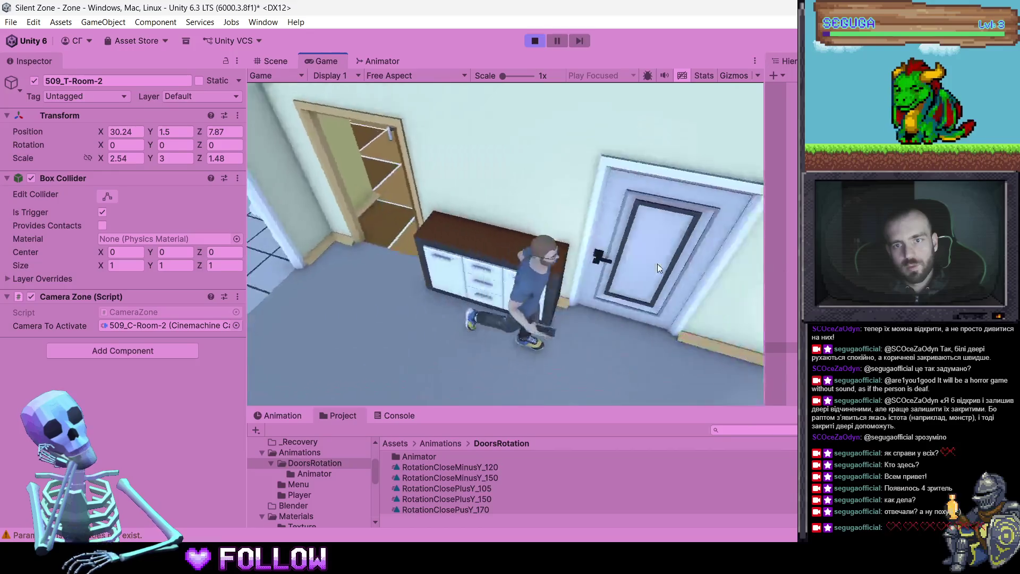
{"action": "key", "text": "w"}
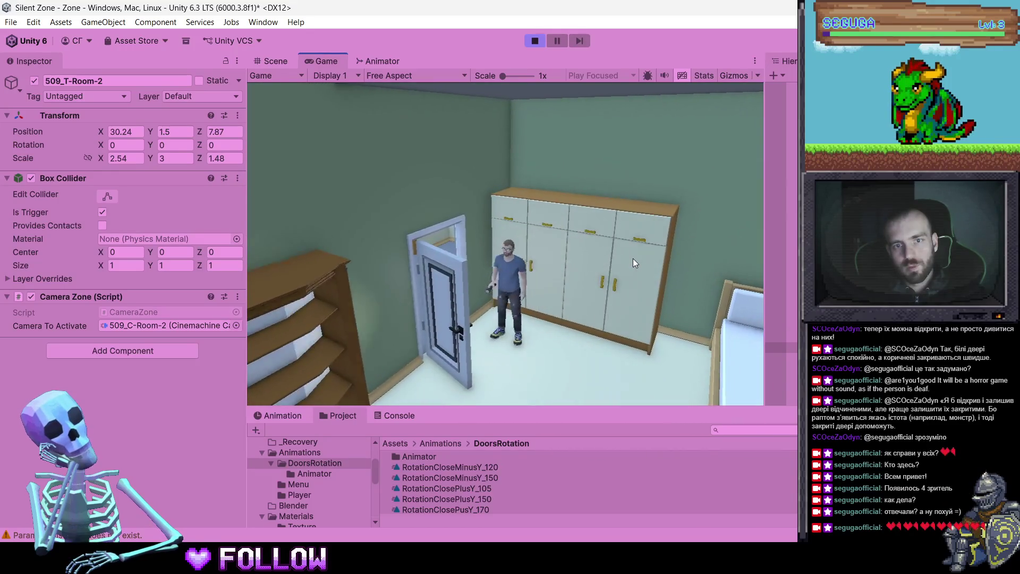
{"action": "key", "text": "w"}
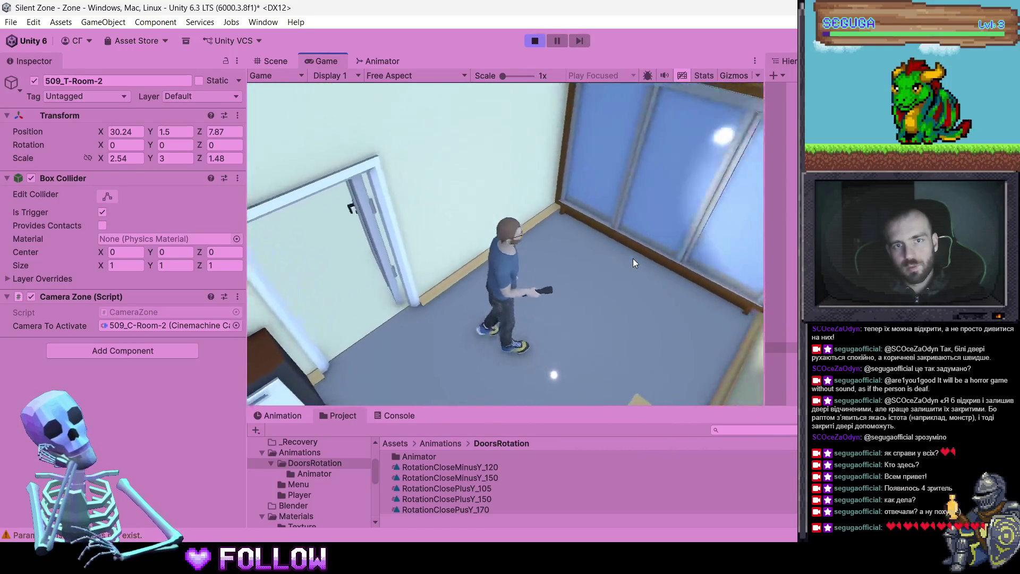
{"action": "key", "text": "w"}
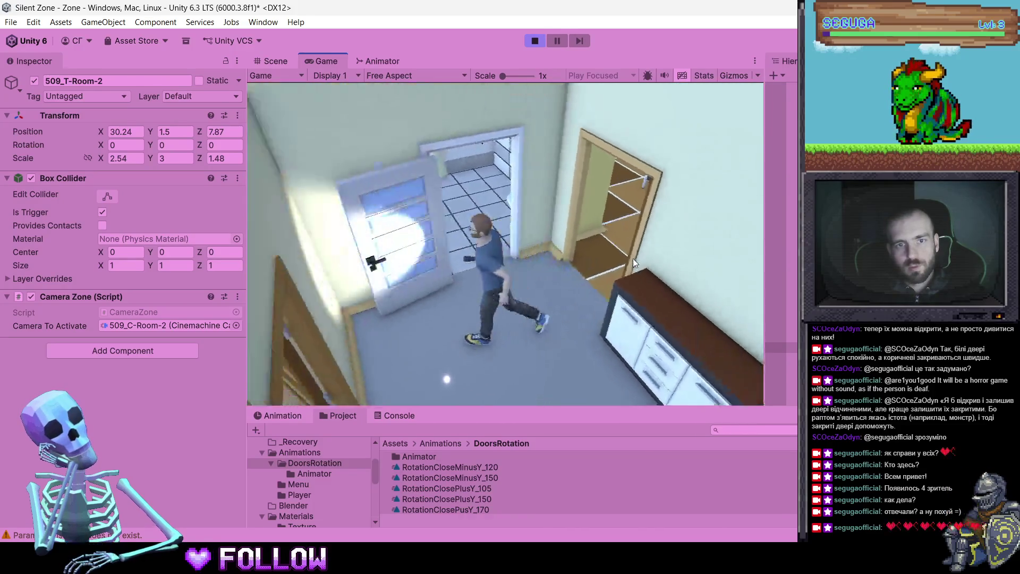
{"action": "key", "text": "w"}
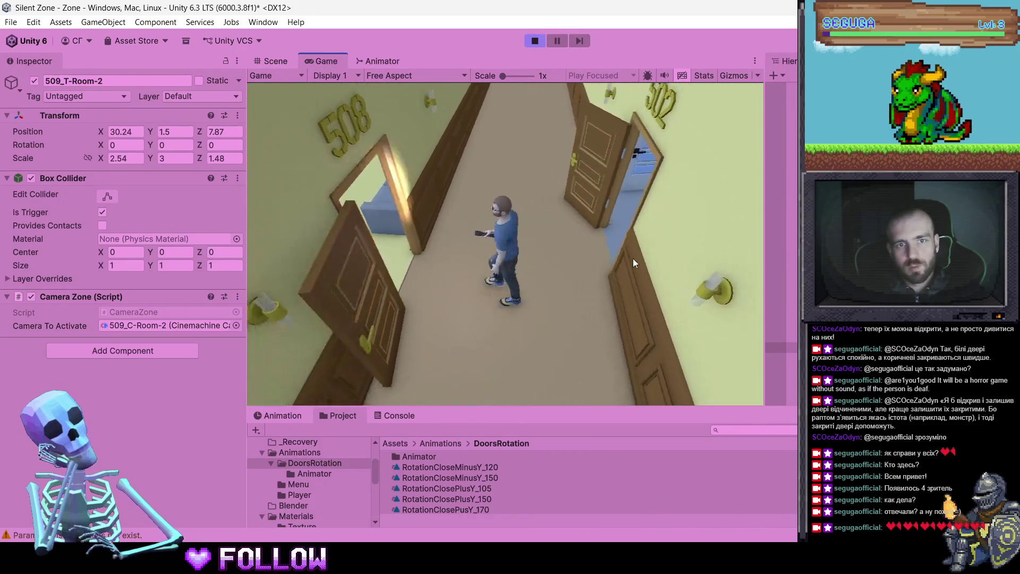
{"action": "key", "text": "w"}
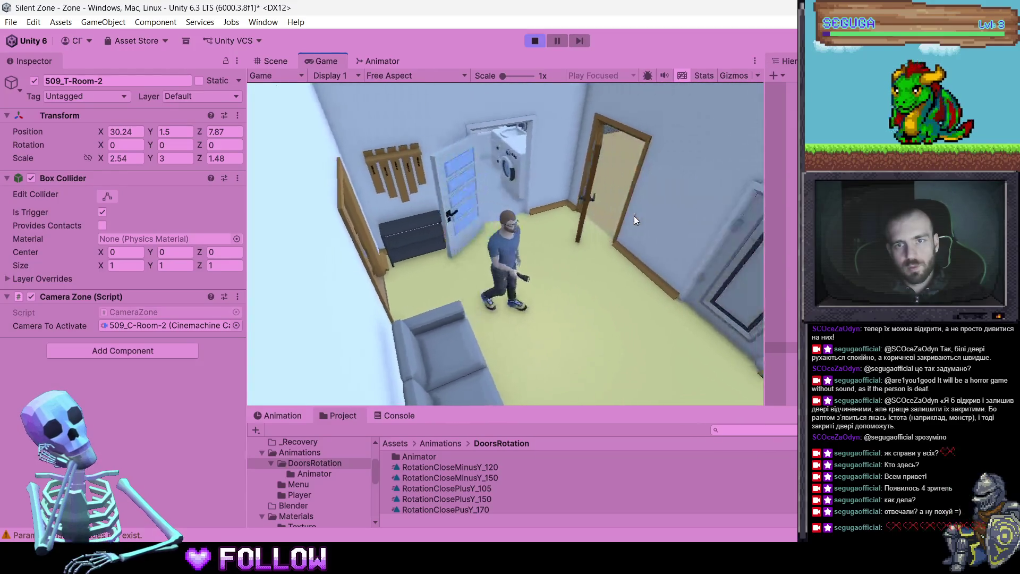
{"action": "key", "text": "w"}
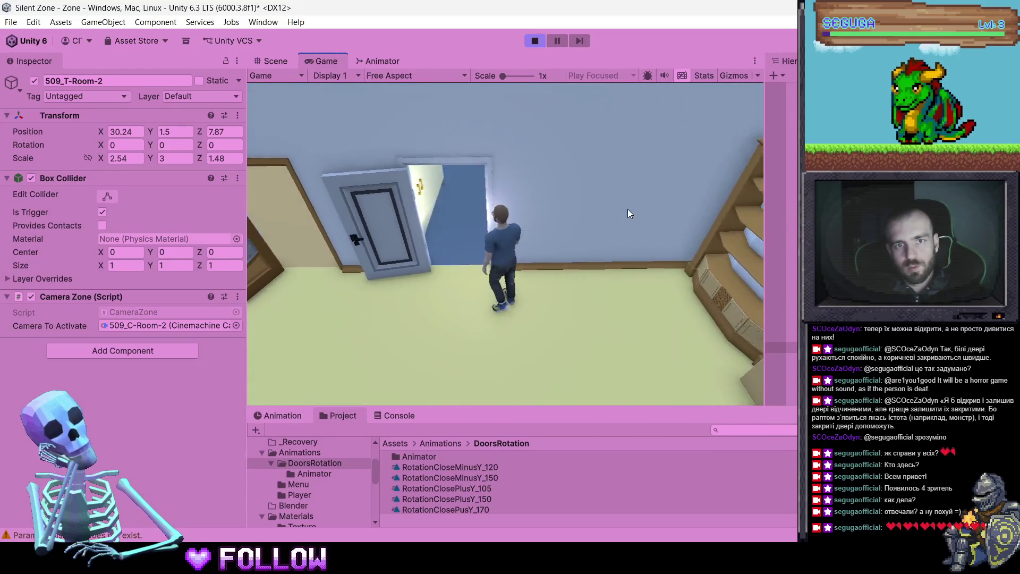
{"action": "key", "text": "s"}
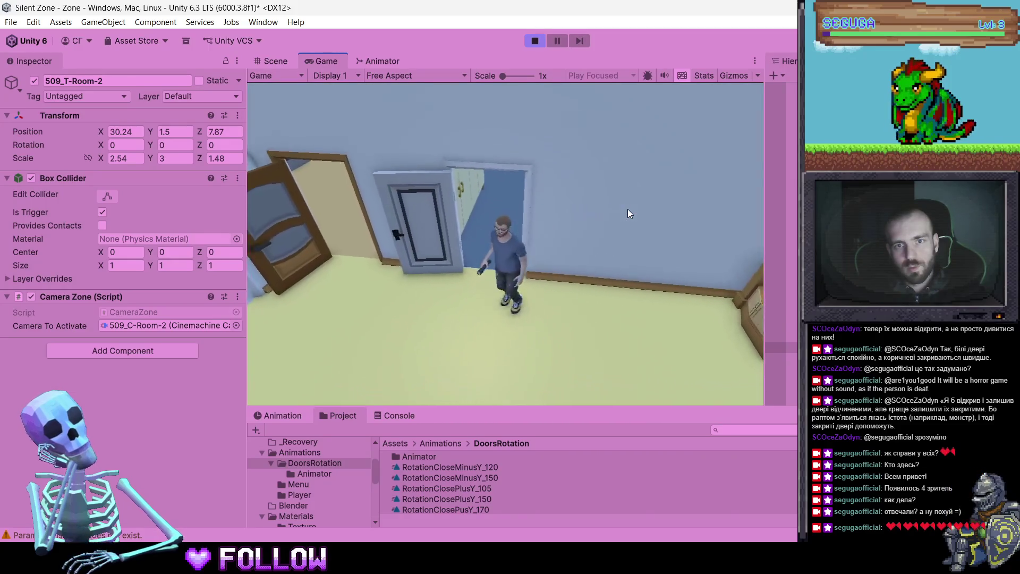
Walk to apartment 503 and check its bathroom and wardrobe room cameras
{"action": "key", "text": "s"}
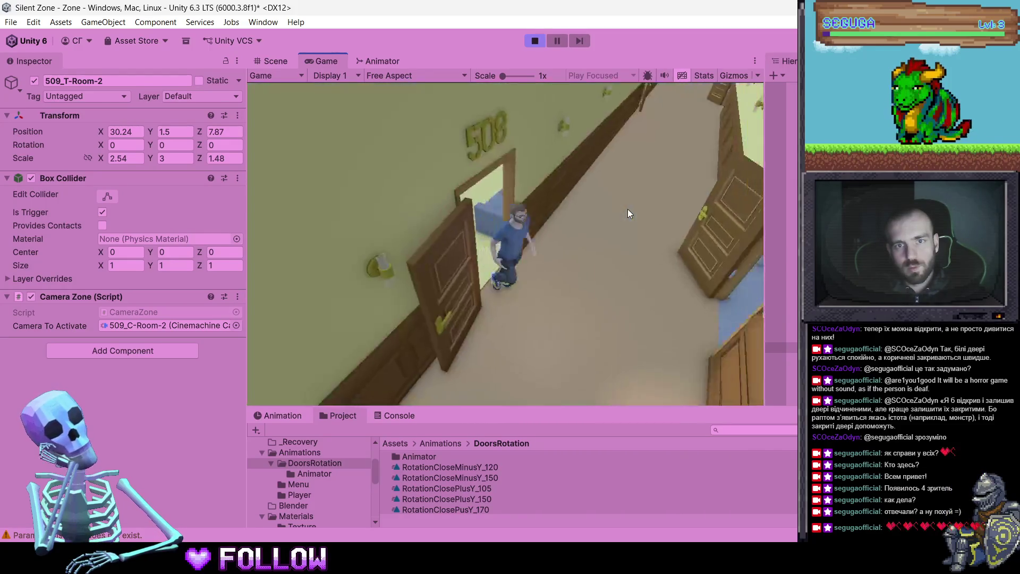
{"action": "key", "text": "s"}
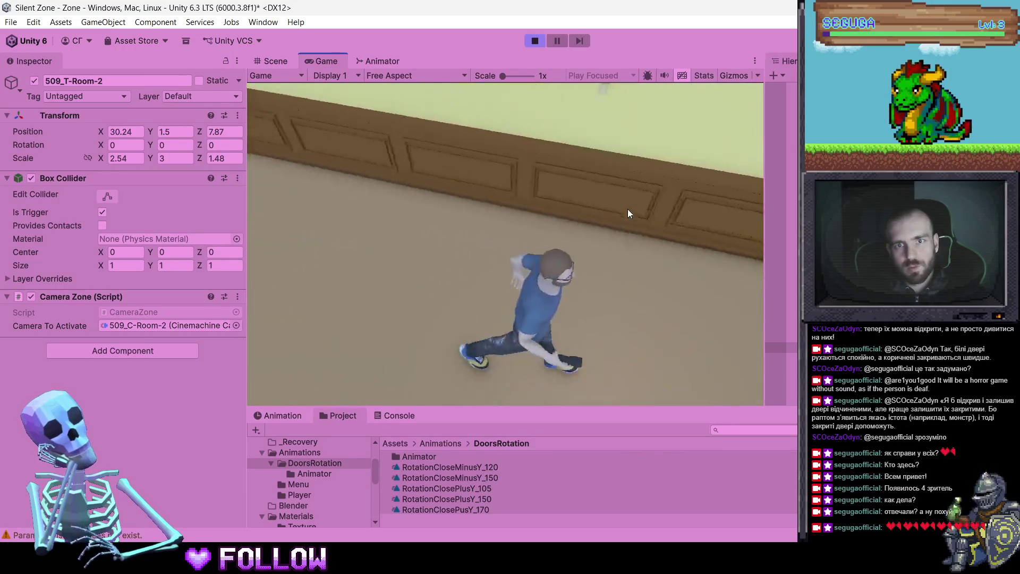
{"action": "key", "text": "s"}
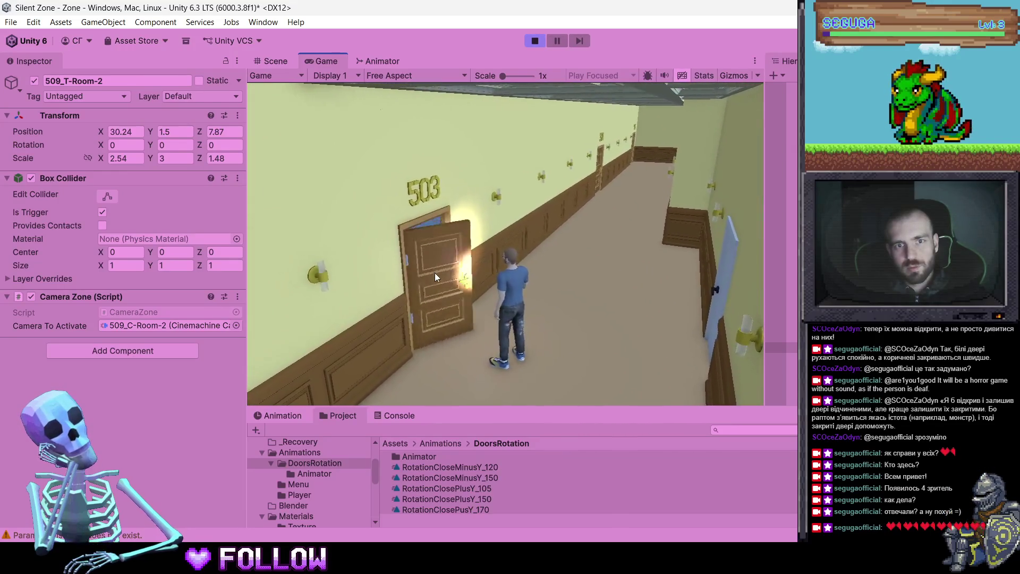
{"action": "key", "text": "w"}
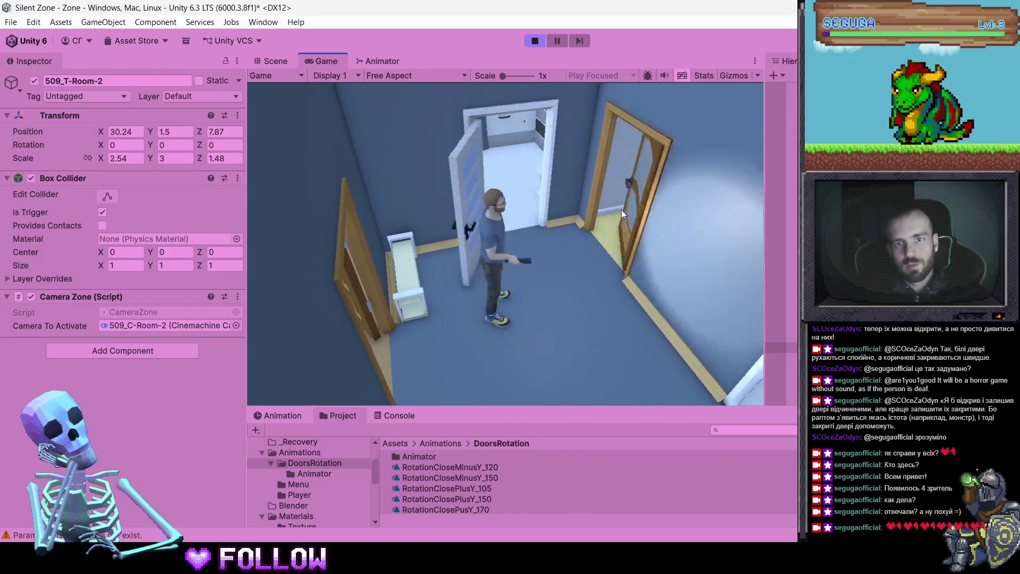
{"action": "key", "text": "w"}
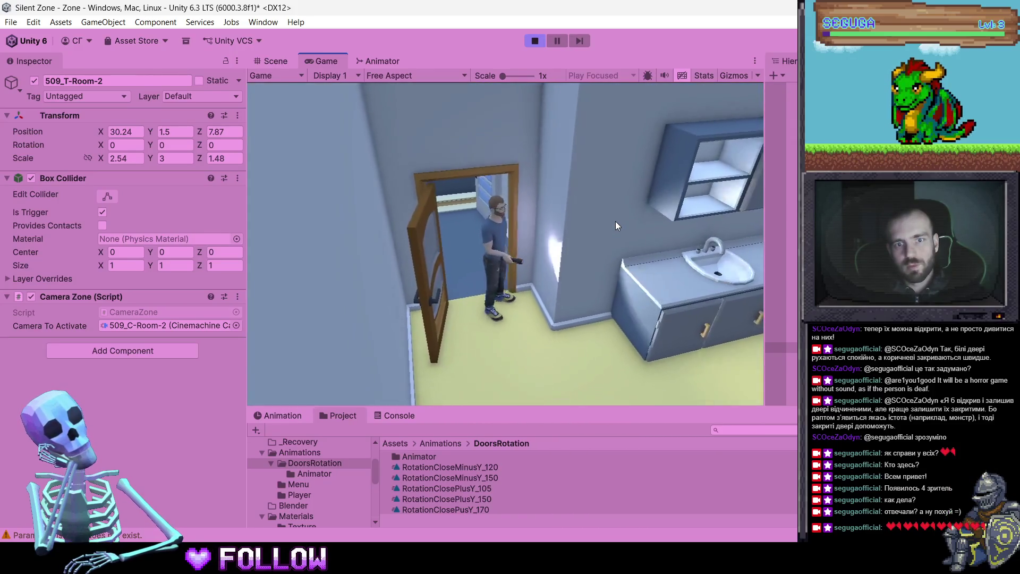
{"action": "key", "text": "s"}
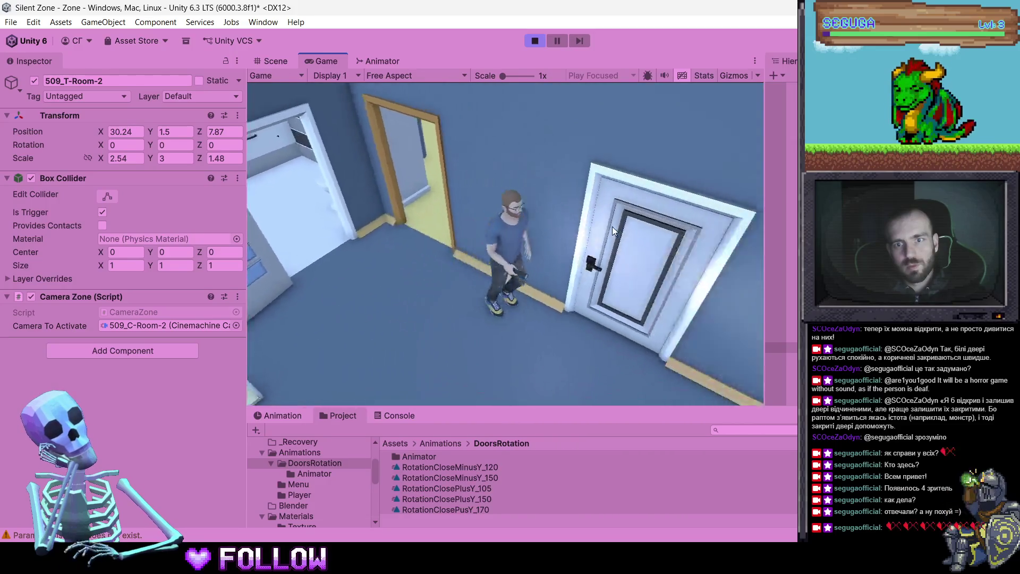
{"action": "key", "text": "w"}
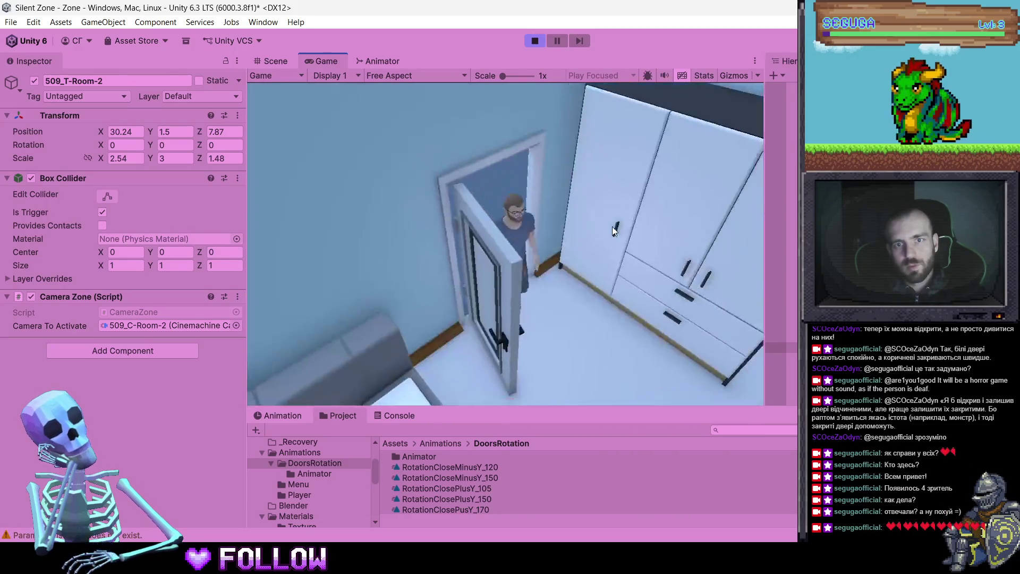
{"action": "key", "text": "s"}
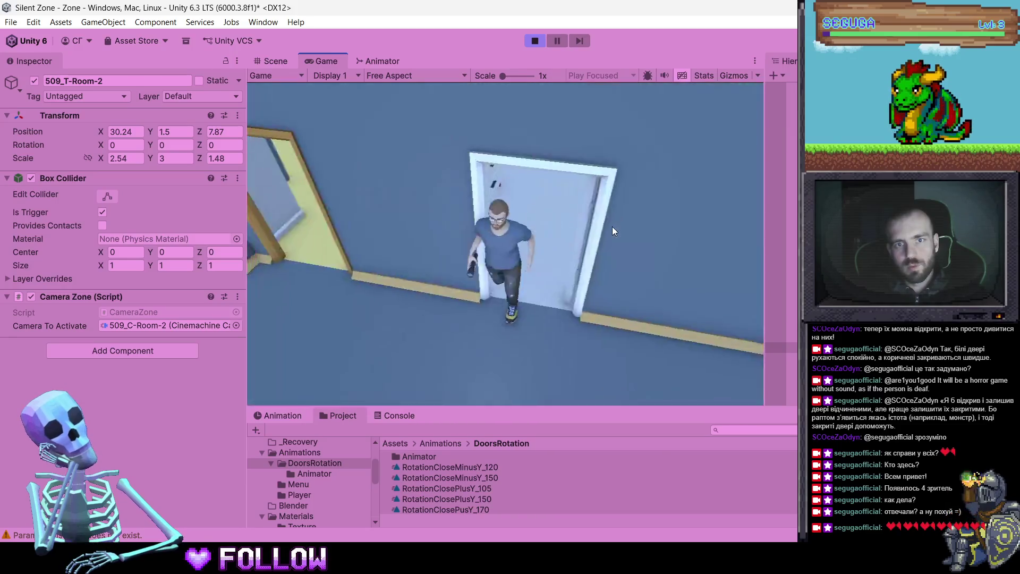
{"action": "key", "text": "s"}
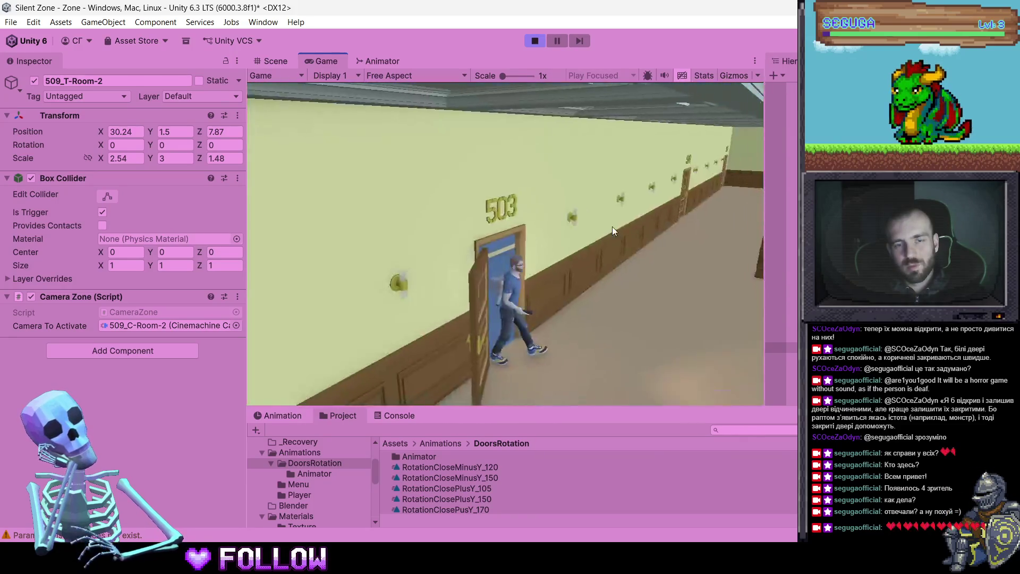
Enter apartment 504, try its white door, then return to the corridor by door 507
{"action": "key", "text": "w"}
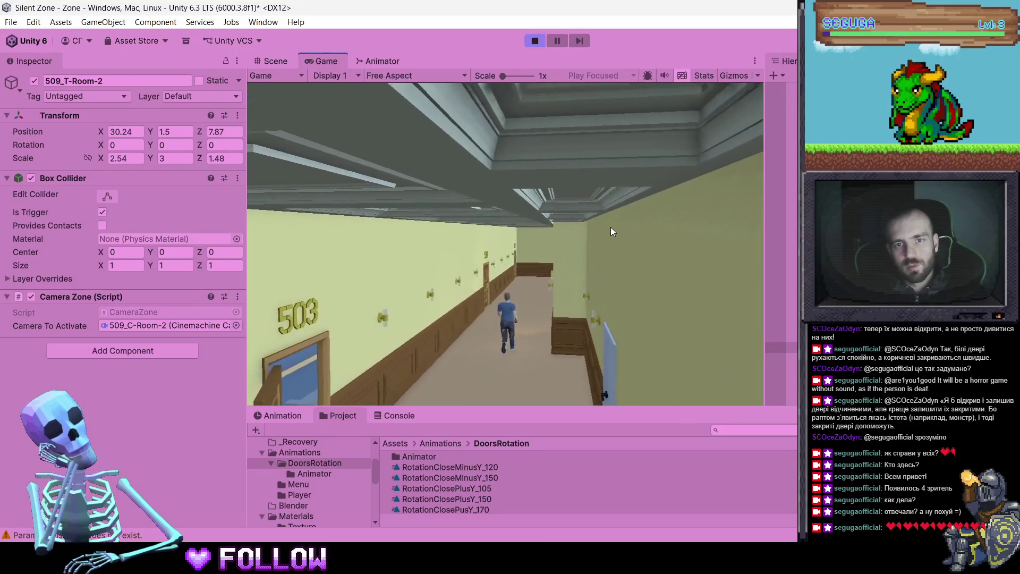
{"action": "key", "text": "w"}
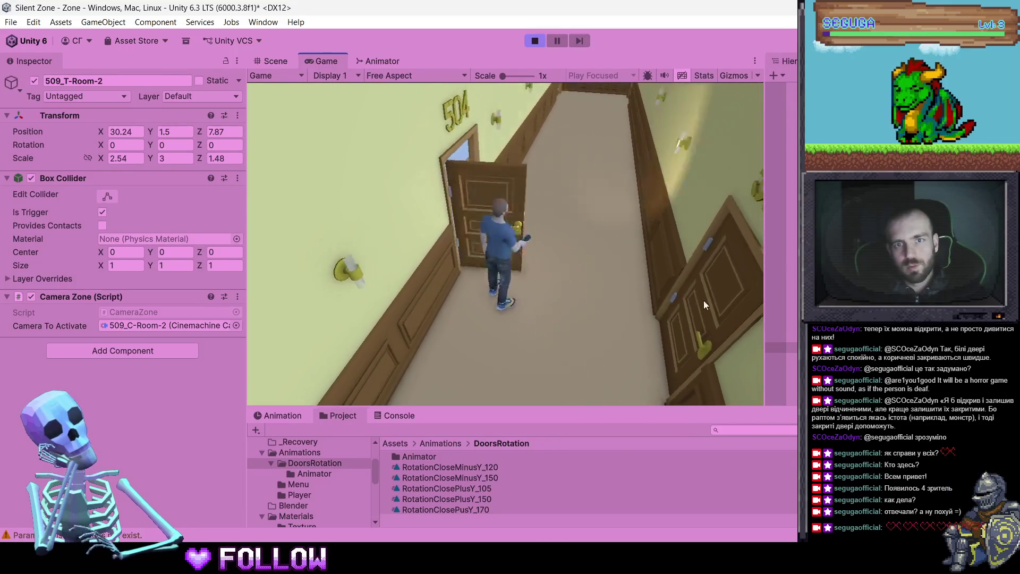
{"action": "key", "text": "w"}
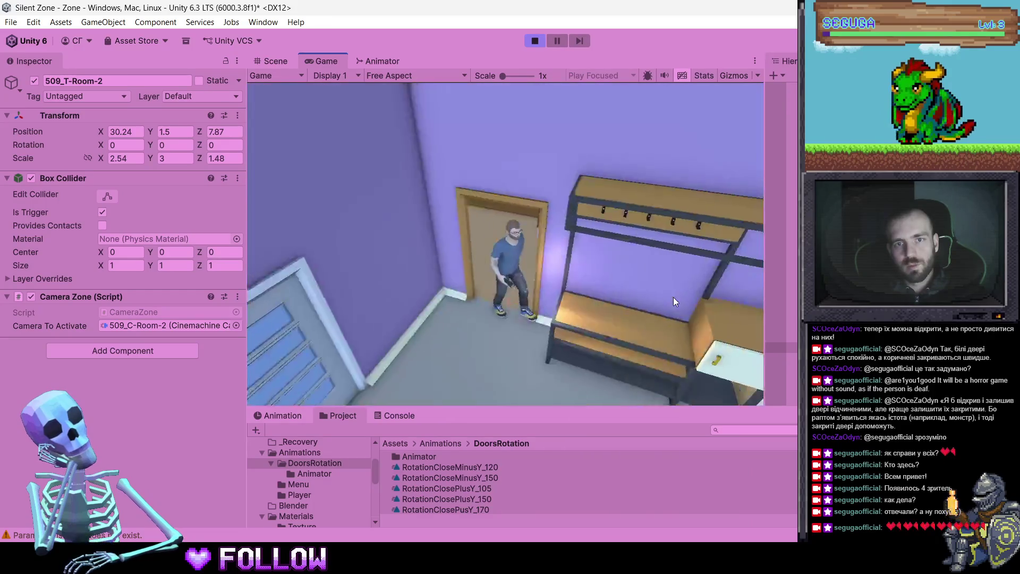
{"action": "key", "text": "s"}
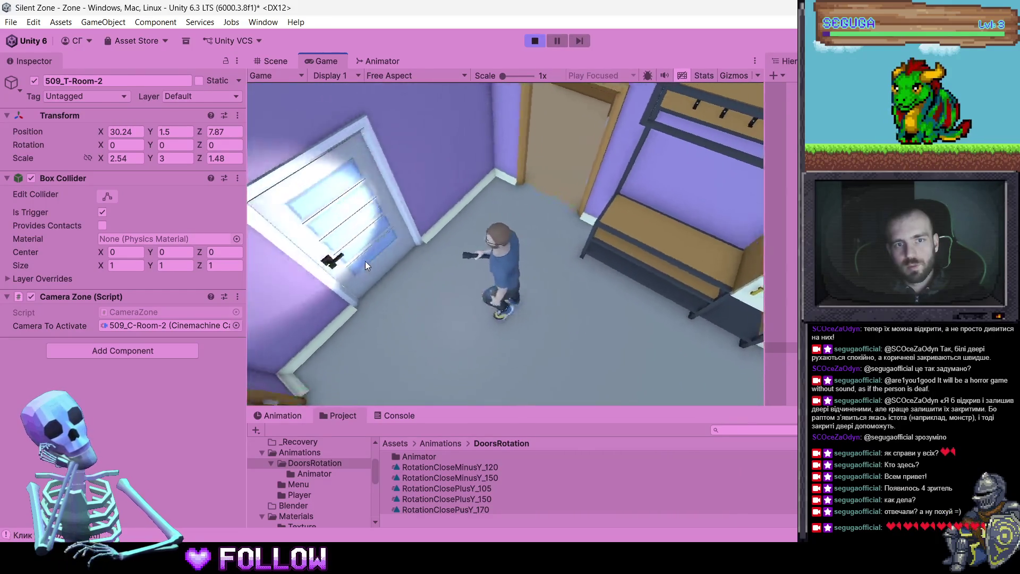
{"action": "left_click", "coordinate": [445, 192]}
{"action": "key", "text": "d"}
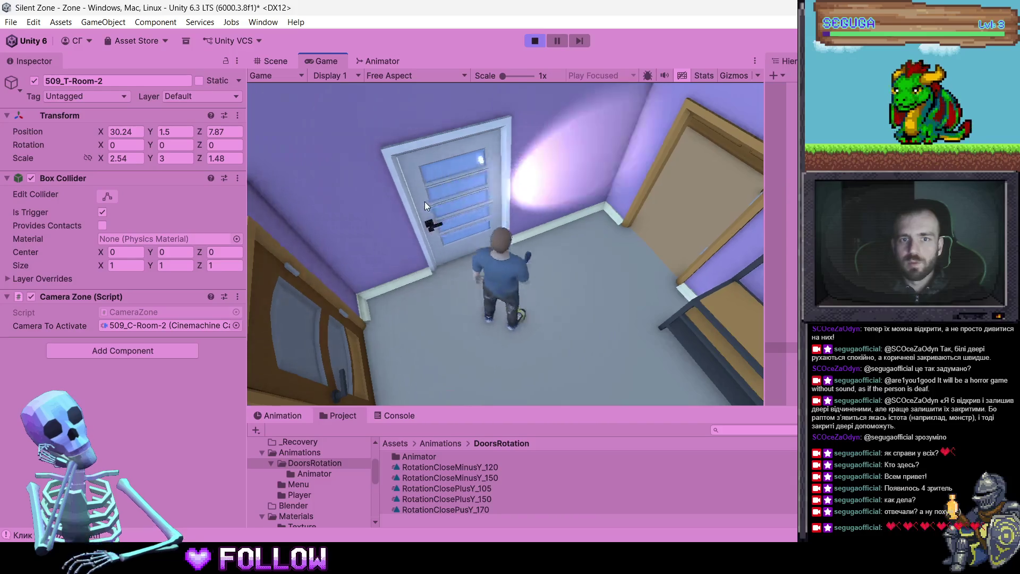
{"action": "key", "text": "d"}
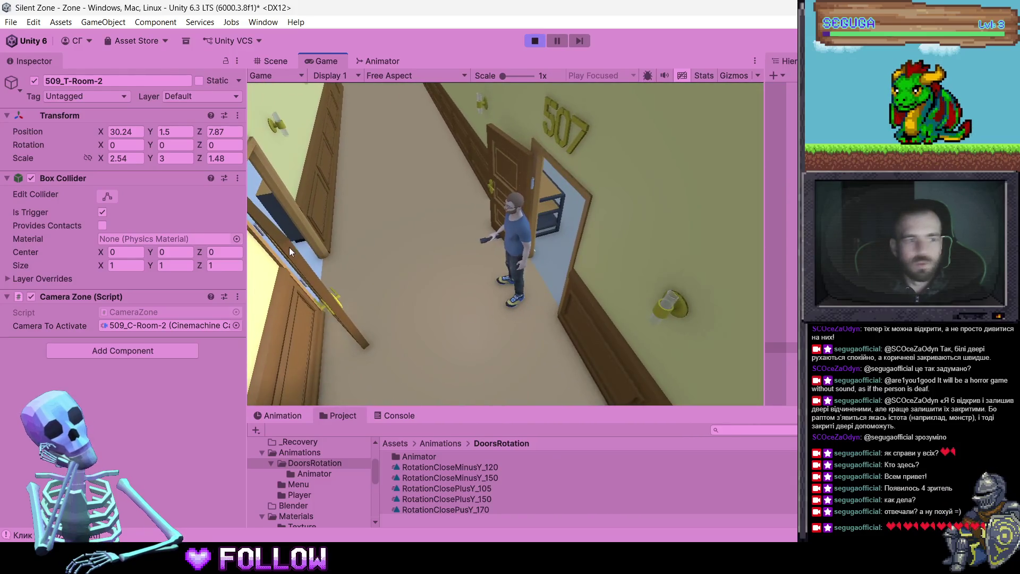
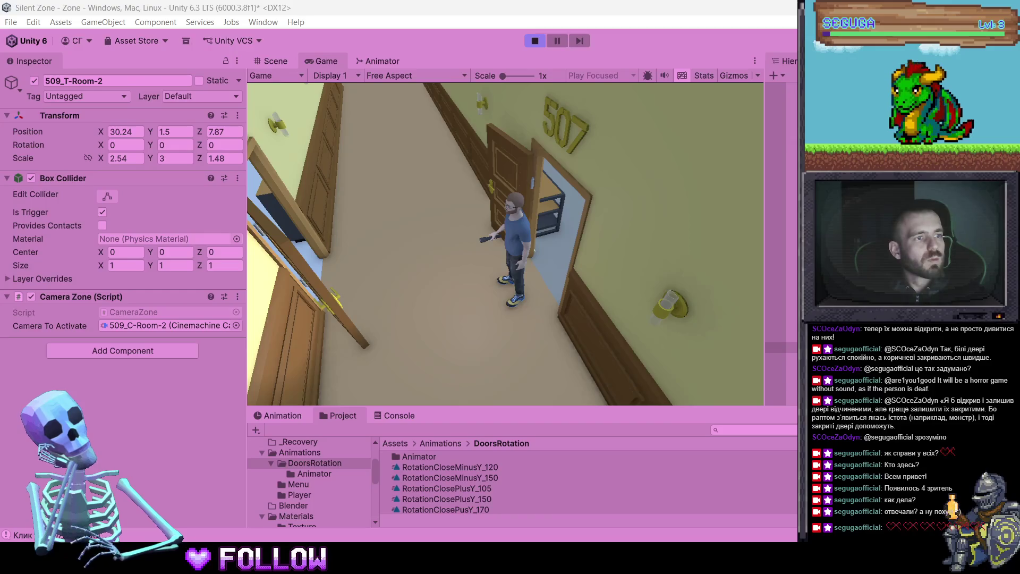
Walk the character through door 507 into the purple, wardrobe and yellow rooms, then back toward the hallway
{"action": "key", "text": "d"}
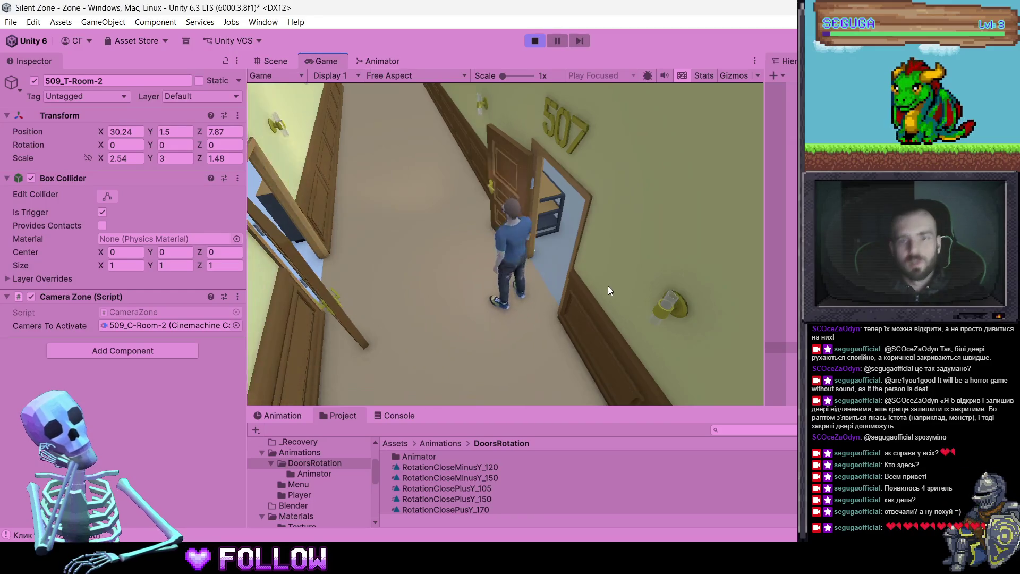
{"action": "key", "text": "a"}
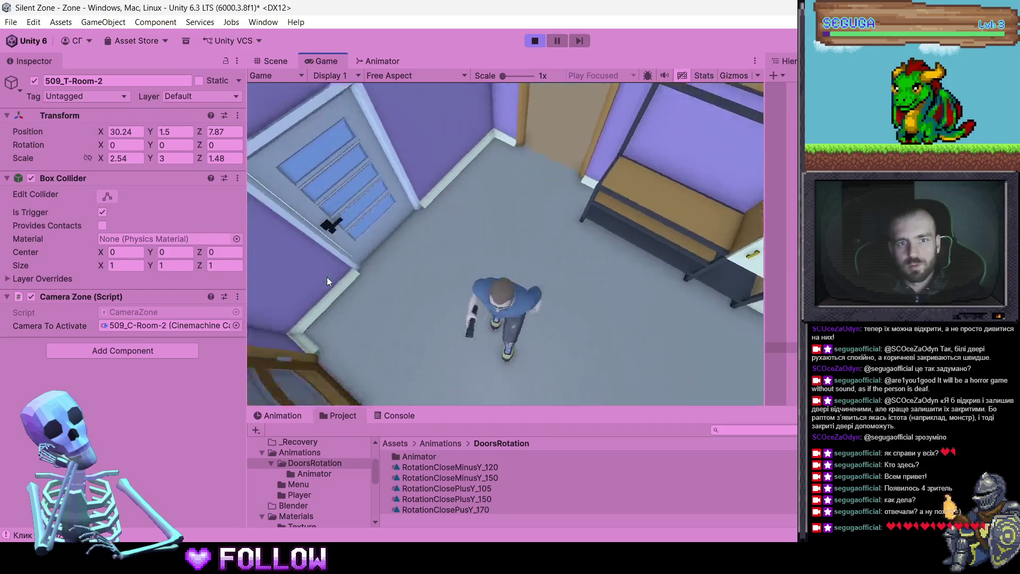
{"action": "key", "text": "w"}
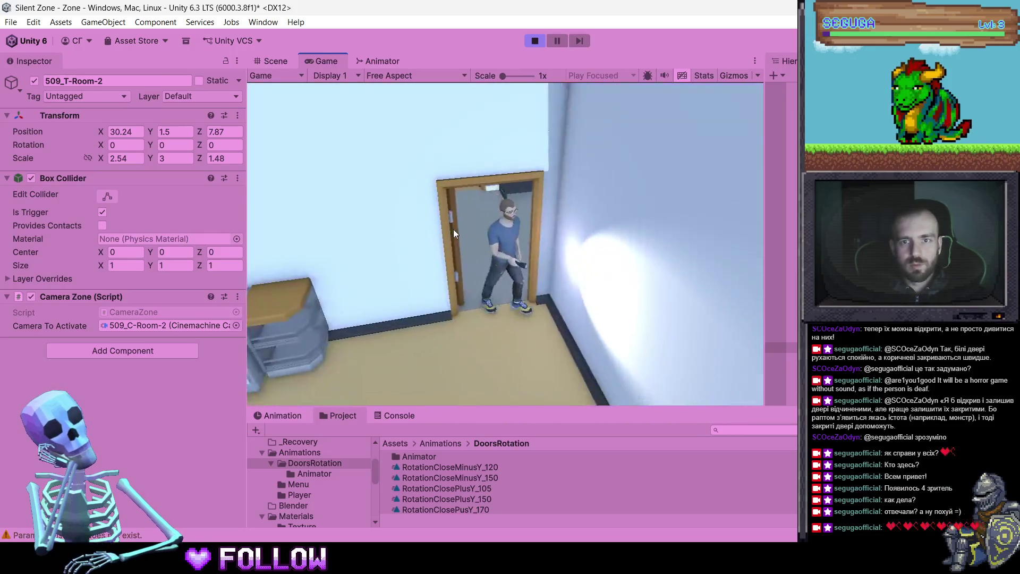
{"action": "key", "text": "w"}
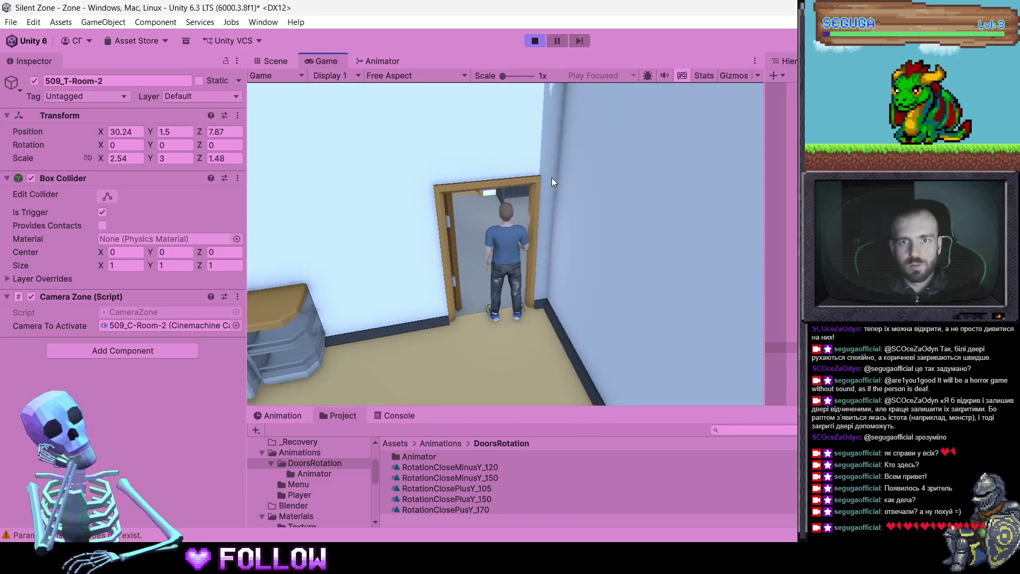
{"action": "key", "text": "w"}
{"action": "key", "text": "w"}
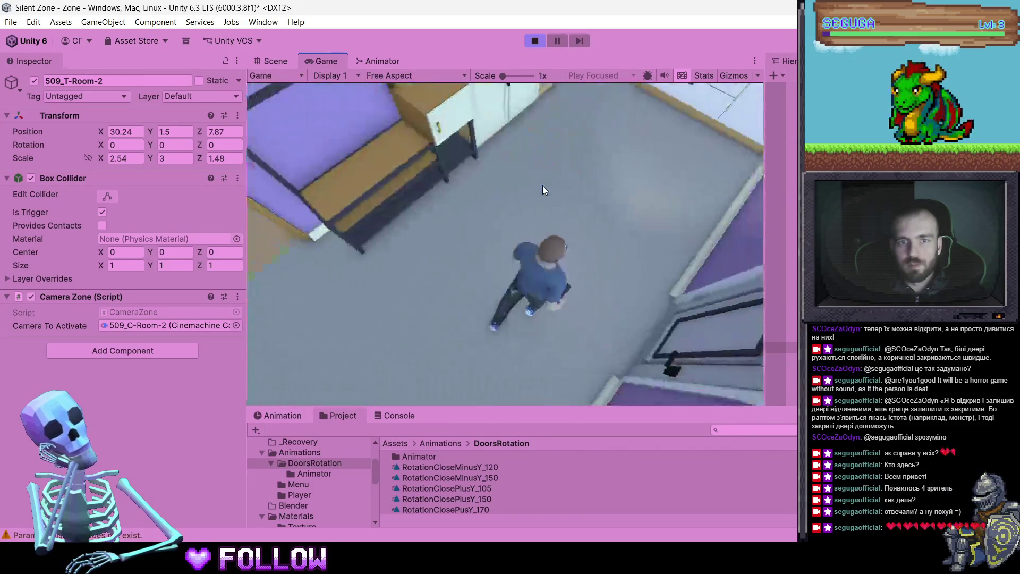
{"action": "key", "text": "w"}
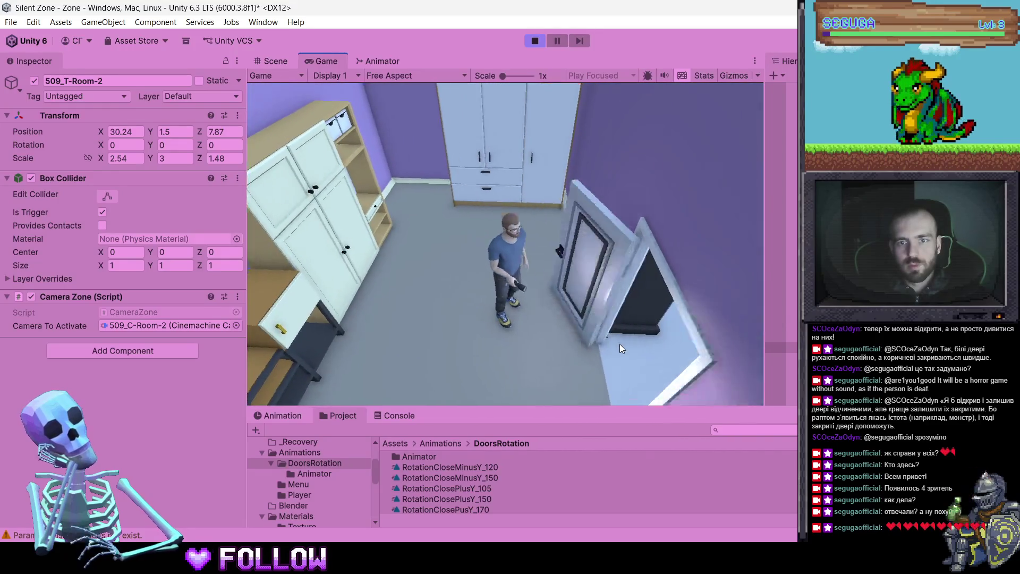
{"action": "key", "text": "w"}
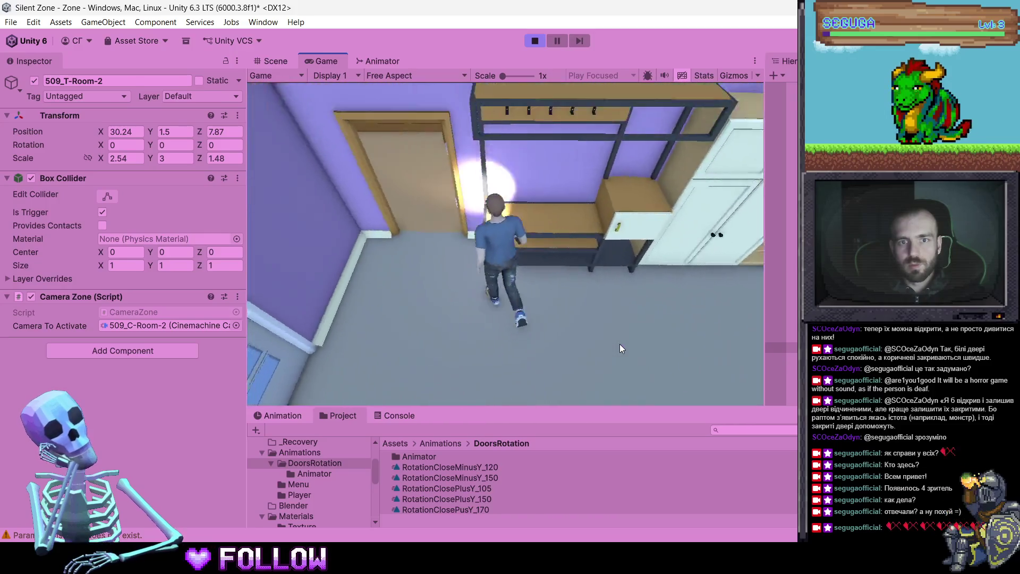
{"action": "key", "text": "w"}
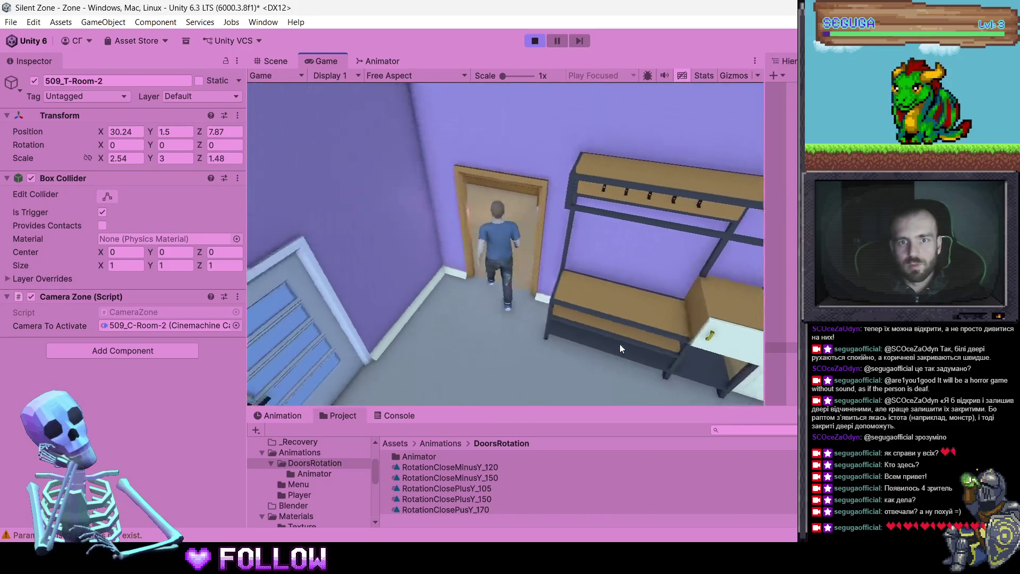
{"action": "key", "text": "w"}
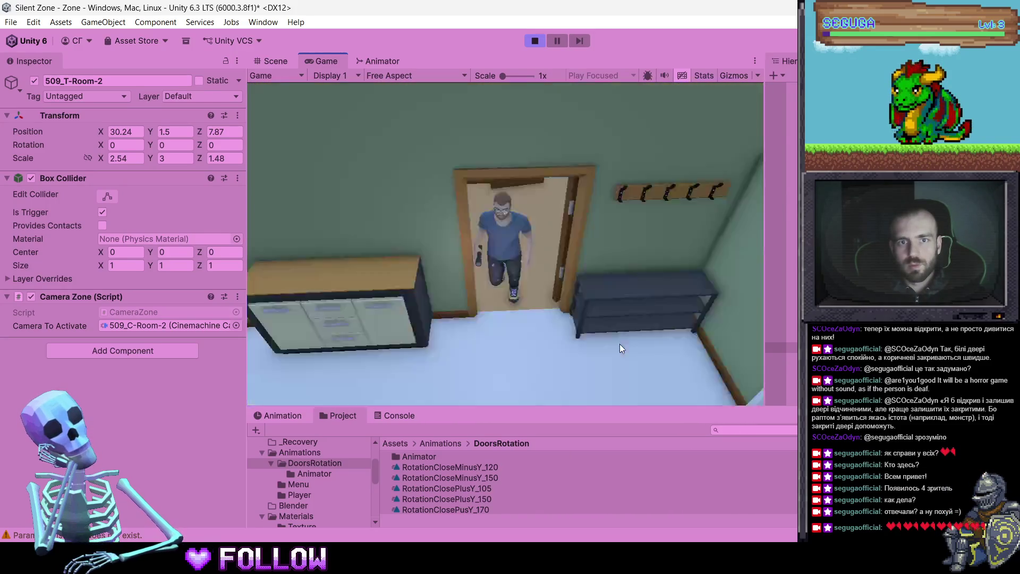
Open the bathroom door, walk through the adjoining rooms, then down the corridor up to door 505
{"action": "key", "text": "e"}
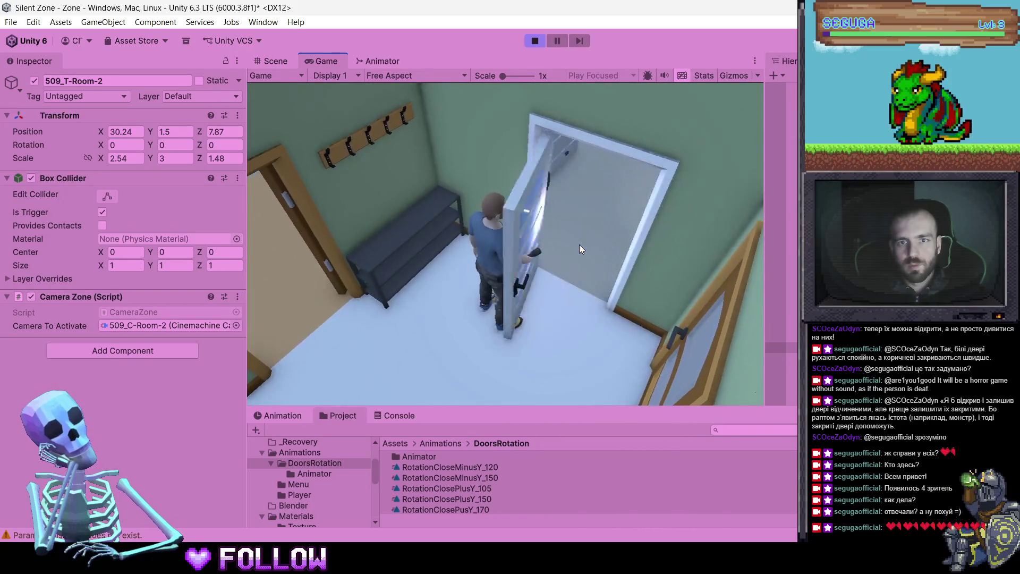
{"action": "key", "text": "w"}
{"action": "key", "text": "s"}
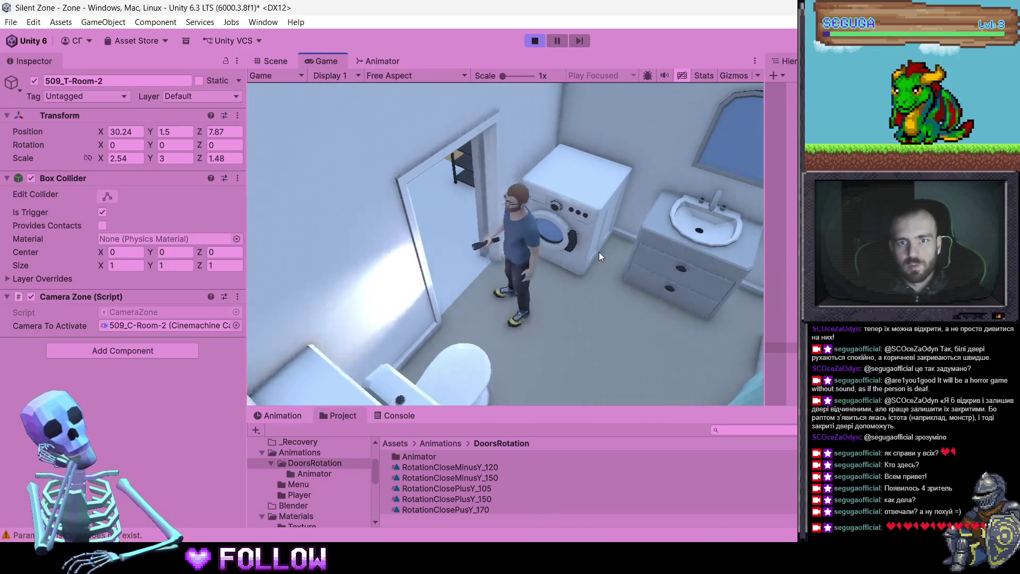
{"action": "key", "text": "s"}
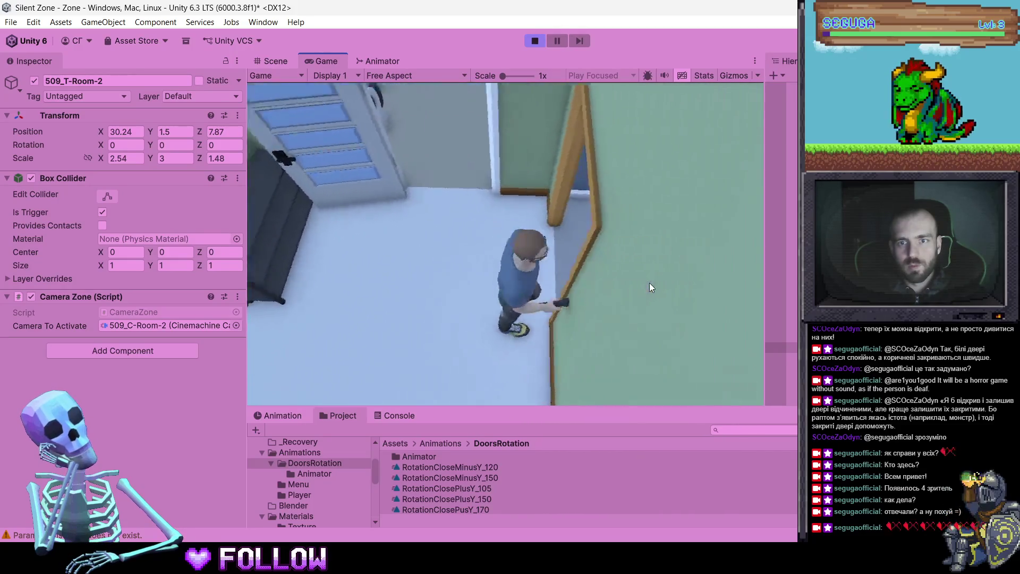
{"action": "key", "text": "w"}
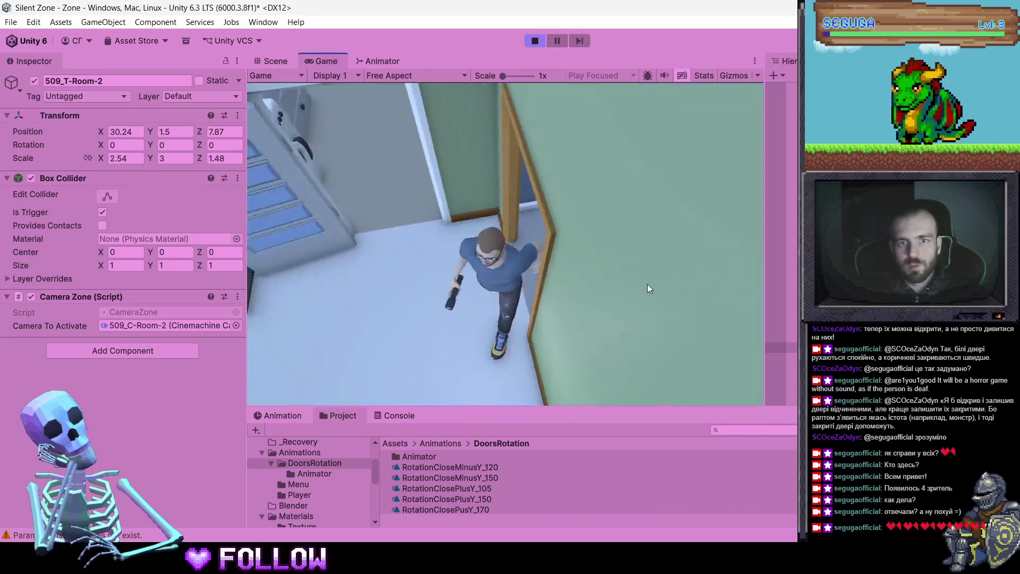
{"action": "key", "text": "a"}
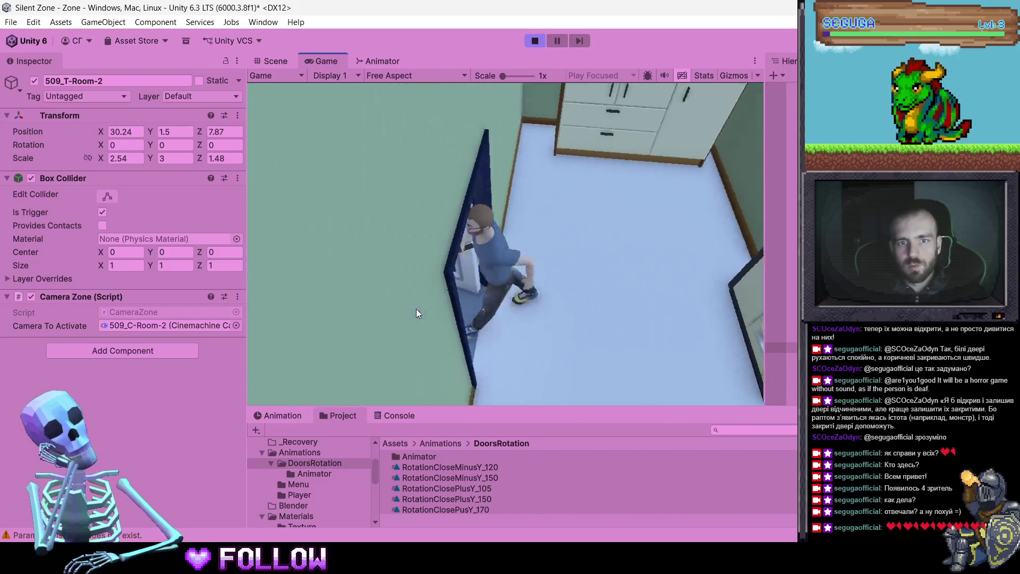
{"action": "key", "text": "w"}
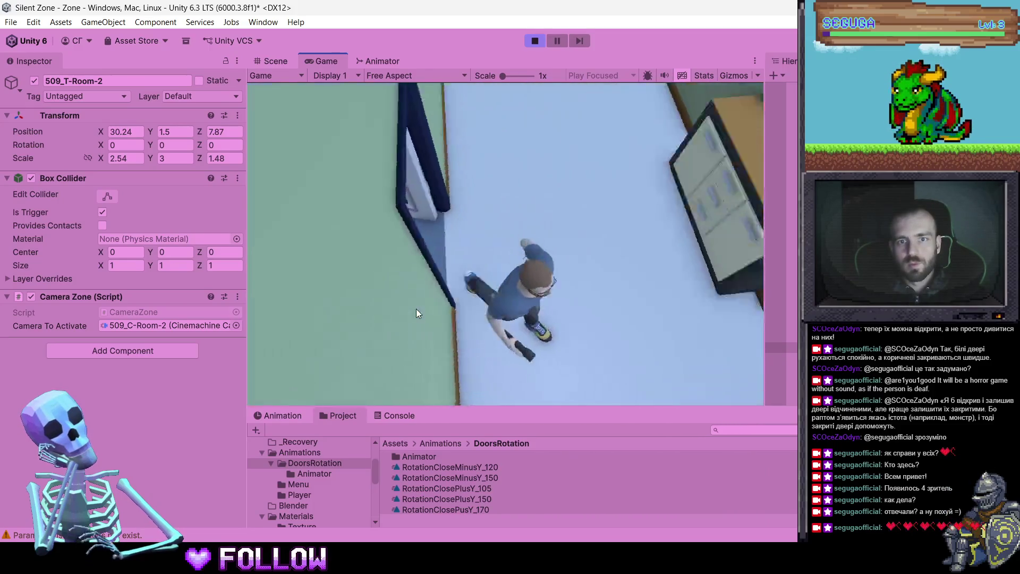
{"action": "key", "text": "w"}
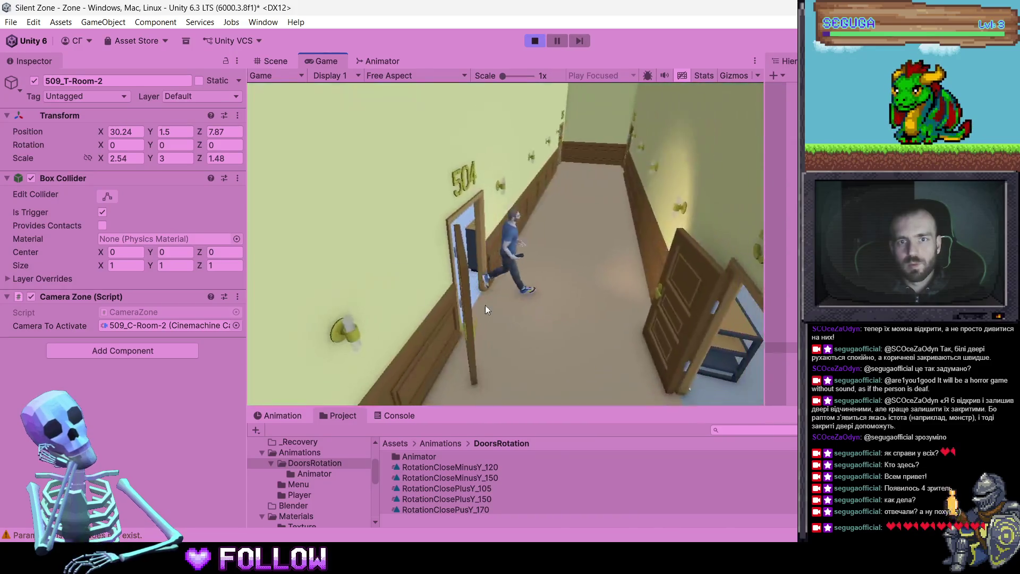
{"action": "key", "text": "w"}
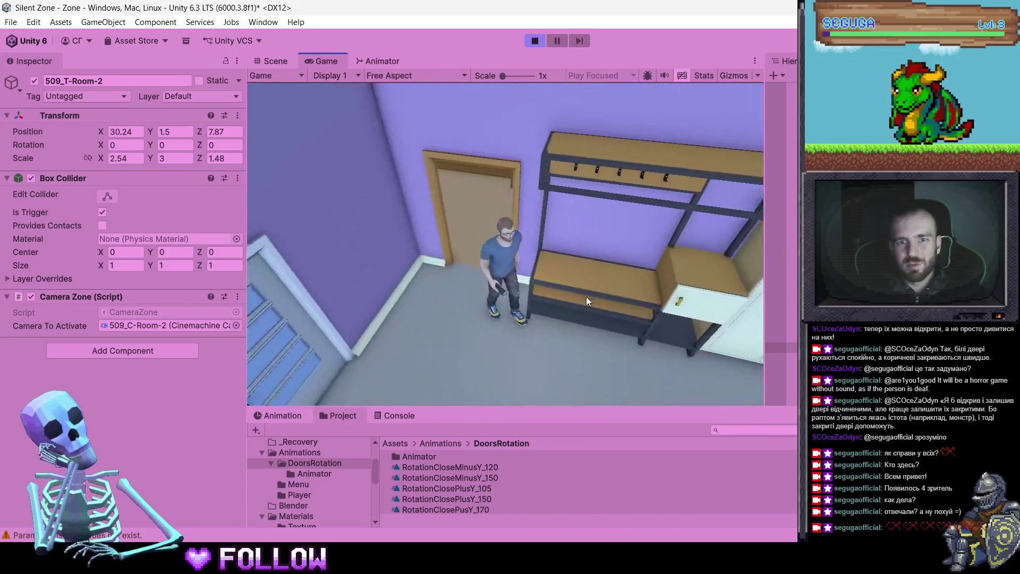
{"action": "key", "text": "w"}
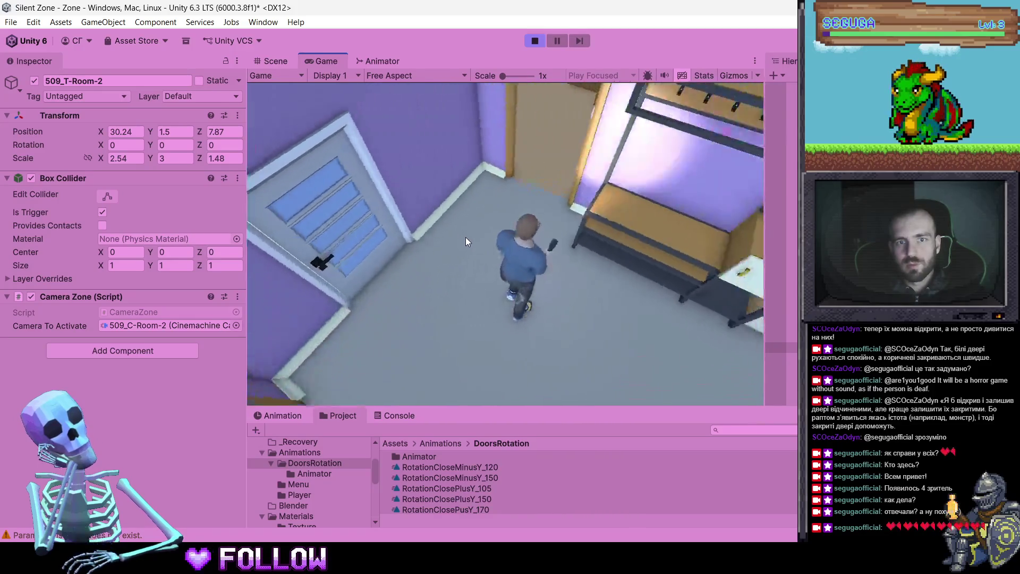
{"action": "key", "text": "w"}
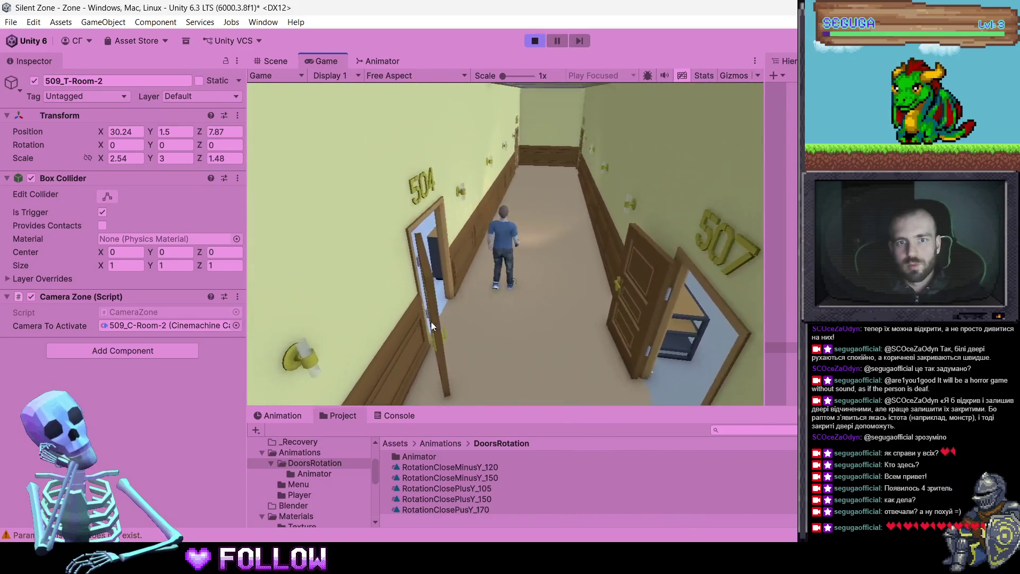
{"action": "key", "text": "w"}
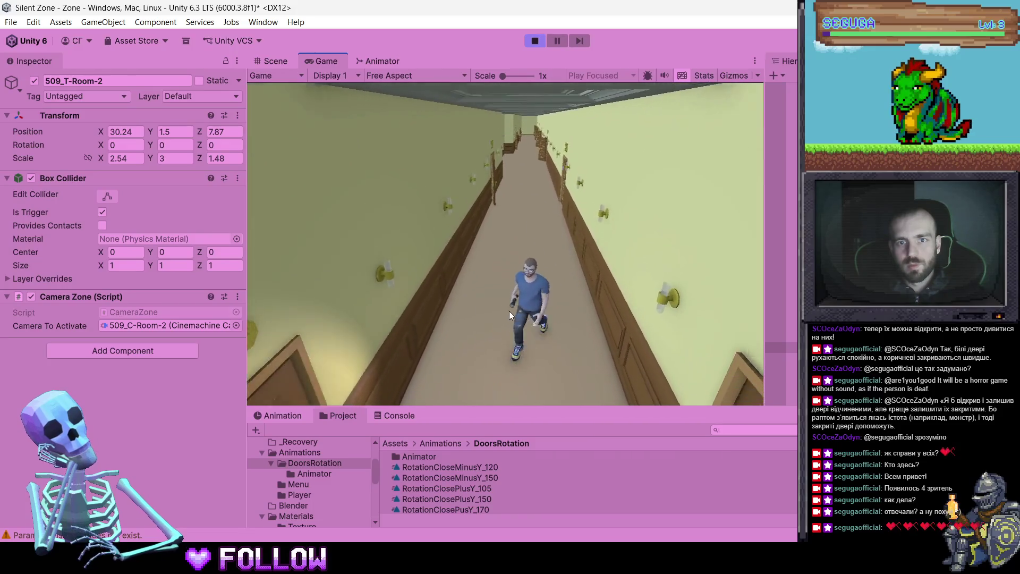
{"action": "key", "text": "w"}
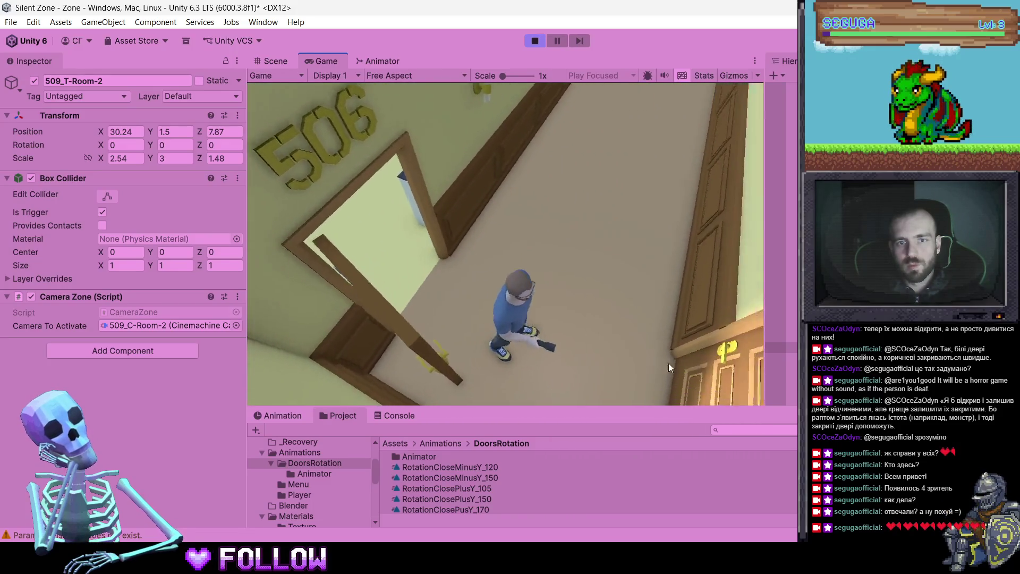
{"action": "key", "text": "w"}
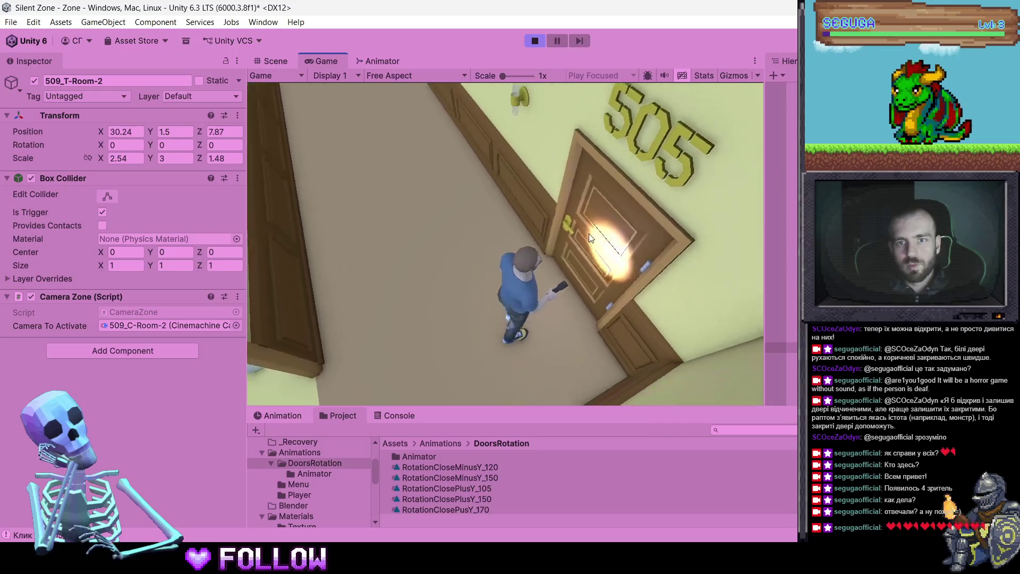
Walk through room 509's rooms and bathroom out to the 506 corridor, then stop Play mode
{"action": "key", "text": "s"}
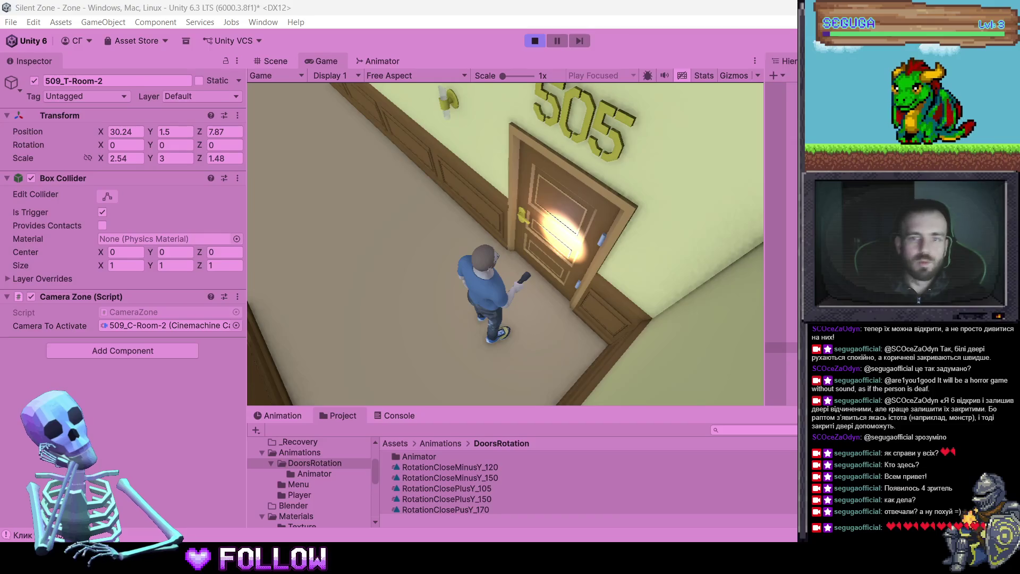
{"action": "key", "text": "a"}
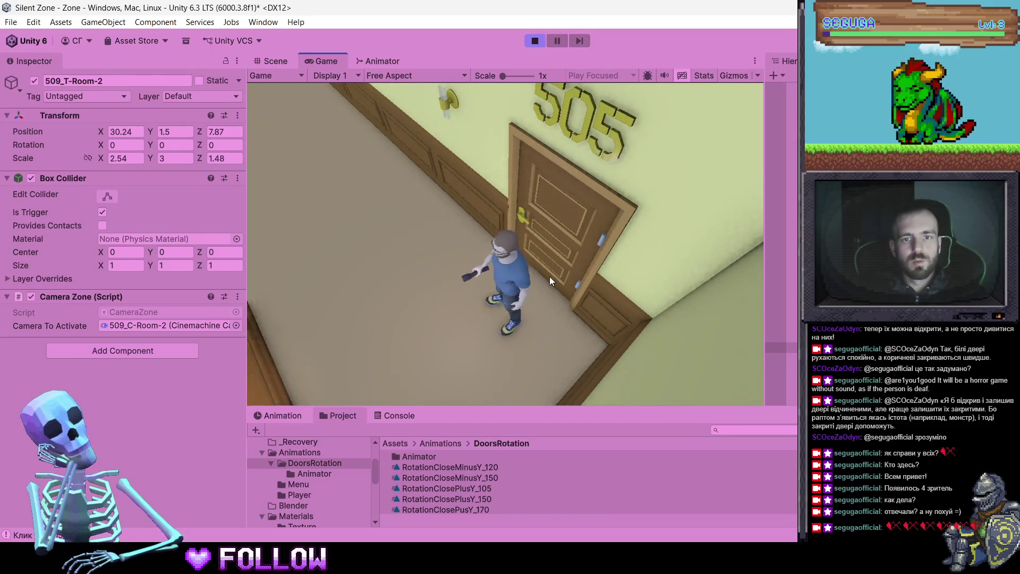
{"action": "key", "text": "w"}
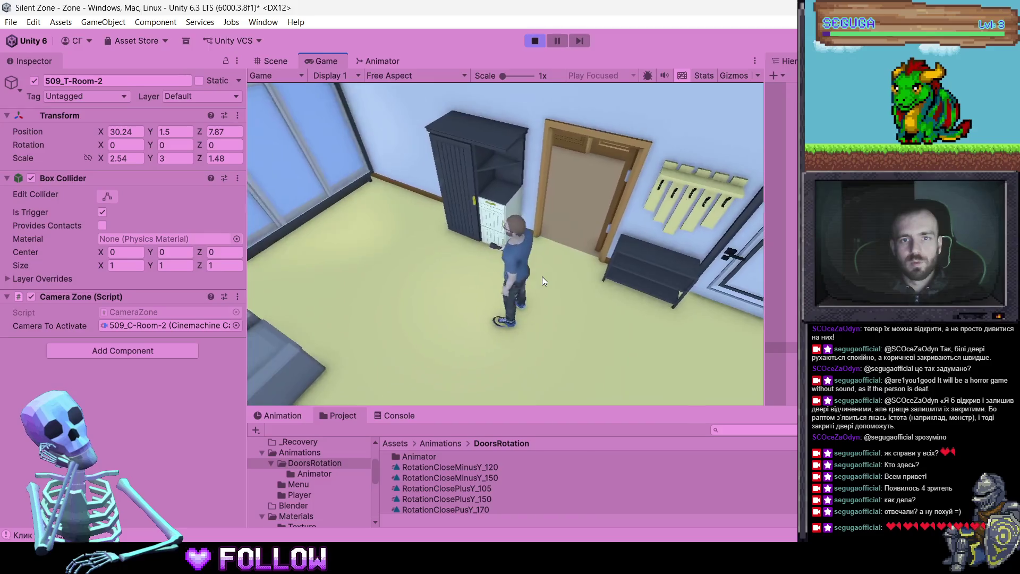
{"action": "key", "text": "w"}
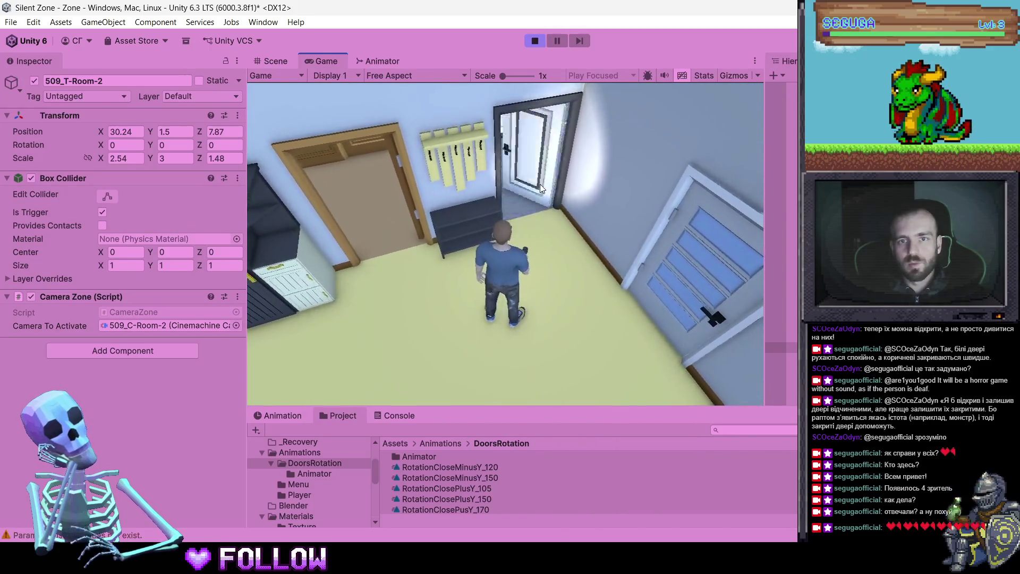
{"action": "key", "text": "w"}
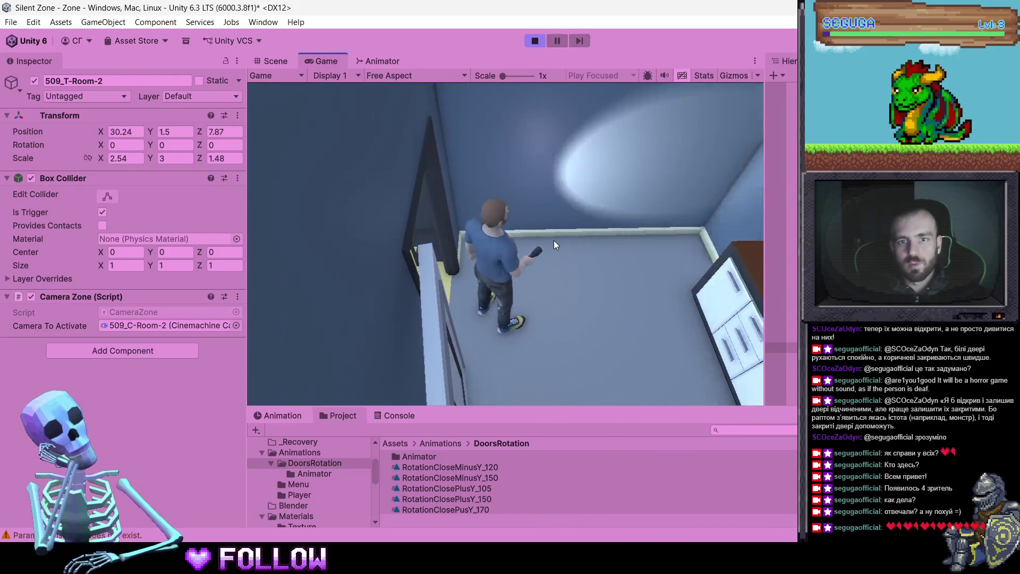
{"action": "key", "text": "w"}
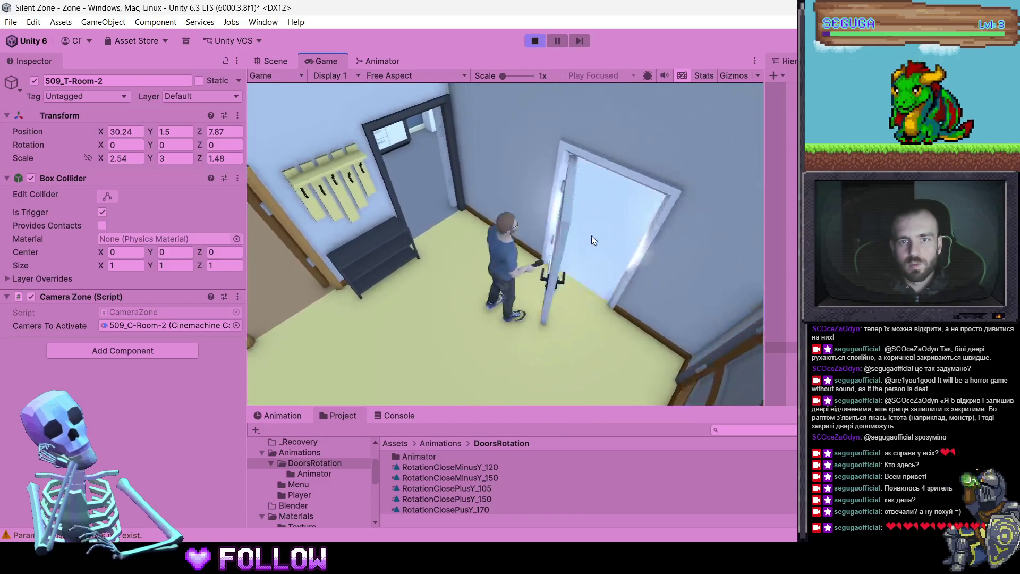
{"action": "key", "text": "w"}
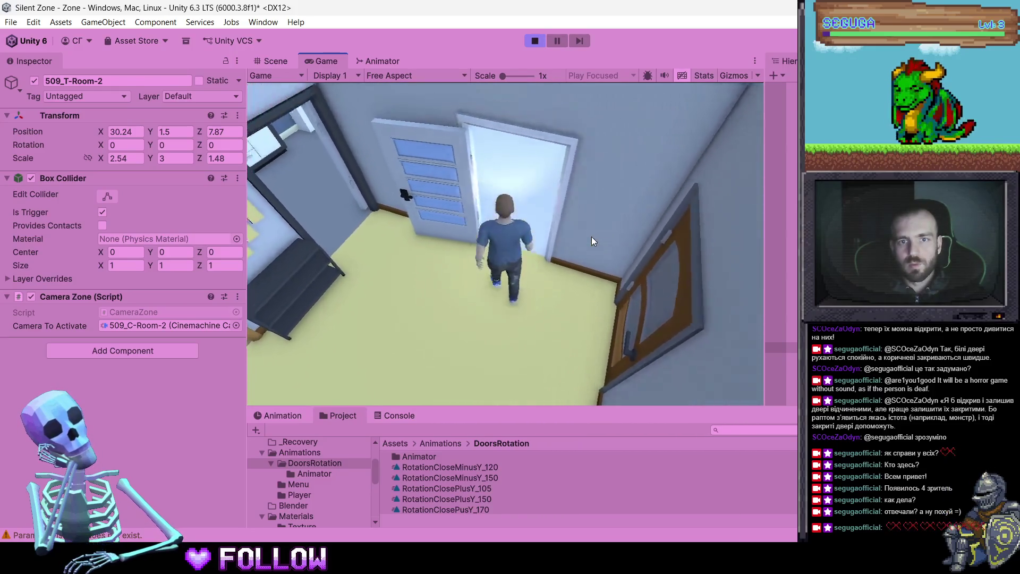
{"action": "key", "text": "w"}
{"action": "key", "text": "s"}
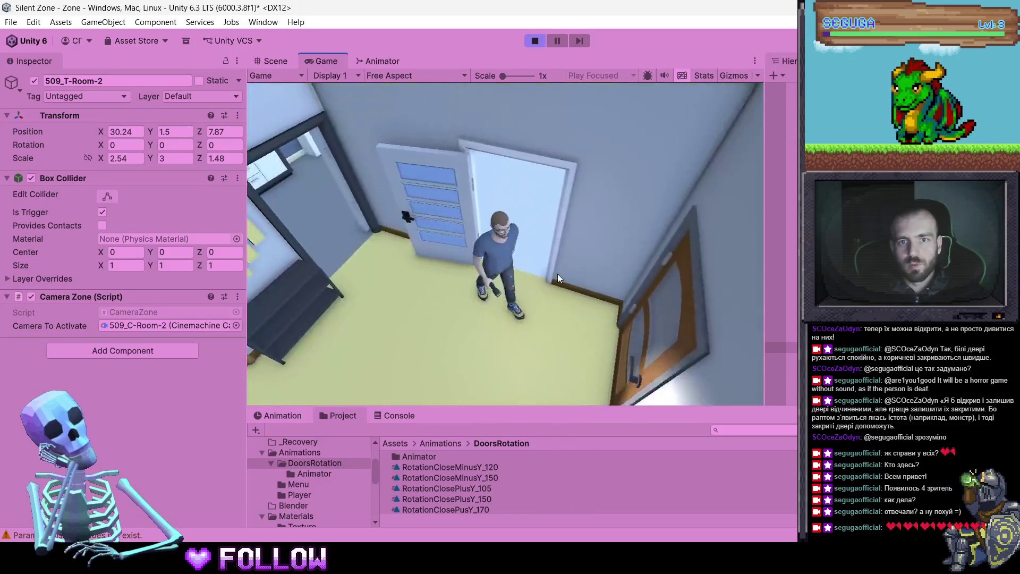
{"action": "key", "text": "d"}
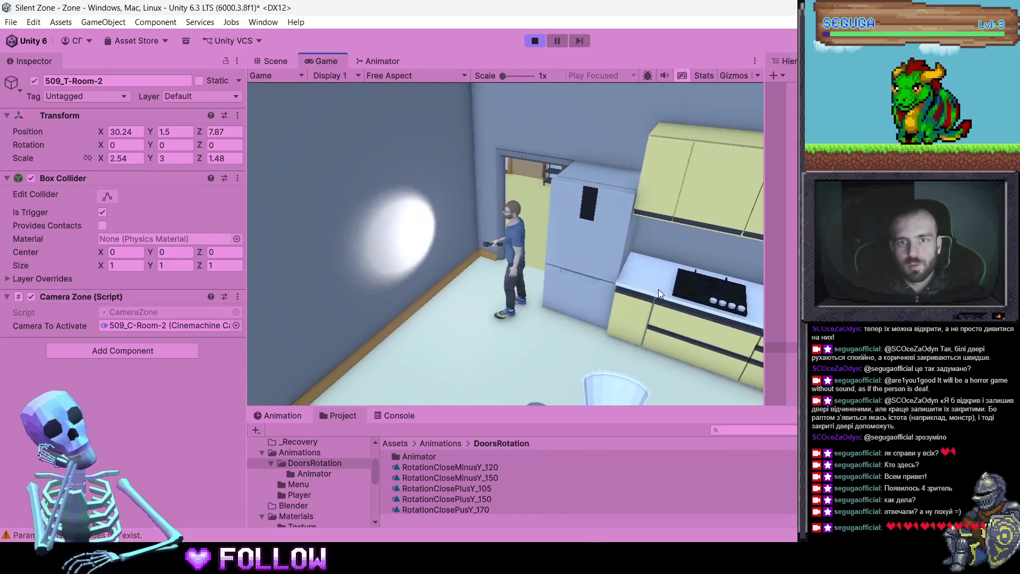
{"action": "key", "text": "w"}
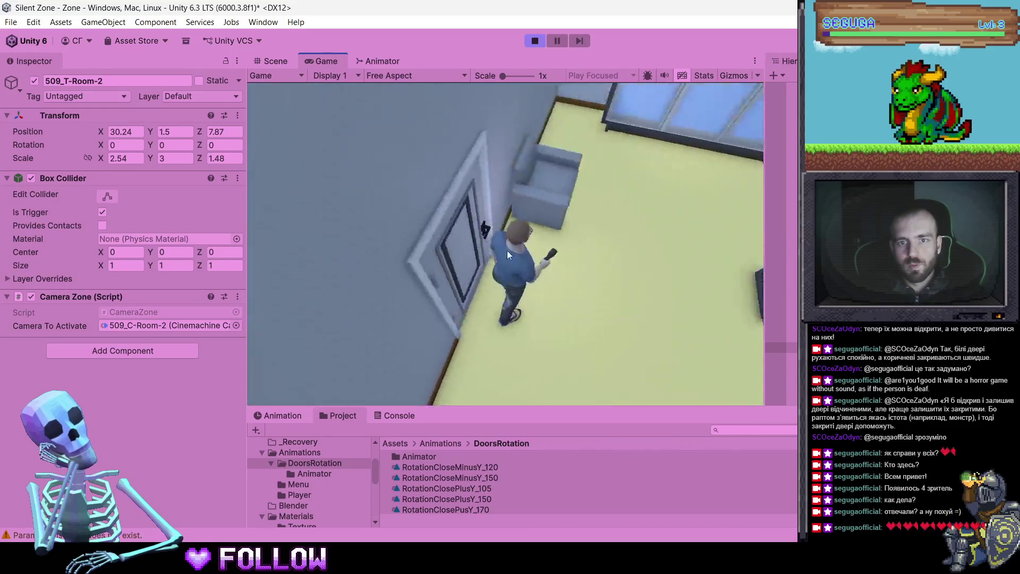
{"action": "key", "text": "w"}
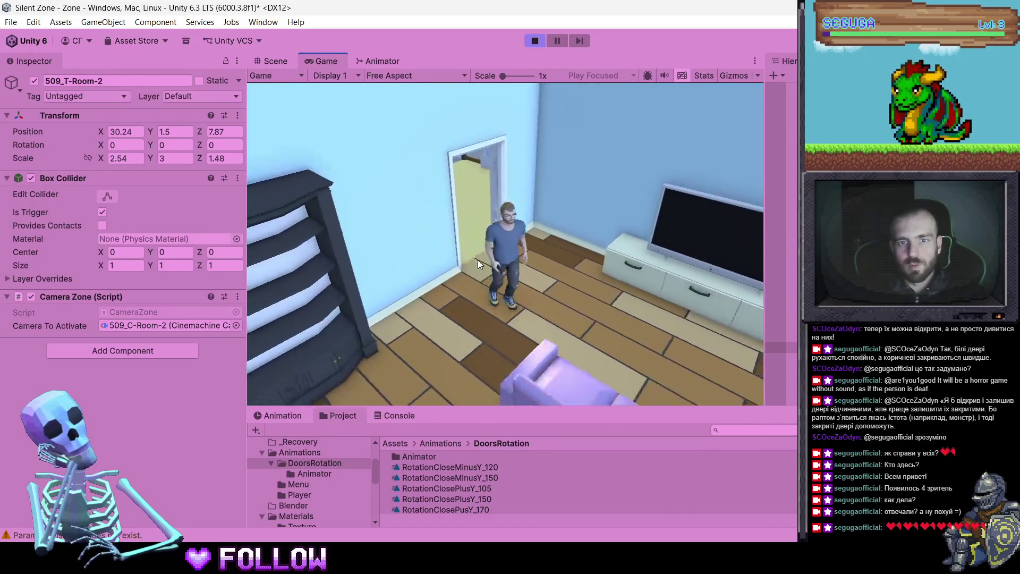
{"action": "key", "text": "s"}
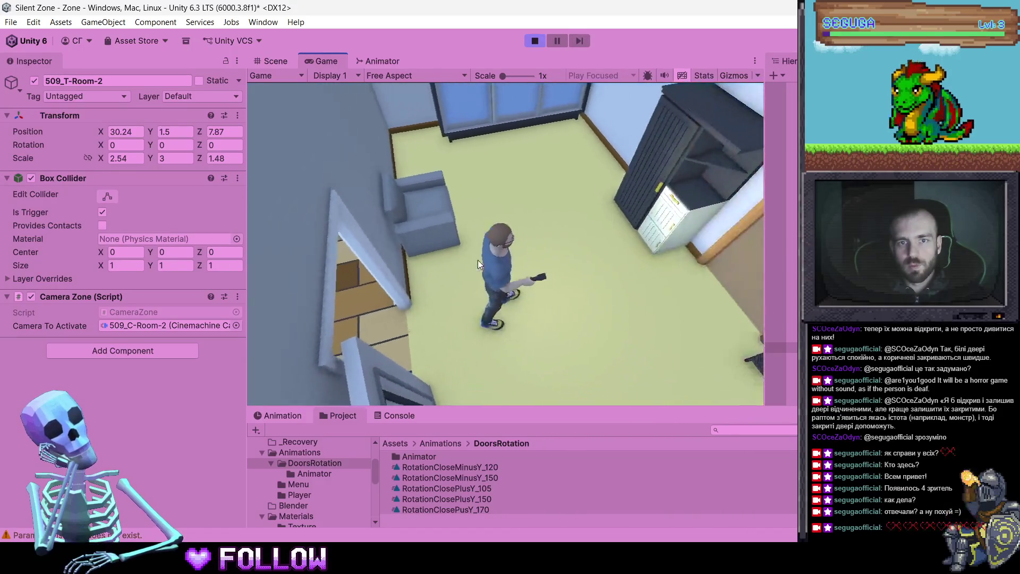
{"action": "key", "text": "d"}
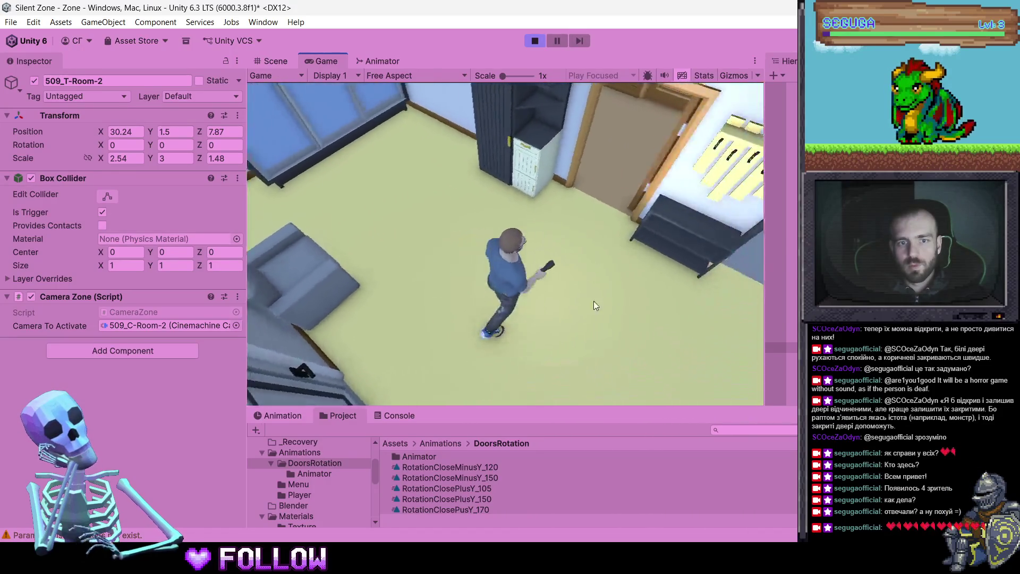
{"action": "key", "text": "w"}
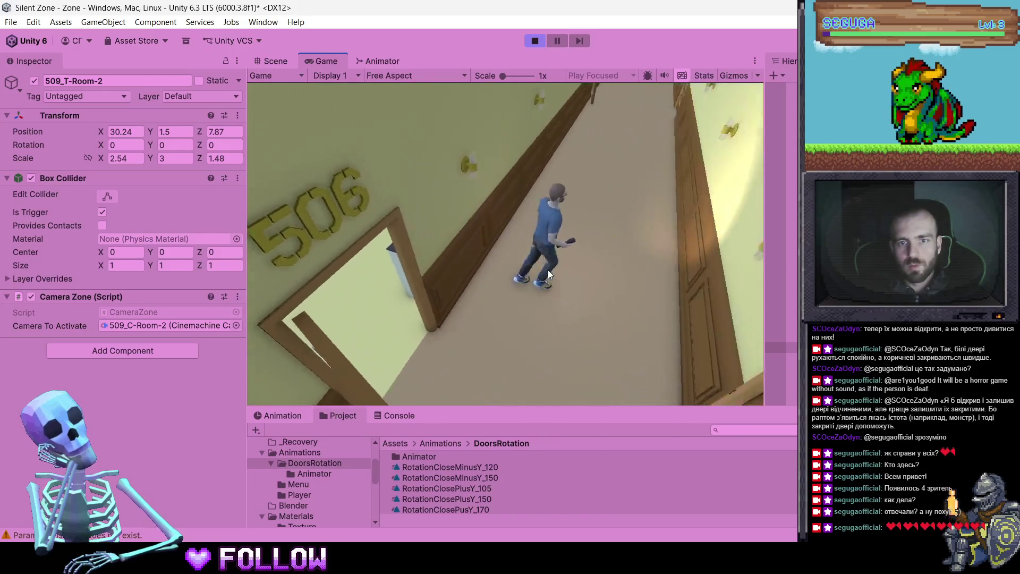
{"action": "left_click", "coordinate": [535, 41]}
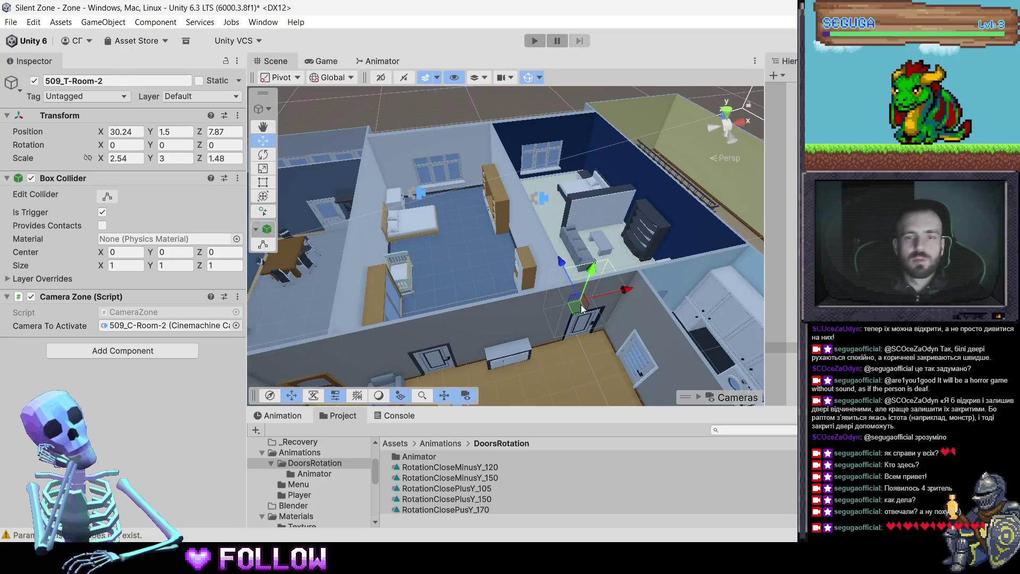
Select and frame door 509_DoorRoom2, then locate its DoorsRotationMinusY_120 controller in the Animator folder
{"action": "left_click", "coordinate": [580, 318]}
{"action": "left_click", "coordinate": [580, 319]}
{"action": "key", "text": "f"}
{"action": "mouse_move", "coordinate": [480, 292]}
{"action": "left_mouse_down"}
{"action": "mouse_move", "coordinate": [238, 303]}
{"action": "mouse_move", "coordinate": [56, 290]}
{"action": "mouse_move", "coordinate": [160, 297]}
{"action": "left_mouse_up"}
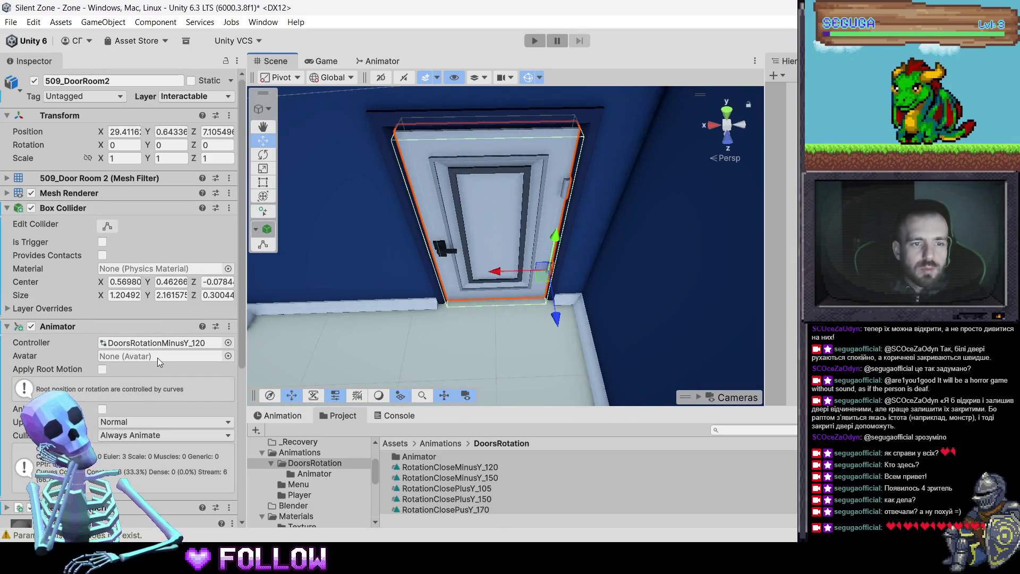
{"action": "scroll", "coordinate": [492, 479], "scroll_direction": "down", "scroll_amount": 3}
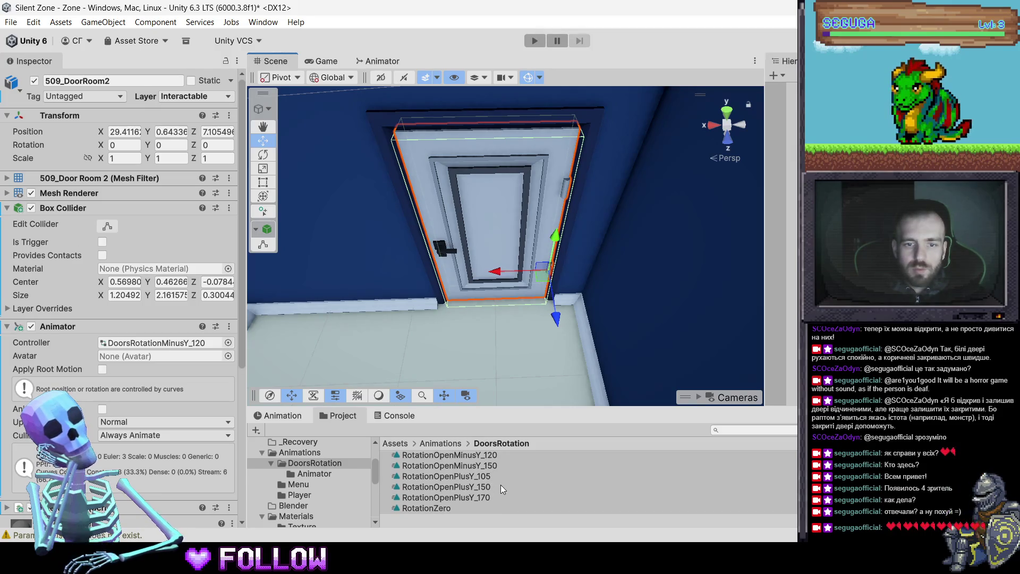
{"action": "scroll", "coordinate": [499, 485], "scroll_direction": "up", "scroll_amount": 3}
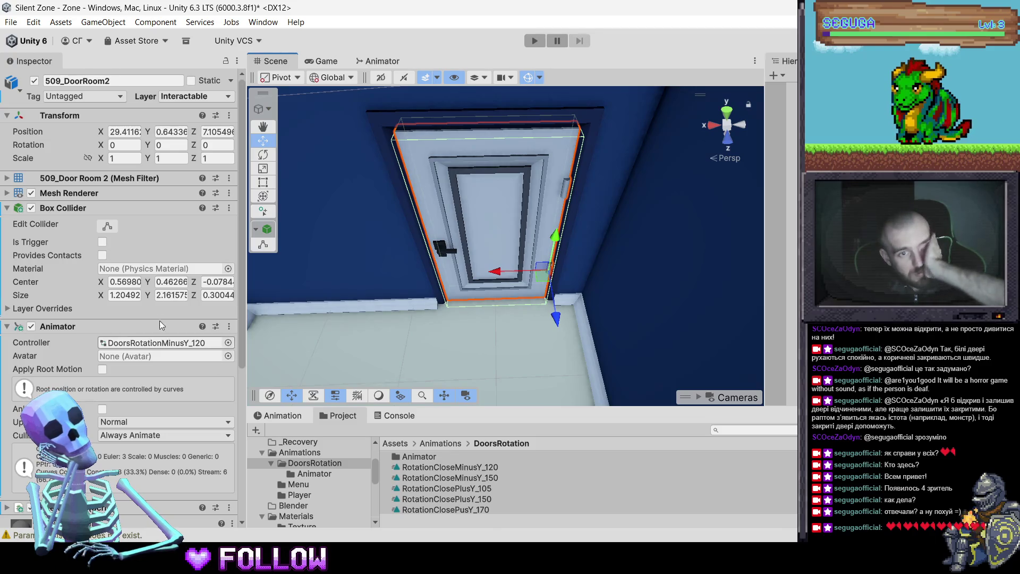
{"action": "left_click", "coordinate": [160, 343]}
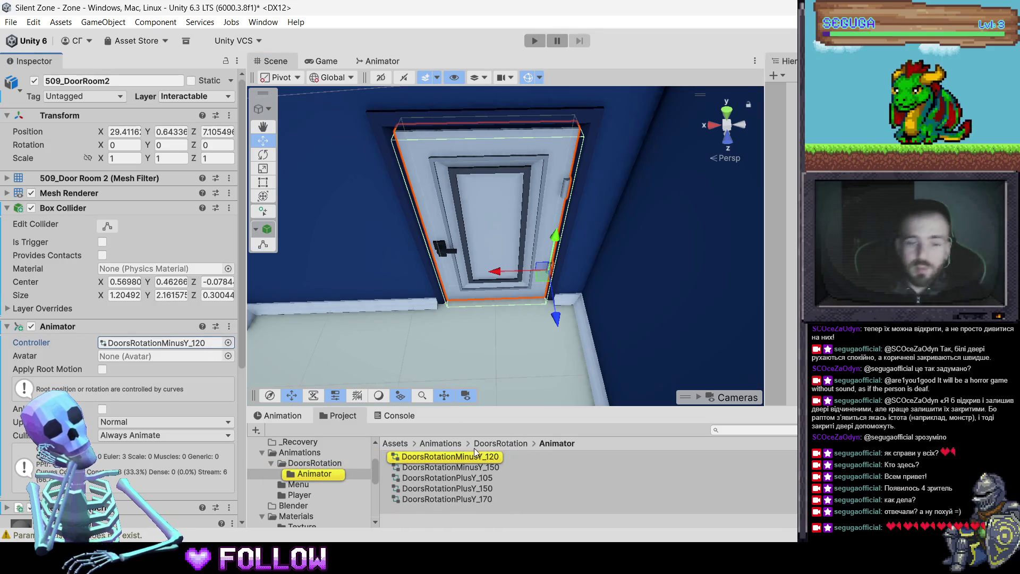
Create animator controller DoorsRotationMinusY_105 in the Animator folder, then reselect door 509_DoorRoom2
{"action": "right_click", "coordinate": [461, 499]}
{"action": "left_click", "coordinate": [417, 521]}
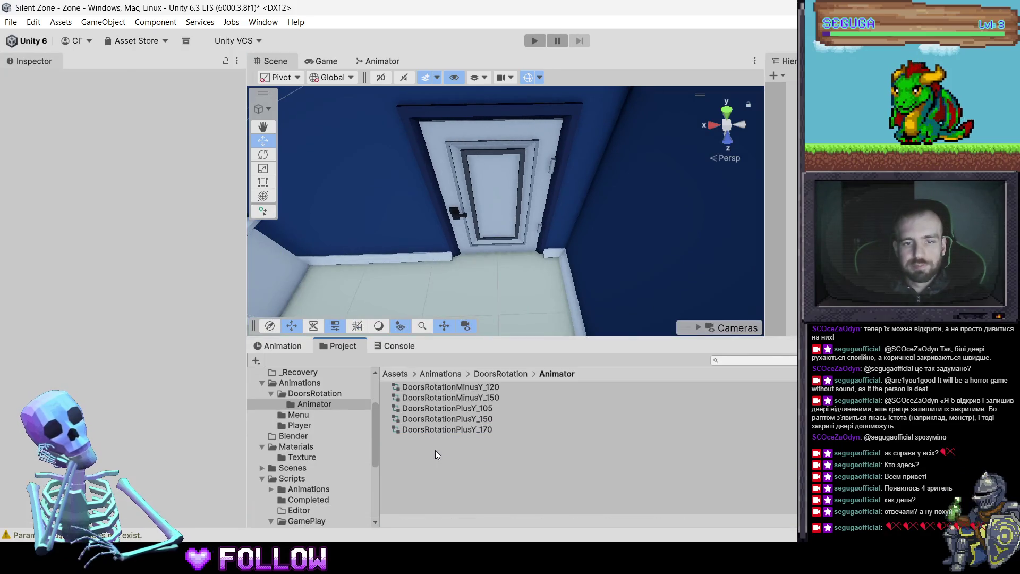
{"action": "right_click", "coordinate": [435, 450]}
{"action": "mouse_move", "coordinate": [505, 95]}
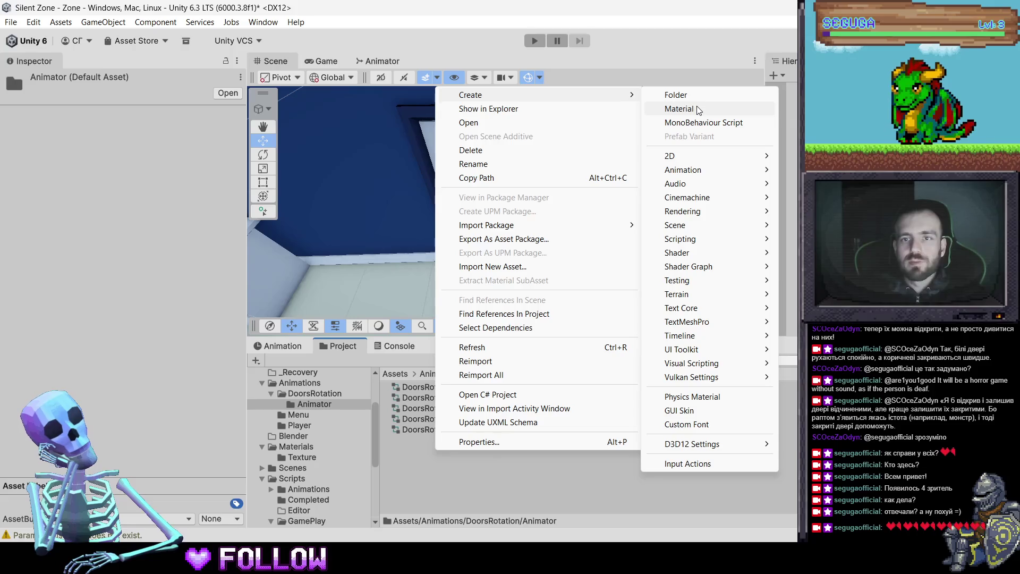
{"action": "left_click", "coordinate": [818, 184]}
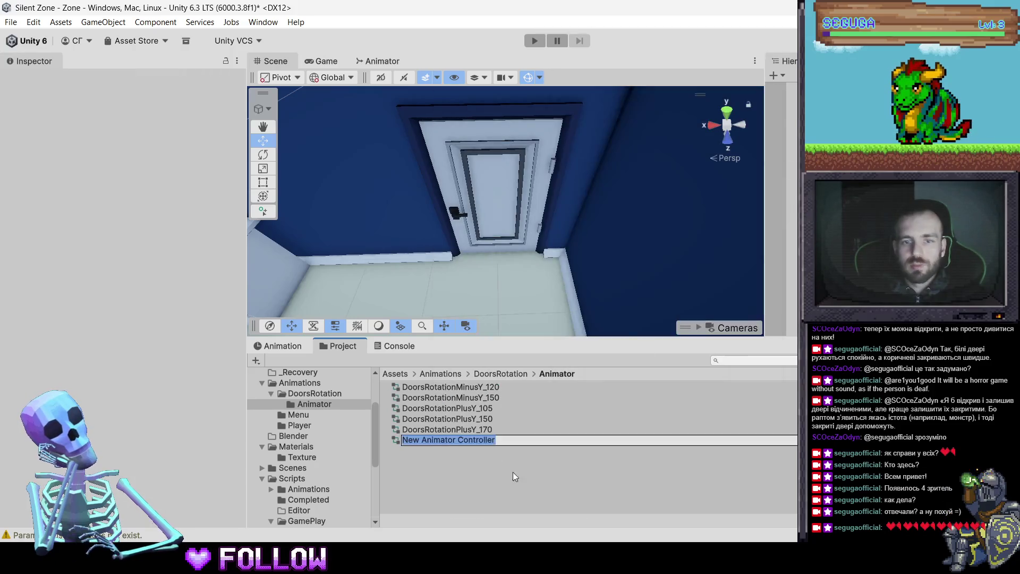
{"action": "type", "text": "Вщщкі"}
{"action": "key", "text": "BackSpace"}
{"action": "key", "text": "BackSpace"}
{"action": "key", "text": "BackSpace"}
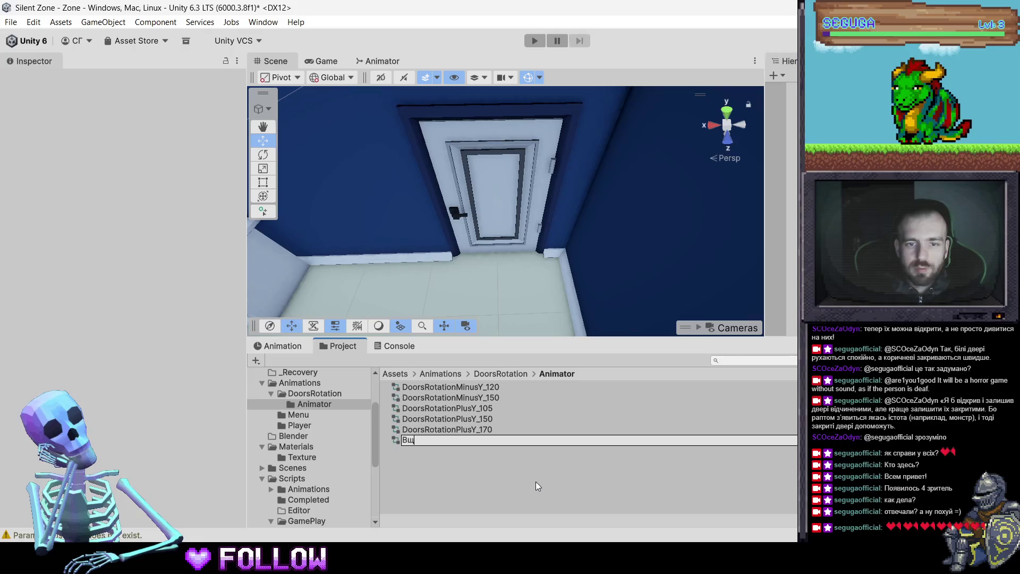
{"action": "type", "text": "Doors"}
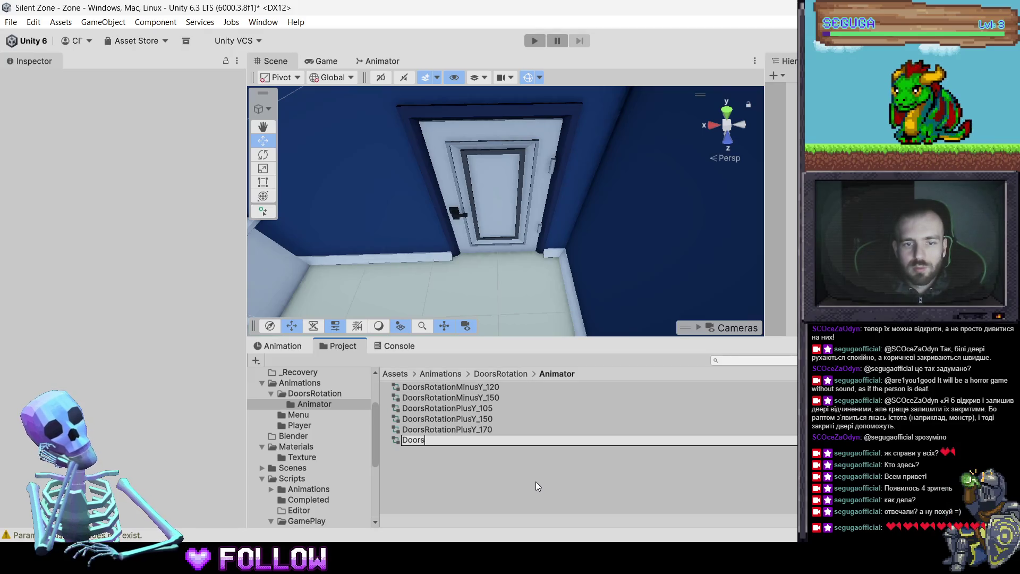
{"action": "type", "text": "Ro"}
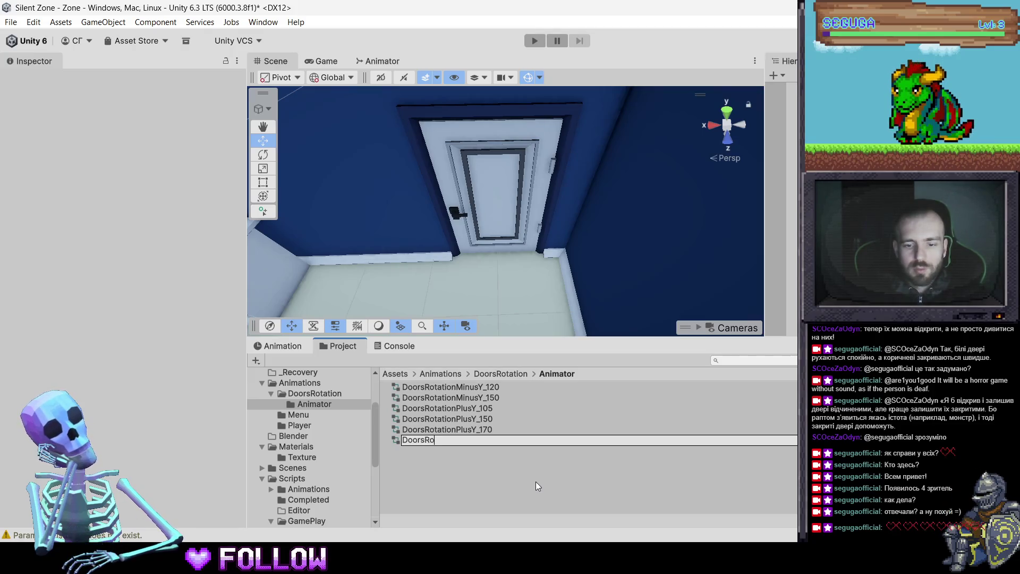
{"action": "type", "text": "tat"}
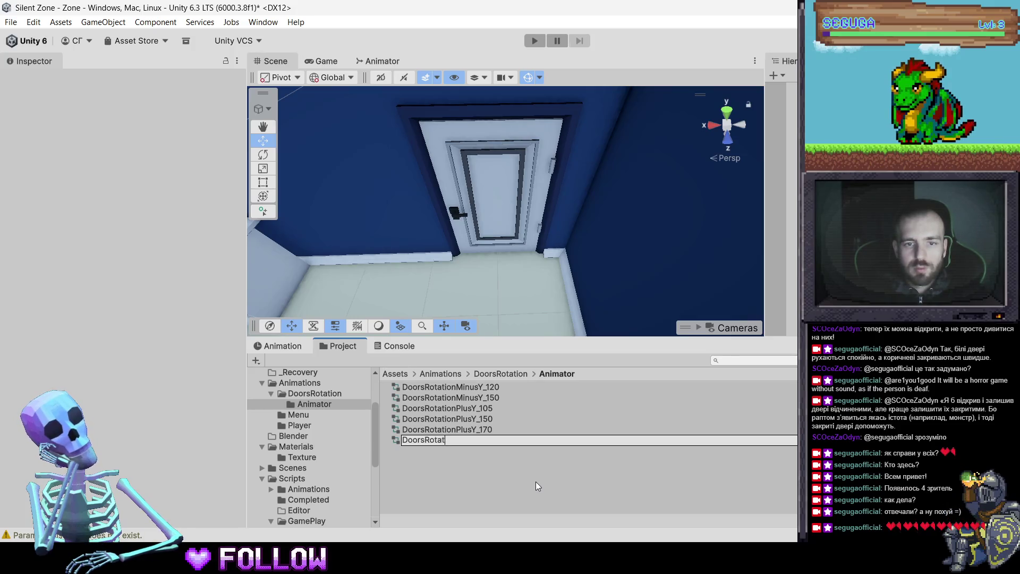
{"action": "type", "text": "ionMinu"}
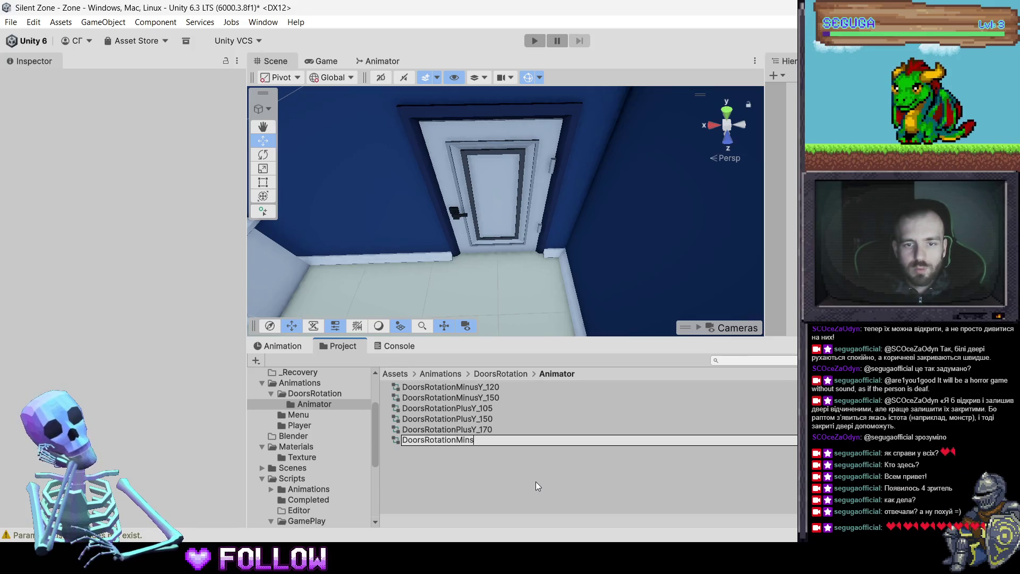
{"action": "type", "text": "n"}
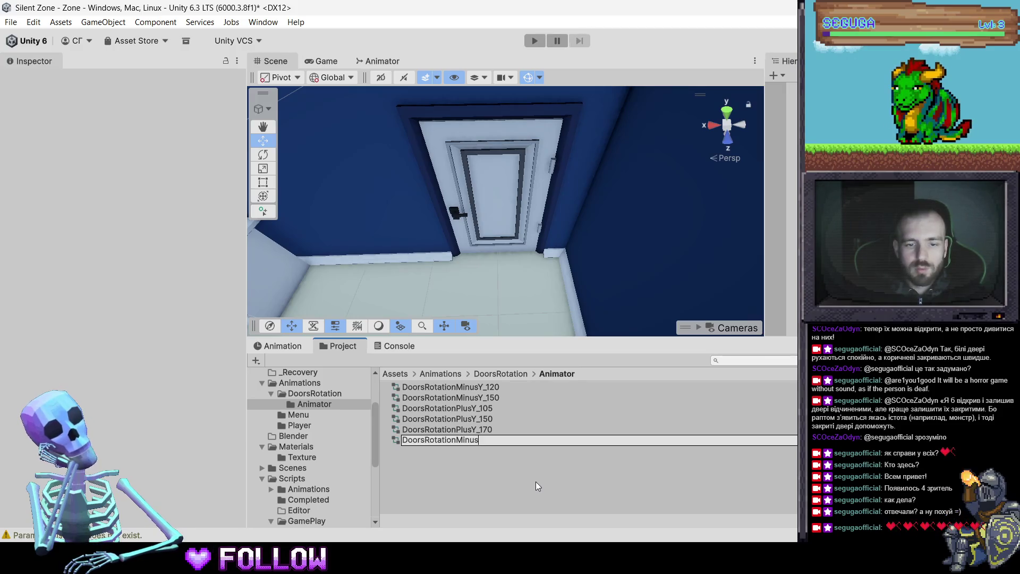
{"action": "type", "text": "Y_1054"}
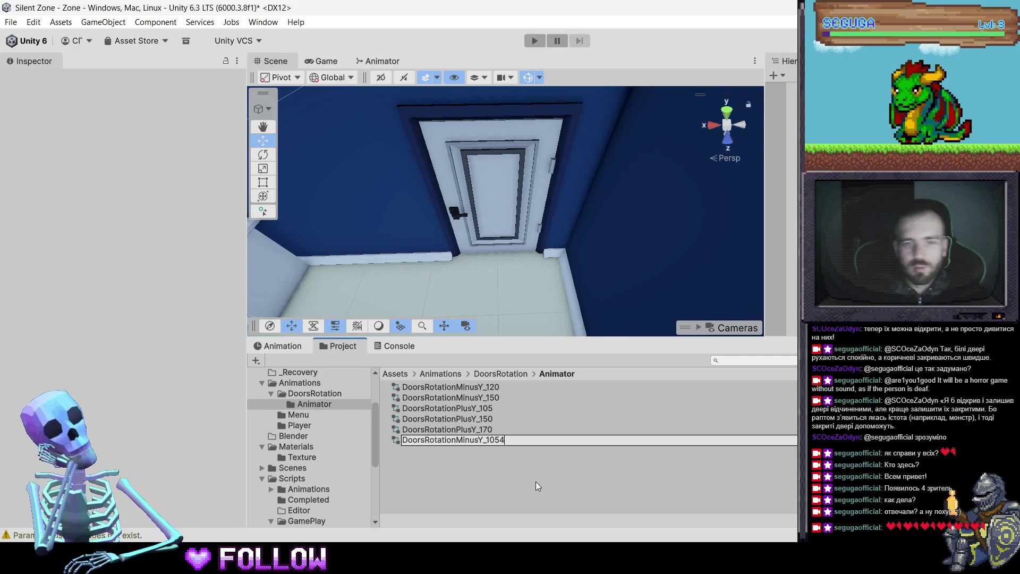
{"action": "key", "text": "Return"}
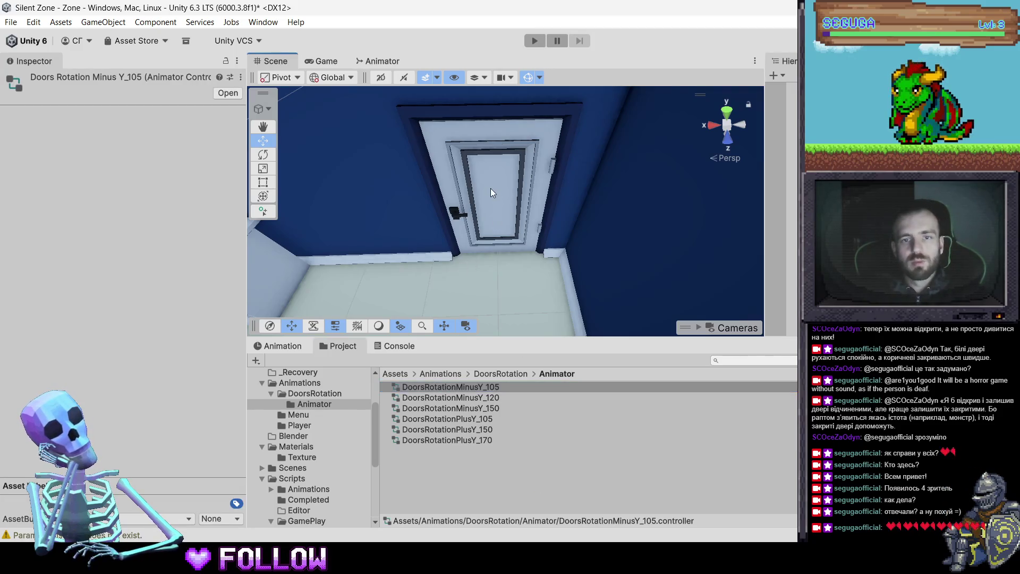
{"action": "left_click", "coordinate": [490, 188]}
{"action": "left_click", "coordinate": [484, 205]}
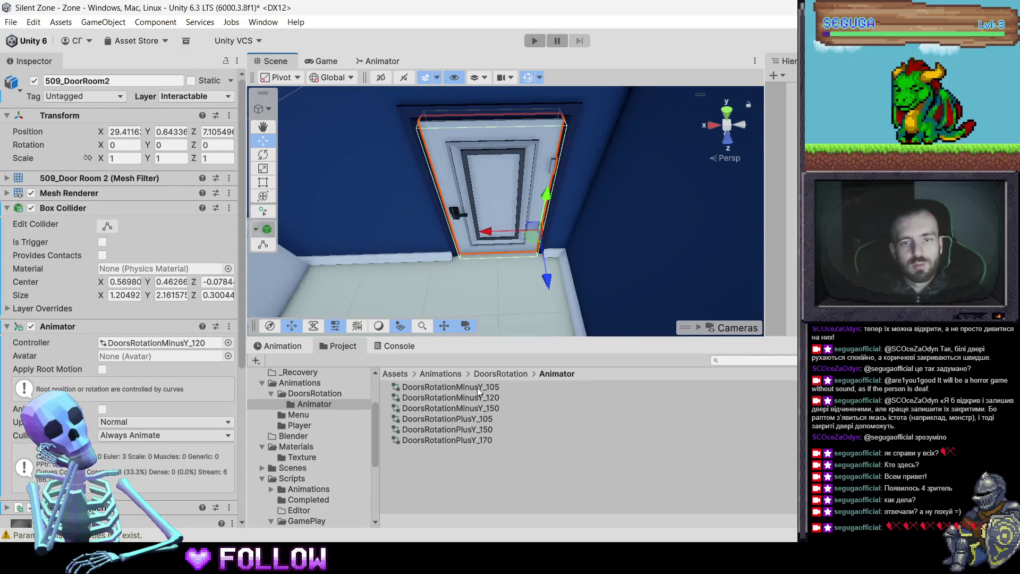
Assign DoorsRotationMinusY_105 as door 509_DoorRoom2's controller and test-rotate the door, then undo
{"action": "left_click_drag", "start_coordinate": [482, 388], "coordinate": [141, 237]}
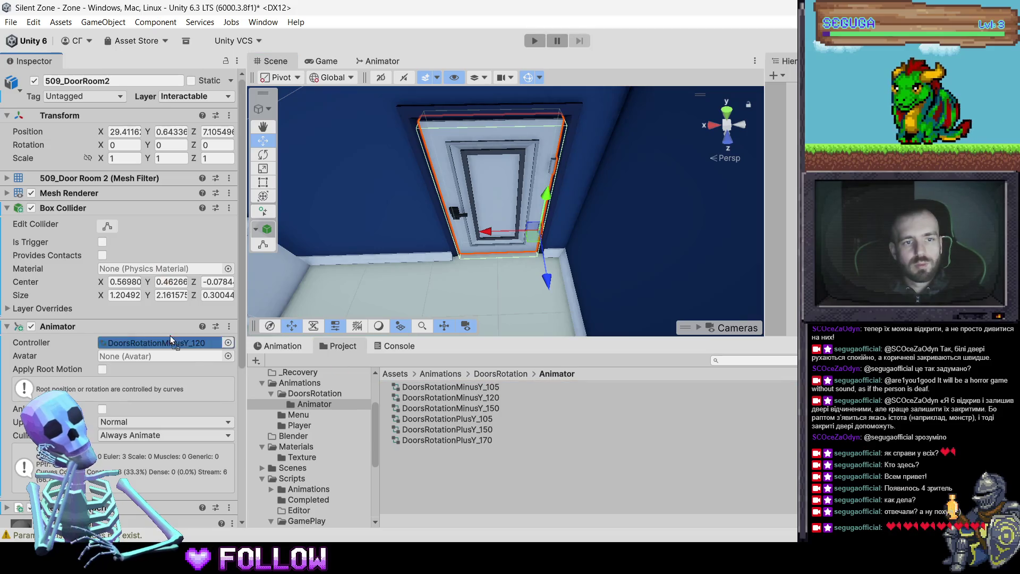
{"action": "left_click_drag", "start_coordinate": [176, 348], "coordinate": [175, 345]}
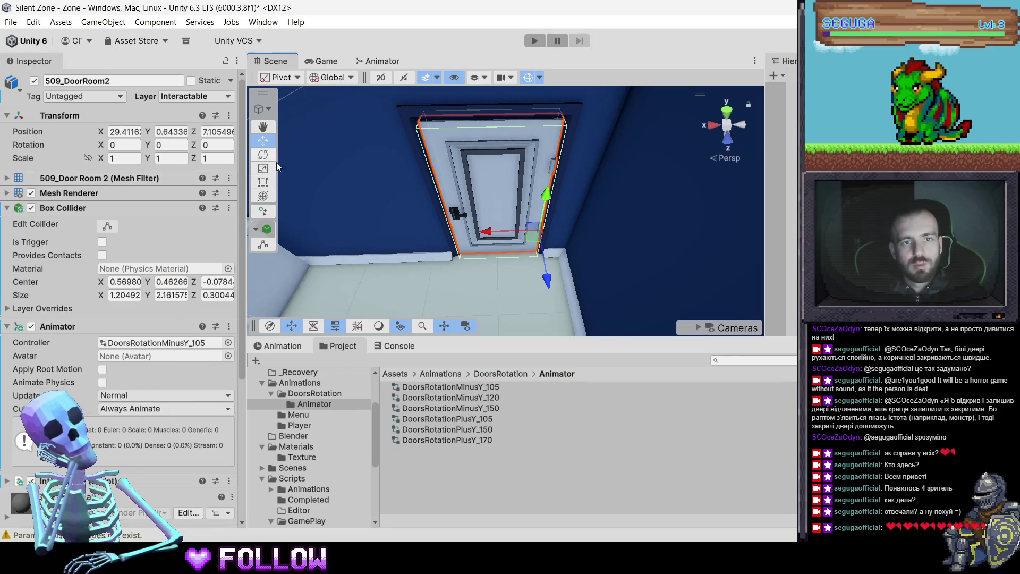
{"action": "left_click", "coordinate": [262, 154]}
{"action": "mouse_move", "coordinate": [521, 279]}
{"action": "left_mouse_down"}
{"action": "mouse_move", "coordinate": [629, 304]}
{"action": "mouse_move", "coordinate": [755, 302]}
{"action": "mouse_move", "coordinate": [699, 306]}
{"action": "mouse_move", "coordinate": [712, 305]}
{"action": "left_mouse_up"}
{"action": "key", "text": "ctrl+z"}
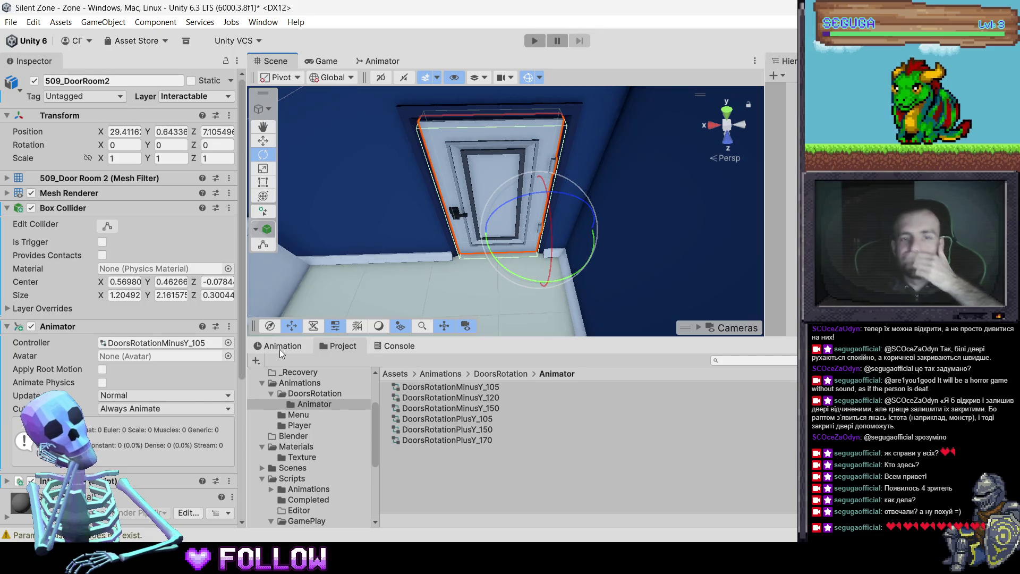
Open DoorsRotationMinusY_105 in the Animator and add RotationZero as a state
{"action": "left_click", "coordinate": [383, 348]}
{"action": "left_click", "coordinate": [340, 346]}
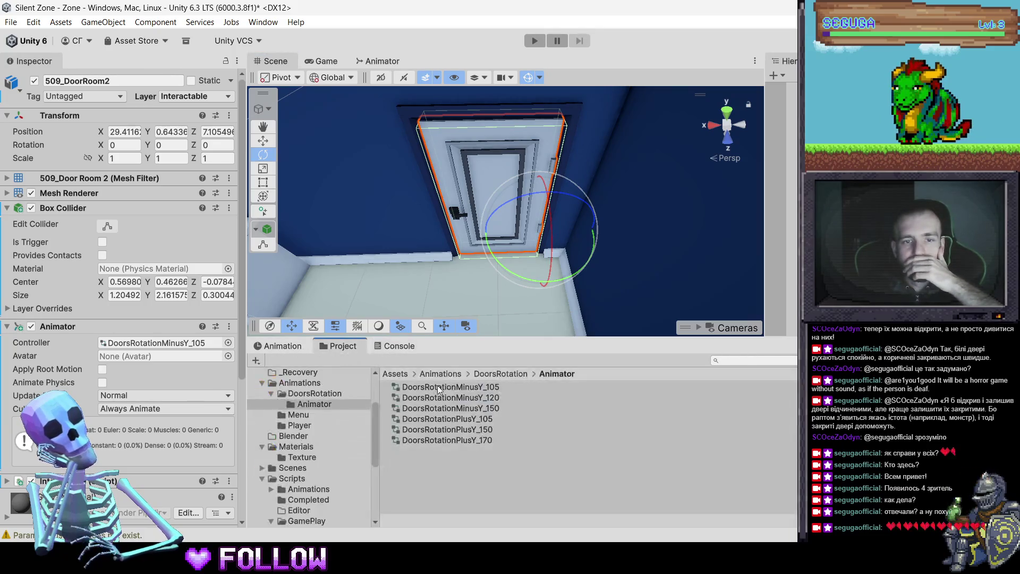
{"action": "left_click", "coordinate": [464, 386]}
{"action": "double_click", "coordinate": [463, 386]}
{"action": "left_click", "coordinate": [397, 346]}
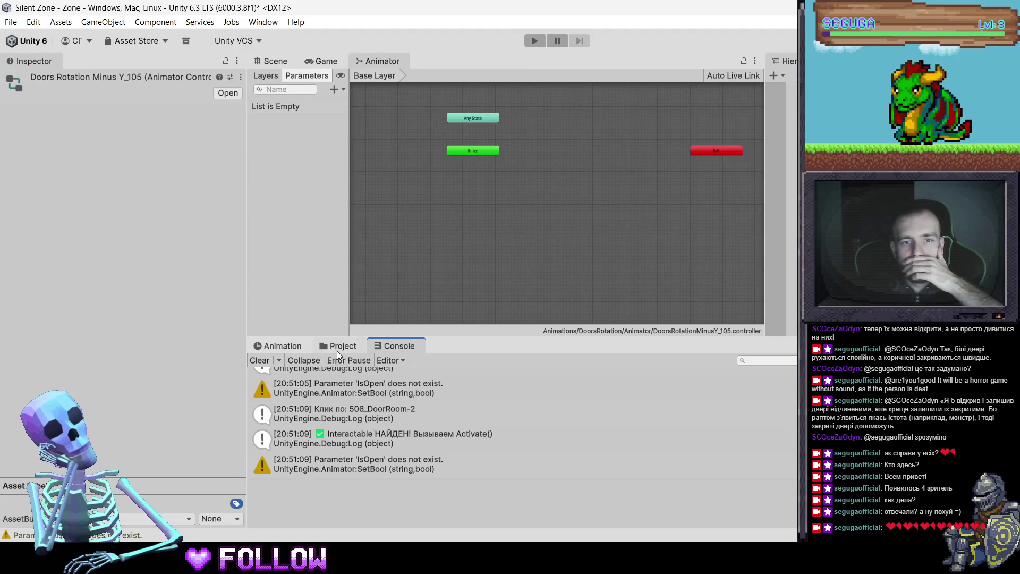
{"action": "left_click", "coordinate": [338, 348]}
{"action": "mouse_move", "coordinate": [437, 502]}
{"action": "left_mouse_down"}
{"action": "mouse_move", "coordinate": [466, 174]}
{"action": "mouse_move", "coordinate": [453, 179]}
{"action": "left_mouse_up"}
Reselect door 509_DoorRoom2 in the Scene view and bring up its Animation timeline
{"action": "left_click", "coordinate": [321, 62]}
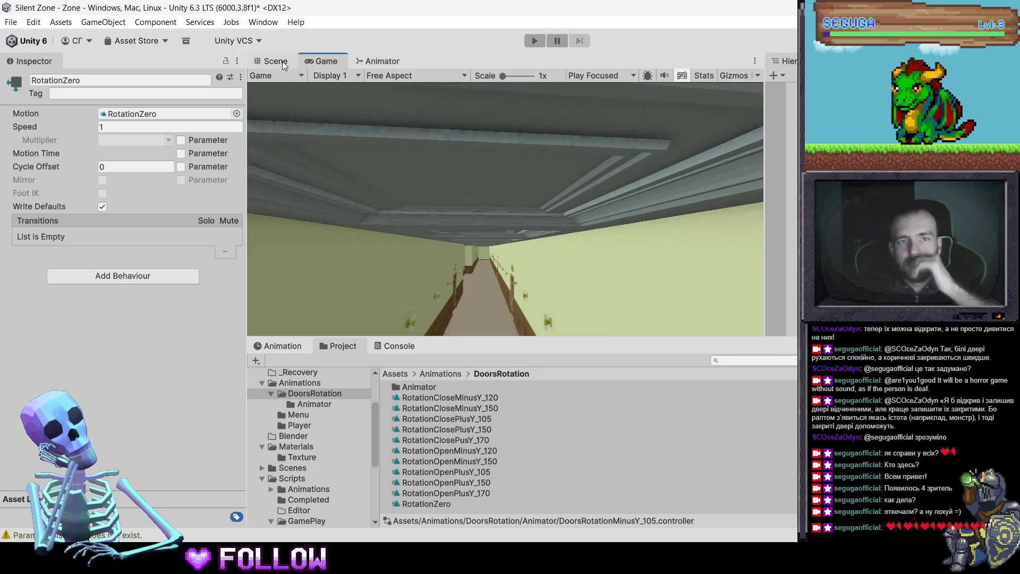
{"action": "left_click", "coordinate": [283, 63]}
{"action": "left_click", "coordinate": [512, 212]}
{"action": "left_click", "coordinate": [512, 212]}
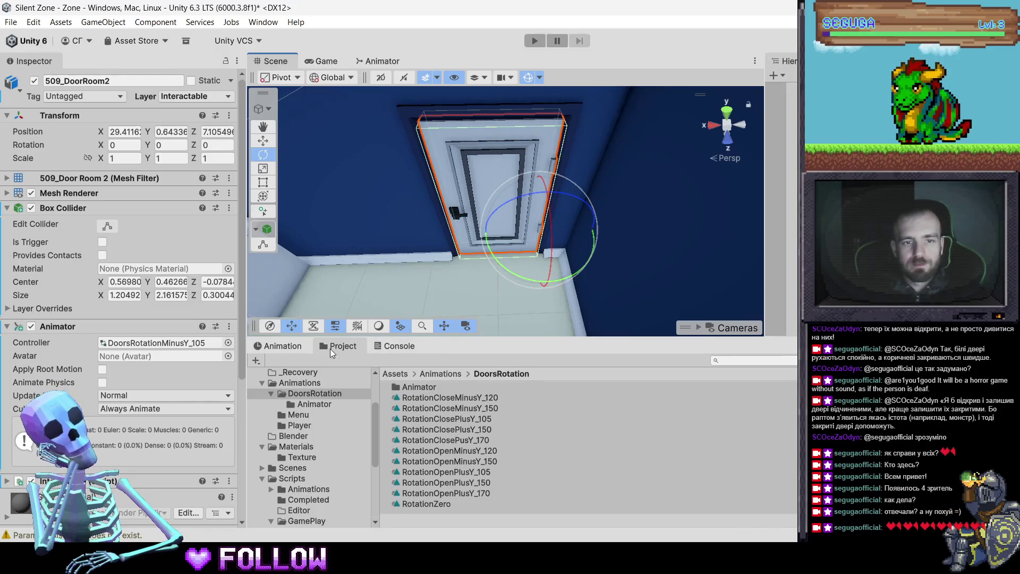
{"action": "key", "text": "ctrl+6"}
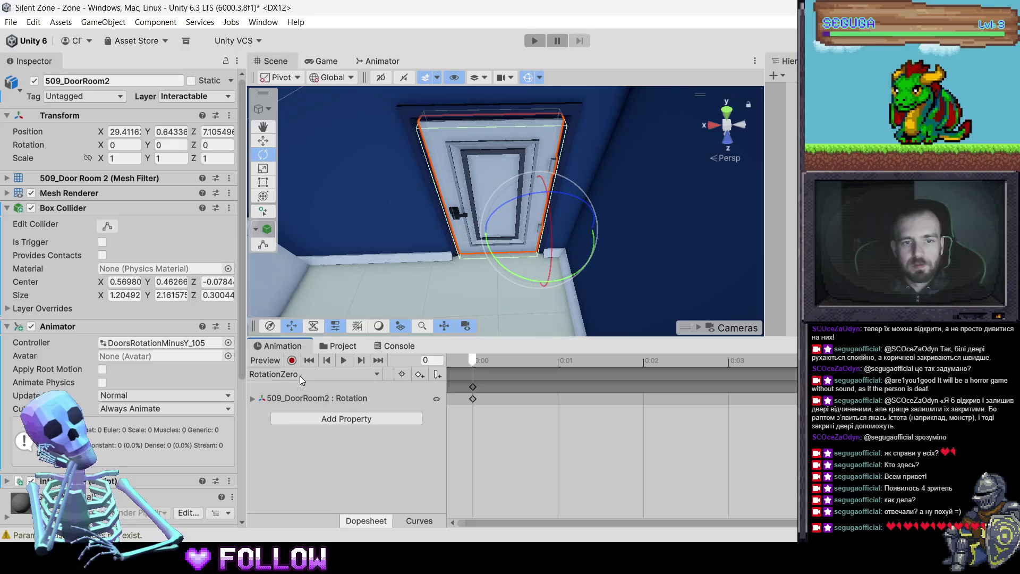
Create a new door clip saved as RotationCloseMinusY_105
{"action": "left_click", "coordinate": [300, 375]}
{"action": "left_click", "coordinate": [560, 412]}
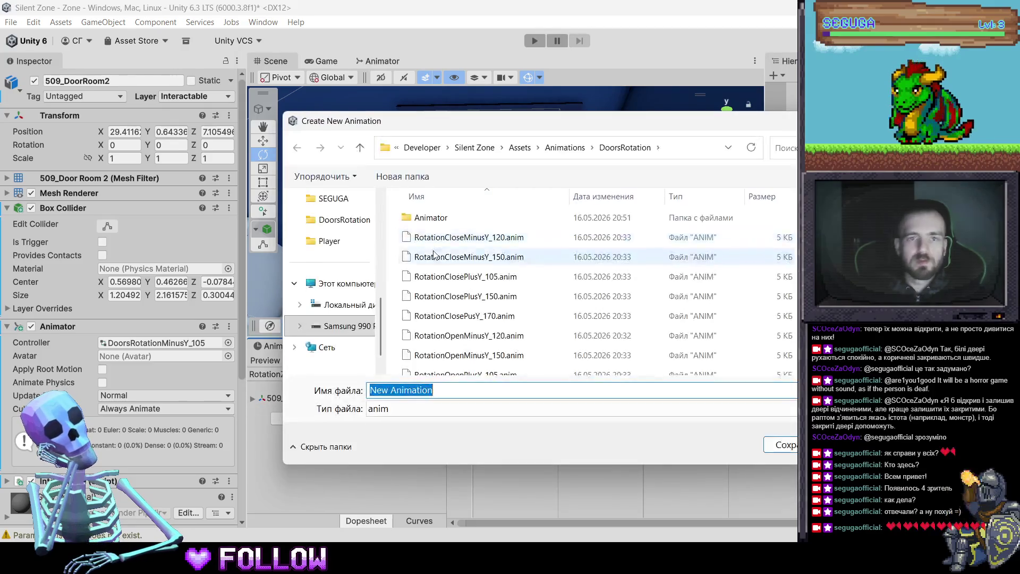
{"action": "left_click", "coordinate": [478, 237]}
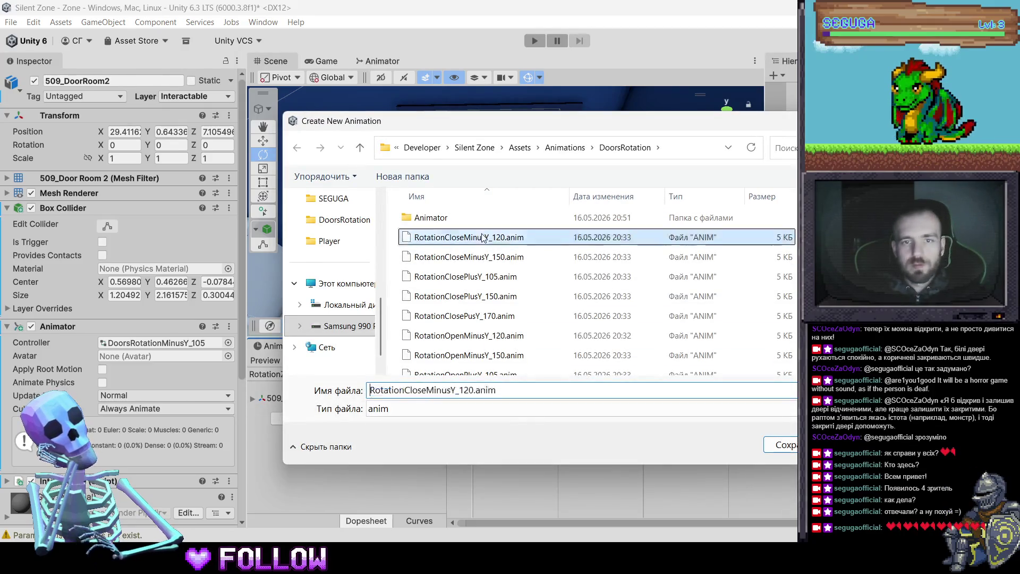
{"action": "left_click", "coordinate": [476, 392]}
{"action": "key", "text": "BackSpace"}
{"action": "key", "text": "BackSpace"}
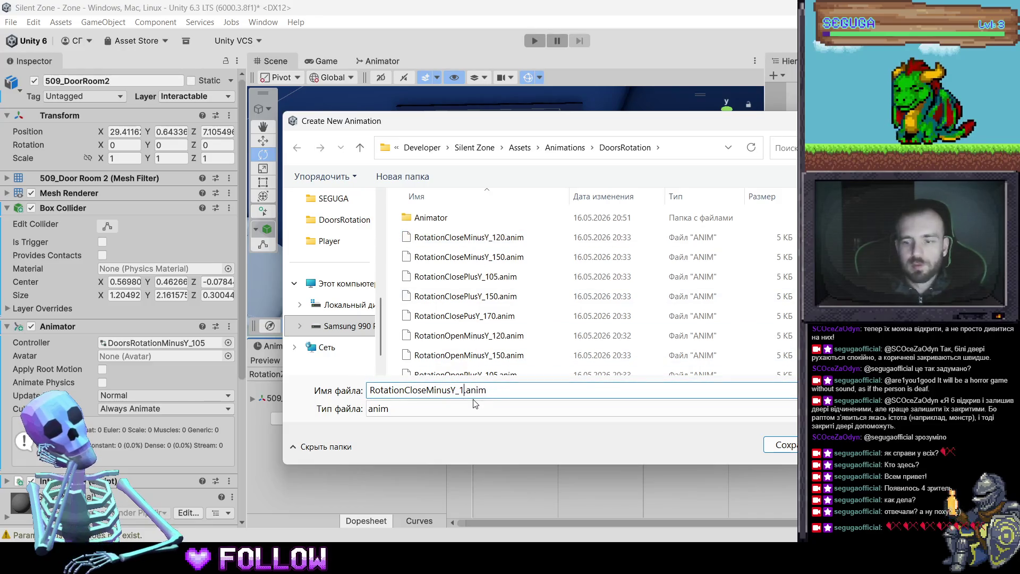
{"action": "type", "text": "05"}
{"action": "key", "text": "Return"}
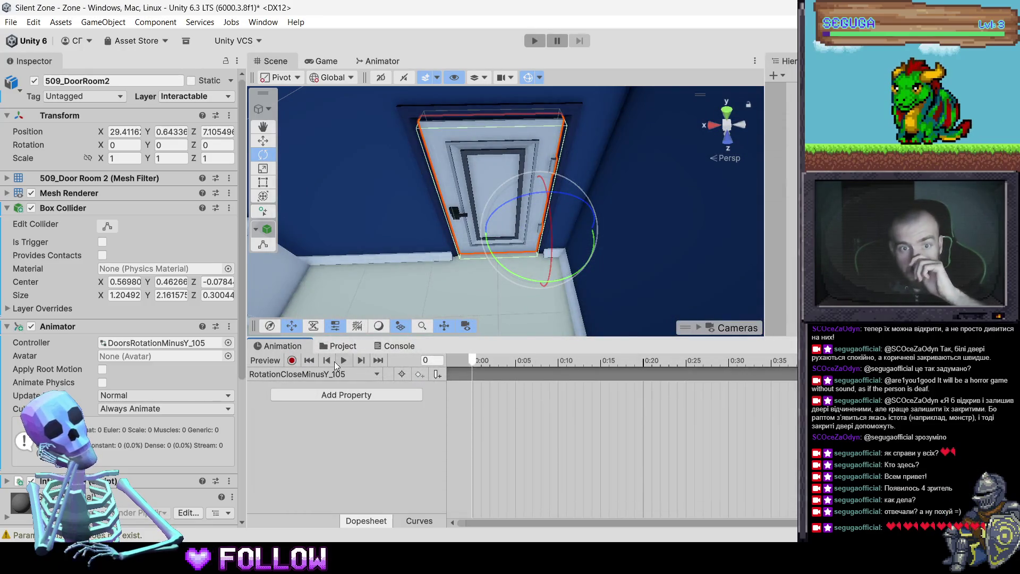
In record mode, add a Rotation keyframe and set the door's Y rotation to -105
{"action": "left_click", "coordinate": [292, 360]}
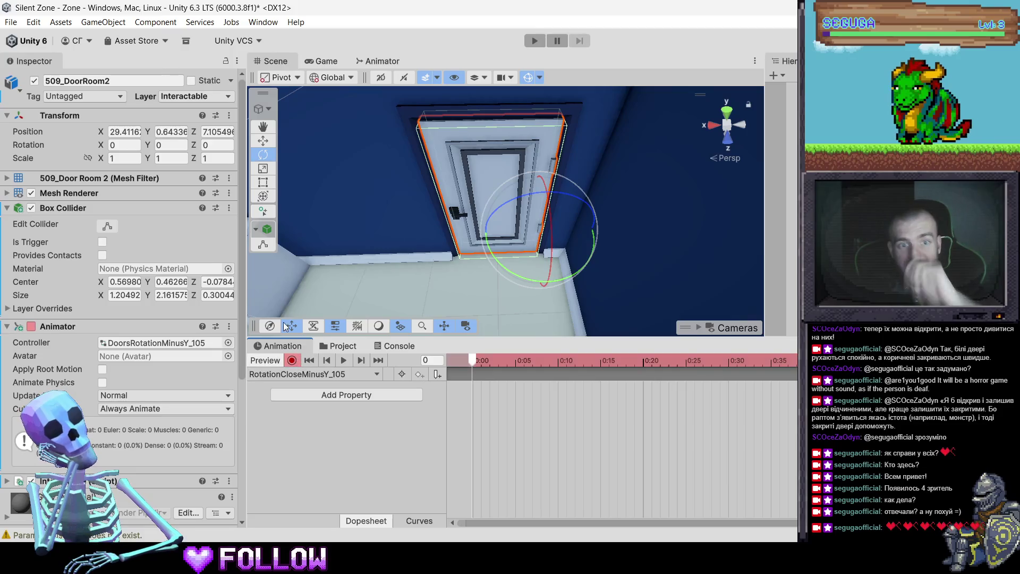
{"action": "right_click", "coordinate": [98, 144]}
{"action": "left_click", "coordinate": [132, 222]}
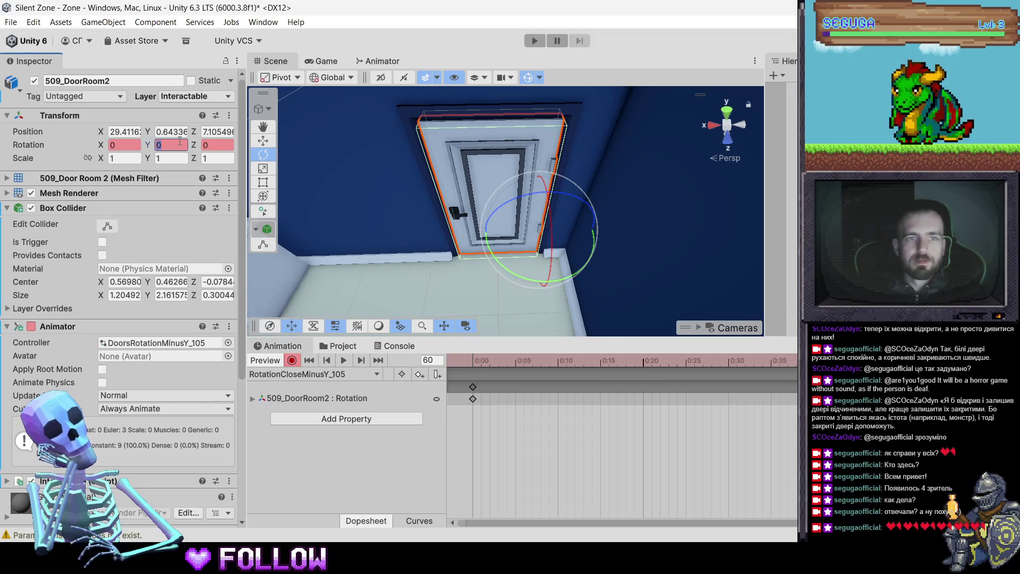
{"action": "type", "text": "105"}
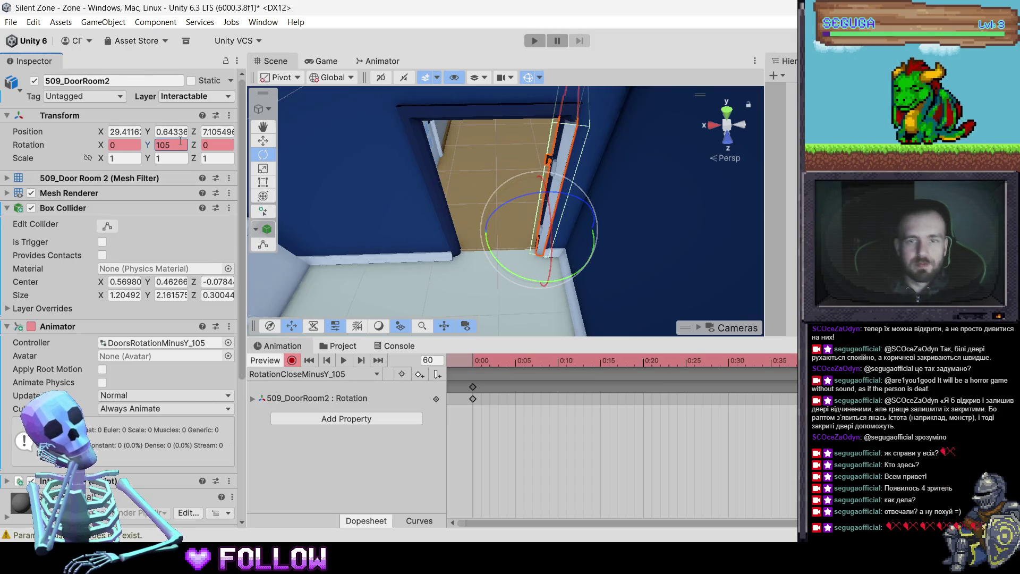
{"action": "type", "text": "-150"}
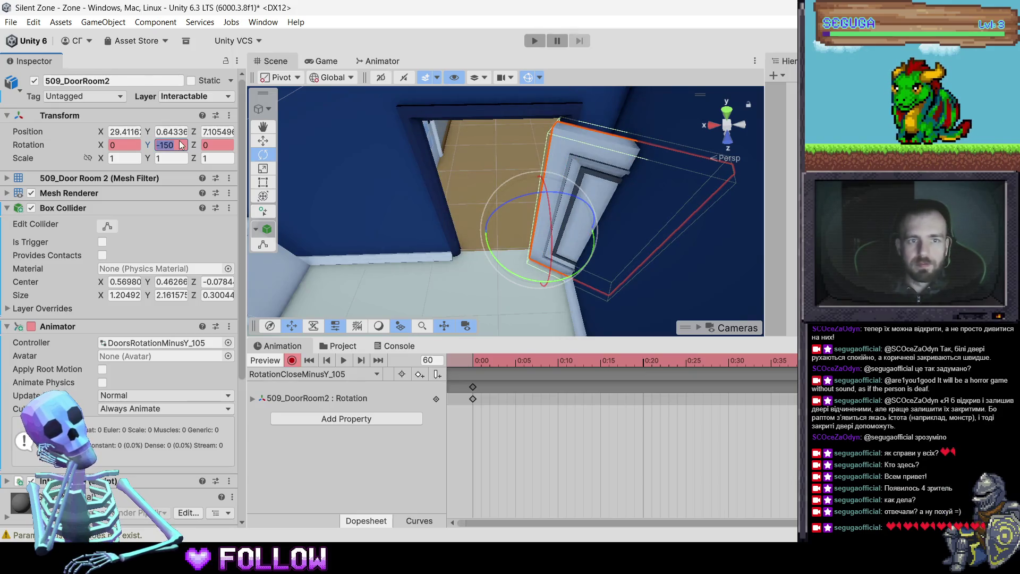
{"action": "type", "text": "-105"}
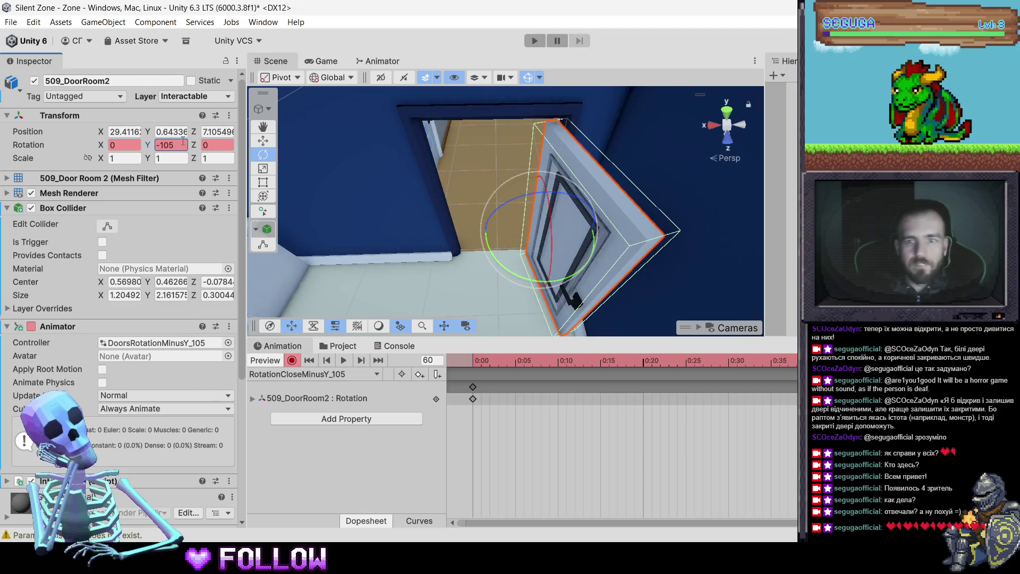
Abandon a duplicate RotationCloseMinusY_105 clip without overwriting, and return to the DoorsRotation folder
{"action": "left_click", "coordinate": [307, 373]}
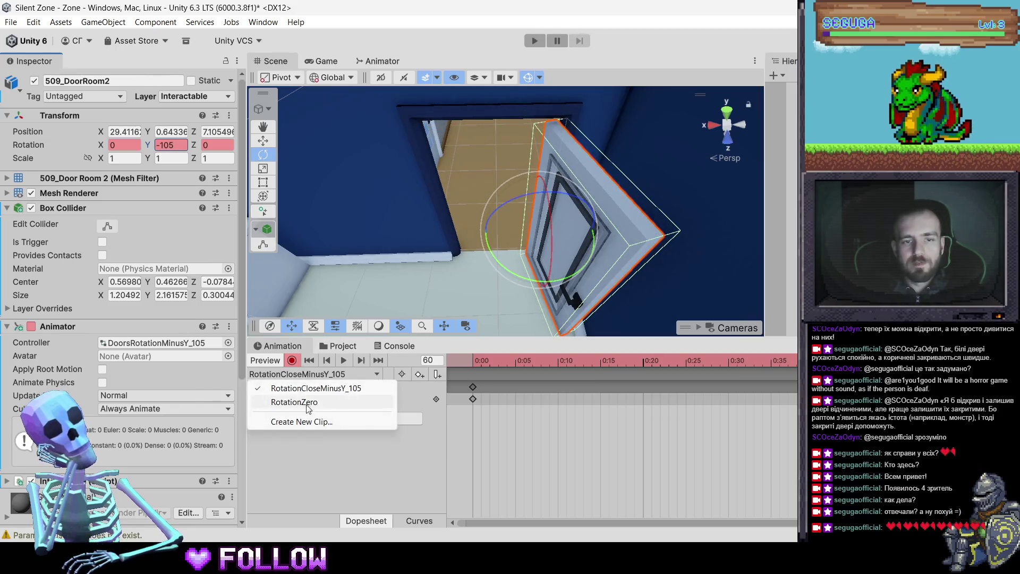
{"action": "left_click", "coordinate": [317, 421]}
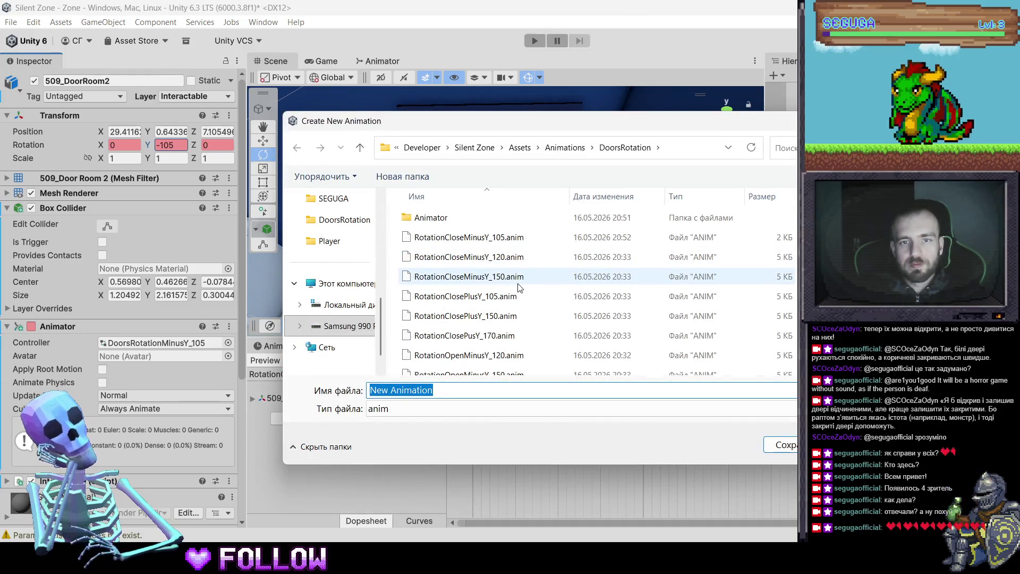
{"action": "left_click", "coordinate": [474, 276]}
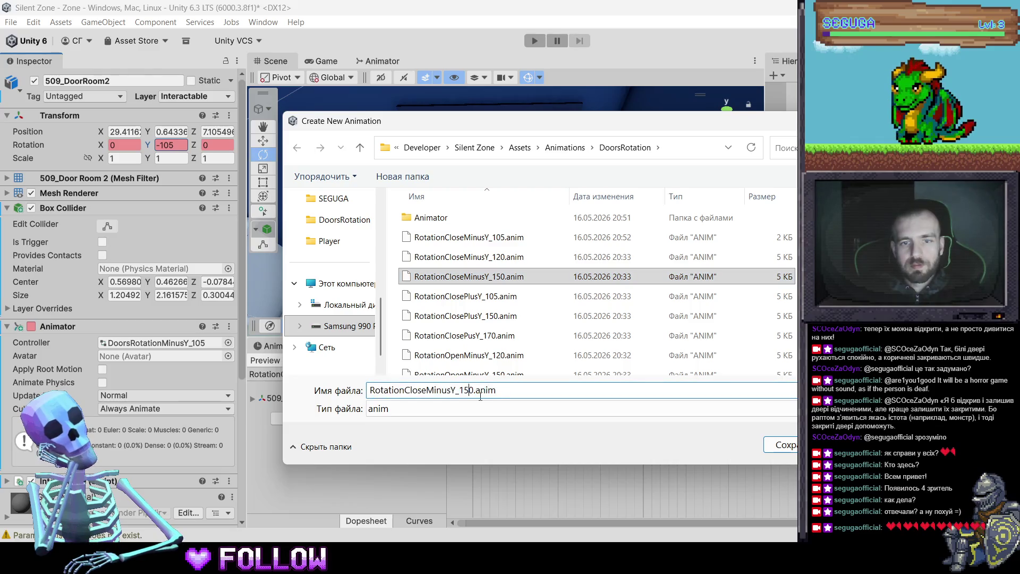
{"action": "key", "text": "BackSpace"}
{"action": "type", "text": "5"}
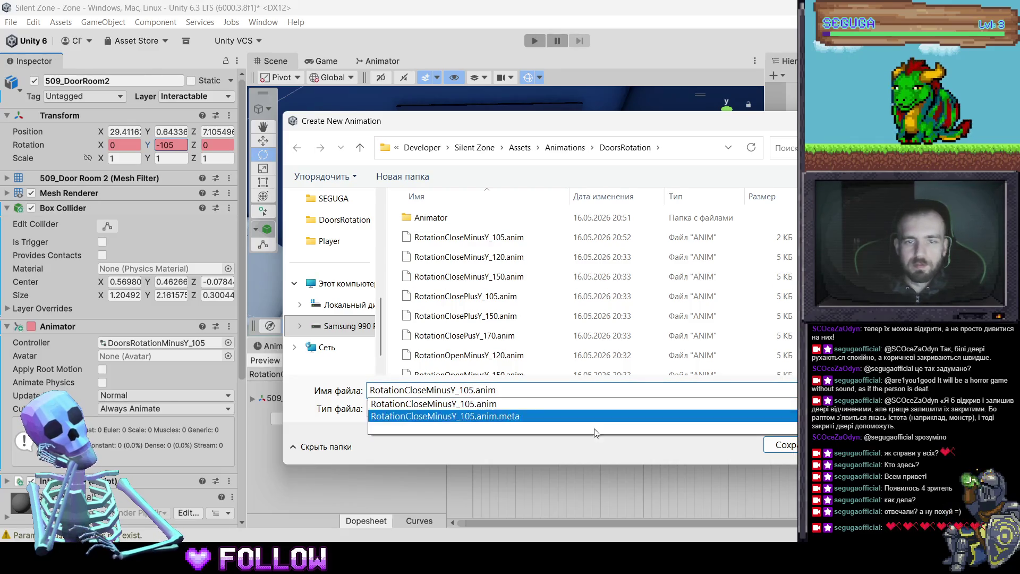
{"action": "left_click", "coordinate": [787, 450]}
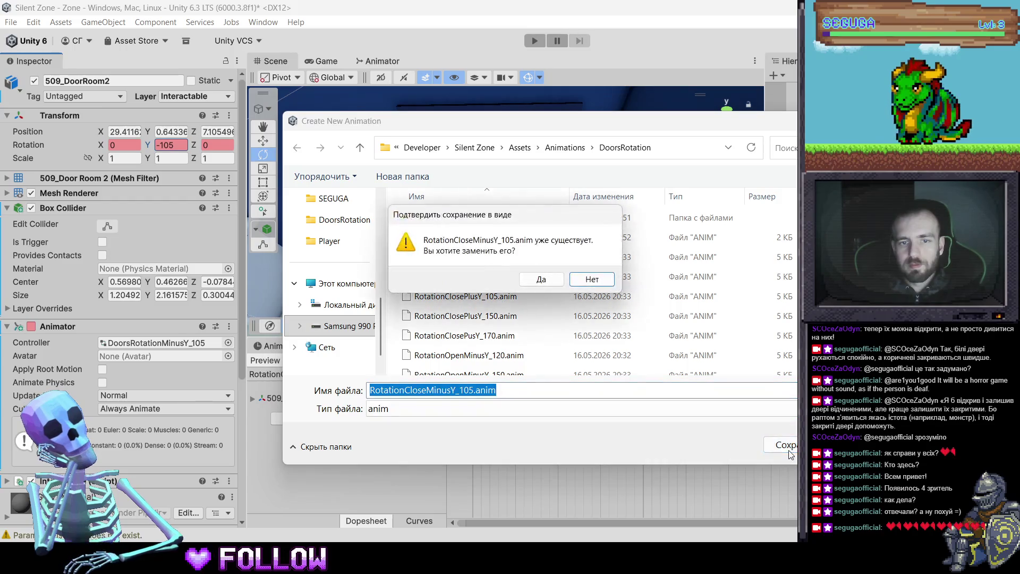
{"action": "left_click", "coordinate": [579, 287]}
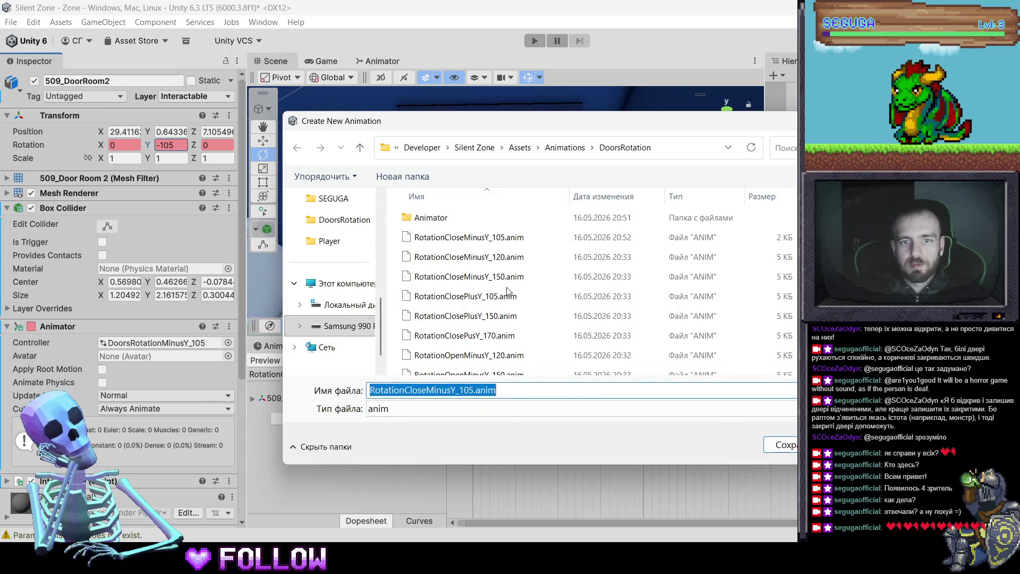
{"action": "key", "text": "Escape"}
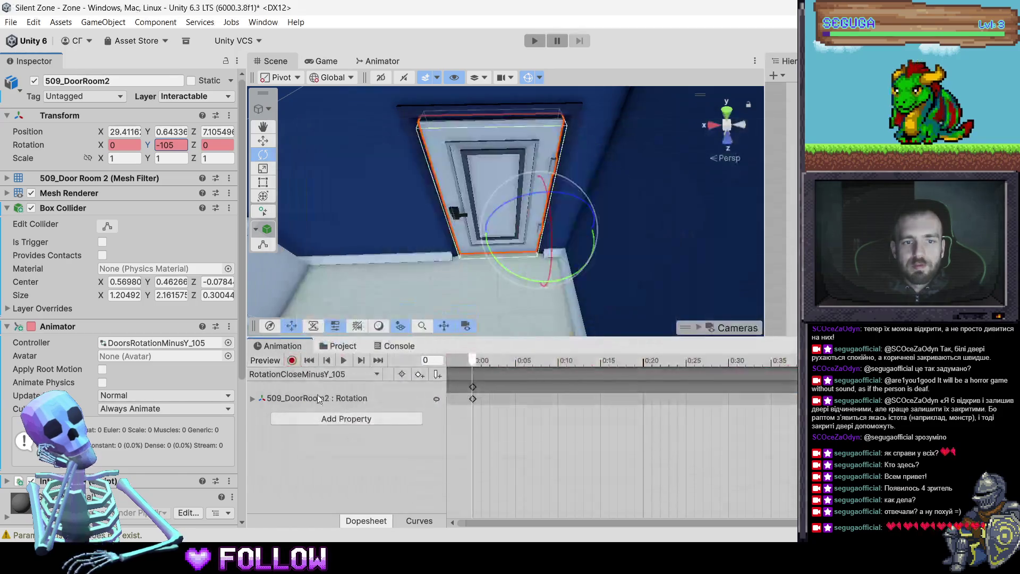
{"action": "left_click", "coordinate": [342, 347]}
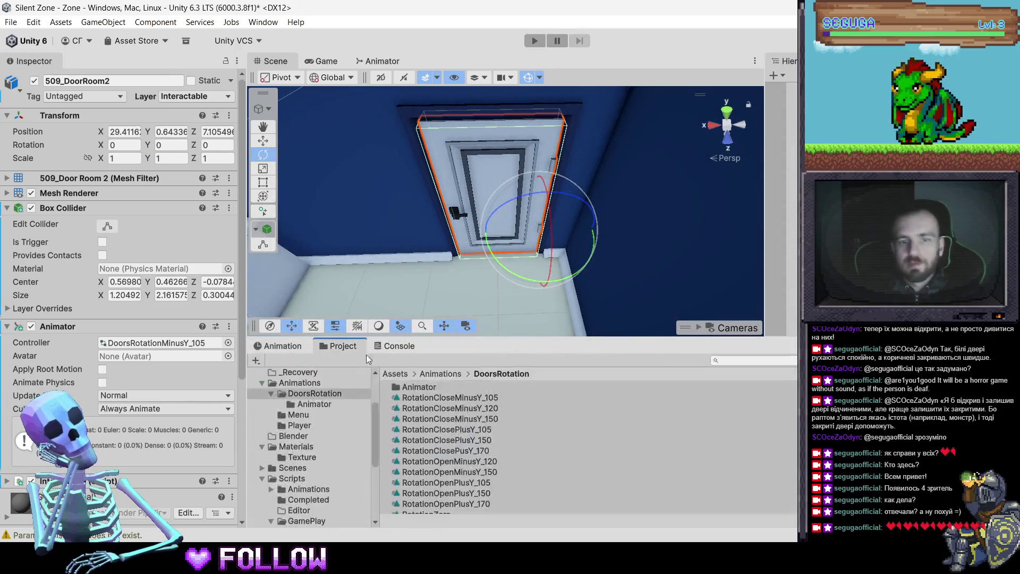
Rename clip RotationCloseMinusY_105 to RotationOpenMinusY_105 by replacing Close with Open
{"action": "scroll", "coordinate": [471, 407], "scroll_direction": "down", "scroll_amount": 1}
{"action": "left_click", "coordinate": [451, 410]}
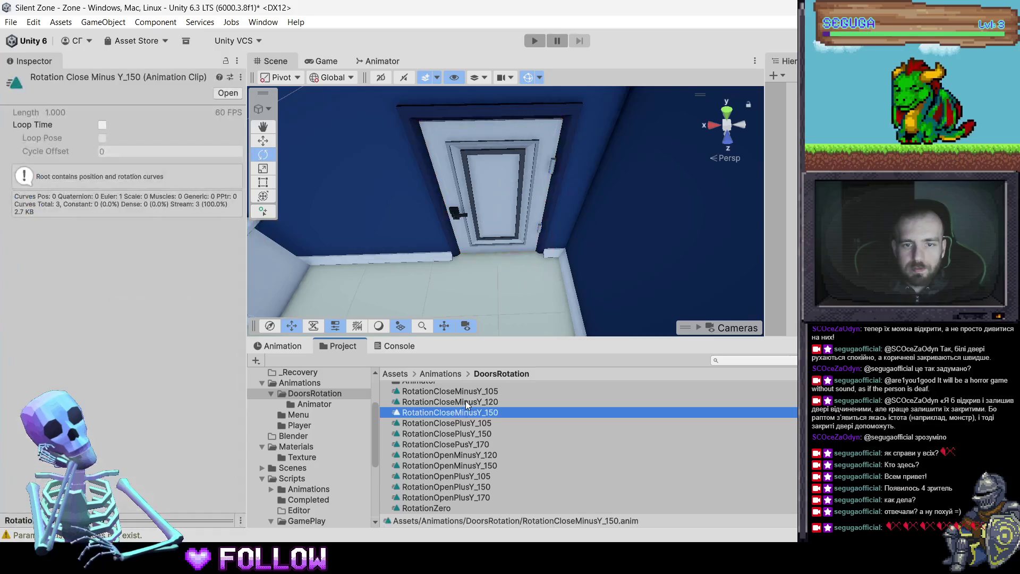
{"action": "left_click", "coordinate": [456, 393]}
{"action": "left_click", "coordinate": [457, 393]}
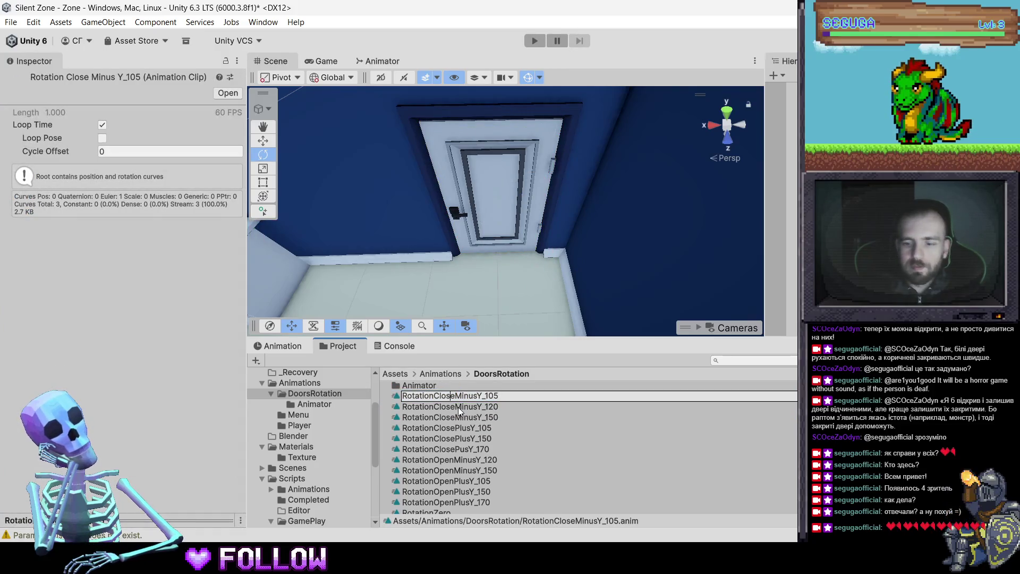
{"action": "key", "text": "BackSpace"}
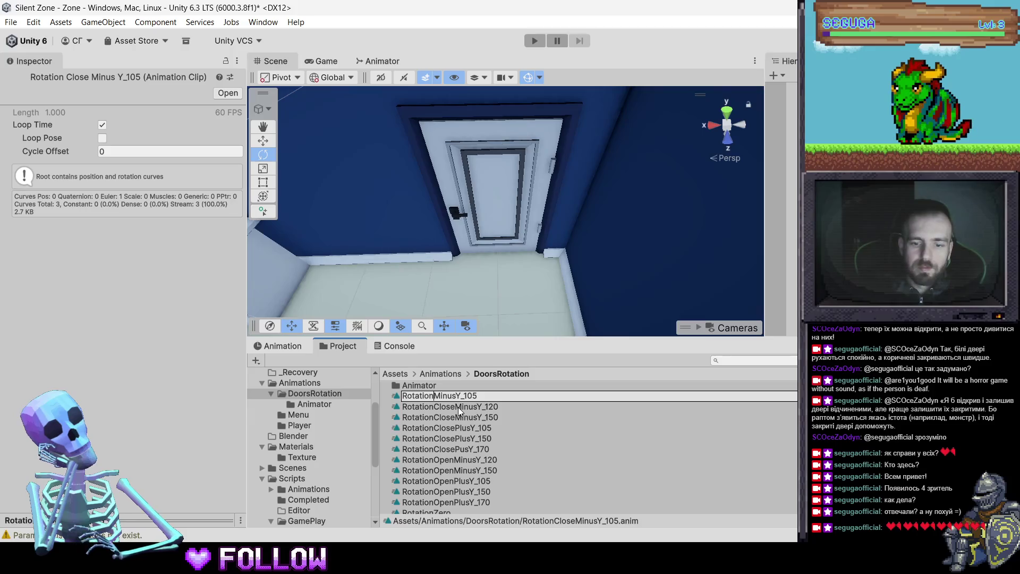
{"action": "type", "text": "Open"}
{"action": "key", "text": "Return"}
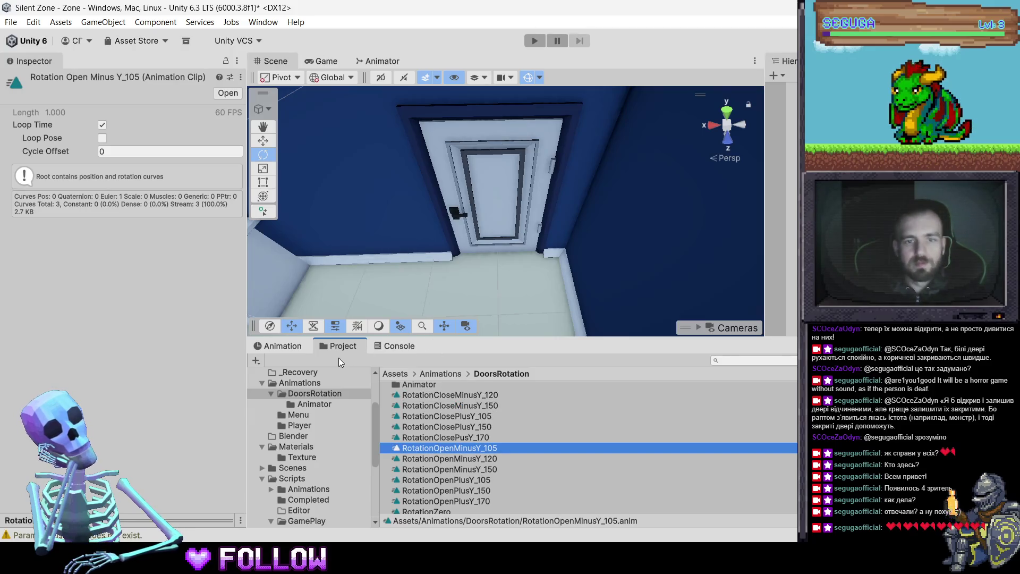
Check the door's RotationZero clip, then switch back to RotationOpenMinusY_105
{"action": "left_click", "coordinate": [299, 352]}
{"action": "left_click", "coordinate": [301, 373]}
{"action": "left_click", "coordinate": [284, 399]}
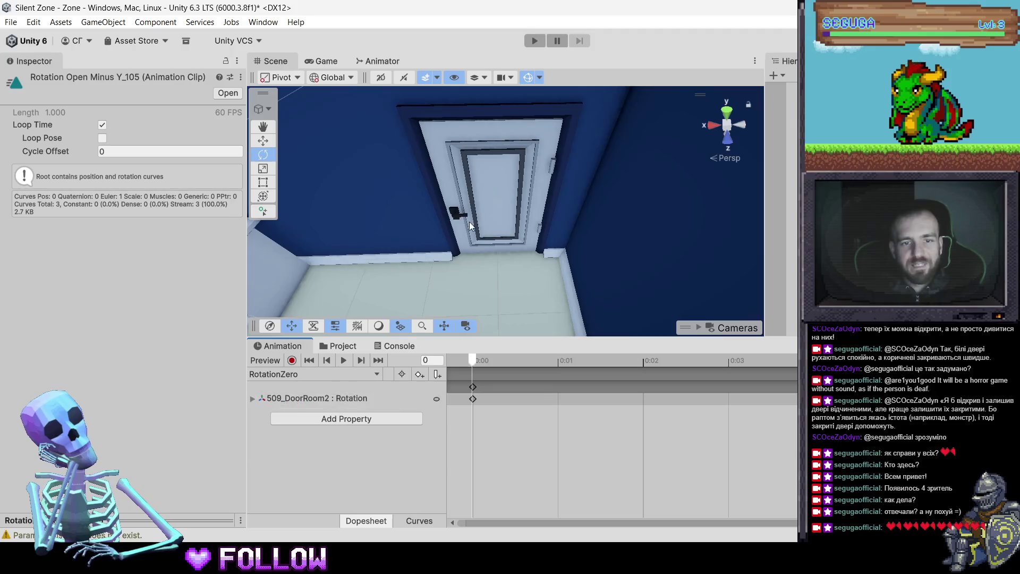
{"action": "left_click", "coordinate": [351, 376]}
{"action": "left_click", "coordinate": [320, 390]}
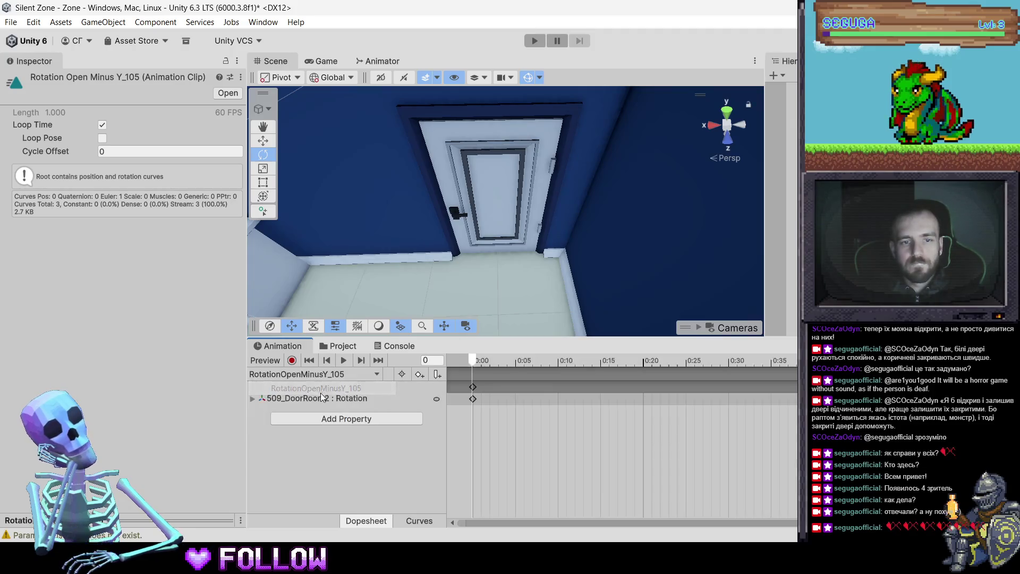
Create a new door clip file named RotationCloseMinusY_105.anim
{"action": "left_click", "coordinate": [309, 374]}
{"action": "left_click", "coordinate": [308, 420]}
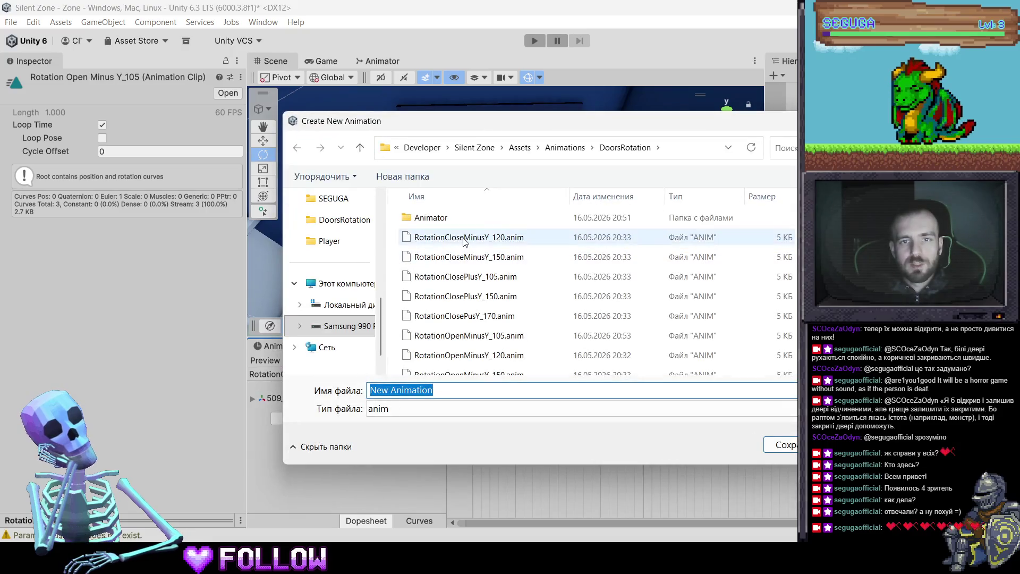
{"action": "left_click", "coordinate": [425, 237]}
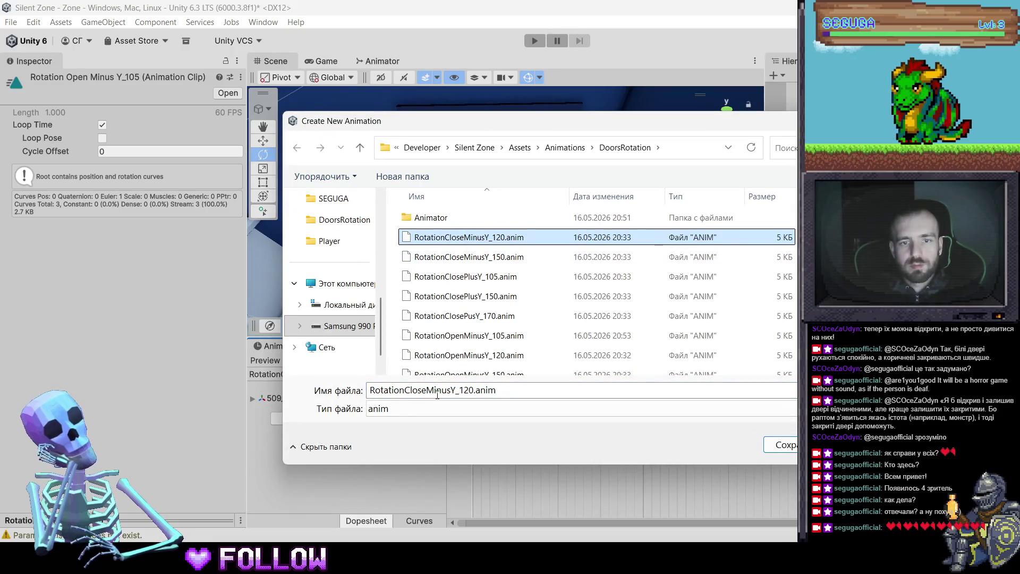
{"action": "double_click", "coordinate": [471, 391]}
{"action": "key", "text": "End"}
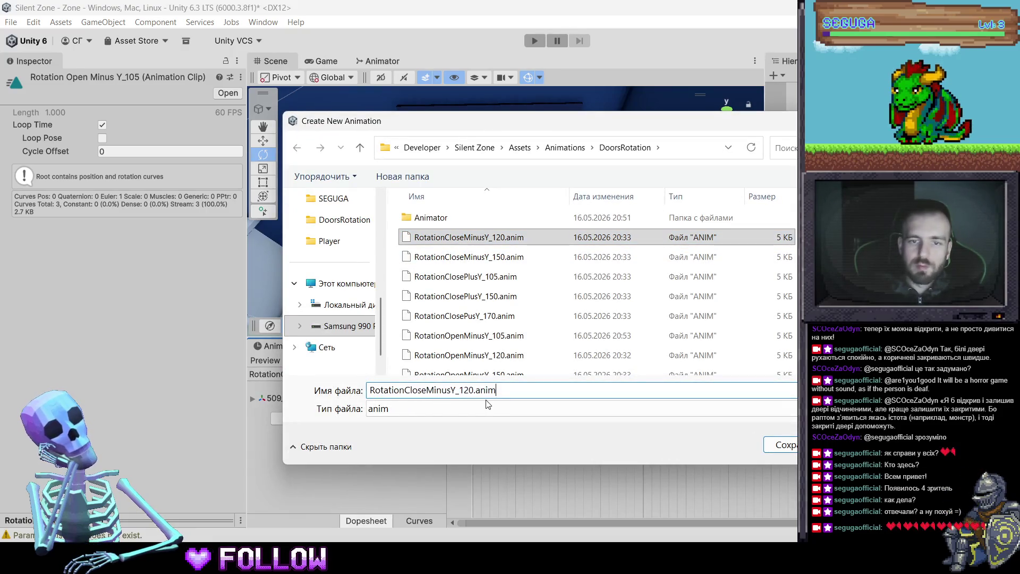
{"action": "key", "text": "BackSpace"}
{"action": "key", "text": "Return"}
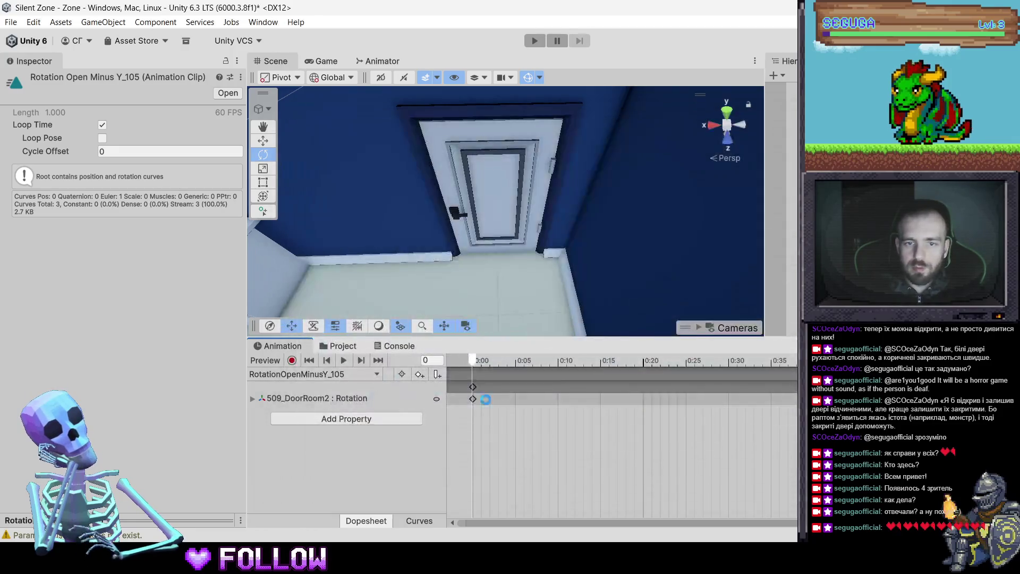
Turn off looping on the open clip, reselect door 509_DoorRoom2, and switch to RotationCloseMinusY_105
{"action": "left_click", "coordinate": [292, 360]}
{"action": "left_click", "coordinate": [102, 126]}
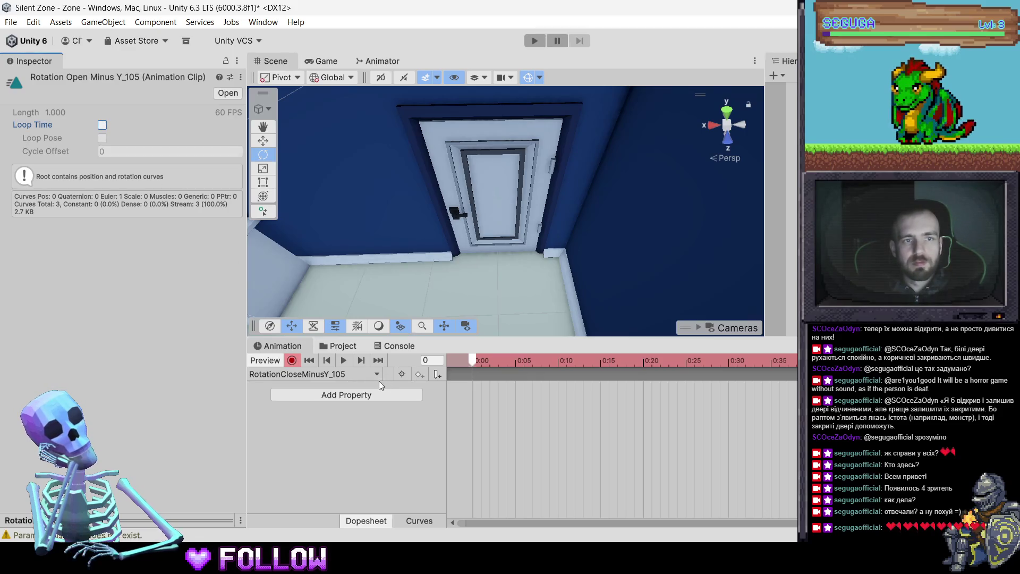
{"action": "left_click", "coordinate": [483, 216]}
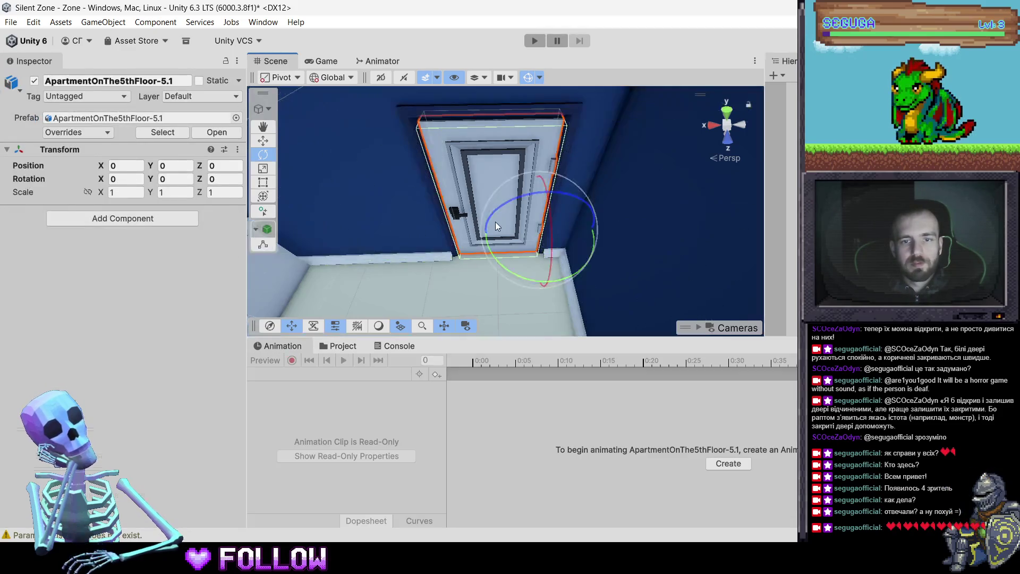
{"action": "left_click", "coordinate": [495, 222]}
{"action": "left_click", "coordinate": [312, 381]}
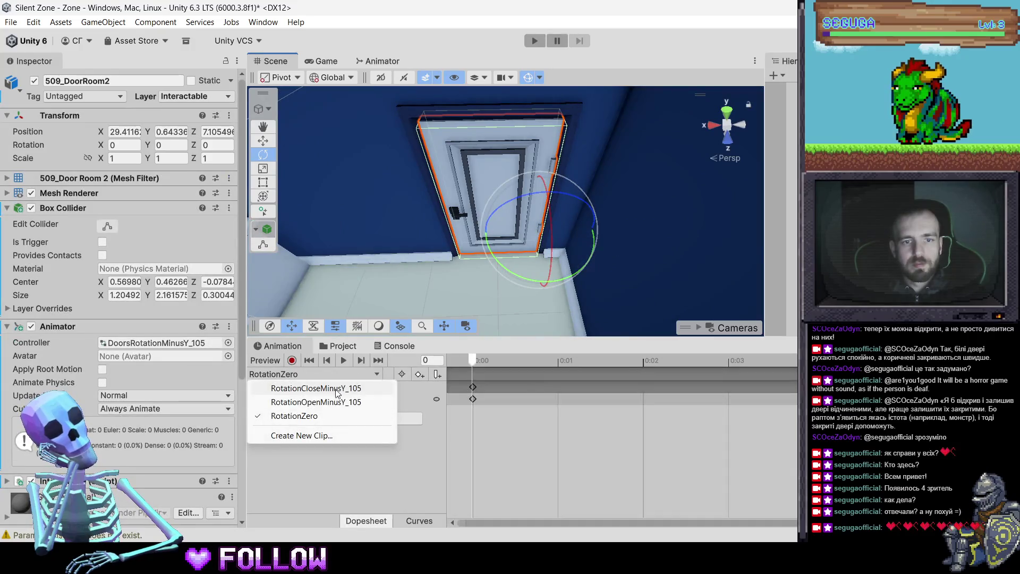
{"action": "left_click", "coordinate": [339, 398]}
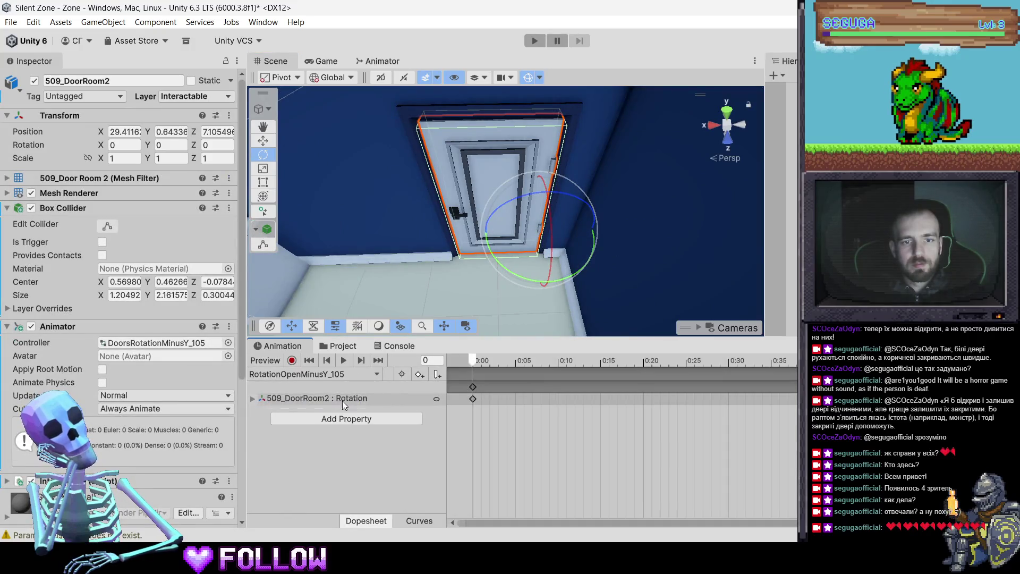
{"action": "left_click", "coordinate": [312, 378]}
{"action": "left_click", "coordinate": [308, 386]}
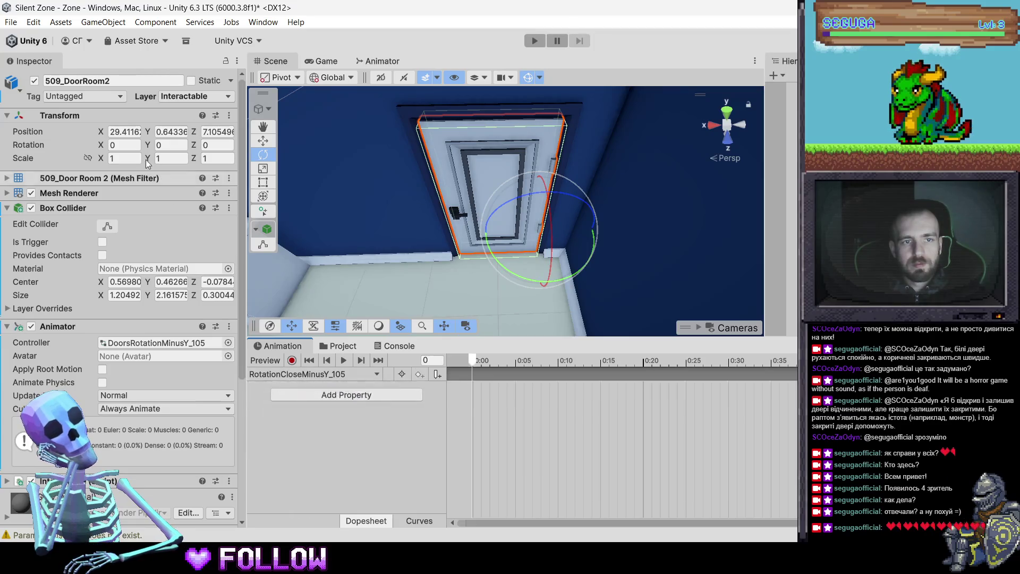
Record the door's Y rotation as -105 at frame 0 and 0 at frame 60
{"action": "left_click", "coordinate": [292, 360]}
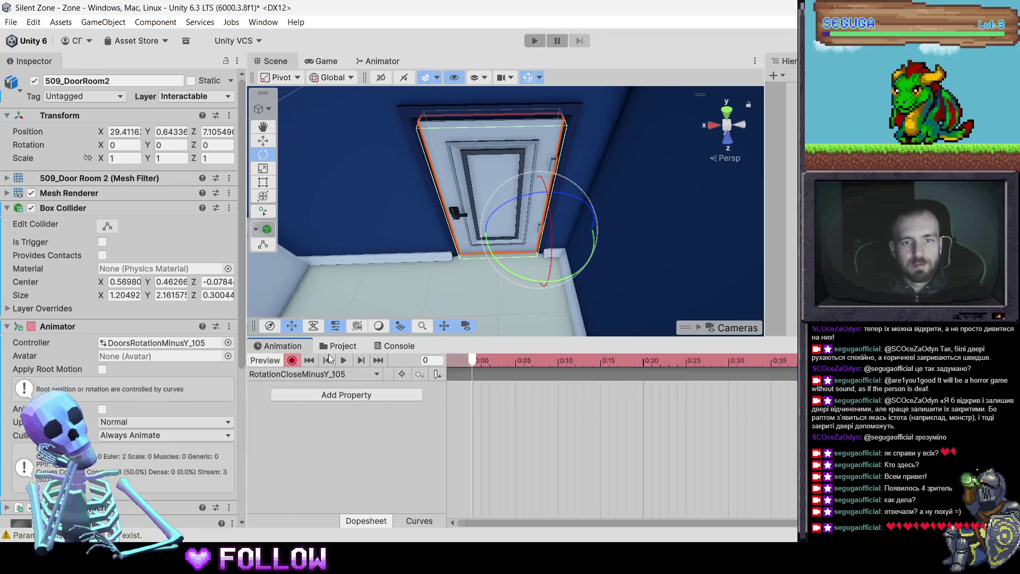
{"action": "left_click", "coordinate": [159, 141]}
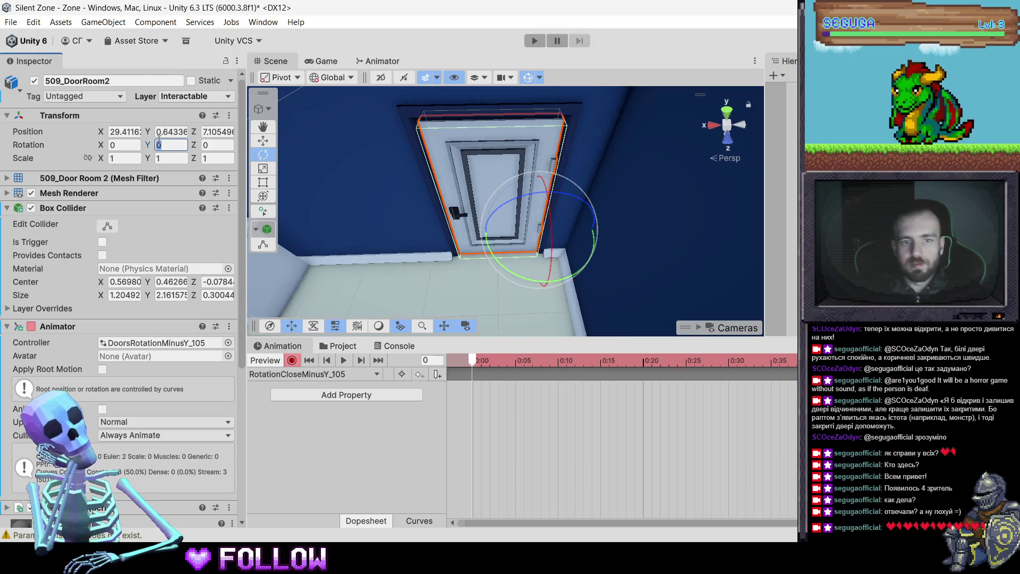
{"action": "type", "text": "-105"}
{"action": "key", "text": "Return"}
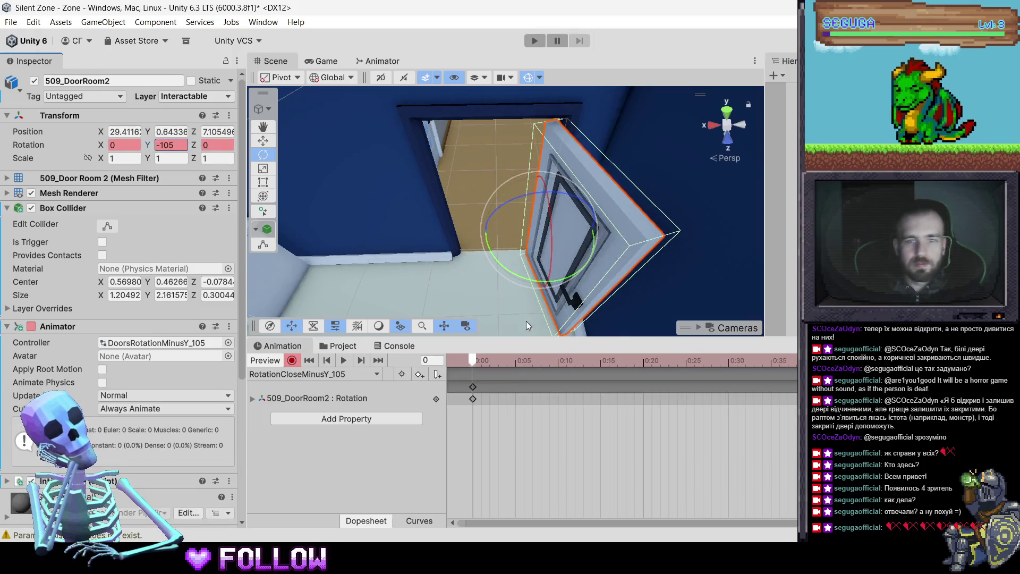
{"action": "left_click", "coordinate": [176, 145]}
{"action": "type", "text": "0"}
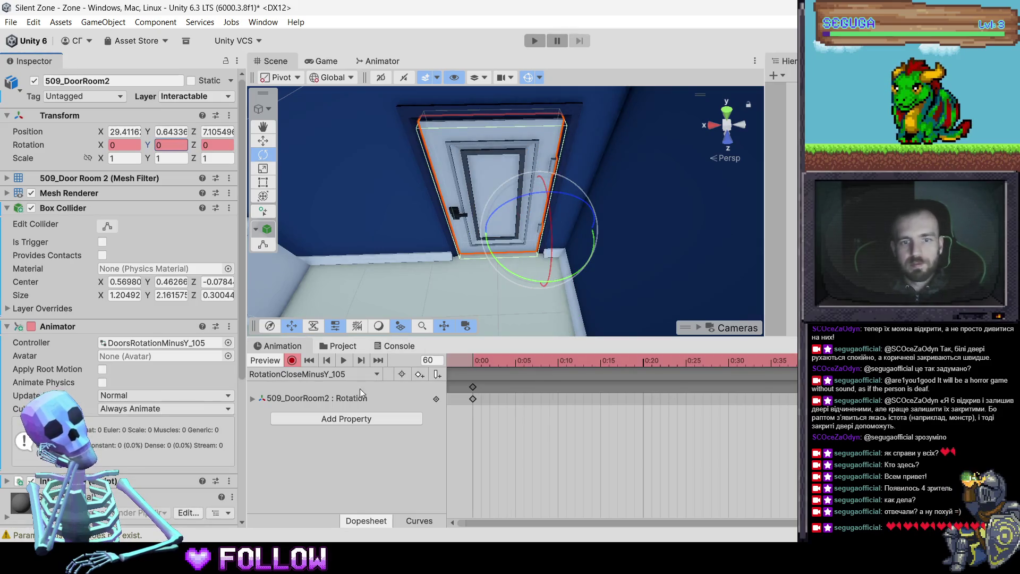
Preview the RotationOpenMinusY_105 door animation, then show the DoorsRotation clips folder
{"action": "left_click", "coordinate": [356, 374]}
{"action": "left_click", "coordinate": [351, 402]}
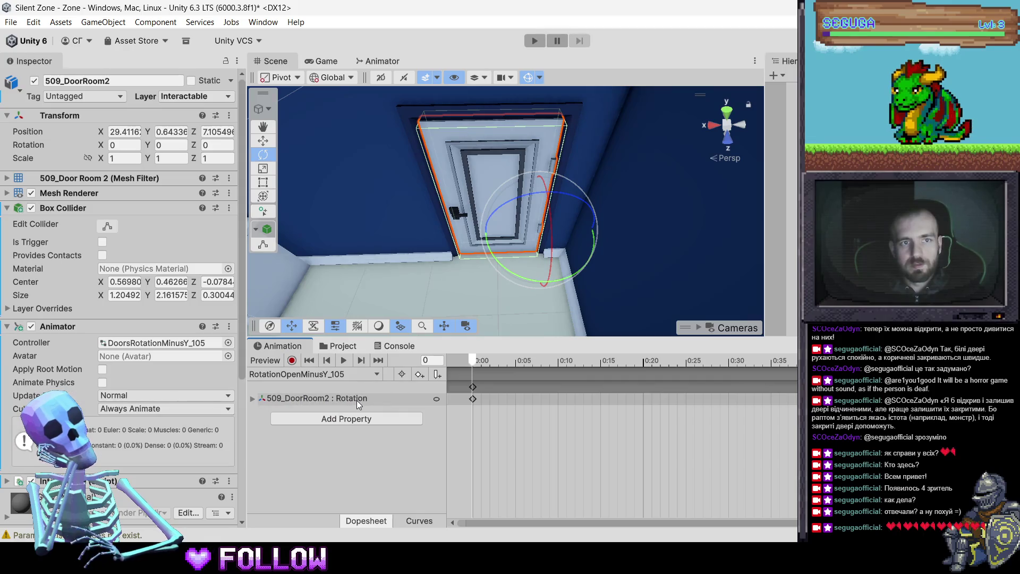
{"action": "key", "text": "space"}
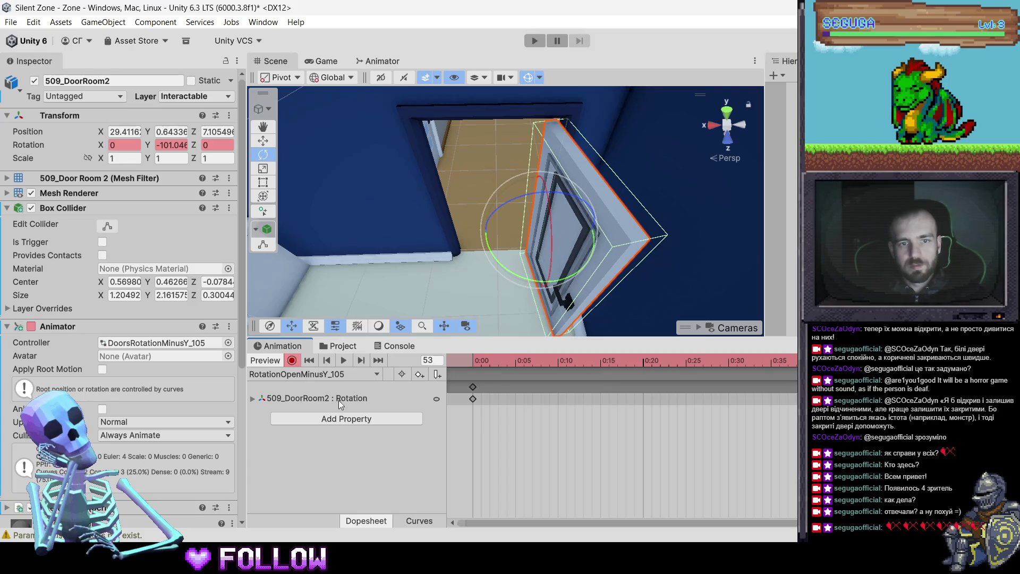
{"action": "left_click", "coordinate": [338, 346]}
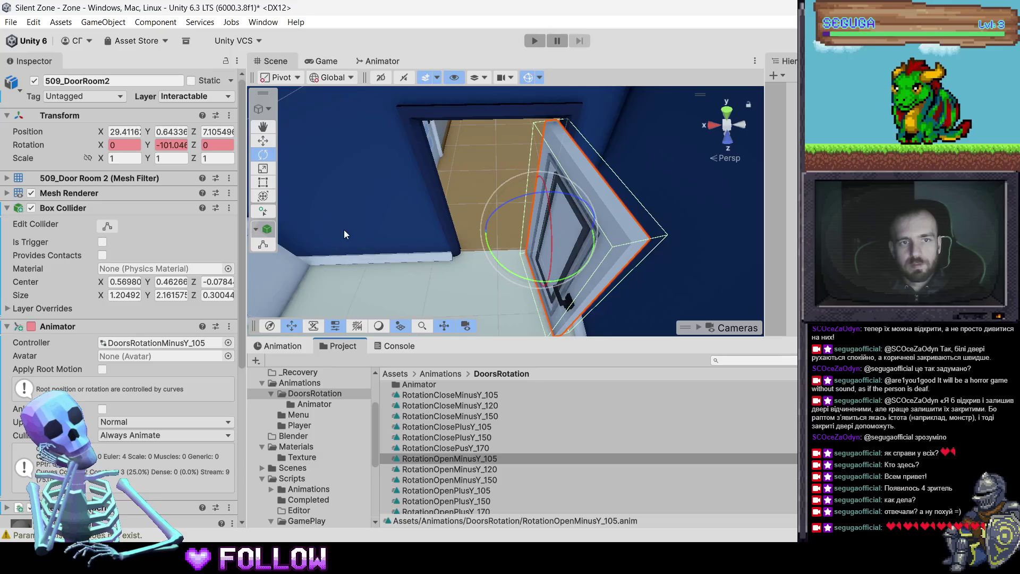
Select door 509_DoorRoom2 and turn off the animation preview in its timeline
{"action": "left_click", "coordinate": [449, 415]}
{"action": "left_click", "coordinate": [432, 403]}
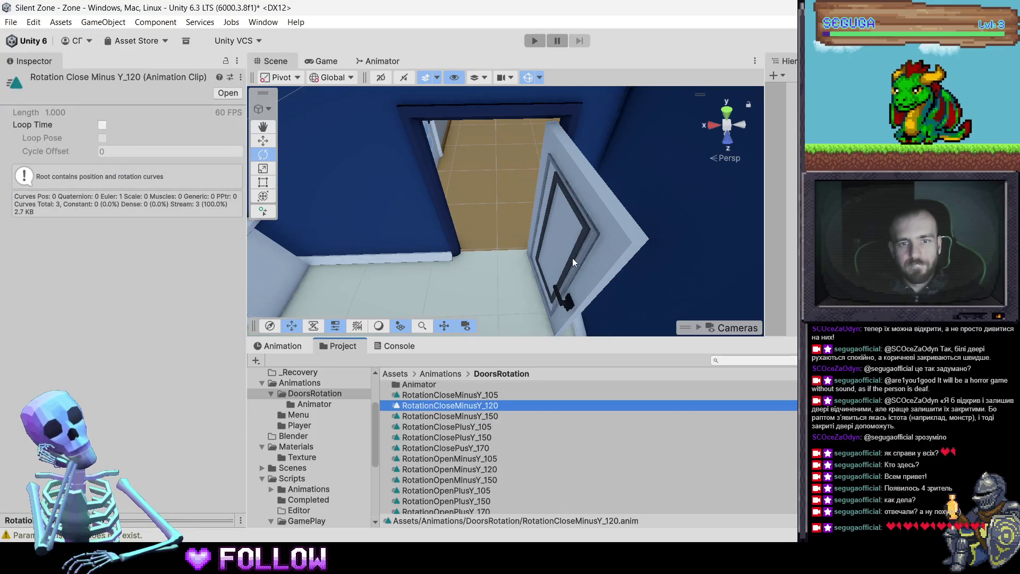
{"action": "left_click", "coordinate": [572, 257]}
{"action": "left_click", "coordinate": [572, 257]}
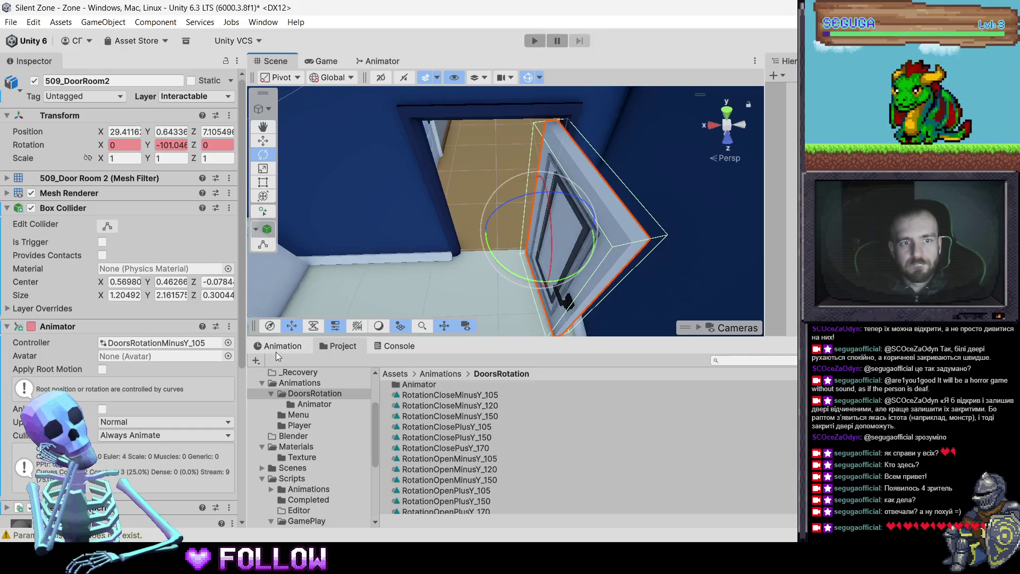
{"action": "left_click", "coordinate": [278, 345]}
{"action": "left_click", "coordinate": [274, 360]}
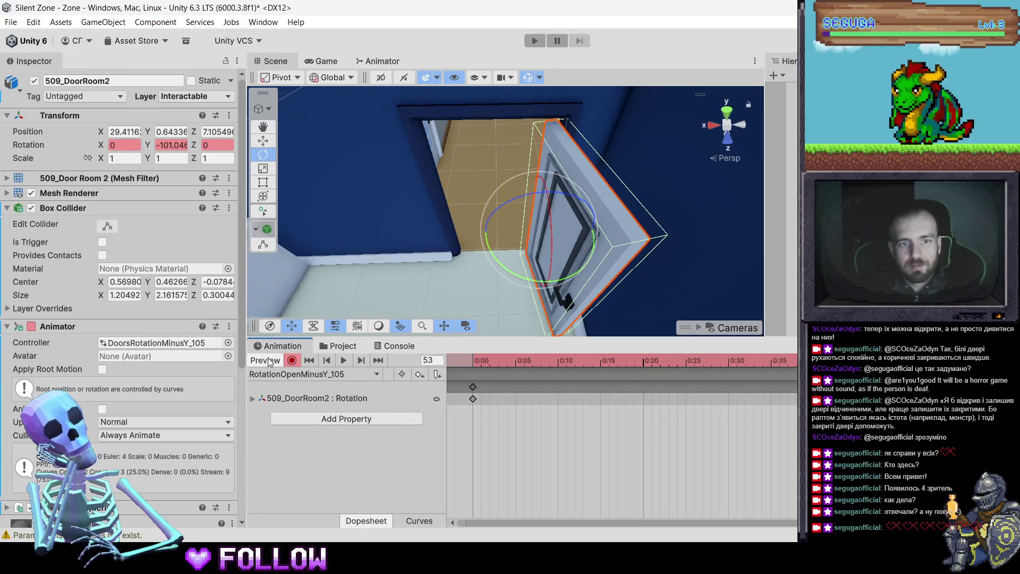
Uncheck Loop Time on the RotationCloseMinusY_105 clip, then browse to the Animator folder
{"action": "left_click", "coordinate": [341, 346]}
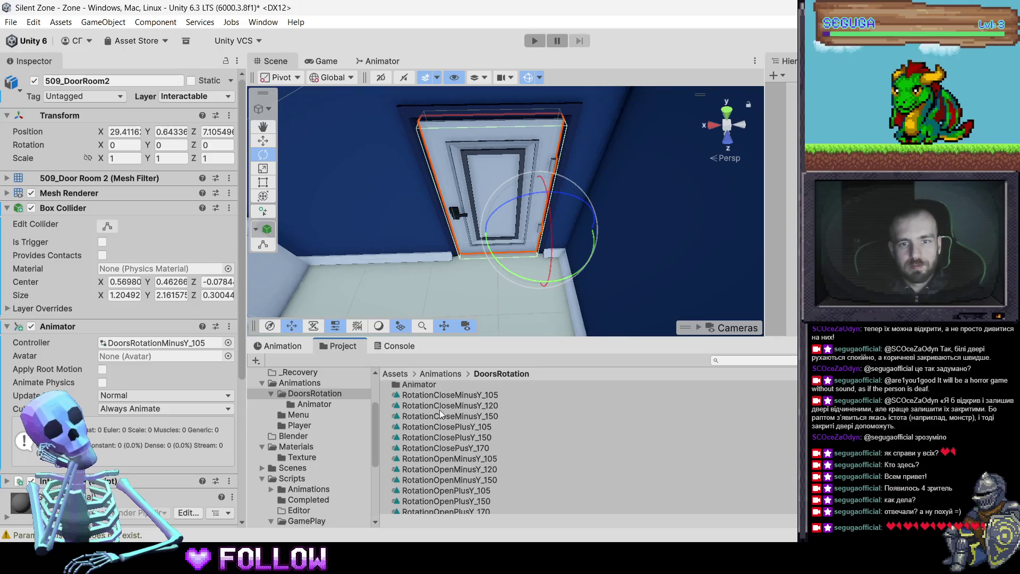
{"action": "left_click", "coordinate": [469, 395]}
{"action": "left_click", "coordinate": [102, 125]}
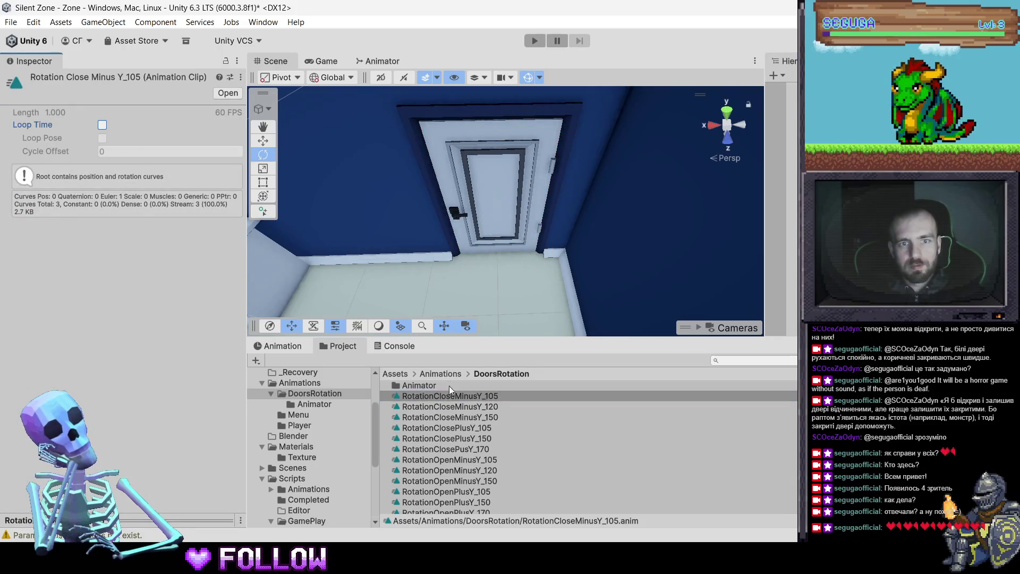
{"action": "left_click", "coordinate": [462, 406]}
{"action": "left_click", "coordinate": [460, 419]}
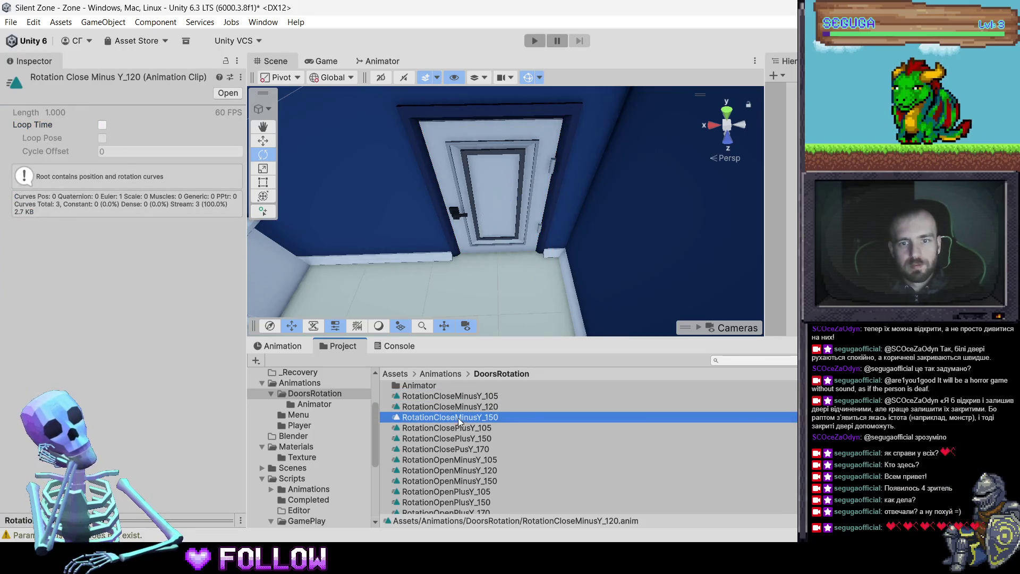
{"action": "left_click", "coordinate": [416, 386]}
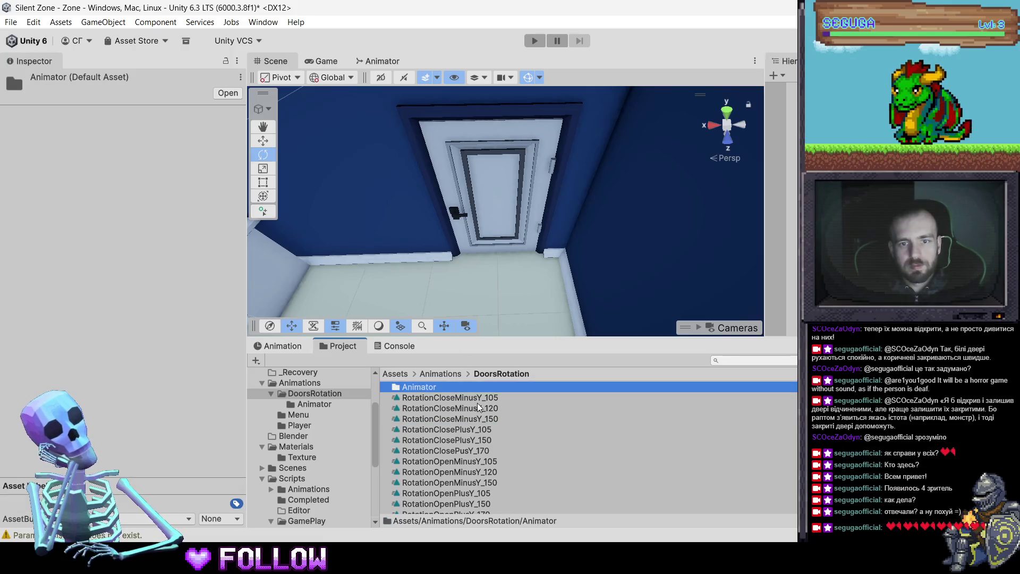
{"action": "left_click_drag", "start_coordinate": [414, 394], "coordinate": [414, 390]}
Open the DoorsRotationMinusY_105 controller's graph and line its states up in a column
{"action": "double_click", "coordinate": [414, 390]}
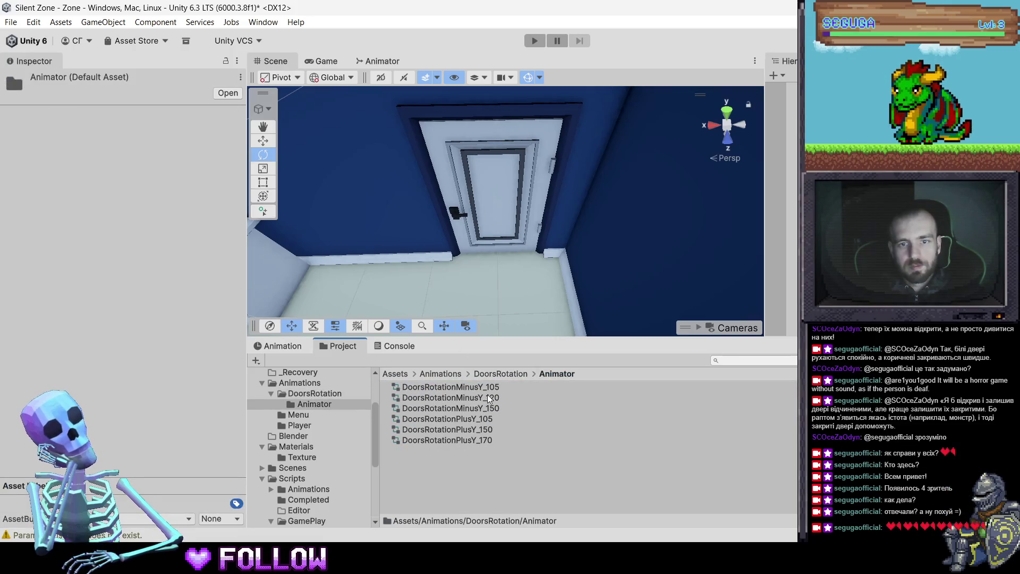
{"action": "left_click", "coordinate": [487, 419]}
{"action": "double_click", "coordinate": [486, 387]}
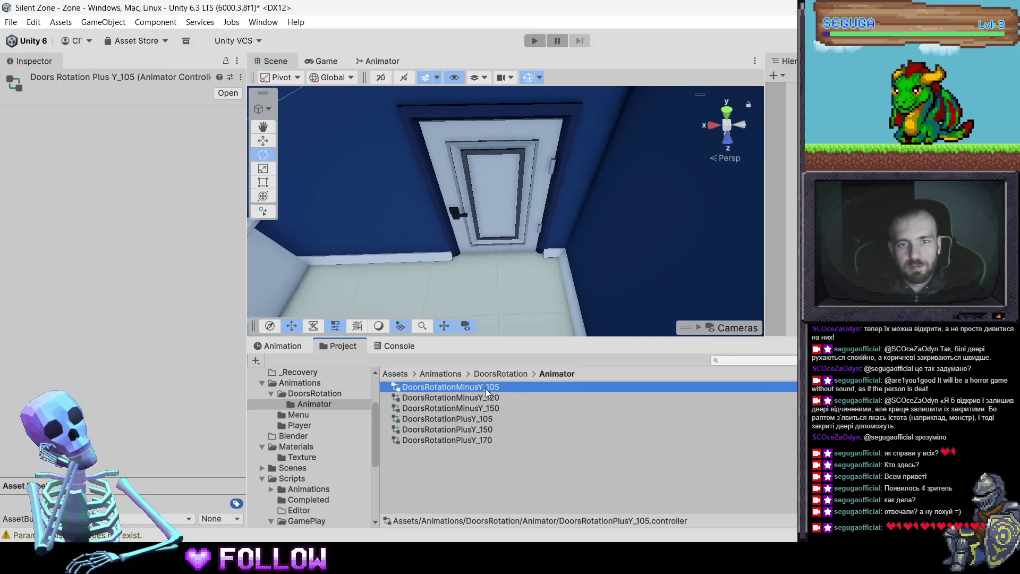
{"action": "scroll", "coordinate": [467, 196], "scroll_direction": "up", "scroll_amount": 5}
{"action": "left_click", "coordinate": [450, 206]}
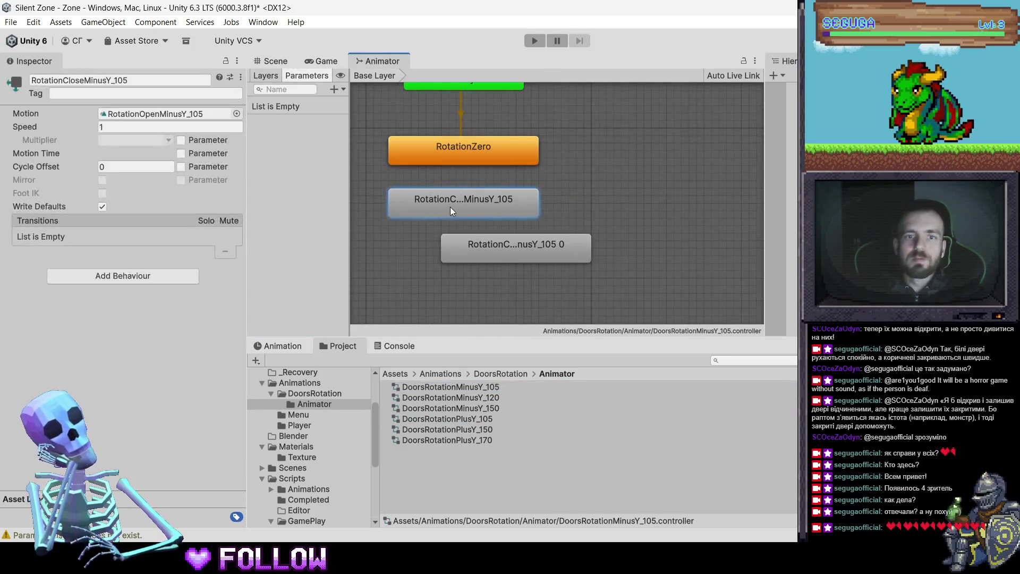
{"action": "mouse_move", "coordinate": [480, 245]}
{"action": "left_mouse_down"}
{"action": "mouse_move", "coordinate": [426, 277]}
{"action": "mouse_move", "coordinate": [434, 279]}
{"action": "left_mouse_up"}
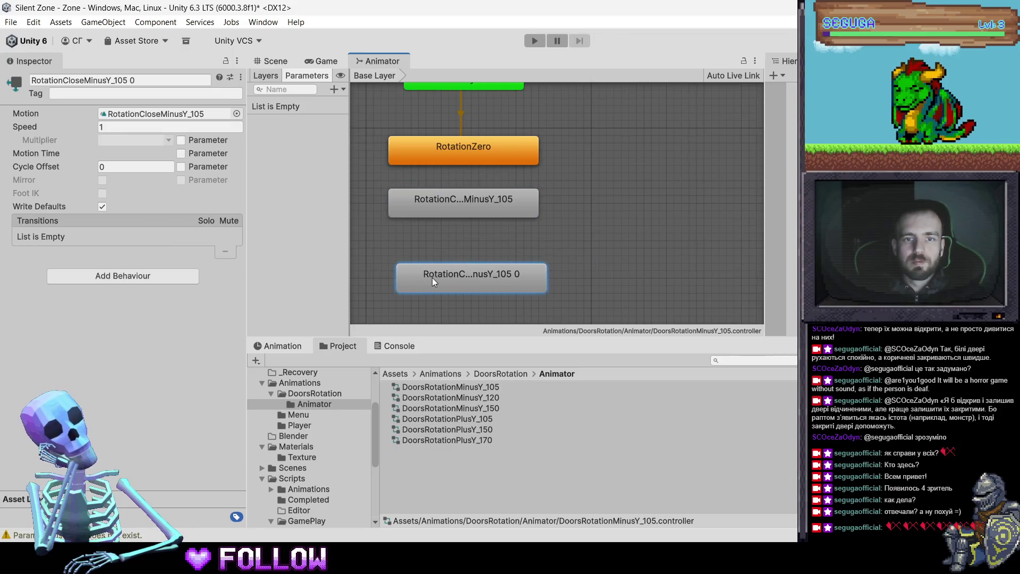
{"action": "left_click_drag", "start_coordinate": [434, 201], "coordinate": [438, 223]}
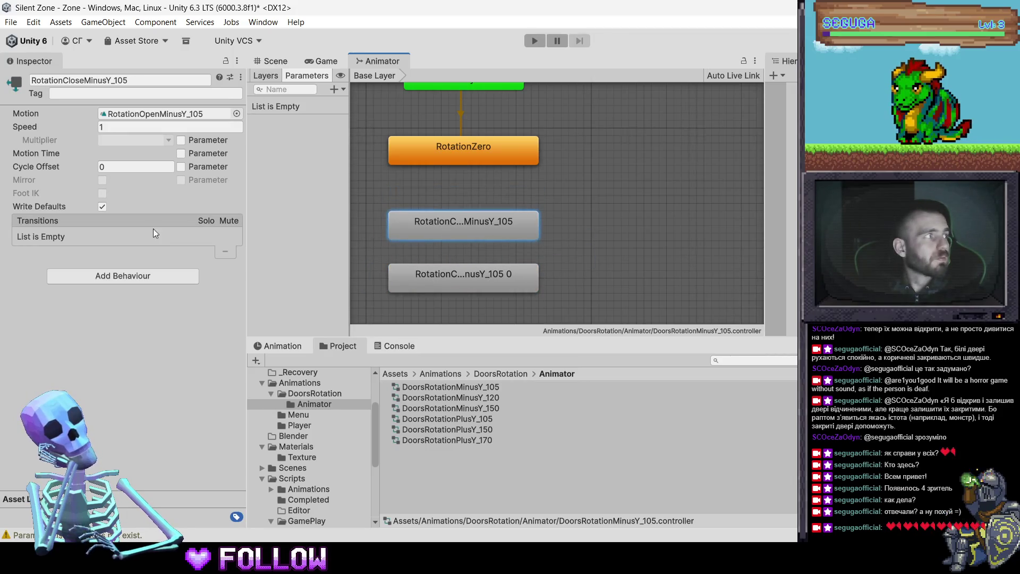
Add transitions: RotationZero to middle state, middle to bottom, and bottom back to middle
{"action": "right_click", "coordinate": [460, 142]}
{"action": "left_click", "coordinate": [494, 150]}
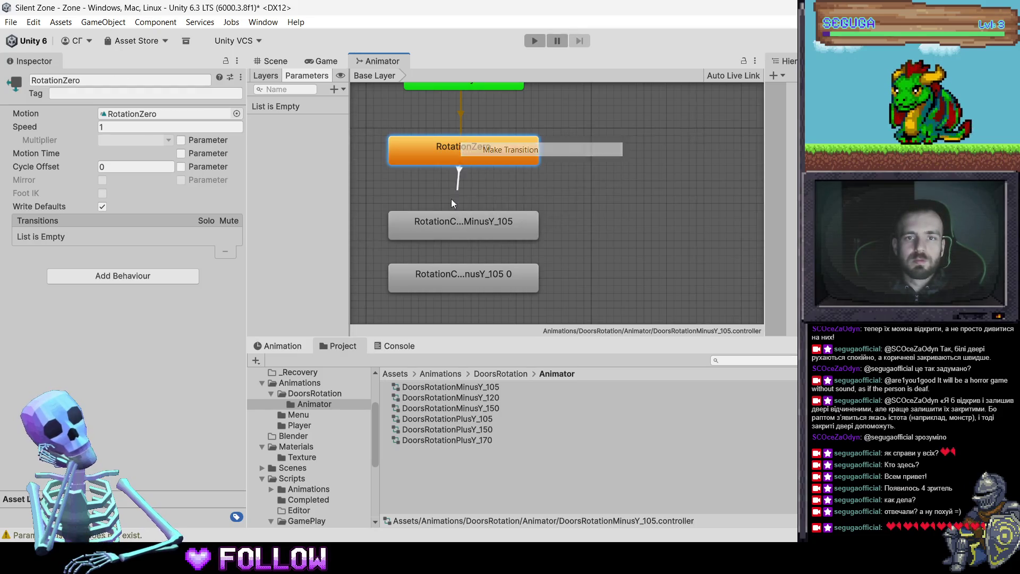
{"action": "left_click", "coordinate": [443, 221]}
{"action": "right_click", "coordinate": [443, 221]}
{"action": "left_click", "coordinate": [468, 230]}
{"action": "left_click", "coordinate": [467, 275]}
{"action": "right_click", "coordinate": [467, 275]}
{"action": "left_click", "coordinate": [495, 282]}
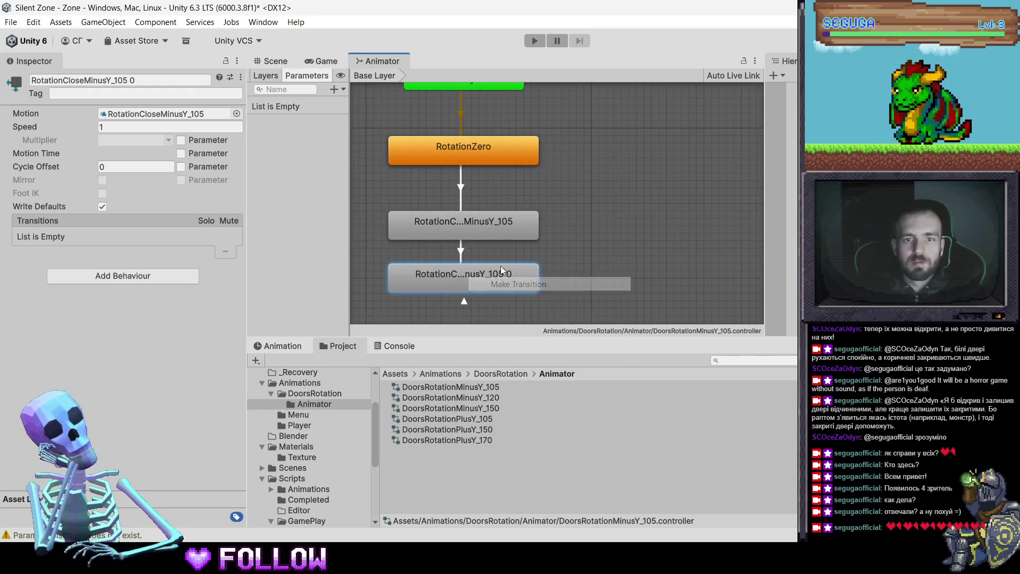
{"action": "left_click", "coordinate": [476, 229]}
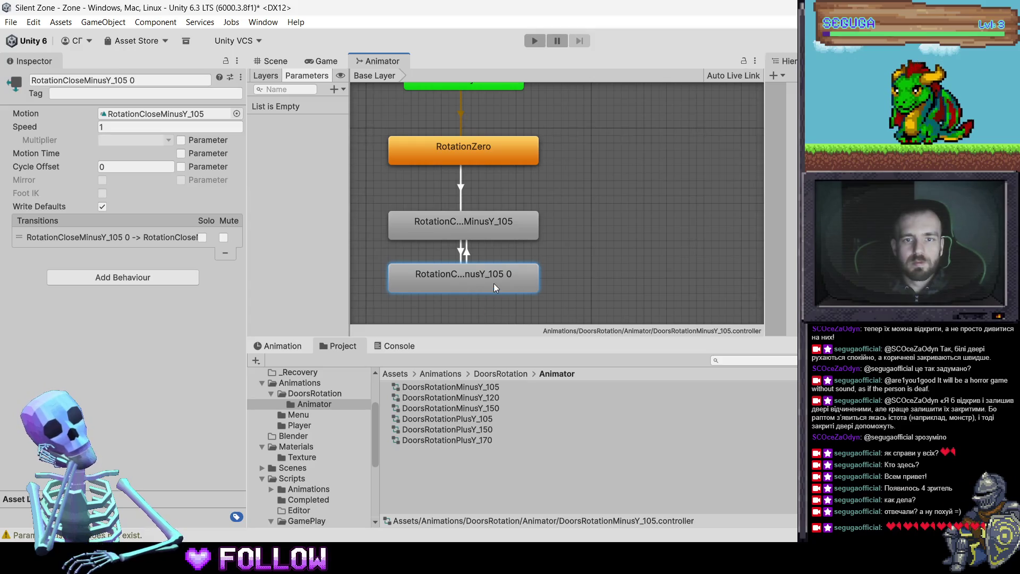
Trim the trailing 0 from the bottom state's name, then revisit the DoorsRotation folder
{"action": "left_click", "coordinate": [149, 80]}
{"action": "key", "text": "BackSpace"}
{"action": "key", "text": "BackSpace"}
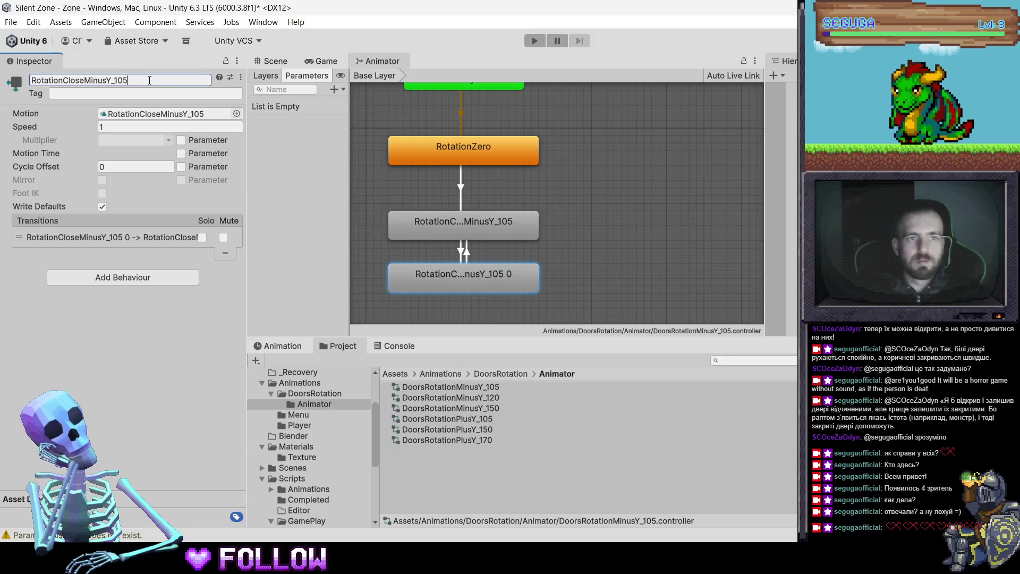
{"action": "left_click", "coordinate": [574, 535]}
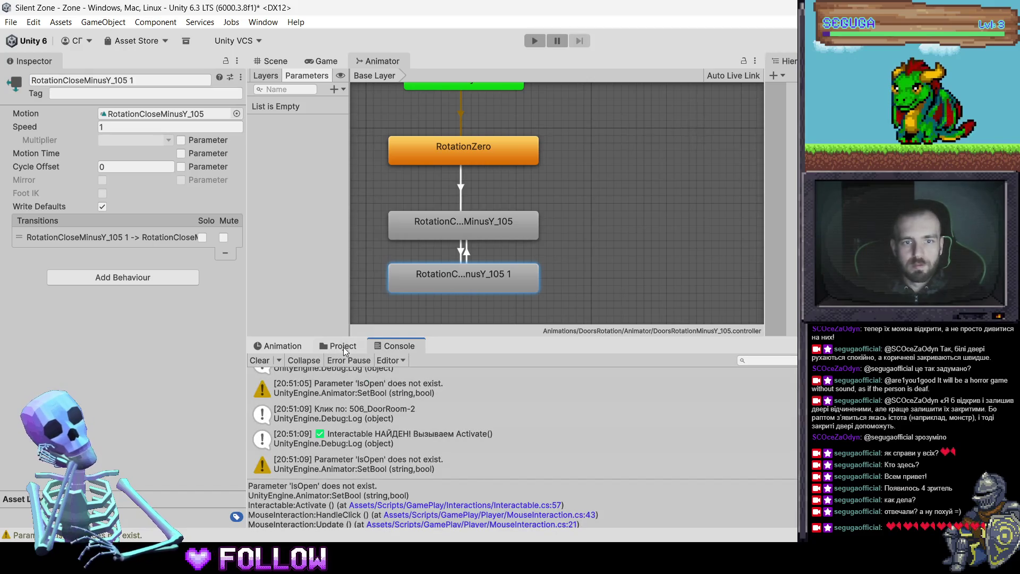
{"action": "left_click", "coordinate": [344, 347]}
{"action": "left_click", "coordinate": [440, 372]}
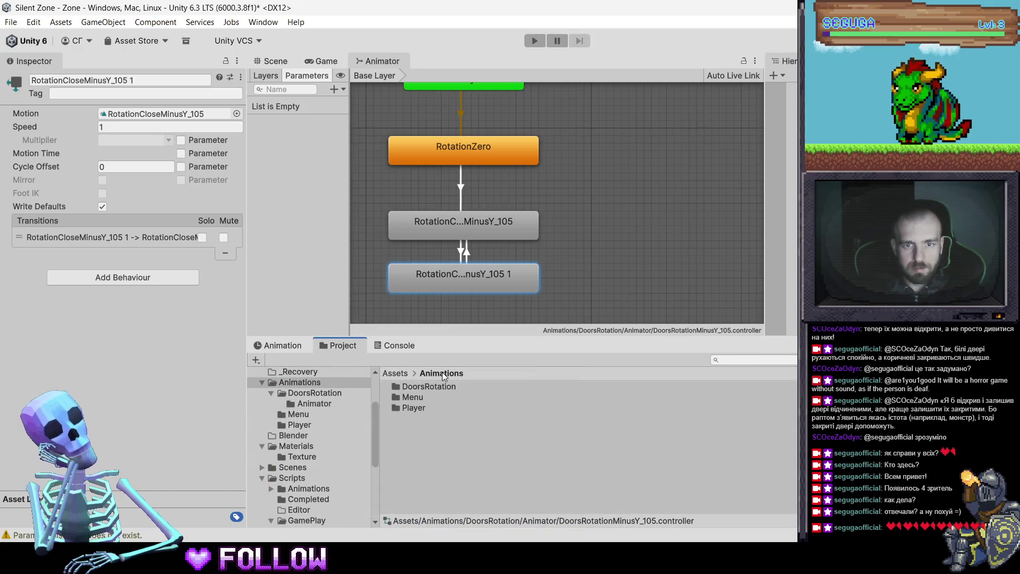
{"action": "double_click", "coordinate": [431, 386]}
{"action": "scroll", "coordinate": [517, 442], "scroll_direction": "down", "scroll_amount": 1}
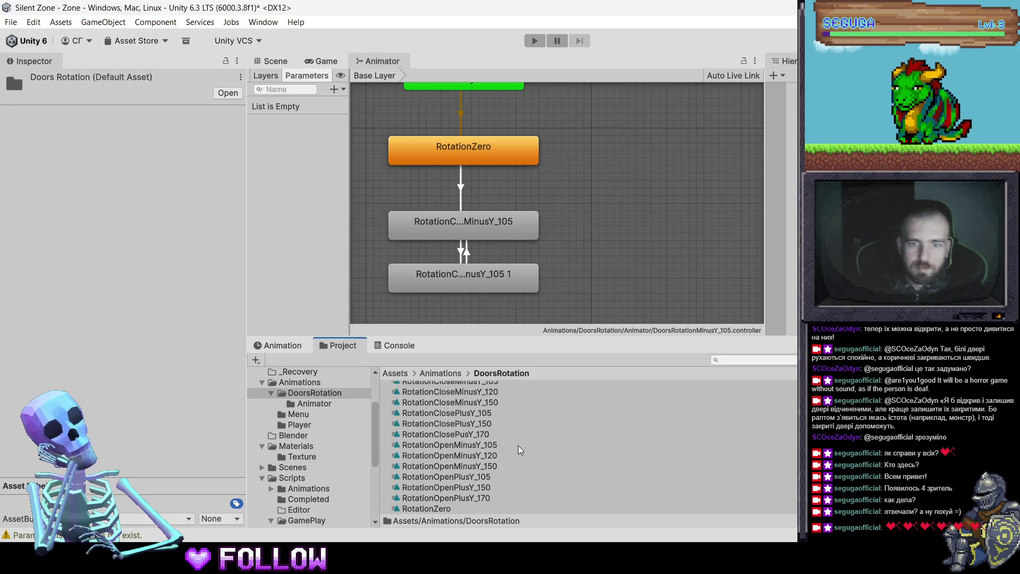
{"action": "scroll", "coordinate": [518, 445], "scroll_direction": "up", "scroll_amount": 1}
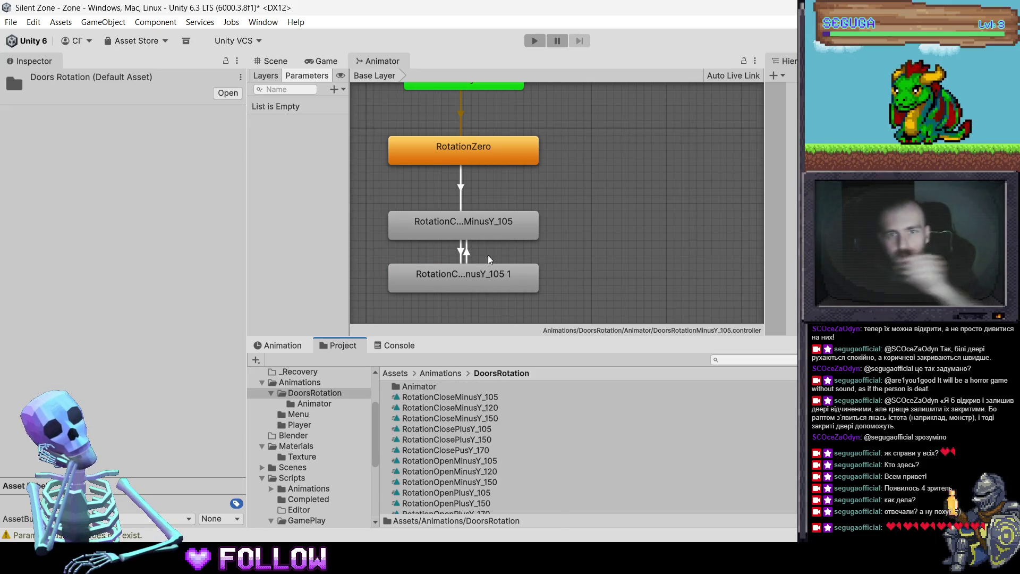
Rename the middle state RotationOpenMinusY_105 and the lower state RotationCloseMinusY_105
{"action": "left_click", "coordinate": [488, 223]}
{"action": "left_click", "coordinate": [121, 80]}
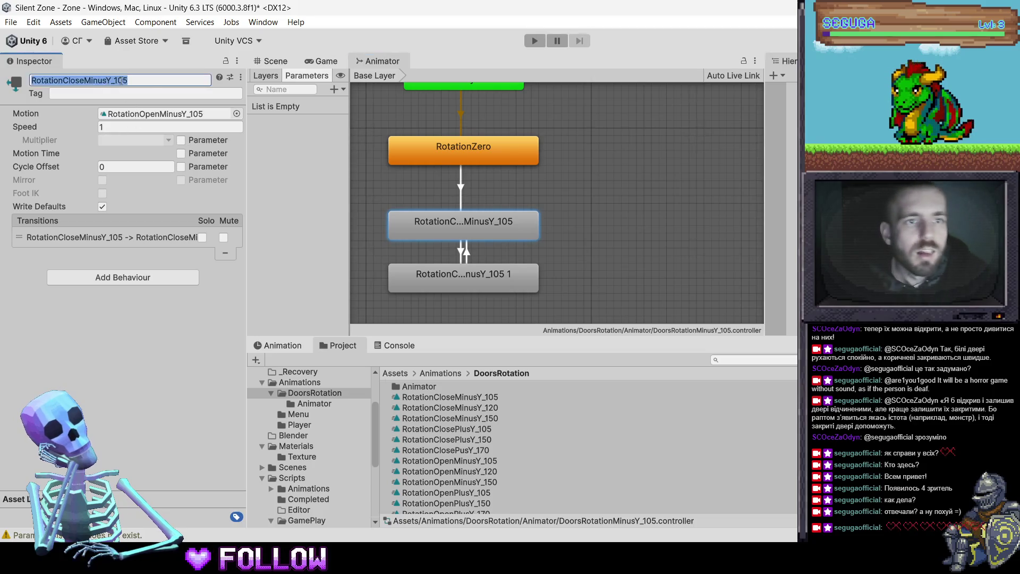
{"action": "left_click", "coordinate": [122, 80]}
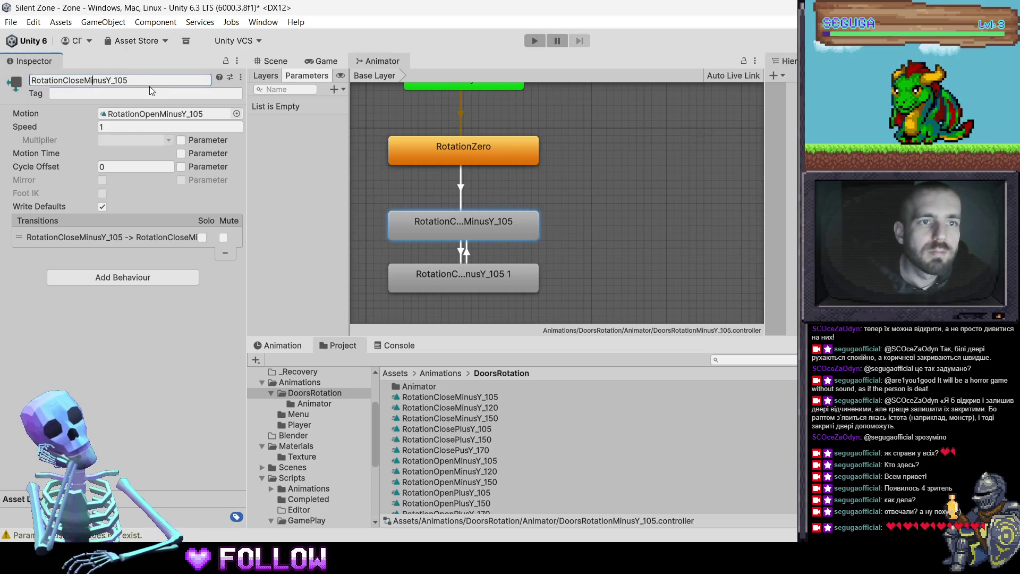
{"action": "key", "text": "BackSpace"}
{"action": "key", "text": "BackSpace"}
{"action": "key", "text": "BackSpace"}
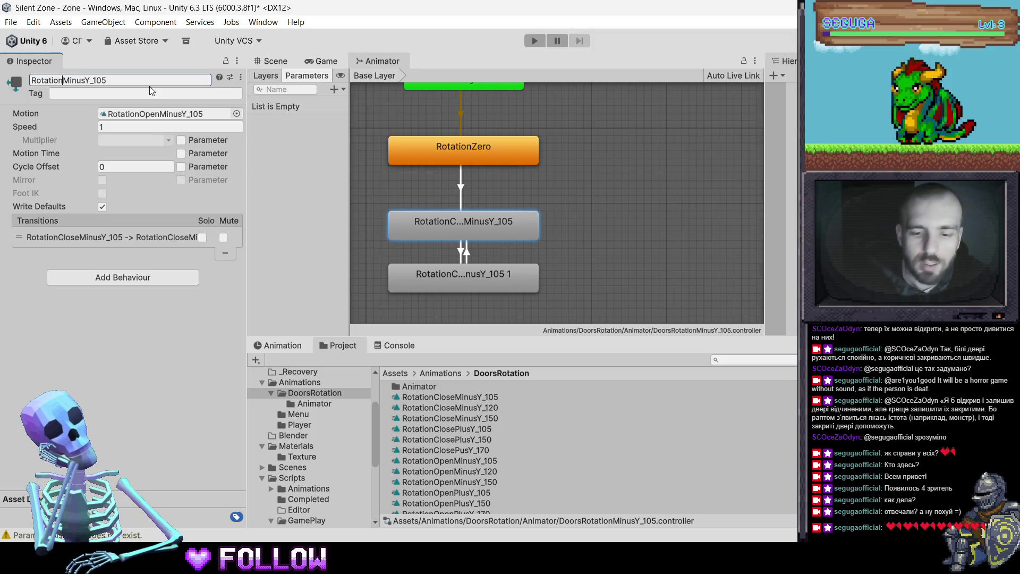
{"action": "type", "text": "open"}
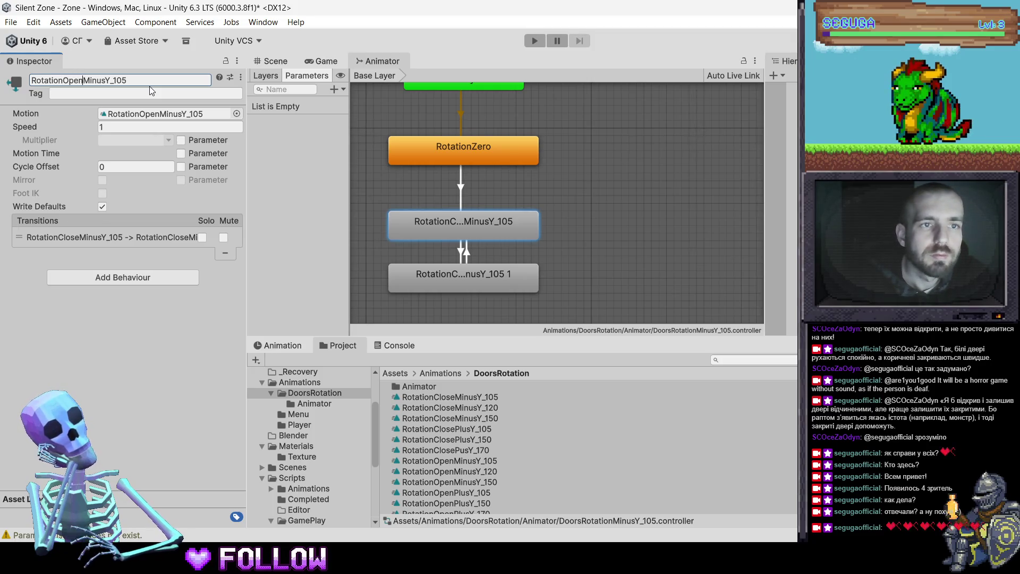
{"action": "key", "text": "Return"}
{"action": "left_click", "coordinate": [514, 285]}
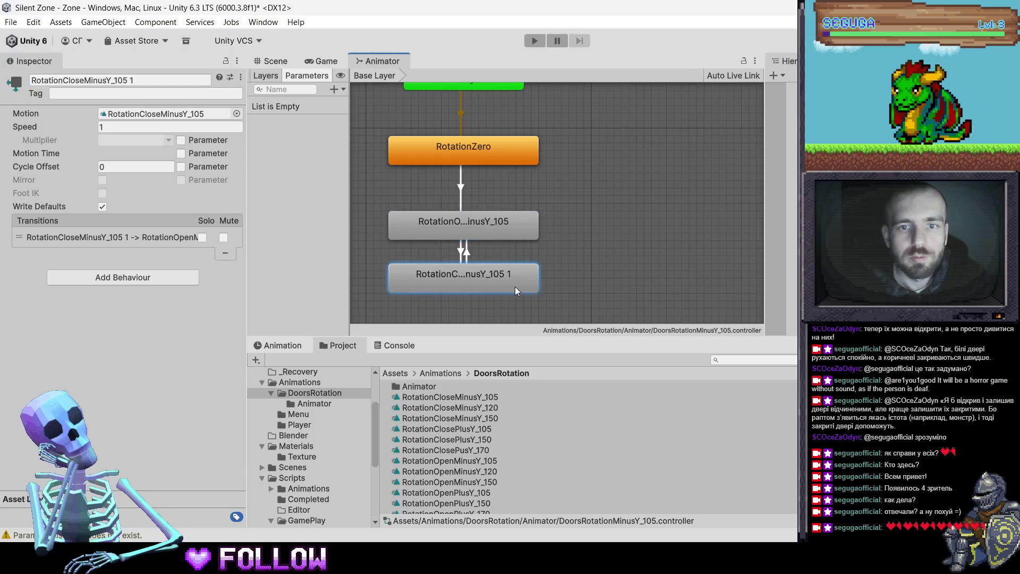
{"action": "left_click", "coordinate": [162, 80]}
{"action": "key", "text": "BackSpace"}
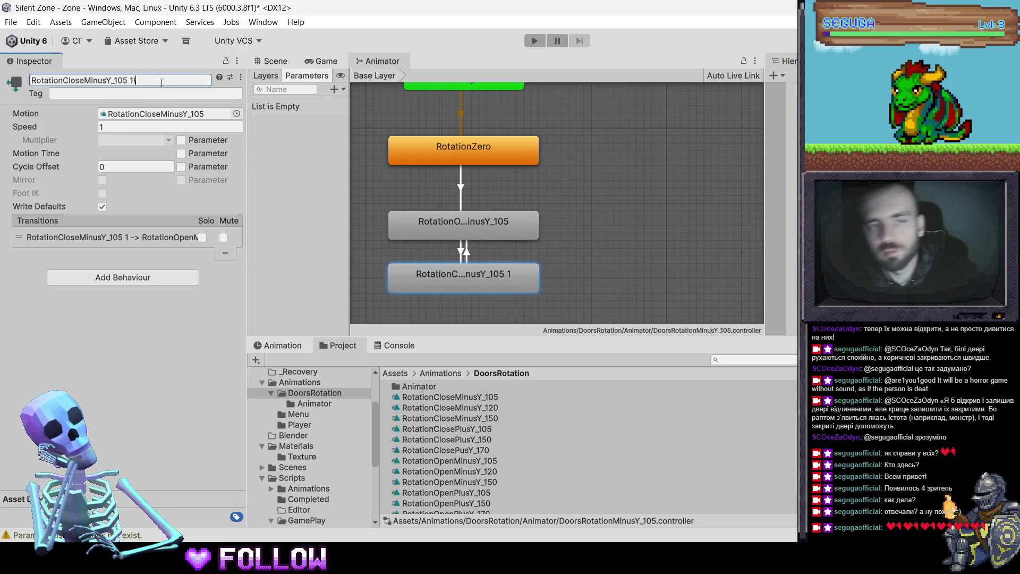
{"action": "left_click", "coordinate": [580, 200]}
Add a new trigger parameter to the controller
{"action": "left_click", "coordinate": [506, 156]}
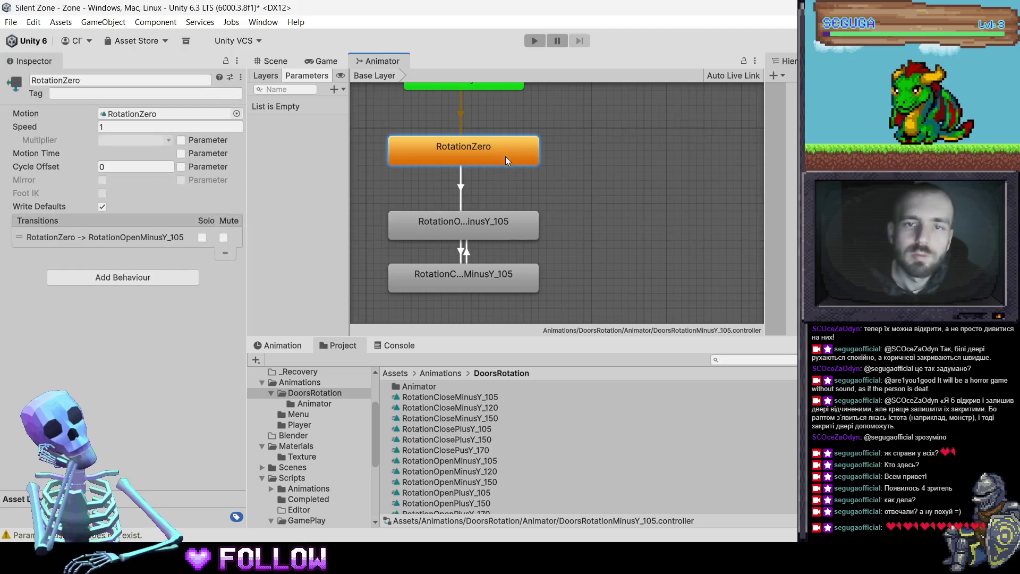
{"action": "left_click", "coordinate": [331, 90]}
{"action": "left_click", "coordinate": [359, 147]}
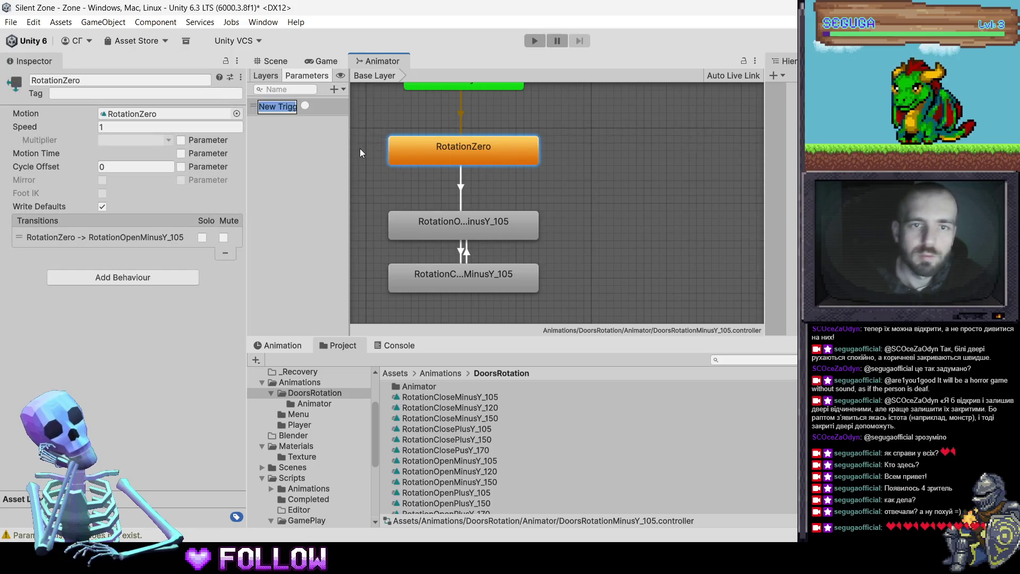
Create trigger parameters named Open and Close, correcting the initial 'OPen' typo
{"action": "type", "text": "OPen"}
{"action": "key", "text": "Return"}
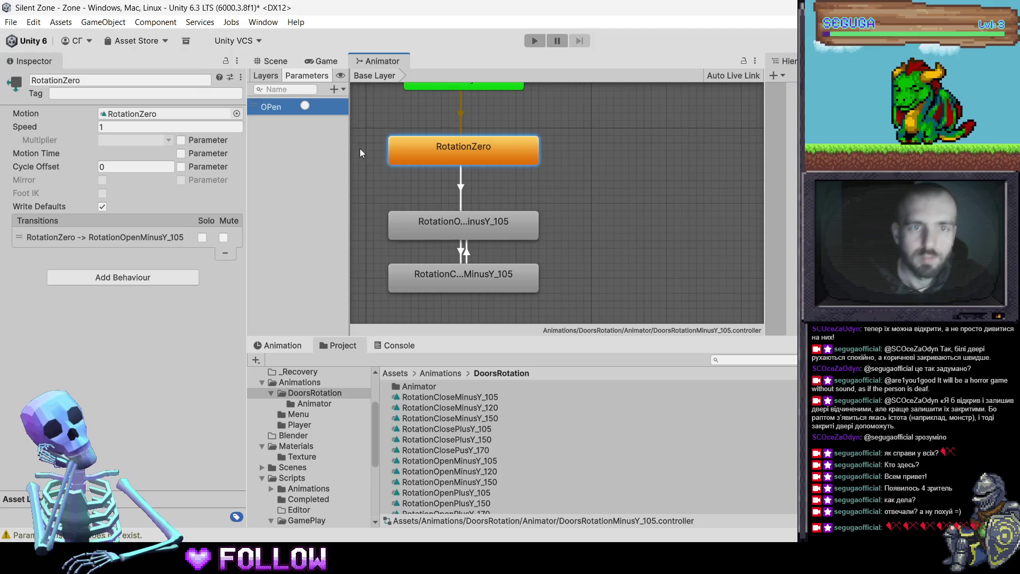
{"action": "double_click", "coordinate": [272, 108]}
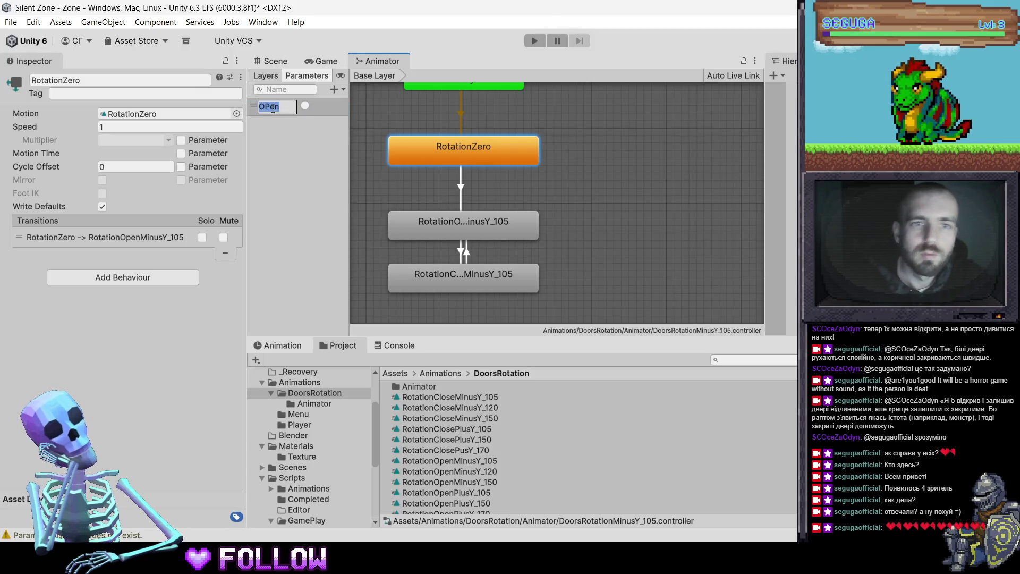
{"action": "type", "text": "Open"}
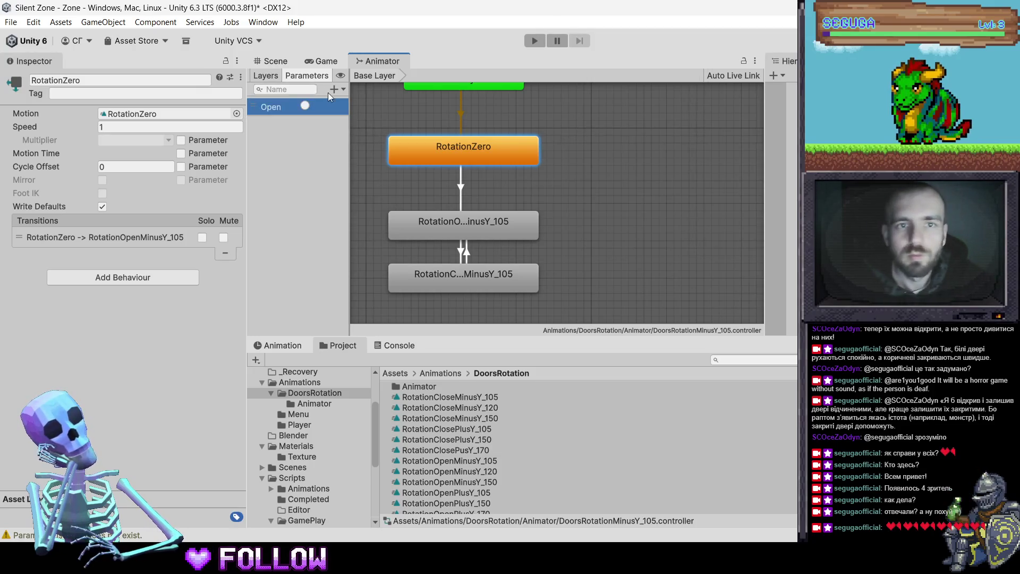
{"action": "left_click", "coordinate": [333, 90]}
{"action": "left_click", "coordinate": [359, 146]}
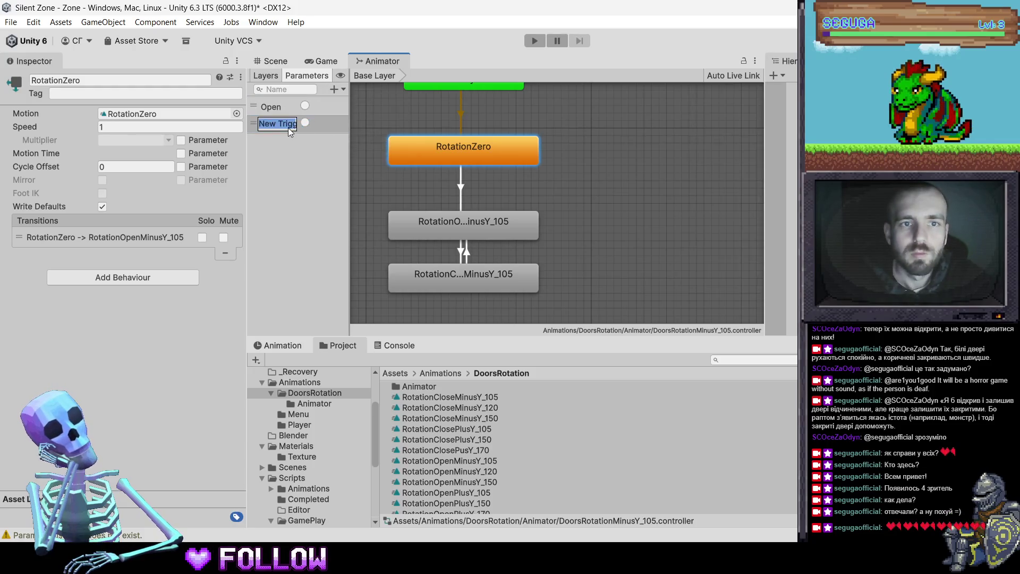
{"action": "type", "text": "Close"}
{"action": "key", "text": "Return"}
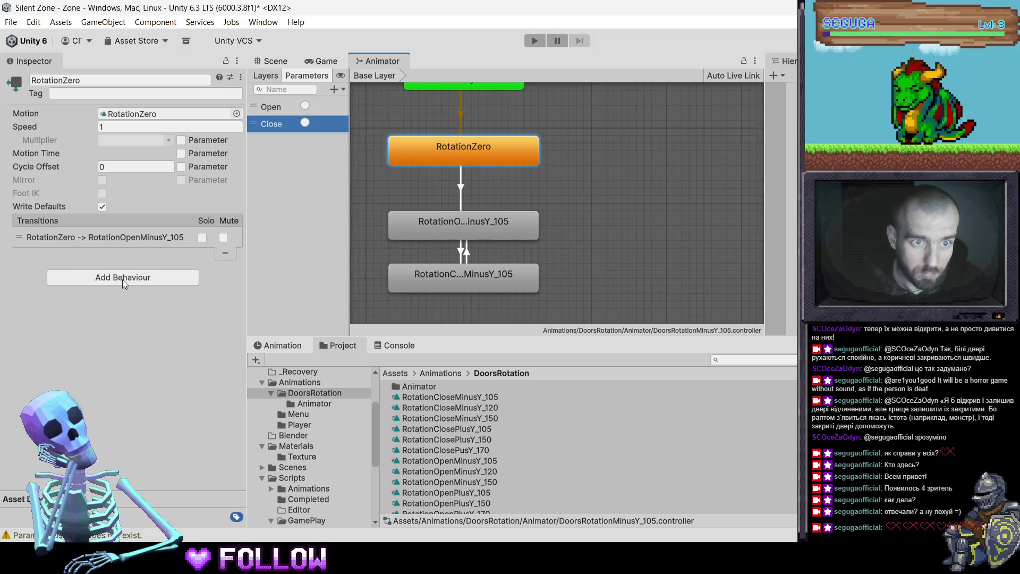
{"action": "left_click", "coordinate": [157, 236]}
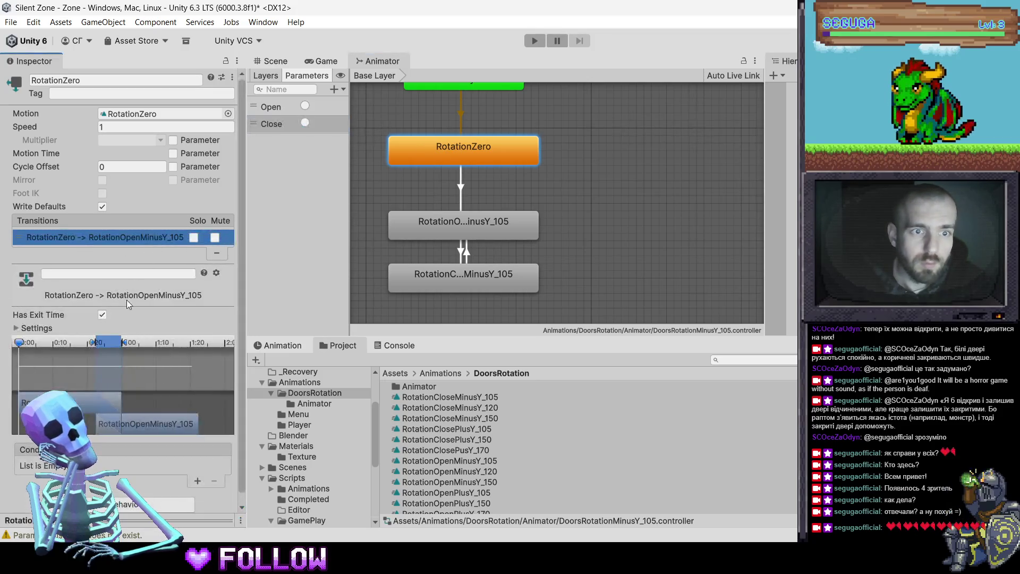
Turn off Has Exit Time on the RotationZero-to-open transition and add a trigger condition
{"action": "left_click", "coordinate": [102, 315]}
{"action": "scroll", "coordinate": [214, 438], "scroll_direction": "down", "scroll_amount": 2}
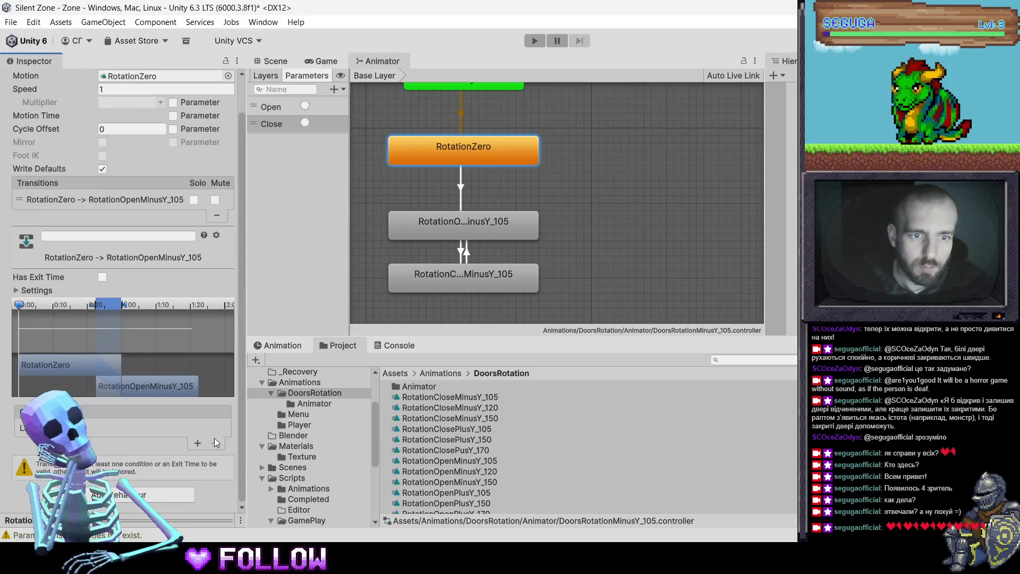
{"action": "left_click", "coordinate": [197, 442]}
Turn off exit time on the open-to-close transition and add a condition with its parameter
{"action": "left_click", "coordinate": [449, 224]}
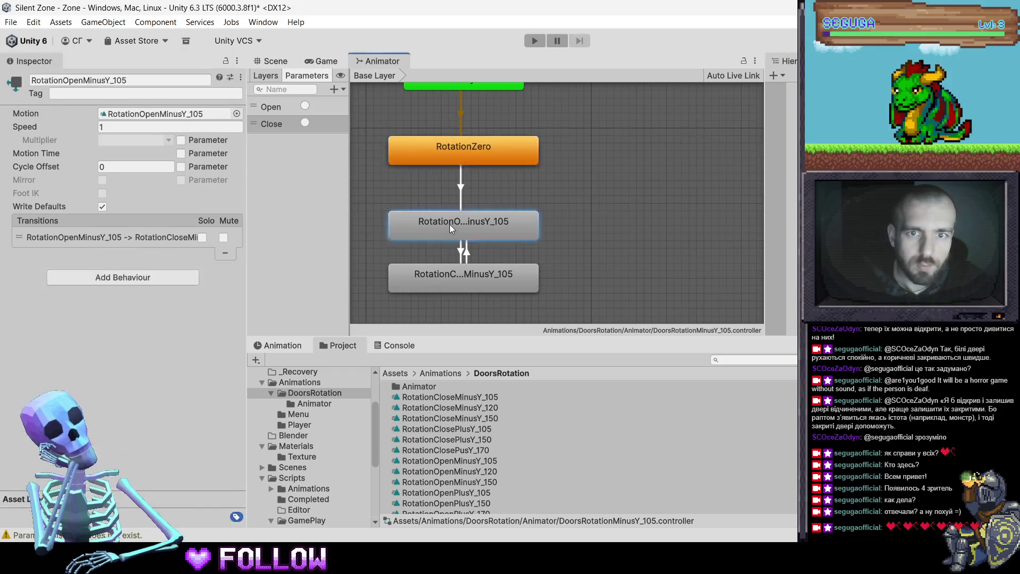
{"action": "left_click", "coordinate": [138, 240]}
{"action": "scroll", "coordinate": [91, 321], "scroll_direction": "down", "scroll_amount": 1}
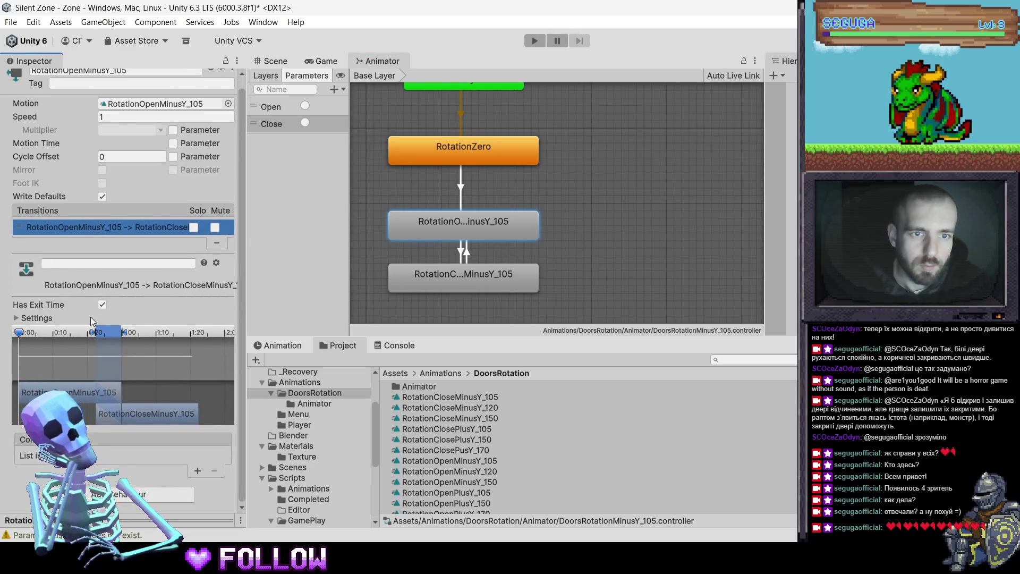
{"action": "left_click", "coordinate": [102, 305]}
{"action": "left_click", "coordinate": [197, 471]}
{"action": "left_click", "coordinate": [109, 456]}
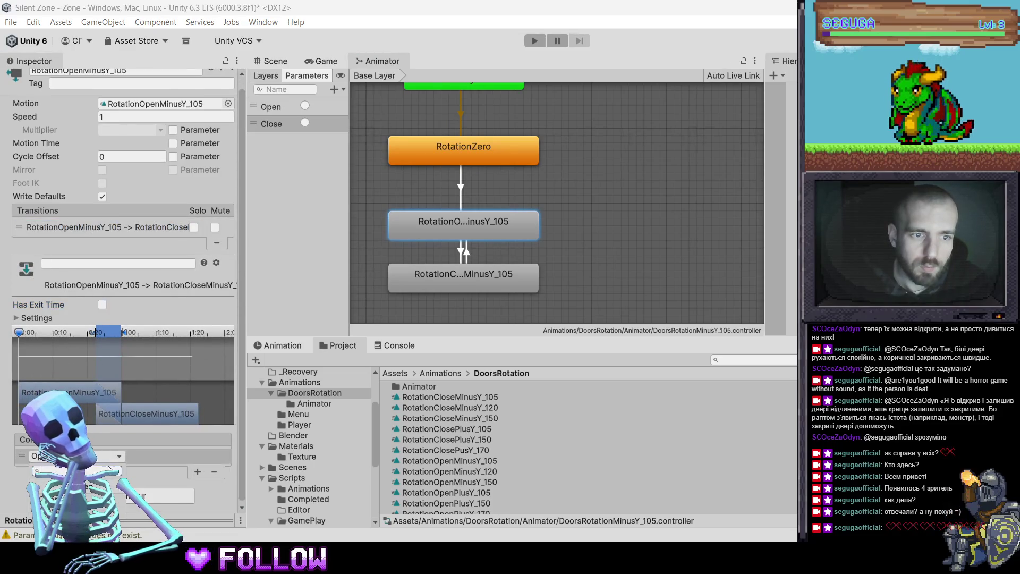
Add a condition to the close-to-open transition, then select the Animator folder
{"action": "left_click", "coordinate": [424, 272]}
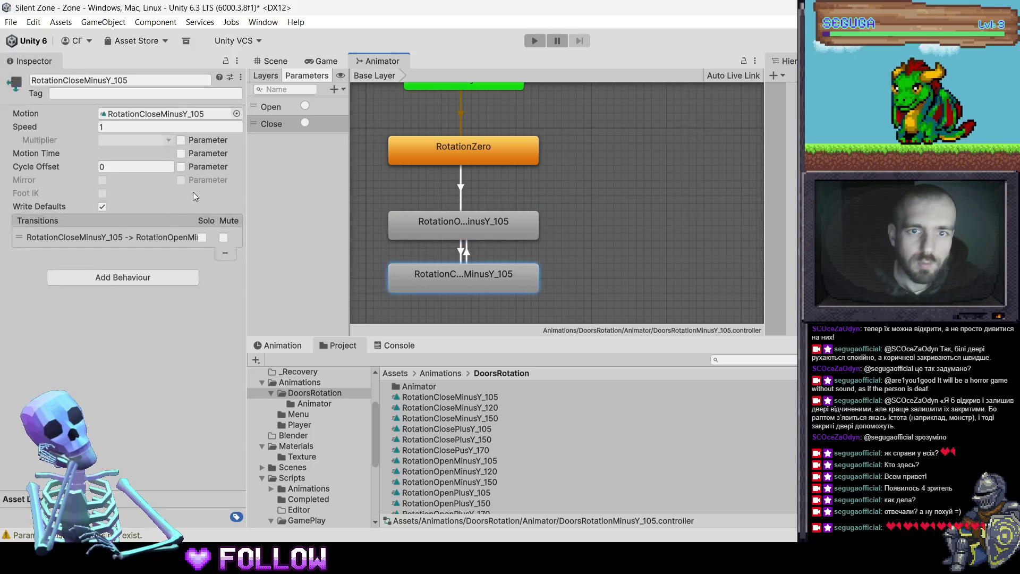
{"action": "left_click", "coordinate": [152, 236]}
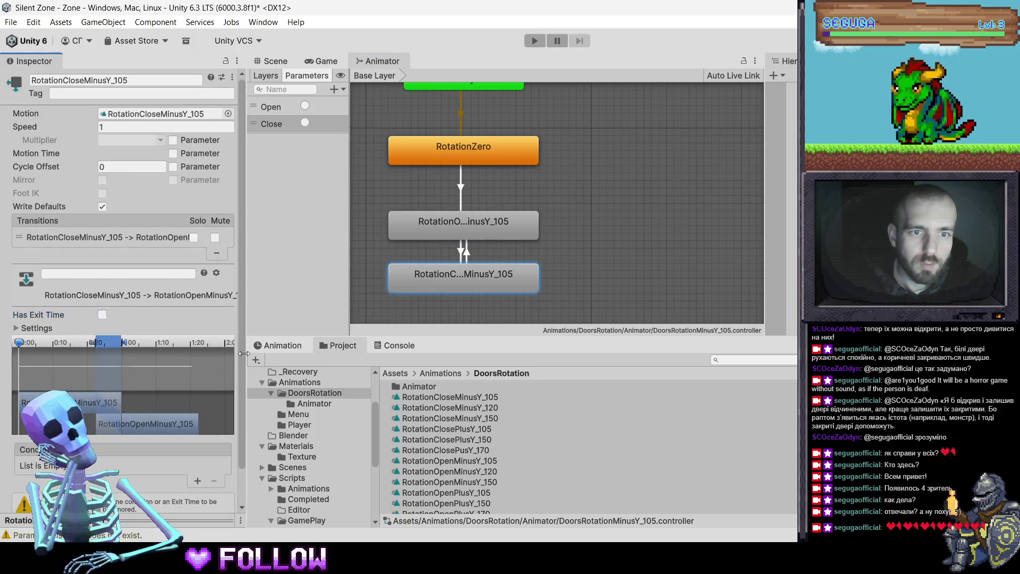
{"action": "left_click_drag", "start_coordinate": [243, 353], "coordinate": [255, 353]}
{"action": "left_click", "coordinate": [209, 482]}
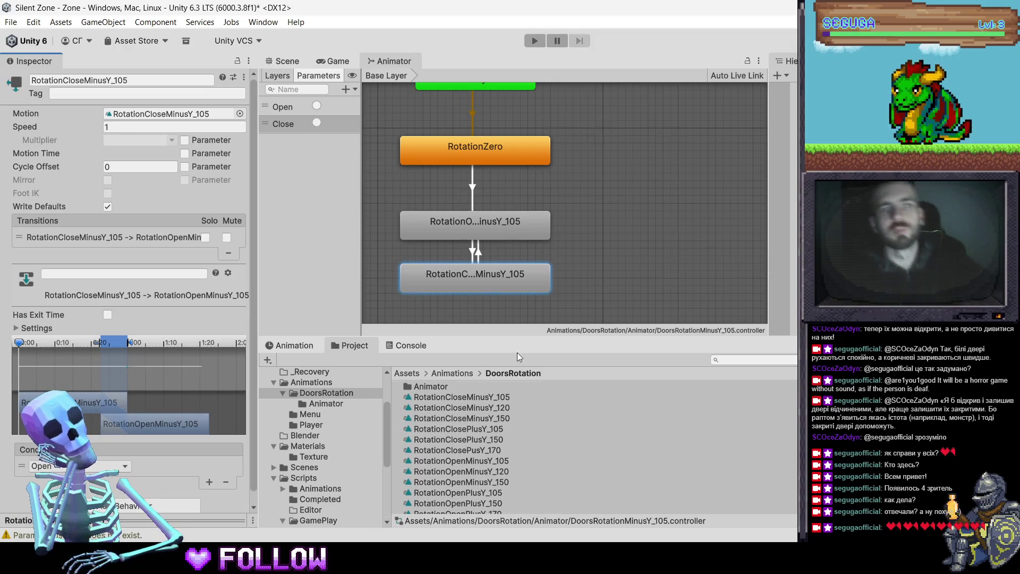
{"action": "left_click", "coordinate": [430, 387]}
Browse the RotationCloseMinusY_105 and _120 clips and jump down to RotationZero
{"action": "left_click", "coordinate": [442, 397]}
{"action": "left_click", "coordinate": [447, 408]}
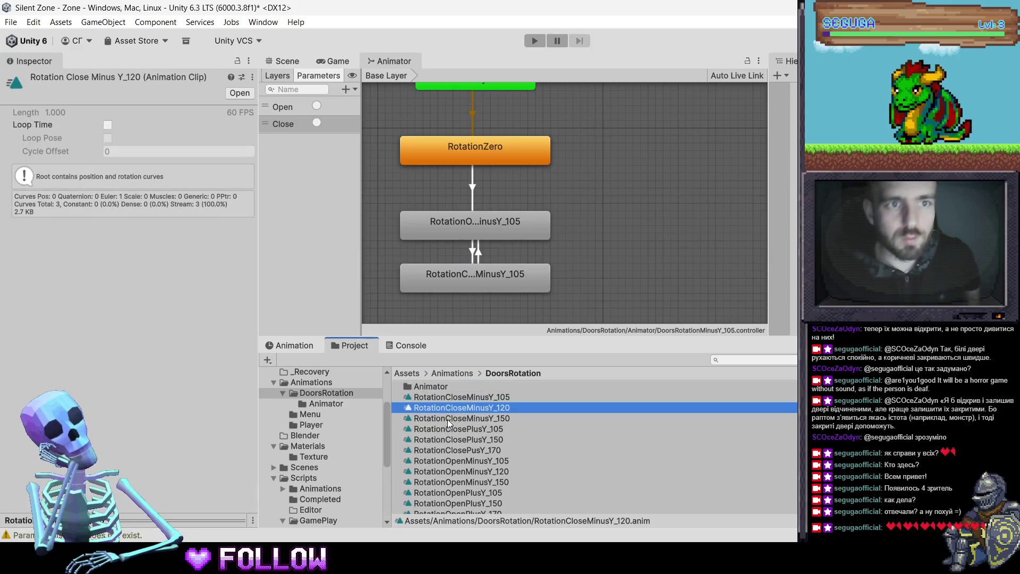
{"action": "left_click", "coordinate": [445, 400]}
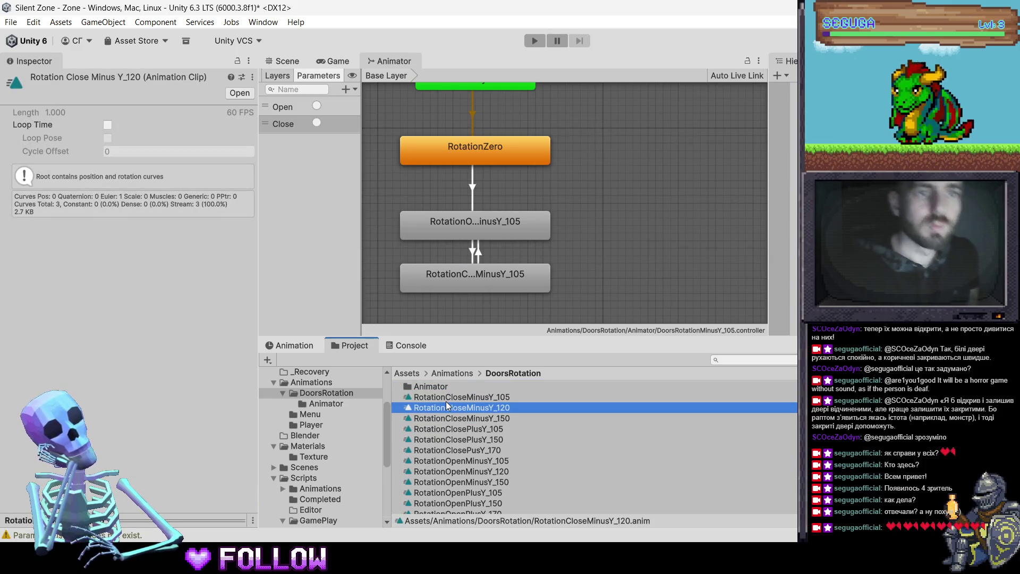
{"action": "key", "text": "End"}
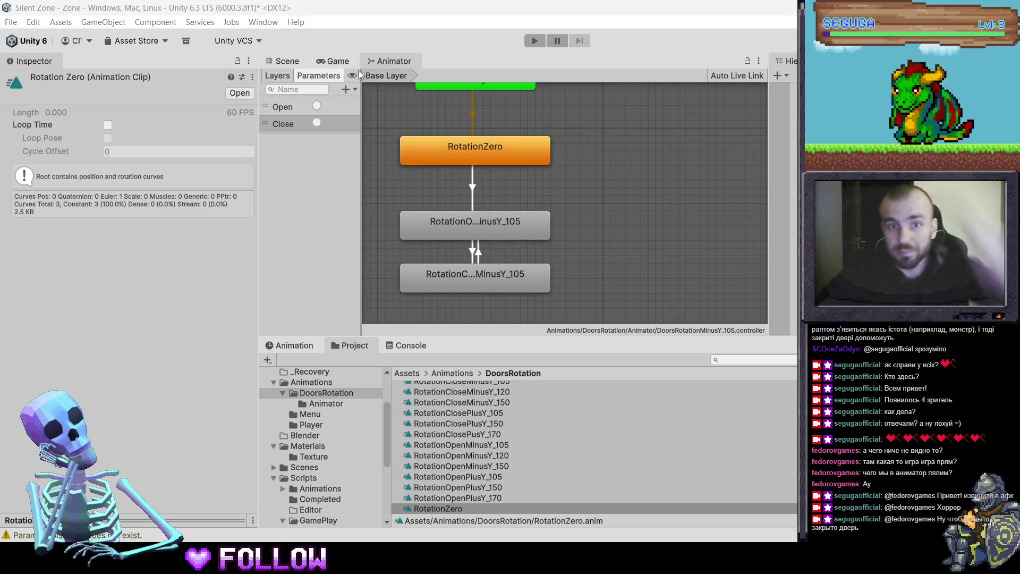
Select the apartment in the Scene view and zoom out to an overhead view
{"action": "left_click", "coordinate": [323, 64]}
{"action": "left_click", "coordinate": [287, 62]}
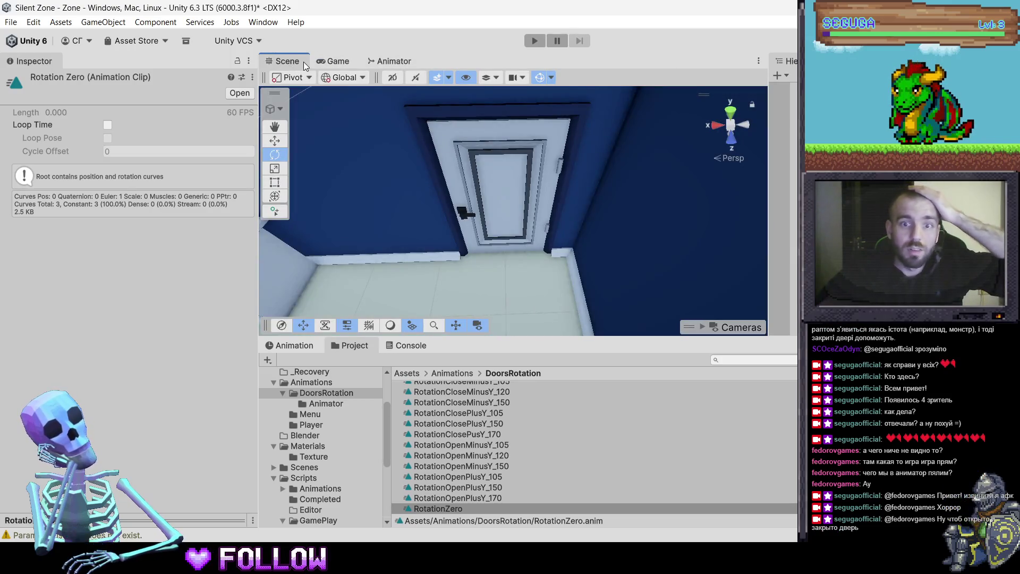
{"action": "left_click", "coordinate": [537, 152]}
{"action": "scroll", "coordinate": [524, 192], "scroll_direction": "down", "scroll_amount": 3}
{"action": "mouse_move", "coordinate": [526, 192]}
{"action": "left_mouse_down"}
{"action": "mouse_move", "coordinate": [536, 189]}
{"action": "mouse_move", "coordinate": [588, 246]}
{"action": "mouse_move", "coordinate": [647, 236]}
{"action": "mouse_move", "coordinate": [485, 181]}
{"action": "mouse_move", "coordinate": [604, 202]}
{"action": "mouse_move", "coordinate": [599, 215]}
{"action": "mouse_move", "coordinate": [531, 200]}
{"action": "mouse_move", "coordinate": [589, 234]}
{"action": "mouse_move", "coordinate": [539, 196]}
{"action": "mouse_move", "coordinate": [569, 178]}
{"action": "mouse_move", "coordinate": [588, 209]}
{"action": "left_mouse_up"}
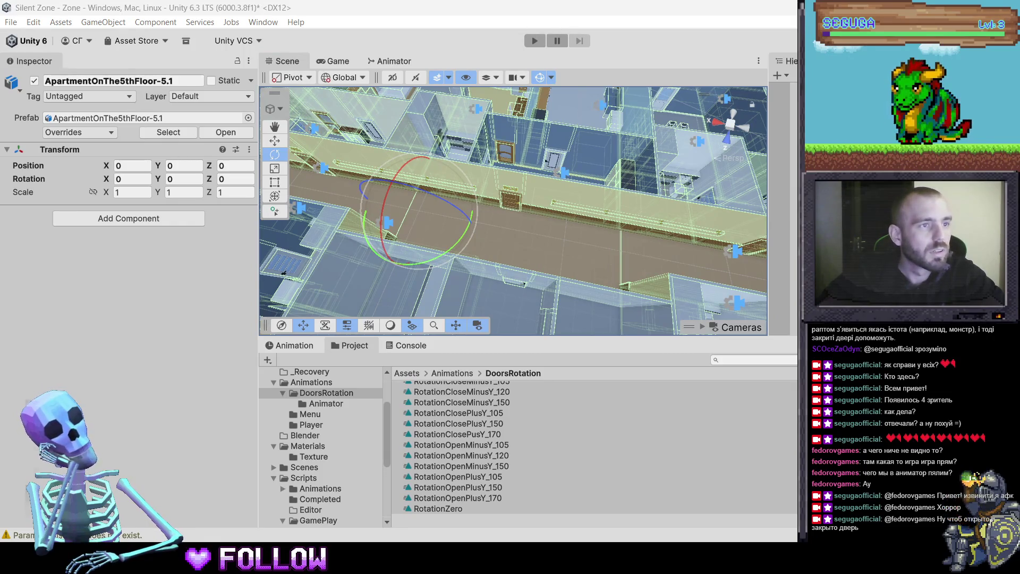
Highlight the note about bathroom door 507 in Notepad, then switch to Blender
{"action": "key", "text": "alt+Tab"}
{"action": "left_click_drag", "start_coordinate": [459, 272], "coordinate": [242, 275]}
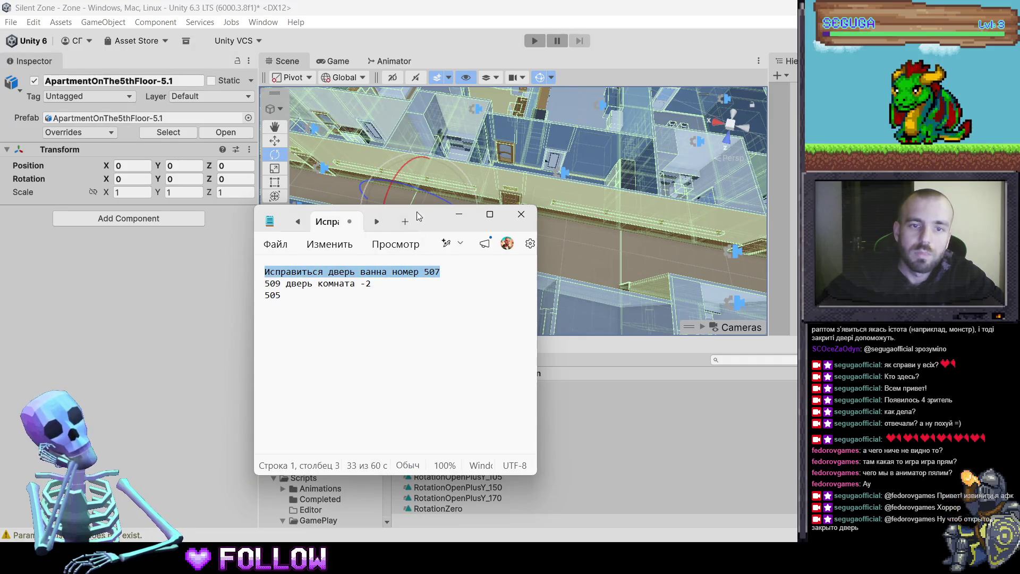
{"action": "key", "text": "alt+Tab"}
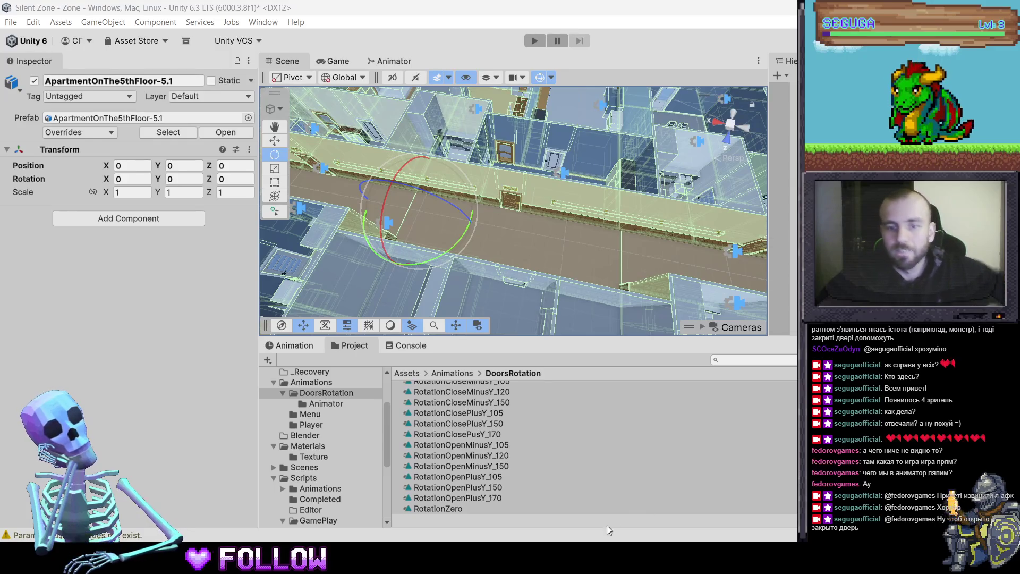
{"action": "key", "text": "alt+Tab"}
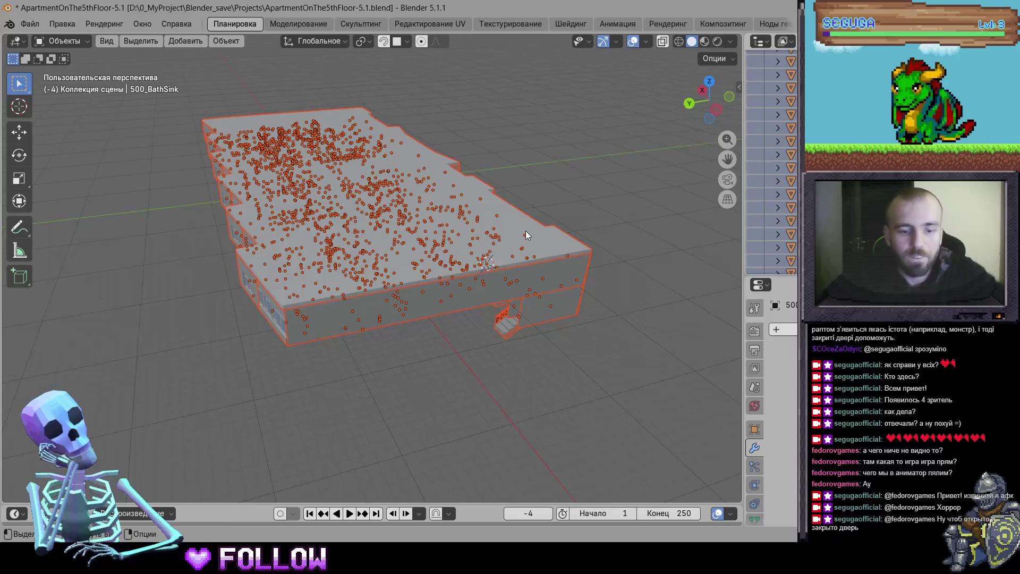
Hide the main ceiling and the hallway ceiling to see into the rooms
{"action": "left_click", "coordinate": [526, 241]}
{"action": "key", "text": "h"}
{"action": "mouse_move", "coordinate": [444, 240]}
{"action": "left_mouse_down"}
{"action": "mouse_move", "coordinate": [412, 289]}
{"action": "mouse_move", "coordinate": [429, 340]}
{"action": "mouse_move", "coordinate": [345, 170]}
{"action": "left_mouse_up"}
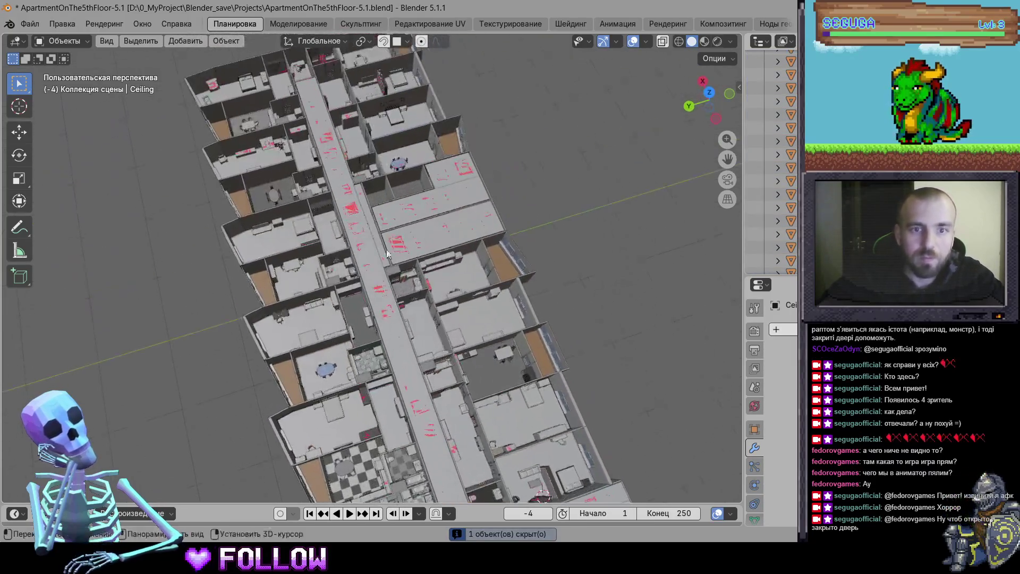
{"action": "left_click", "coordinate": [346, 170], "text": "alt"}
{"action": "scroll", "coordinate": [347, 191], "scroll_direction": "up", "scroll_amount": 5}
{"action": "mouse_move", "coordinate": [448, 263]}
{"action": "left_mouse_down"}
{"action": "mouse_move", "coordinate": [494, 241]}
{"action": "mouse_move", "coordinate": [397, 292]}
{"action": "mouse_move", "coordinate": [452, 263]}
{"action": "mouse_move", "coordinate": [464, 222]}
{"action": "mouse_move", "coordinate": [422, 239]}
{"action": "mouse_move", "coordinate": [518, 199]}
{"action": "mouse_move", "coordinate": [414, 267]}
{"action": "mouse_move", "coordinate": [410, 171]}
{"action": "left_mouse_up"}
{"action": "left_click", "coordinate": [397, 292]}
{"action": "key", "text": "h"}
Frame bathroom door 507_DoorBath and mirror it along the global X axis
{"action": "left_click", "coordinate": [409, 171]}
{"action": "key", "text": "KP_Decimal"}
{"action": "mouse_move", "coordinate": [448, 224]}
{"action": "left_mouse_down"}
{"action": "mouse_move", "coordinate": [206, 235]}
{"action": "mouse_move", "coordinate": [212, 218]}
{"action": "mouse_move", "coordinate": [245, 214]}
{"action": "mouse_move", "coordinate": [257, 227]}
{"action": "mouse_move", "coordinate": [234, 241]}
{"action": "mouse_move", "coordinate": [274, 239]}
{"action": "mouse_move", "coordinate": [393, 268]}
{"action": "left_mouse_up"}
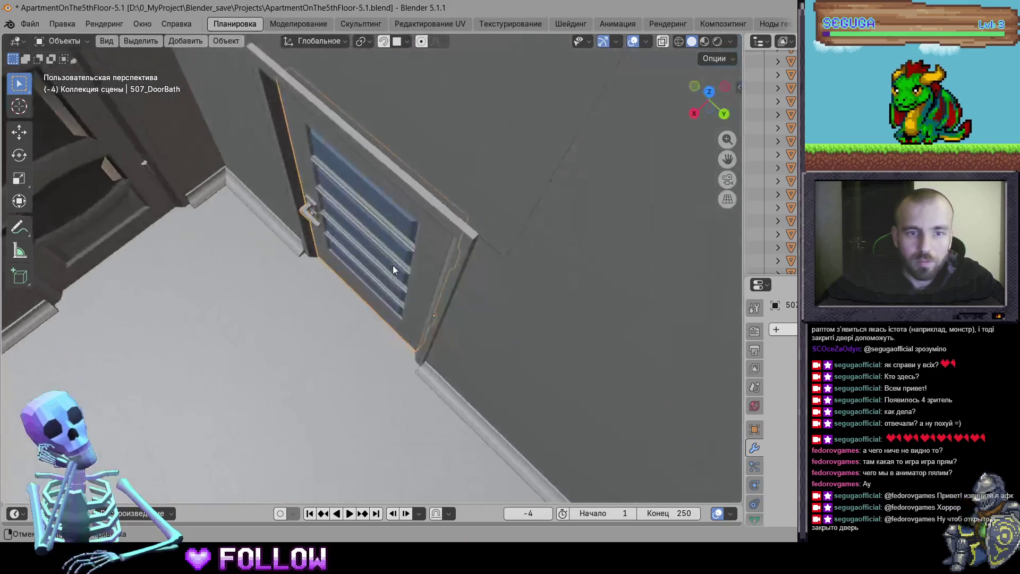
{"action": "right_click", "coordinate": [393, 268]}
{"action": "mouse_move", "coordinate": [391, 269]}
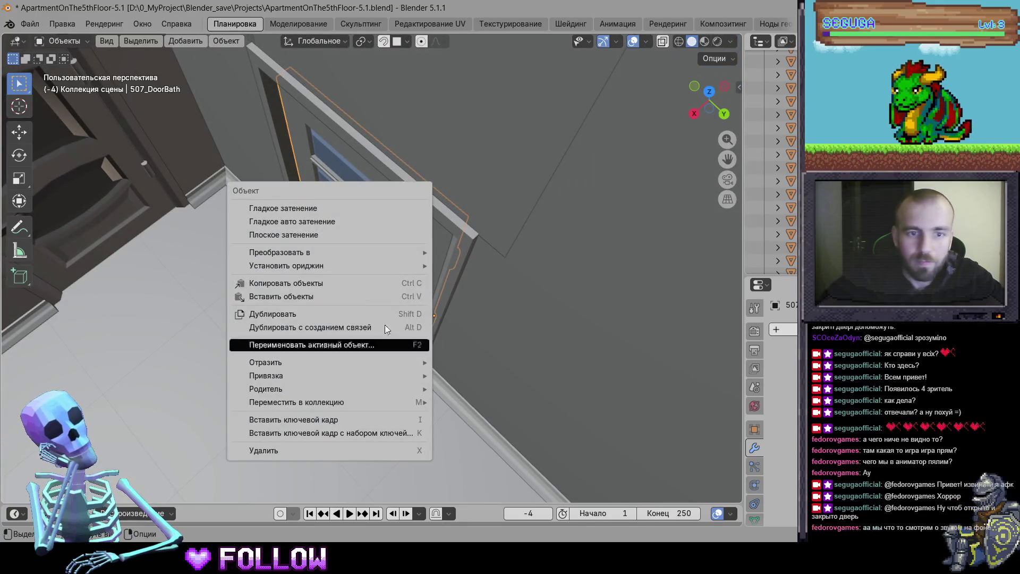
{"action": "mouse_move", "coordinate": [388, 362]}
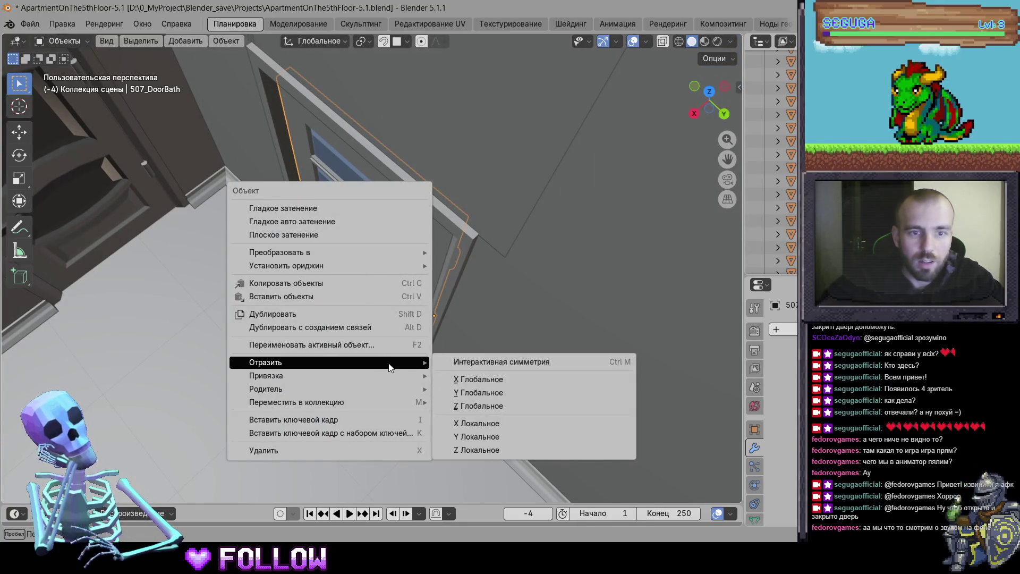
{"action": "left_click", "coordinate": [490, 377]}
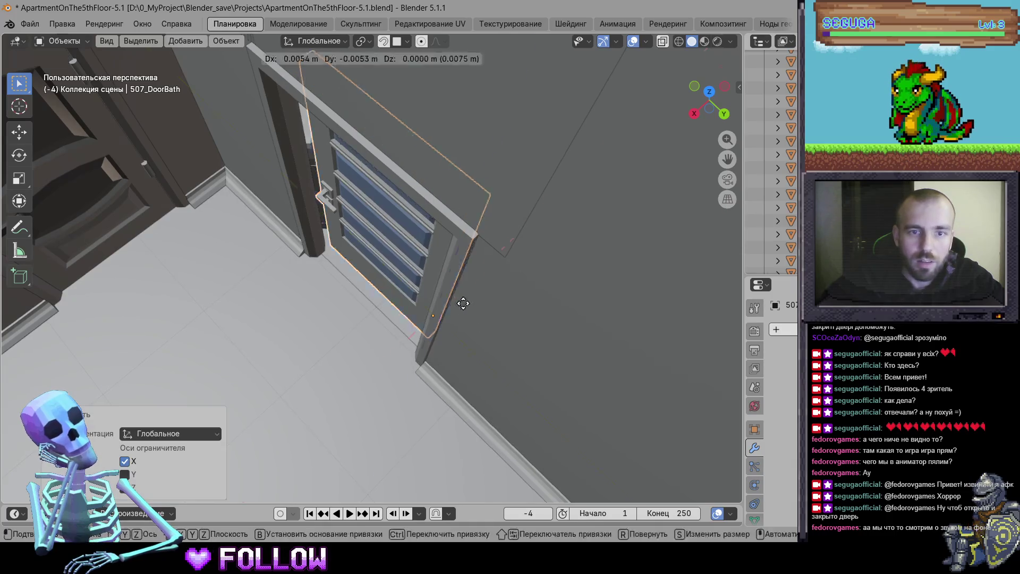
Move the door along X by 0.19584 m, then by -0.035318 m from a top view
{"action": "key", "text": "g"}
{"action": "key", "text": "x"}
{"action": "left_click", "coordinate": [696, 96]}
{"action": "left_click_drag", "start_coordinate": [695, 96], "coordinate": [674, 111]}
{"action": "key", "text": "KP_Decimal"}
{"action": "key", "text": "KP_7"}
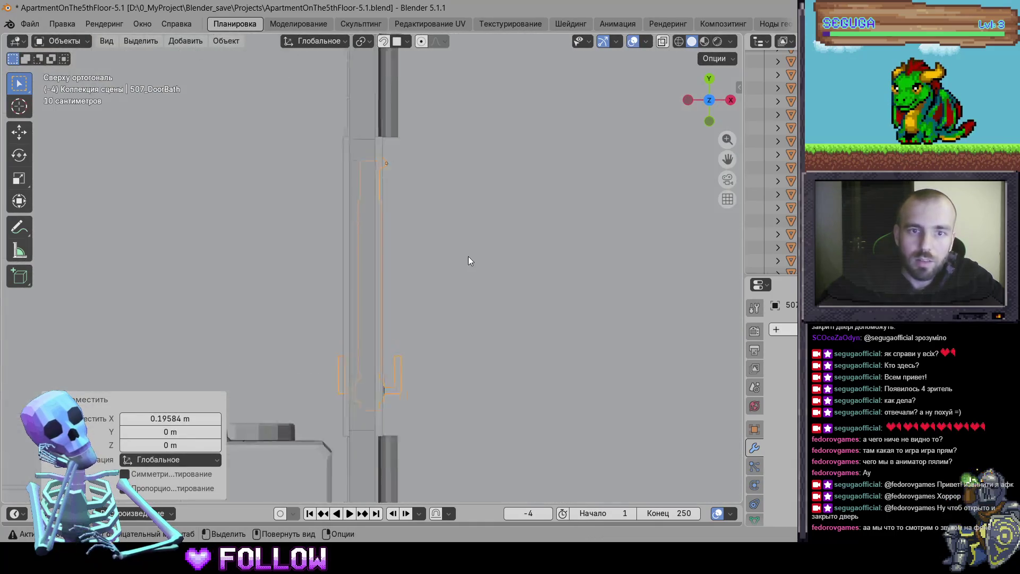
{"action": "key", "text": "g"}
{"action": "key", "text": "x"}
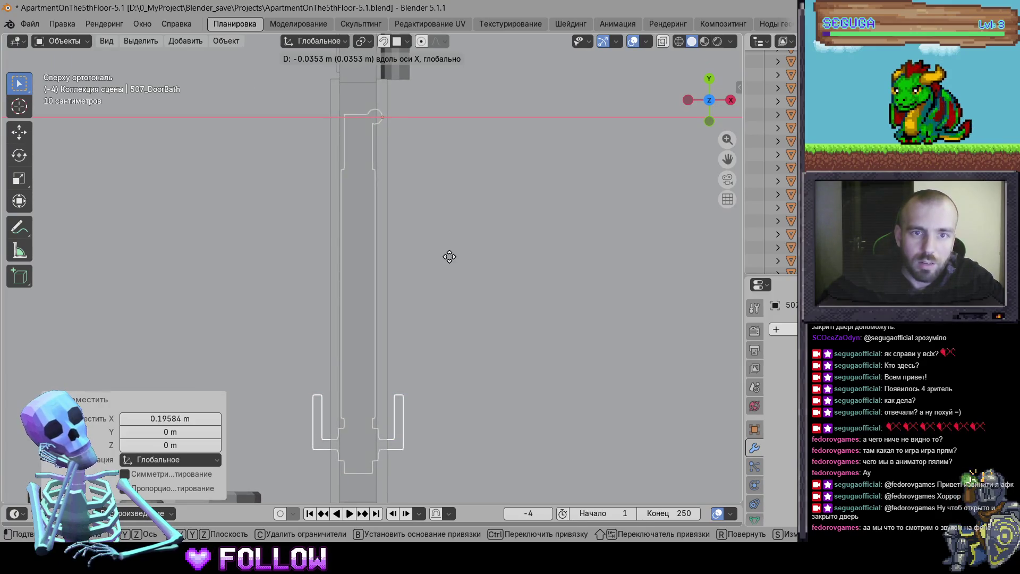
{"action": "left_click", "coordinate": [449, 257]}
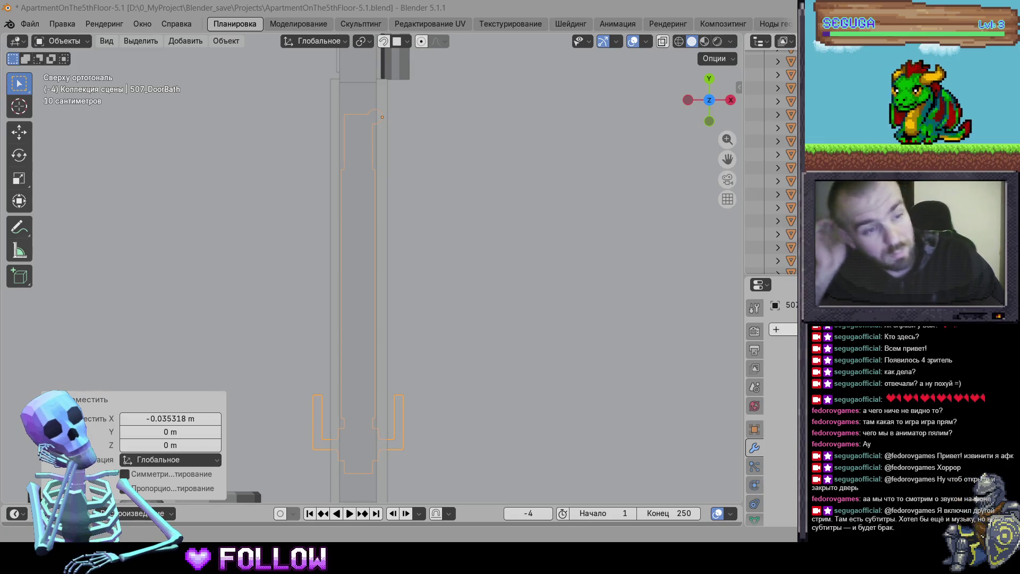
In perspective, add the 507 doors and 506 room, bathroom and kitchen doors to the selection
{"action": "scroll", "coordinate": [525, 240], "scroll_direction": "down", "scroll_amount": 4}
{"action": "scroll", "coordinate": [525, 244], "scroll_direction": "down", "scroll_amount": 10}
{"action": "mouse_move", "coordinate": [471, 269]}
{"action": "left_mouse_down"}
{"action": "mouse_move", "coordinate": [445, 262]}
{"action": "mouse_move", "coordinate": [377, 203]}
{"action": "mouse_move", "coordinate": [660, 241]}
{"action": "left_mouse_up"}
{"action": "scroll", "coordinate": [482, 295], "scroll_direction": "up", "scroll_amount": 8}
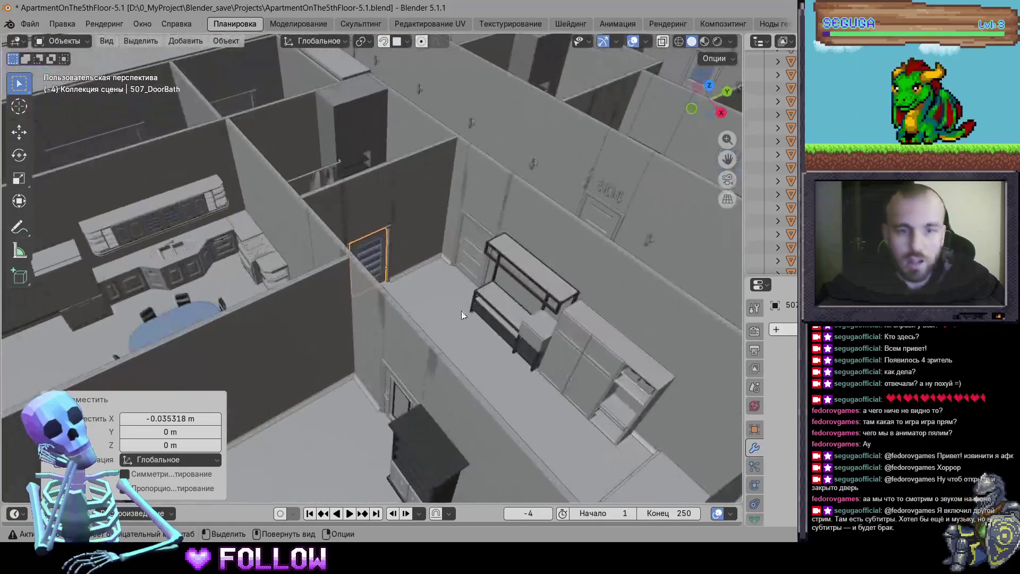
{"action": "left_click", "coordinate": [397, 397], "text": "shift"}
{"action": "scroll", "coordinate": [533, 333], "scroll_direction": "down", "scroll_amount": 4}
{"action": "mouse_move", "coordinate": [458, 305]}
{"action": "left_mouse_down"}
{"action": "mouse_move", "coordinate": [377, 235]}
{"action": "mouse_move", "coordinate": [201, 216]}
{"action": "mouse_move", "coordinate": [345, 422]}
{"action": "left_mouse_up"}
{"action": "left_click", "coordinate": [377, 235], "text": "shift"}
{"action": "scroll", "coordinate": [610, 287], "scroll_direction": "up", "scroll_amount": 4}
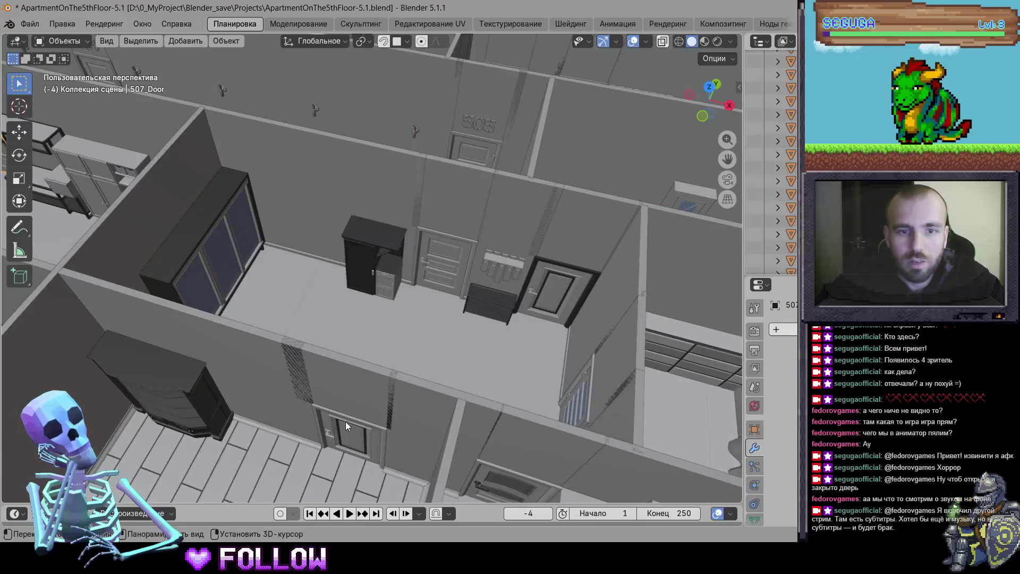
{"action": "left_click", "coordinate": [348, 425], "text": "shift"}
{"action": "mouse_move", "coordinate": [587, 341]}
{"action": "left_mouse_down"}
{"action": "mouse_move", "coordinate": [467, 264]}
{"action": "mouse_move", "coordinate": [390, 248]}
{"action": "left_mouse_up"}
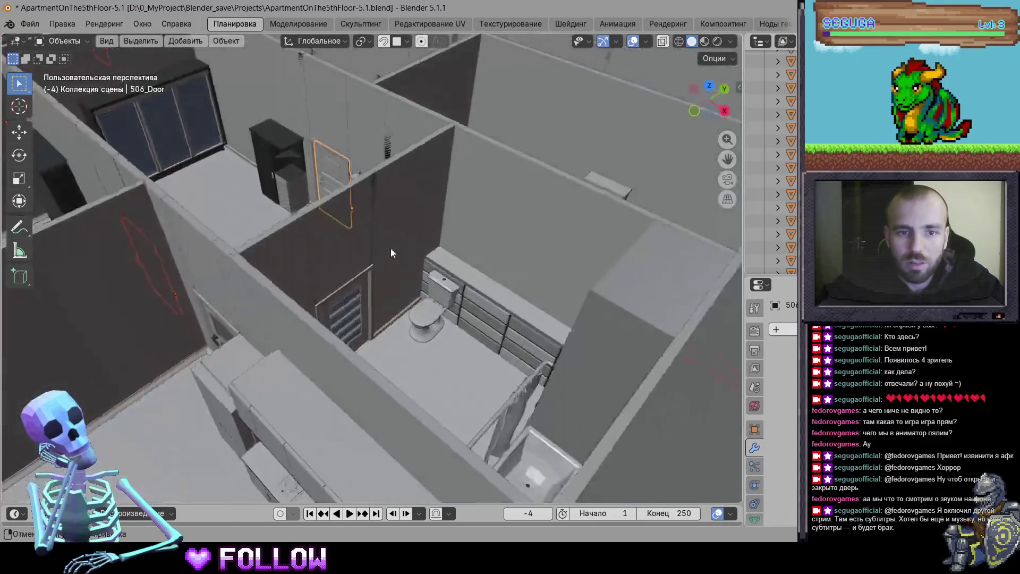
{"action": "left_click", "coordinate": [352, 302], "text": "shift"}
{"action": "left_click_drag", "start_coordinate": [352, 302], "coordinate": [377, 334]}
{"action": "scroll", "coordinate": [377, 340], "scroll_direction": "down", "scroll_amount": 2}
{"action": "left_click", "coordinate": [426, 364], "text": "shift"}
{"action": "mouse_move", "coordinate": [426, 364]}
{"action": "left_mouse_down"}
{"action": "mouse_move", "coordinate": [453, 314]}
{"action": "mouse_move", "coordinate": [320, 326]}
{"action": "mouse_move", "coordinate": [310, 266]}
{"action": "left_mouse_up"}
Add 505_DoorRoom, 505_DoorKitchen, 505_DoorBath, 504_DoorKitchen, 504_DoorBath and 503_DoorBath to the selection
{"action": "left_click_drag", "start_coordinate": [501, 324], "coordinate": [450, 279]}
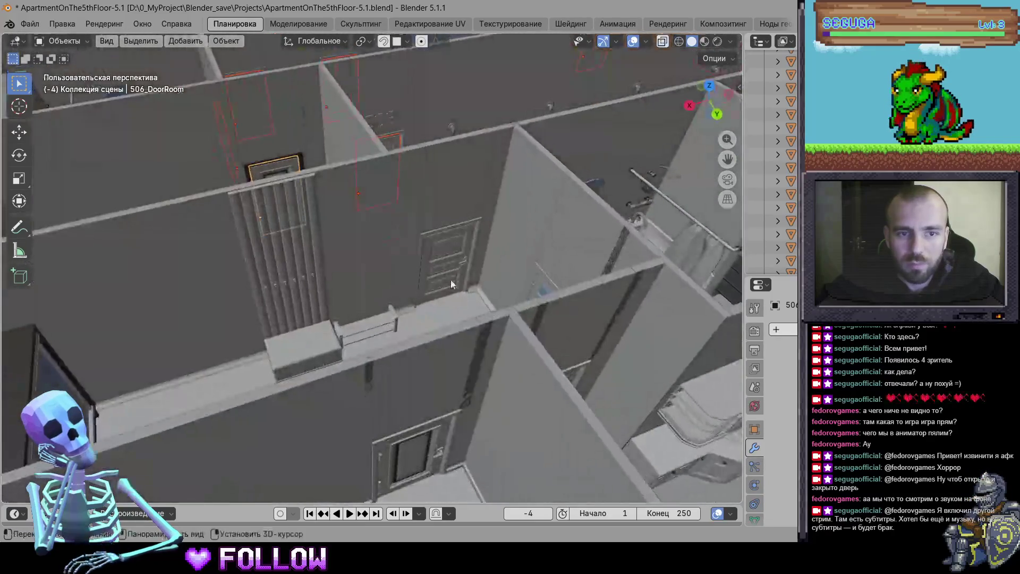
{"action": "left_click", "coordinate": [451, 234], "text": "shift"}
{"action": "left_click_drag", "start_coordinate": [581, 393], "coordinate": [428, 340]}
{"action": "left_click", "coordinate": [428, 339], "text": "shift"}
{"action": "mouse_move", "coordinate": [591, 294]}
{"action": "left_mouse_down"}
{"action": "mouse_move", "coordinate": [344, 282]}
{"action": "mouse_move", "coordinate": [365, 270]}
{"action": "mouse_move", "coordinate": [297, 250]}
{"action": "mouse_move", "coordinate": [416, 346]}
{"action": "mouse_move", "coordinate": [441, 279]}
{"action": "mouse_move", "coordinate": [422, 321]}
{"action": "left_mouse_up"}
{"action": "left_click", "coordinate": [437, 336], "text": "shift"}
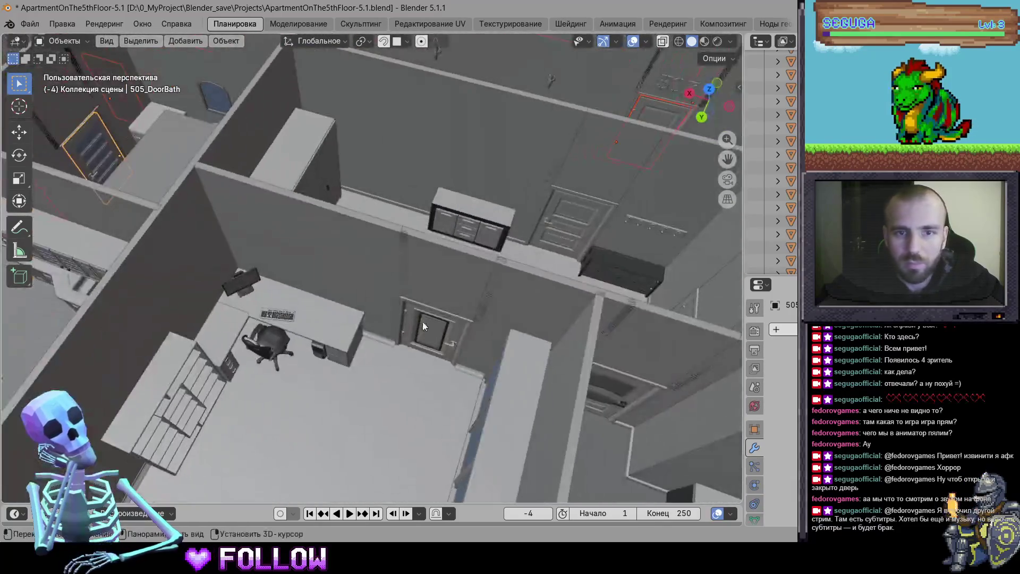
{"action": "left_click", "coordinate": [553, 242], "text": "shift"}
{"action": "scroll", "coordinate": [518, 339], "scroll_direction": "up", "scroll_amount": 3}
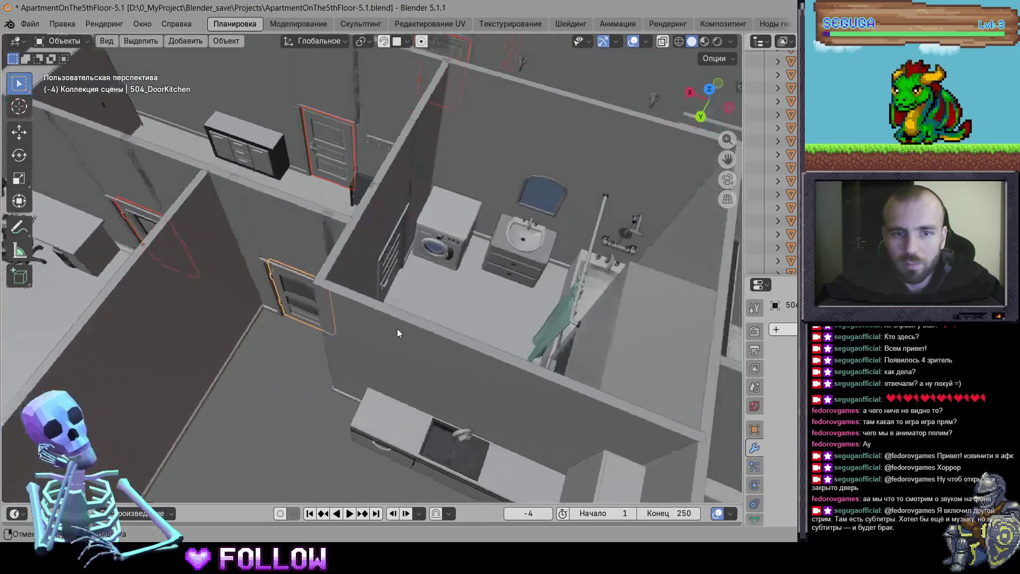
{"action": "left_click", "coordinate": [371, 272]}
{"action": "scroll", "coordinate": [527, 357], "scroll_direction": "up", "scroll_amount": 4}
{"action": "scroll", "coordinate": [361, 284], "scroll_direction": "down", "scroll_amount": 4}
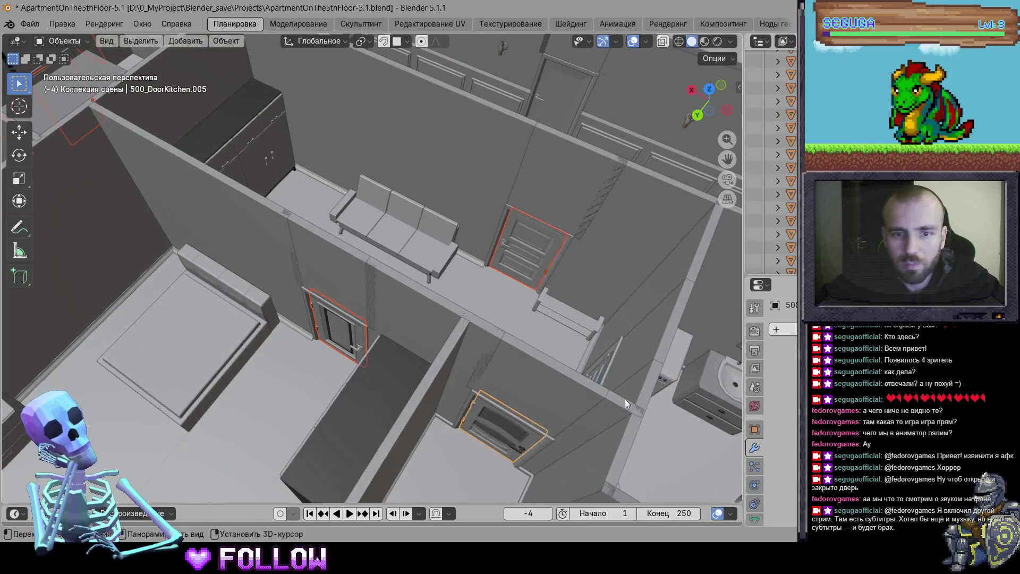
{"action": "scroll", "coordinate": [487, 334], "scroll_direction": "up", "scroll_amount": 4}
{"action": "left_click", "coordinate": [426, 346]}
{"action": "scroll", "coordinate": [553, 295], "scroll_direction": "up", "scroll_amount": 5}
Add the 502 doors, including 502_DoorKitchen, to the selection
{"action": "mouse_move", "coordinate": [492, 255]}
{"action": "left_mouse_down"}
{"action": "mouse_move", "coordinate": [452, 292]}
{"action": "mouse_move", "coordinate": [585, 279]}
{"action": "mouse_move", "coordinate": [407, 266]}
{"action": "mouse_move", "coordinate": [368, 304]}
{"action": "left_mouse_up"}
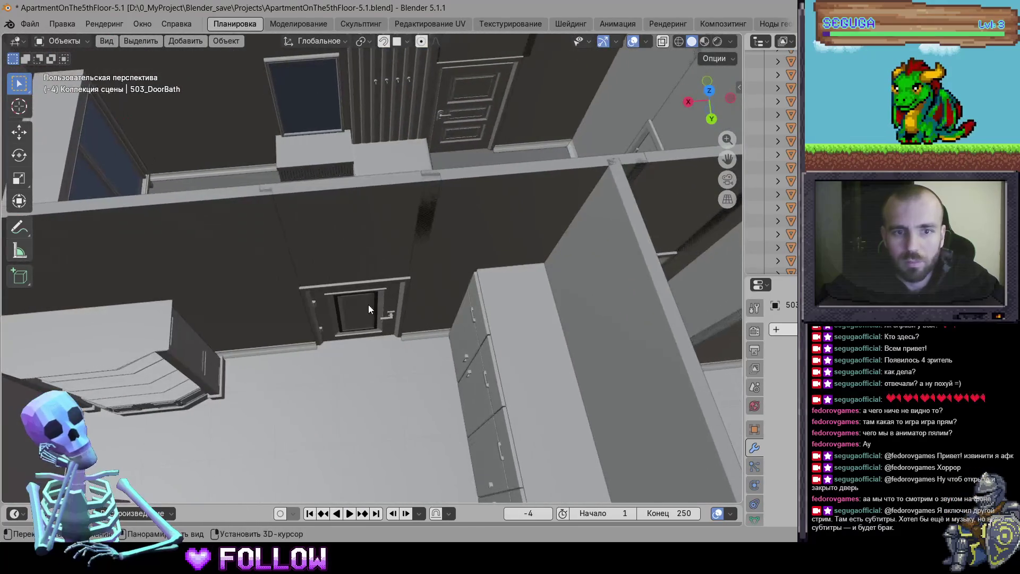
{"action": "left_click", "coordinate": [368, 305]}
{"action": "left_click", "coordinate": [476, 116], "text": "shift"}
{"action": "left_click_drag", "start_coordinate": [638, 260], "coordinate": [460, 295]}
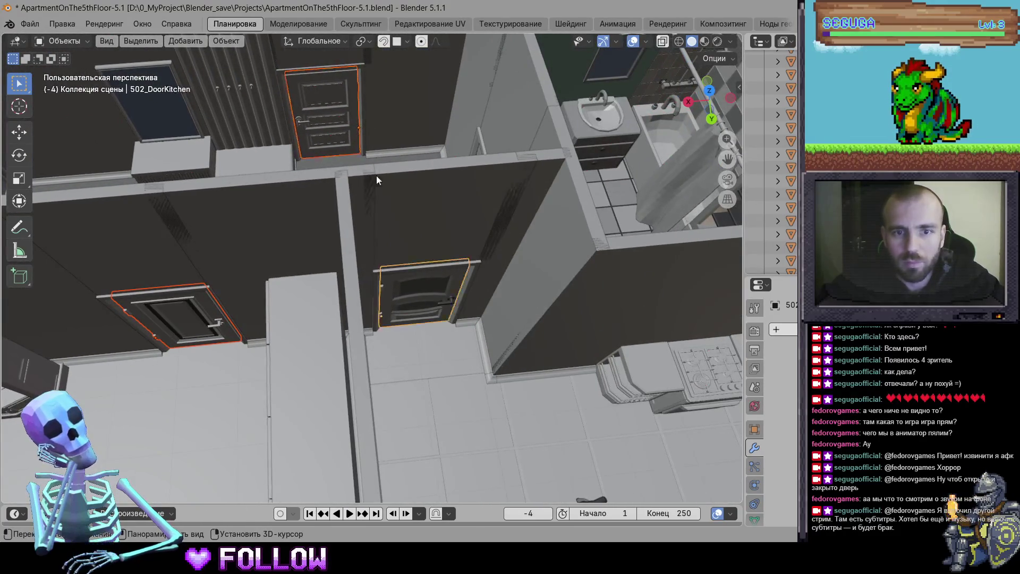
{"action": "left_click_drag", "start_coordinate": [376, 176], "coordinate": [436, 196]}
{"action": "mouse_move", "coordinate": [319, 211]}
{"action": "left_mouse_down"}
{"action": "mouse_move", "coordinate": [309, 213]}
{"action": "mouse_move", "coordinate": [378, 190]}
{"action": "mouse_move", "coordinate": [537, 170]}
{"action": "left_mouse_up"}
{"action": "scroll", "coordinate": [297, 226], "scroll_direction": "down", "scroll_amount": 5}
{"action": "scroll", "coordinate": [415, 224], "scroll_direction": "up", "scroll_amount": 5}
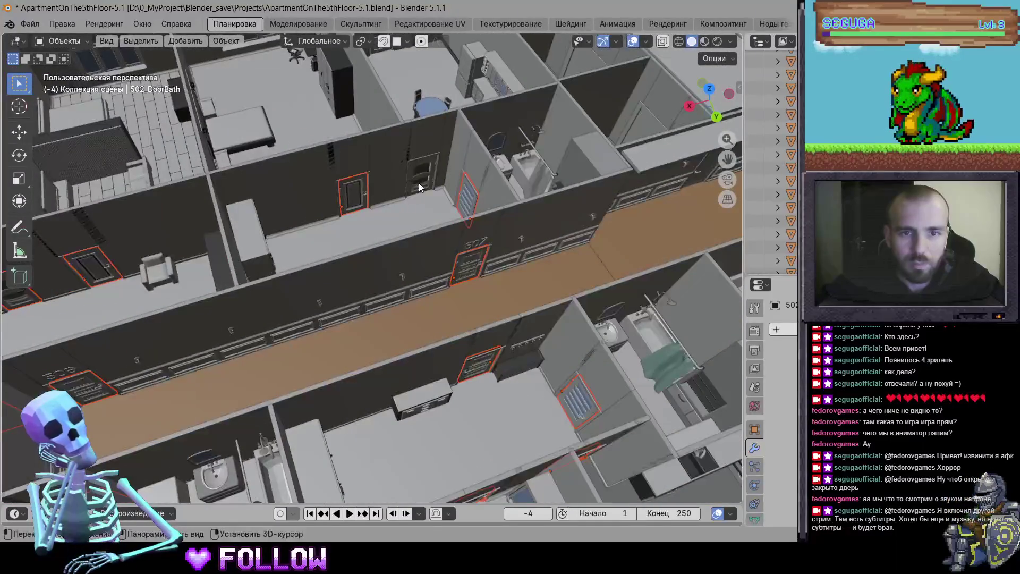
{"action": "scroll", "coordinate": [397, 268], "scroll_direction": "down", "scroll_amount": 5}
Add 508_DoorKitchen, 508_DoorRoom, the 500 doors, 509_DoorKitchen and 509_DoorBath to the selection
{"action": "mouse_move", "coordinate": [485, 288]}
{"action": "left_mouse_down"}
{"action": "mouse_move", "coordinate": [451, 292]}
{"action": "mouse_move", "coordinate": [311, 172]}
{"action": "left_mouse_up"}
{"action": "scroll", "coordinate": [441, 294], "scroll_direction": "up", "scroll_amount": 5}
{"action": "left_click", "coordinate": [398, 237]}
{"action": "scroll", "coordinate": [501, 288], "scroll_direction": "down", "scroll_amount": 3}
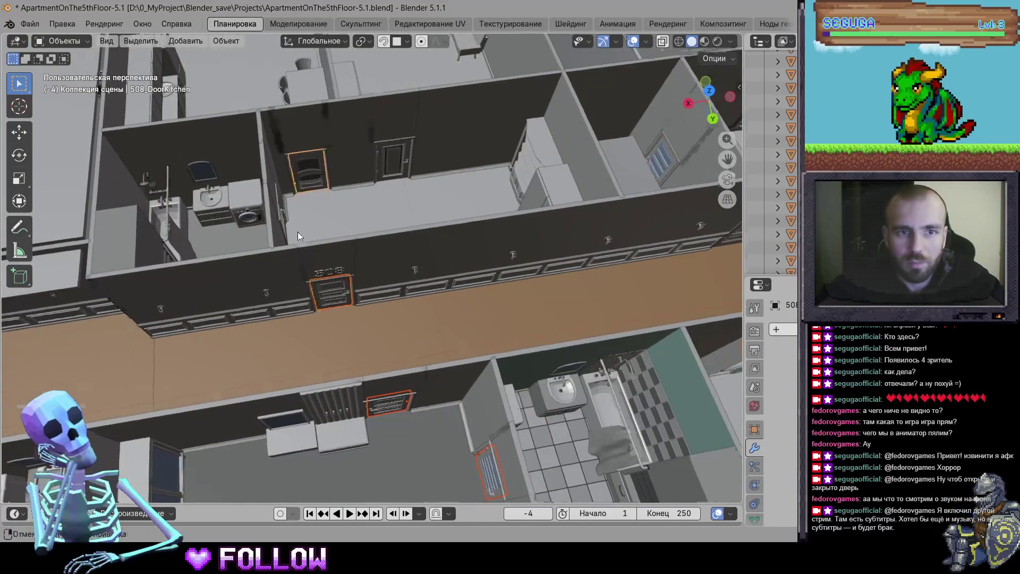
{"action": "scroll", "coordinate": [294, 175], "scroll_direction": "up", "scroll_amount": 3}
{"action": "left_click", "coordinate": [394, 191]}
{"action": "scroll", "coordinate": [394, 191], "scroll_direction": "down", "scroll_amount": 5}
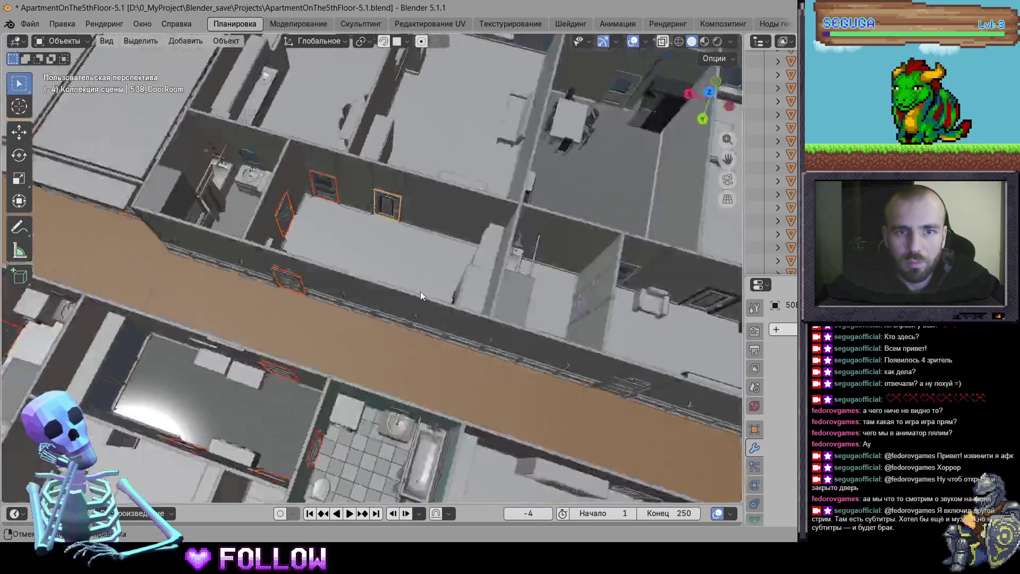
{"action": "scroll", "coordinate": [311, 326], "scroll_direction": "up", "scroll_amount": 4}
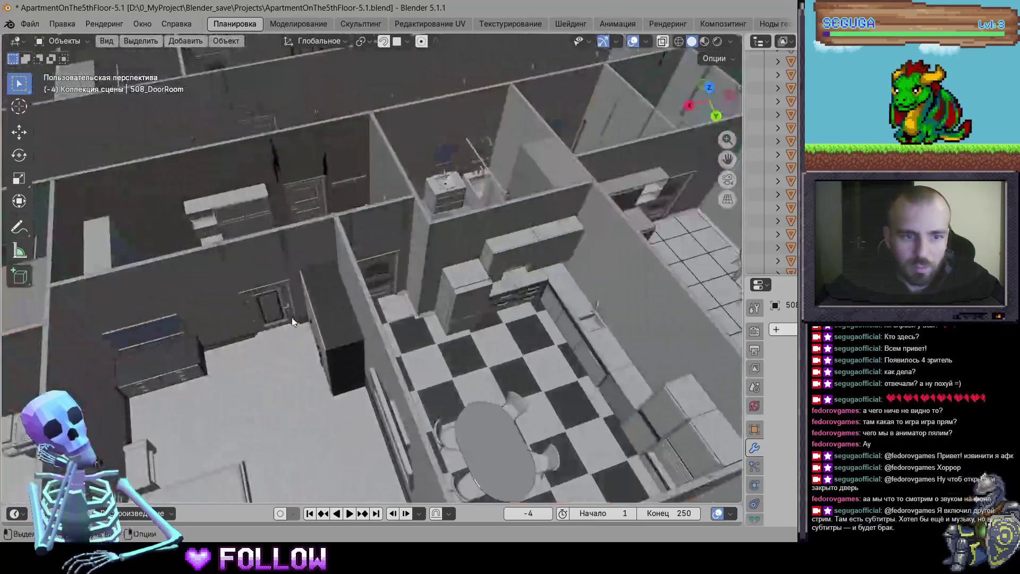
{"action": "mouse_move", "coordinate": [452, 225]}
{"action": "left_mouse_down"}
{"action": "mouse_move", "coordinate": [345, 285]}
{"action": "mouse_move", "coordinate": [522, 273]}
{"action": "mouse_move", "coordinate": [369, 301]}
{"action": "left_mouse_up"}
{"action": "left_click", "coordinate": [336, 231]}
{"action": "scroll", "coordinate": [359, 278], "scroll_direction": "up", "scroll_amount": 3}
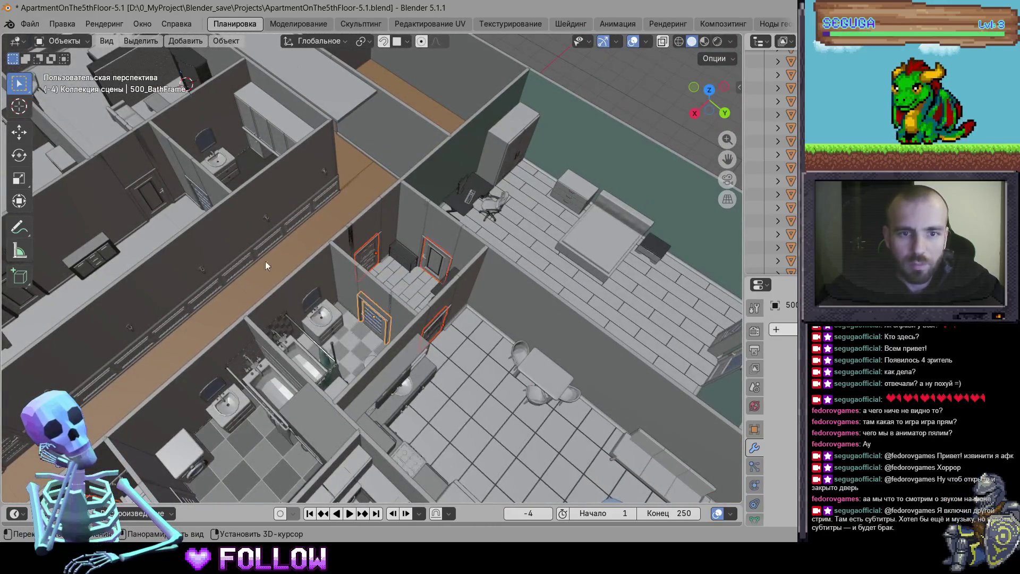
{"action": "left_click_drag", "start_coordinate": [266, 266], "coordinate": [308, 239]}
{"action": "left_click", "coordinate": [419, 297]}
{"action": "mouse_move", "coordinate": [419, 297]}
{"action": "left_mouse_down"}
{"action": "mouse_move", "coordinate": [348, 234]}
{"action": "mouse_move", "coordinate": [413, 196]}
{"action": "left_mouse_up"}
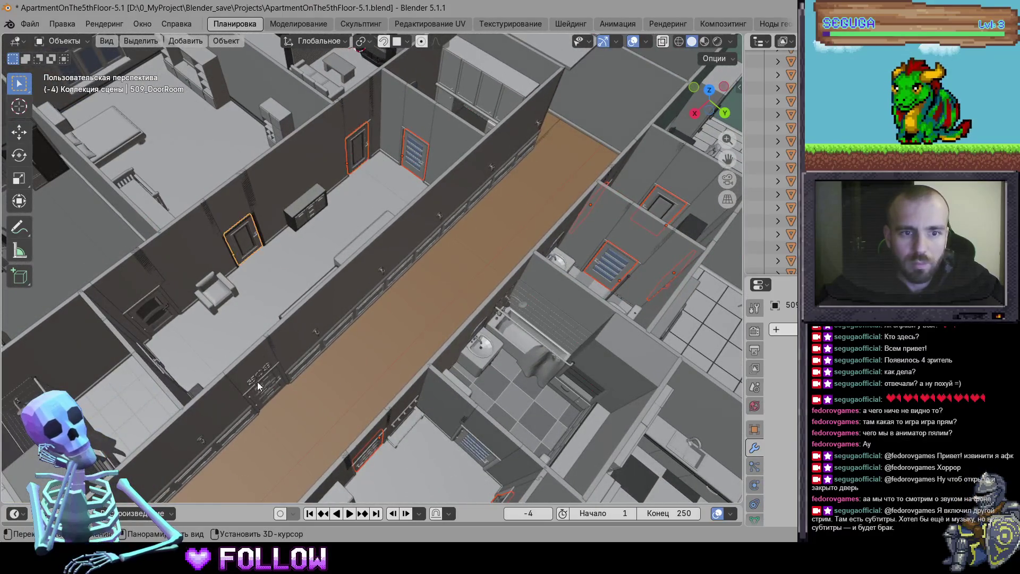
{"action": "left_click", "coordinate": [152, 312]}
{"action": "mouse_move", "coordinate": [152, 311]}
{"action": "left_mouse_down"}
{"action": "mouse_move", "coordinate": [231, 307]}
{"action": "mouse_move", "coordinate": [289, 133]}
{"action": "left_mouse_up"}
{"action": "left_click", "coordinate": [284, 137]}
{"action": "scroll", "coordinate": [394, 282], "scroll_direction": "down", "scroll_amount": 10}
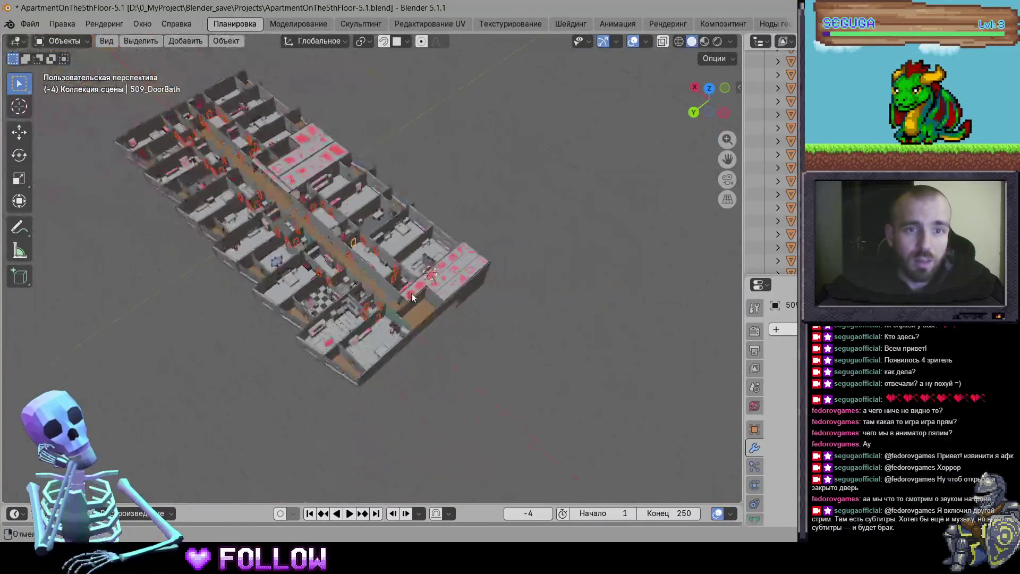
Try unhiding all and hiding unselected objects, undoing both to restore visibility
{"action": "key", "text": "alt+h"}
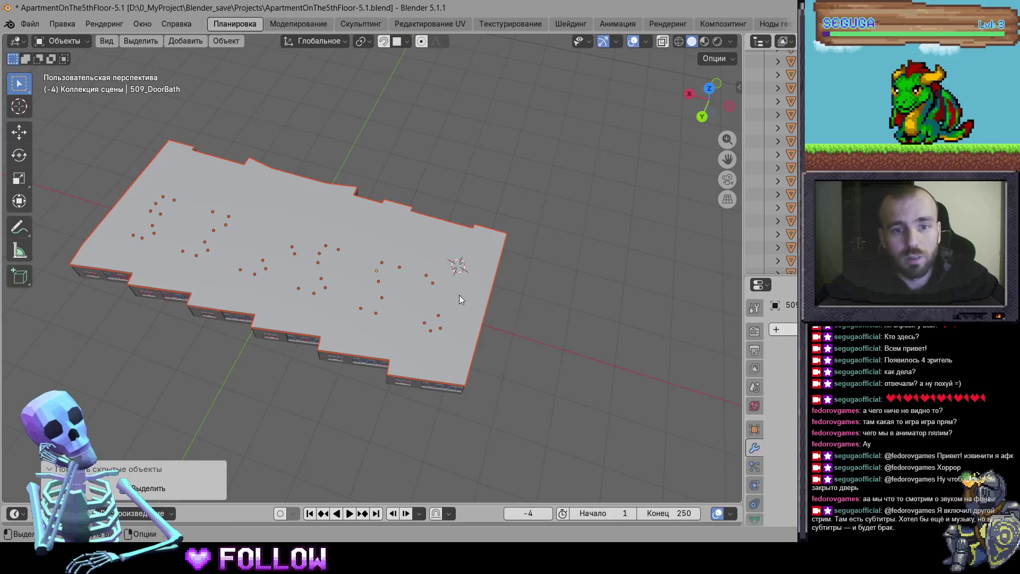
{"action": "key", "text": "ctrl+z"}
{"action": "key", "text": "shift+h"}
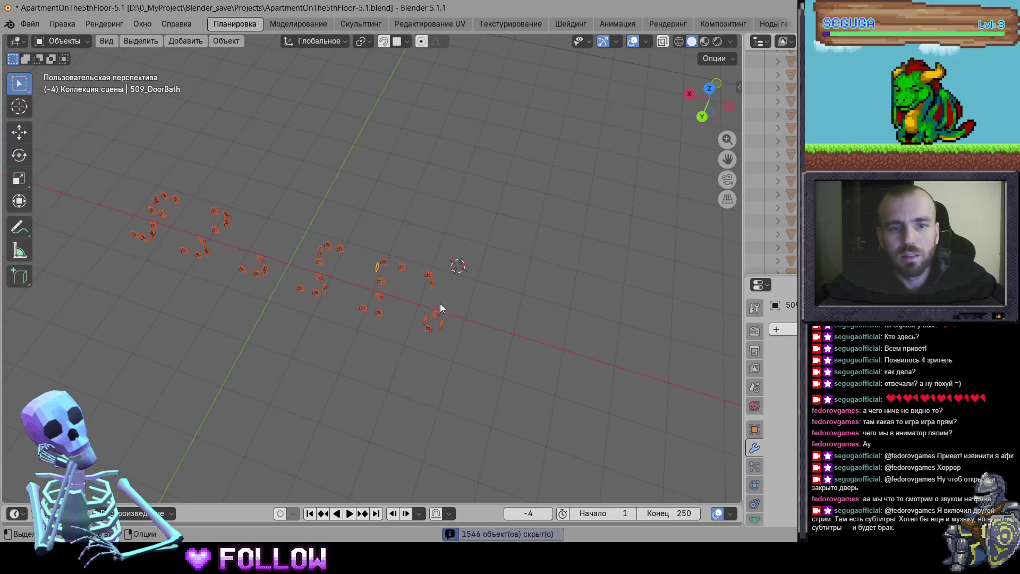
{"action": "key", "text": "ctrl+z"}
Make Door_WarehouseCenter the active door and hide all unselected objects, leaving only doors visible
{"action": "scroll", "coordinate": [470, 310], "scroll_direction": "up", "scroll_amount": 4}
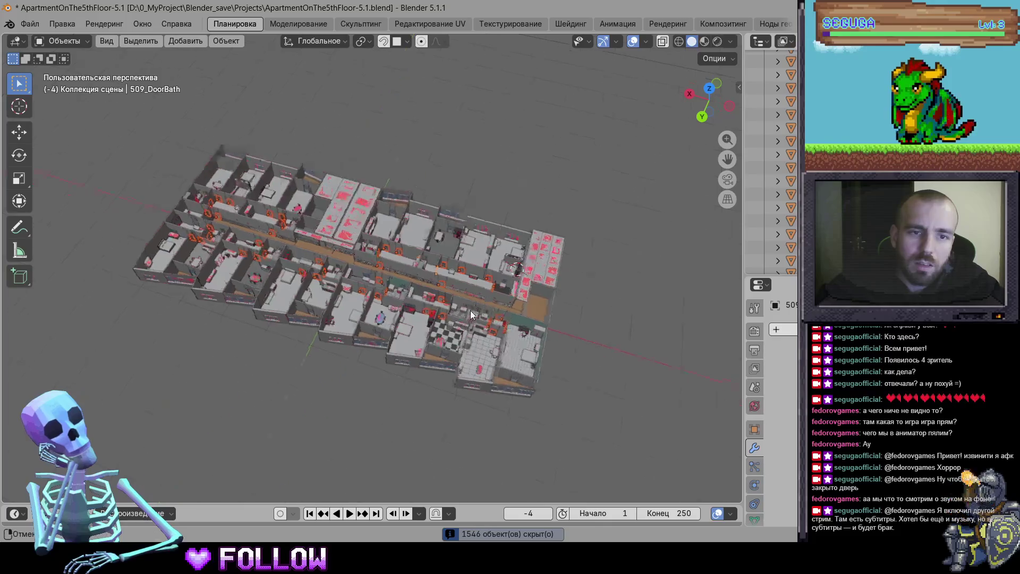
{"action": "scroll", "coordinate": [373, 254], "scroll_direction": "up", "scroll_amount": 3}
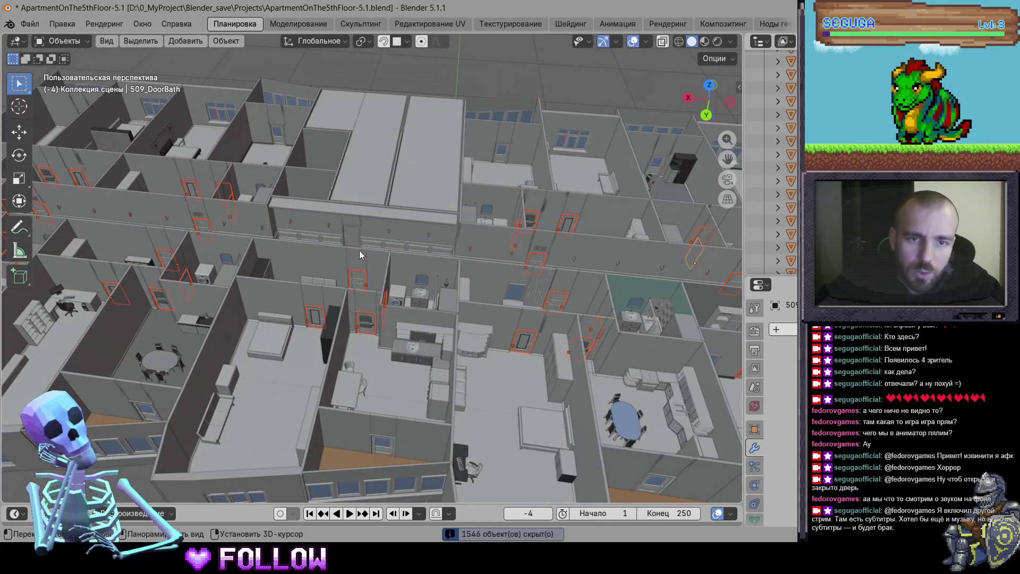
{"action": "left_click", "coordinate": [359, 250], "text": "shift"}
{"action": "scroll", "coordinate": [361, 255], "scroll_direction": "down", "scroll_amount": 5}
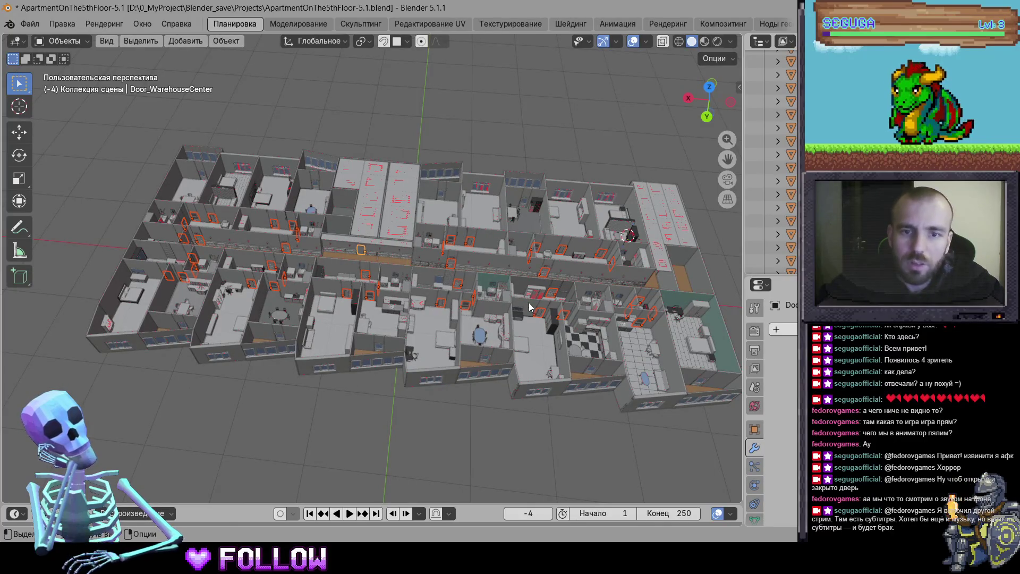
{"action": "scroll", "coordinate": [510, 311], "scroll_direction": "up", "scroll_amount": 6}
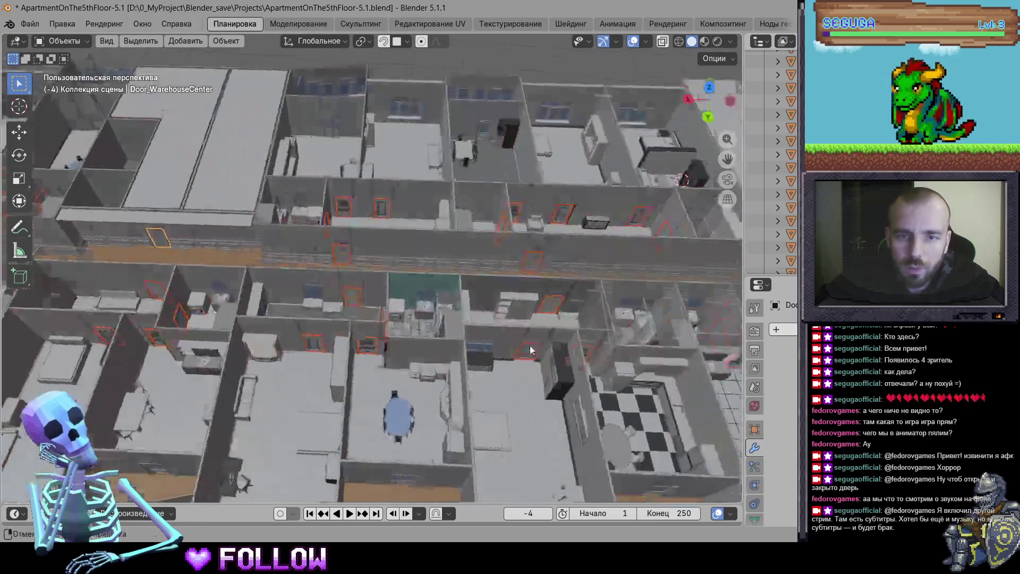
{"action": "scroll", "coordinate": [591, 295], "scroll_direction": "down", "scroll_amount": 6}
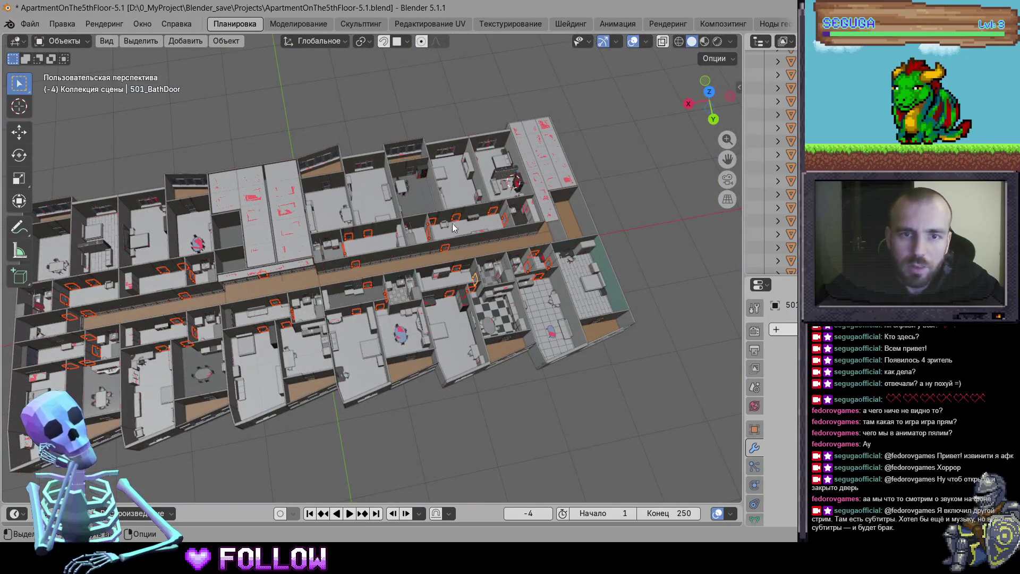
{"action": "mouse_move", "coordinate": [342, 244]}
{"action": "left_mouse_down"}
{"action": "mouse_move", "coordinate": [362, 250]}
{"action": "mouse_move", "coordinate": [308, 273]}
{"action": "left_mouse_up"}
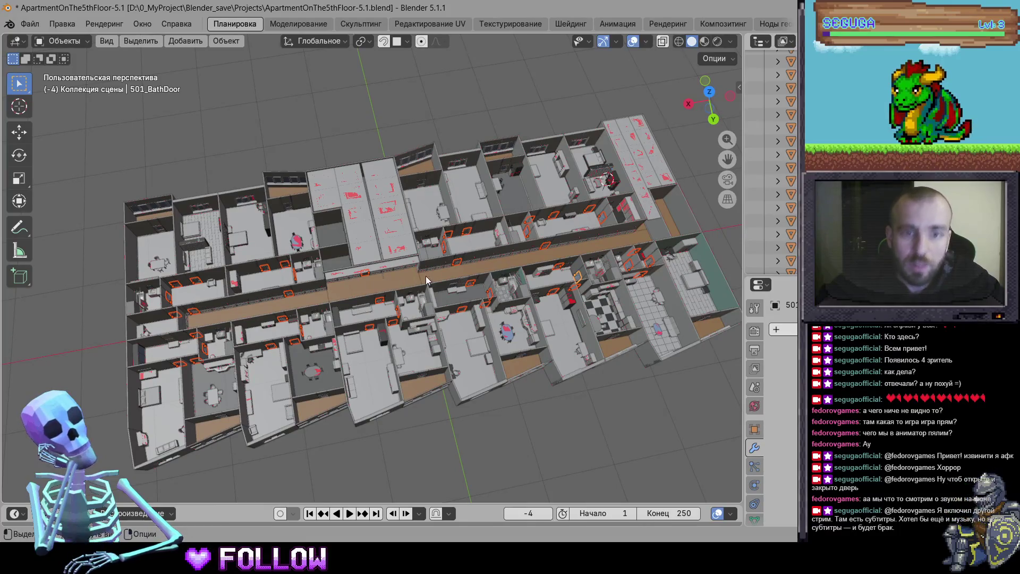
{"action": "scroll", "coordinate": [426, 280], "scroll_direction": "up", "scroll_amount": 3}
{"action": "key", "text": "shift+h"}
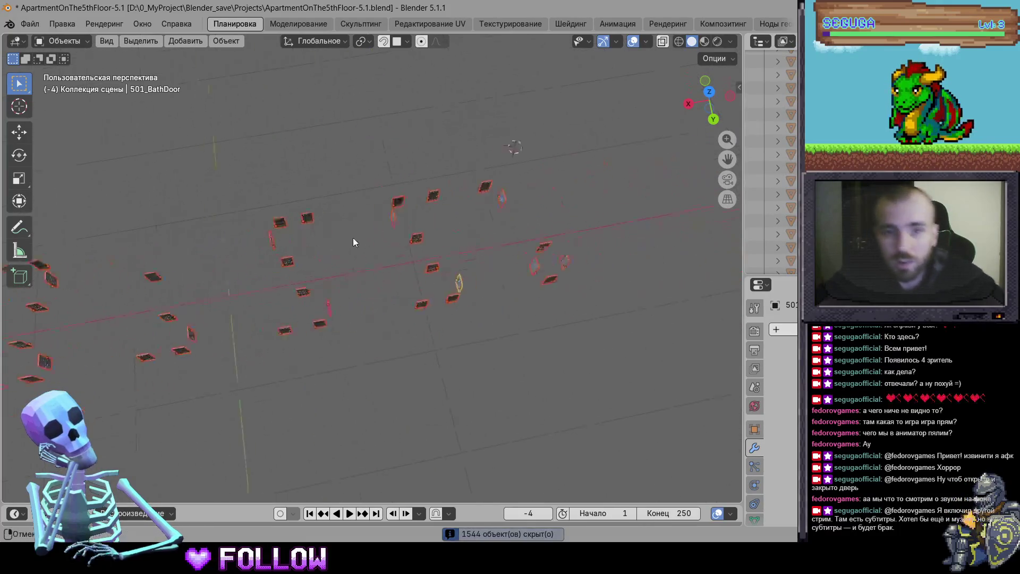
{"action": "scroll", "coordinate": [464, 280], "scroll_direction": "up", "scroll_amount": 8}
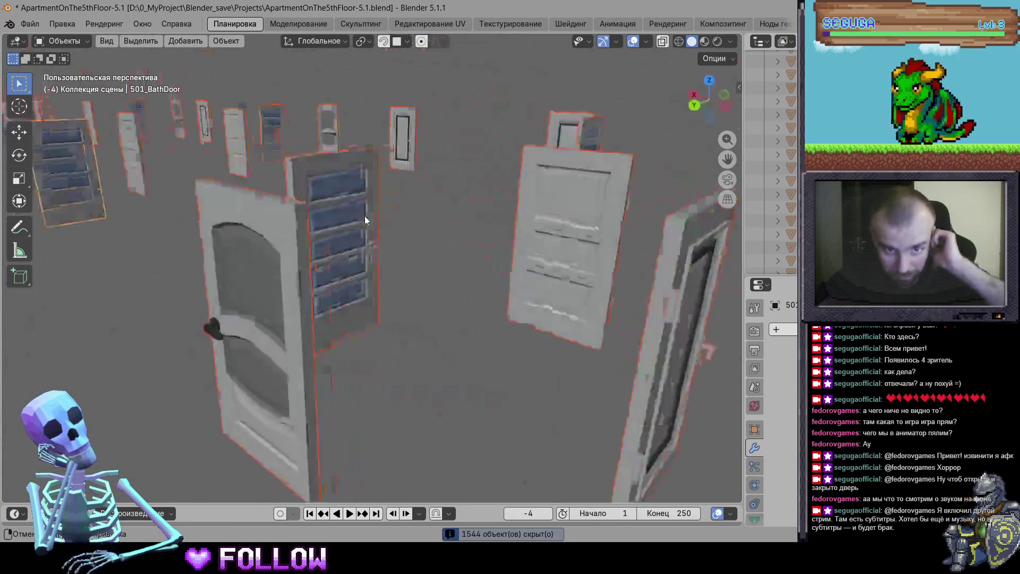
Select 500_DoorKitchen alone and set its origin to the 3D cursor
{"action": "scroll", "coordinate": [345, 212], "scroll_direction": "up", "scroll_amount": 3}
{"action": "scroll", "coordinate": [363, 215], "scroll_direction": "down", "scroll_amount": 4}
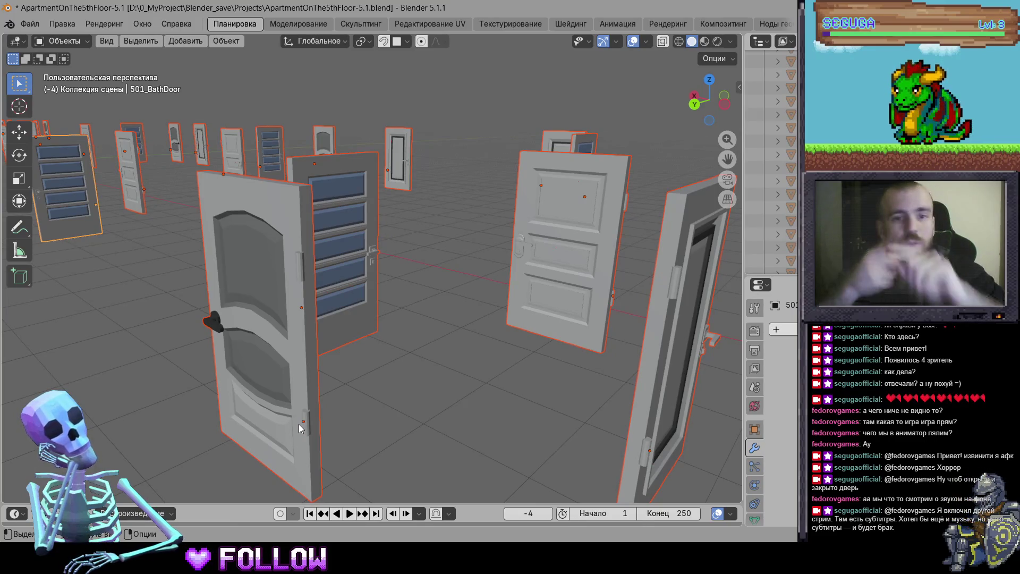
{"action": "left_click", "coordinate": [305, 414]}
{"action": "mouse_move", "coordinate": [339, 338]}
{"action": "left_mouse_down"}
{"action": "mouse_move", "coordinate": [271, 358]}
{"action": "mouse_move", "coordinate": [260, 308]}
{"action": "mouse_move", "coordinate": [237, 337]}
{"action": "mouse_move", "coordinate": [342, 322]}
{"action": "mouse_move", "coordinate": [408, 282]}
{"action": "left_mouse_up"}
{"action": "right_click", "coordinate": [417, 177]}
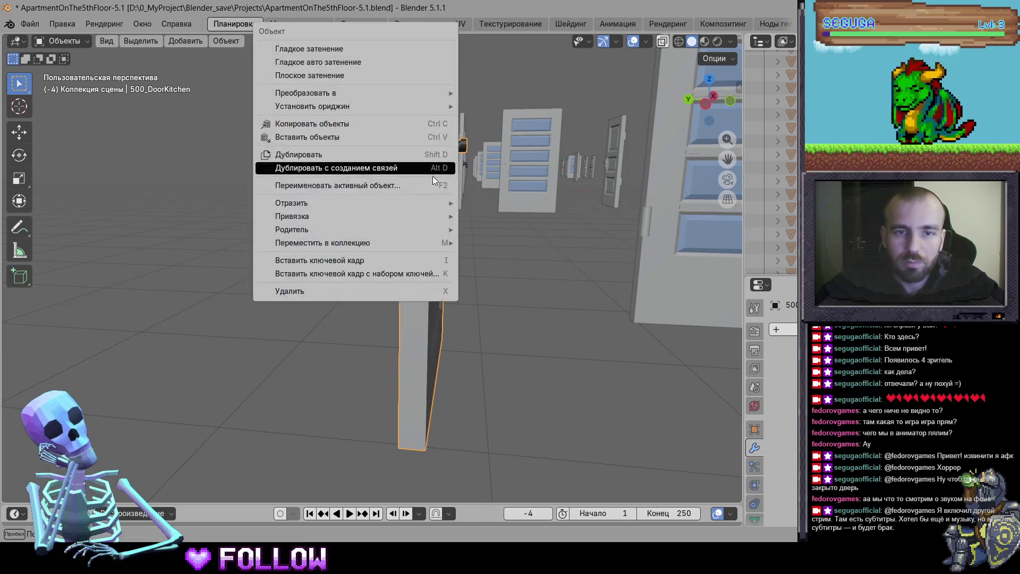
{"action": "right_click", "coordinate": [417, 167]}
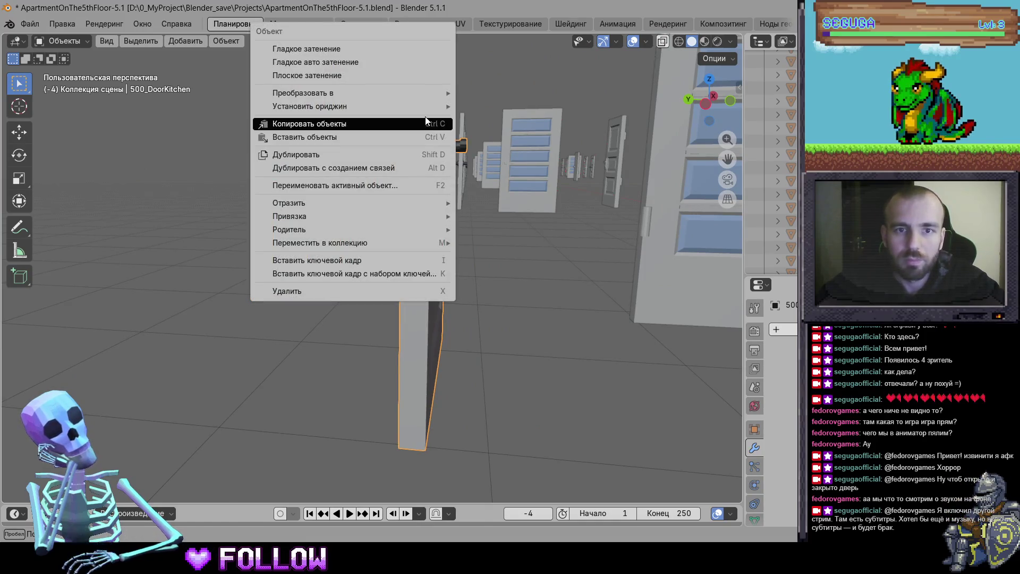
{"action": "mouse_move", "coordinate": [318, 106]}
{"action": "left_click", "coordinate": [680, 132]}
Select and frame 500_DoorRoom, then set its origin to the 3D cursor
{"action": "mouse_move", "coordinate": [479, 317]}
{"action": "left_mouse_down"}
{"action": "mouse_move", "coordinate": [622, 368]}
{"action": "mouse_move", "coordinate": [499, 378]}
{"action": "mouse_move", "coordinate": [374, 257]}
{"action": "left_mouse_up"}
{"action": "left_click", "coordinate": [389, 215]}
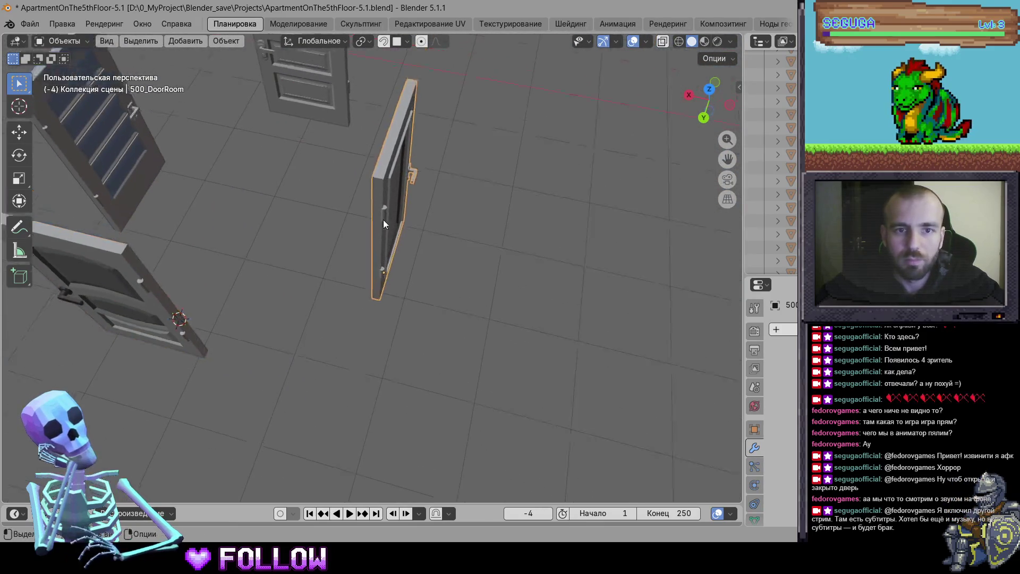
{"action": "key", "text": "KP_Decimal"}
{"action": "left_click_drag", "start_coordinate": [393, 291], "coordinate": [335, 275]}
{"action": "right_click", "coordinate": [359, 278]}
{"action": "mouse_move", "coordinate": [384, 288]}
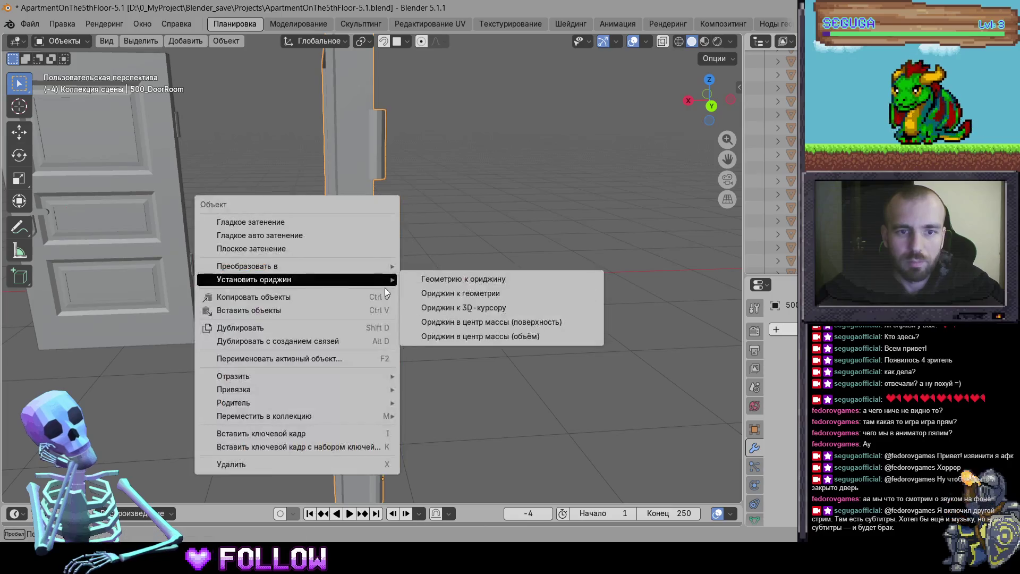
{"action": "left_click", "coordinate": [425, 307]}
{"action": "mouse_move", "coordinate": [425, 307]}
{"action": "left_mouse_down"}
{"action": "mouse_move", "coordinate": [294, 329]}
{"action": "mouse_move", "coordinate": [426, 299]}
{"action": "mouse_move", "coordinate": [350, 341]}
{"action": "left_mouse_up"}
{"action": "right_click", "coordinate": [351, 306]}
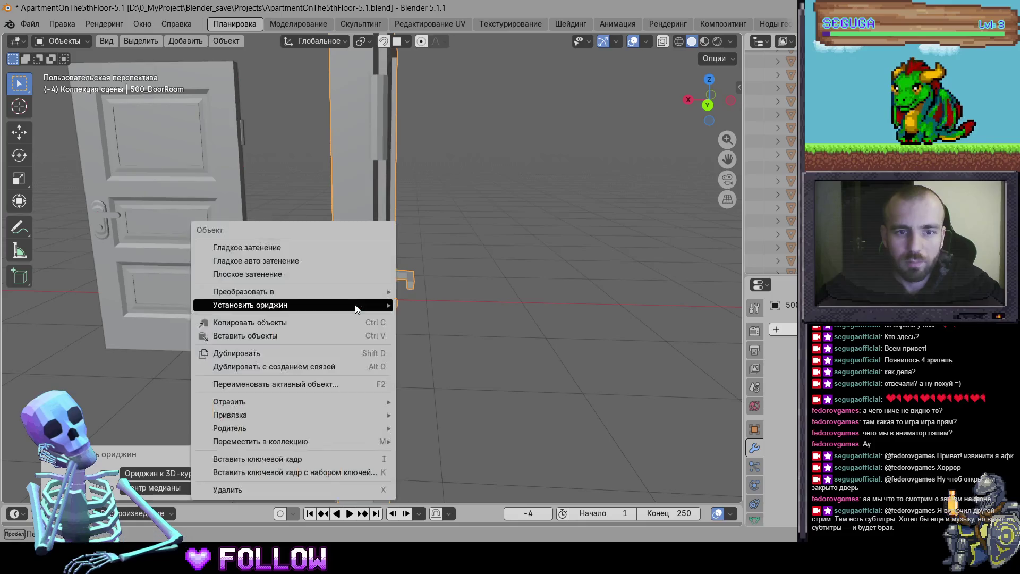
{"action": "mouse_move", "coordinate": [393, 303]}
{"action": "left_click", "coordinate": [420, 333]}
{"action": "scroll", "coordinate": [371, 333], "scroll_direction": "down", "scroll_amount": 2}
Set 500_Door's origin to the 3D cursor, then reselect 500_DoorKitchen
{"action": "mouse_move", "coordinate": [372, 332]}
{"action": "left_mouse_down"}
{"action": "mouse_move", "coordinate": [470, 306]}
{"action": "mouse_move", "coordinate": [498, 218]}
{"action": "left_mouse_up"}
{"action": "left_click", "coordinate": [499, 218]}
{"action": "key", "text": "KP_Decimal"}
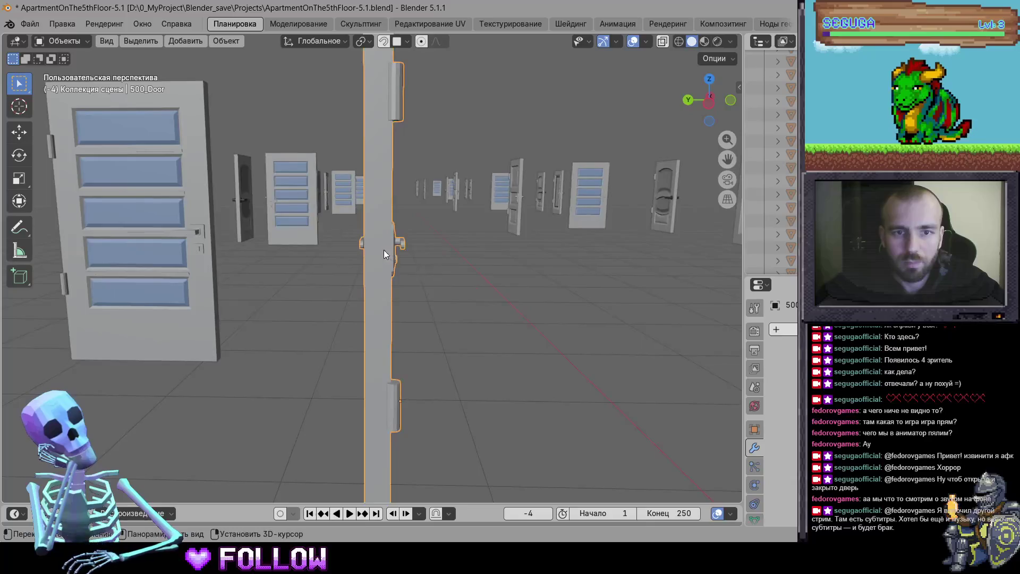
{"action": "right_click", "coordinate": [376, 252]}
{"action": "mouse_move", "coordinate": [422, 253]}
{"action": "left_click", "coordinate": [428, 278]}
{"action": "mouse_move", "coordinate": [428, 278]}
{"action": "left_mouse_down"}
{"action": "mouse_move", "coordinate": [417, 365]}
{"action": "mouse_move", "coordinate": [359, 380]}
{"action": "mouse_move", "coordinate": [350, 414]}
{"action": "mouse_move", "coordinate": [257, 350]}
{"action": "mouse_move", "coordinate": [364, 372]}
{"action": "left_mouse_up"}
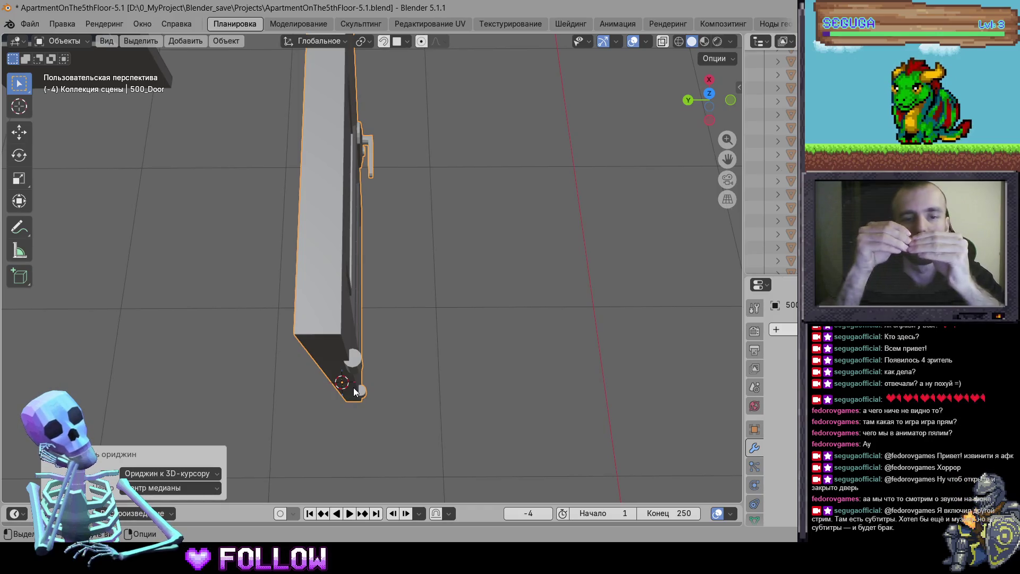
{"action": "mouse_move", "coordinate": [408, 417]}
{"action": "left_mouse_down"}
{"action": "mouse_move", "coordinate": [358, 408]}
{"action": "mouse_move", "coordinate": [327, 366]}
{"action": "mouse_move", "coordinate": [563, 349]}
{"action": "mouse_move", "coordinate": [368, 246]}
{"action": "left_mouse_up"}
{"action": "left_click", "coordinate": [368, 246]}
{"action": "scroll", "coordinate": [361, 247], "scroll_direction": "up", "scroll_amount": 5}
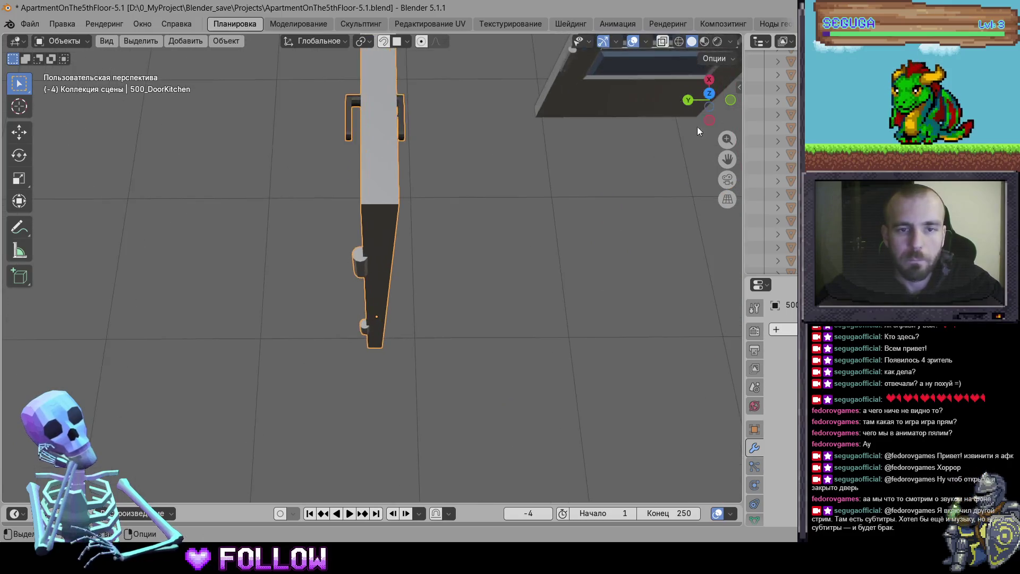
In top orthographic view, nudge 500_DoorKitchen and set its origin to the hinge-centre cursor
{"action": "left_click", "coordinate": [709, 95]}
{"action": "scroll", "coordinate": [399, 239], "scroll_direction": "up", "scroll_amount": 6}
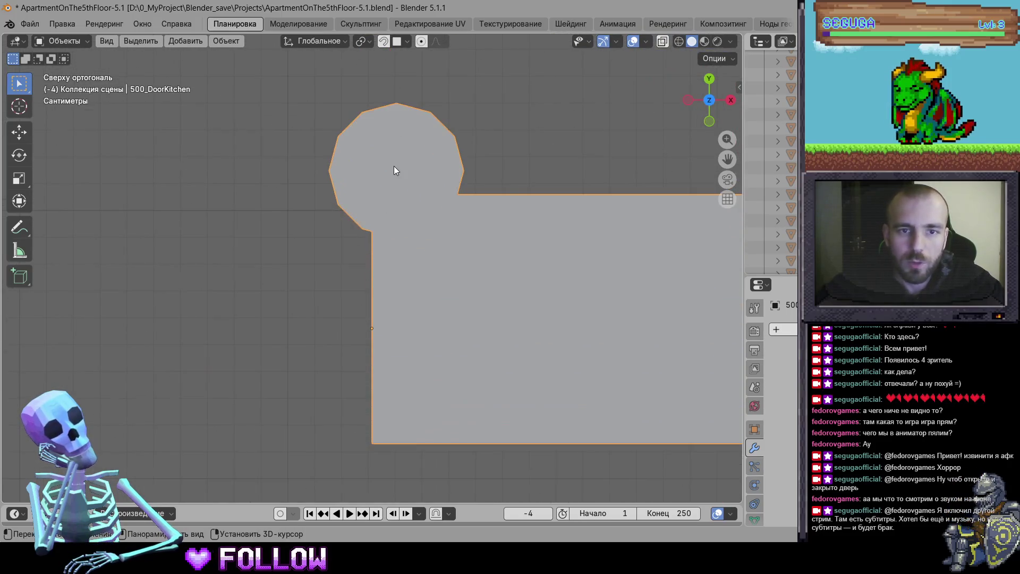
{"action": "key", "text": "g"}
{"action": "left_click", "coordinate": [393, 172]}
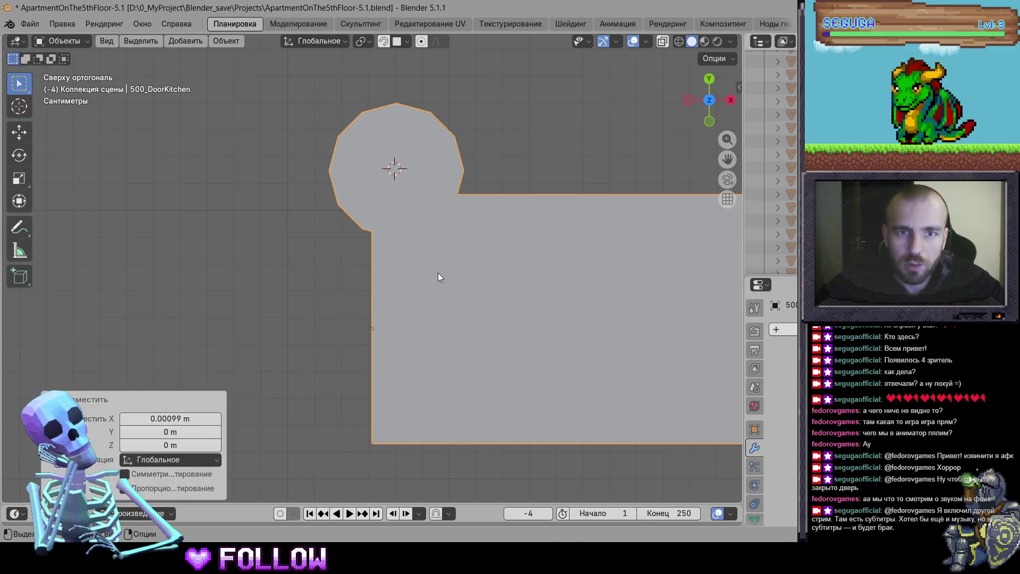
{"action": "right_click", "coordinate": [435, 276]}
{"action": "mouse_move", "coordinate": [462, 283]}
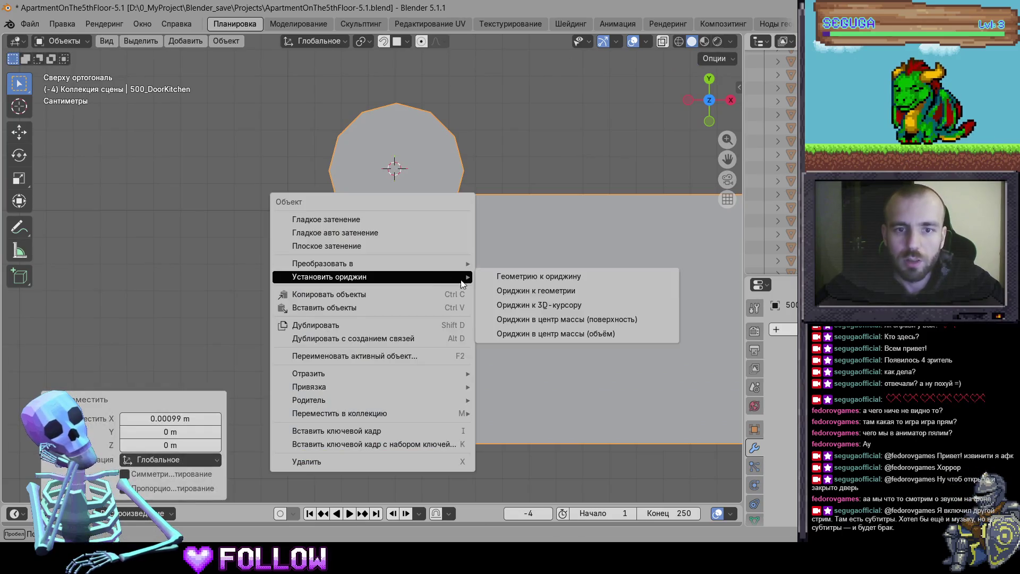
{"action": "left_click", "coordinate": [537, 305]}
{"action": "scroll", "coordinate": [445, 335], "scroll_direction": "down", "scroll_amount": 8}
{"action": "scroll", "coordinate": [444, 335], "scroll_direction": "down", "scroll_amount": 6}
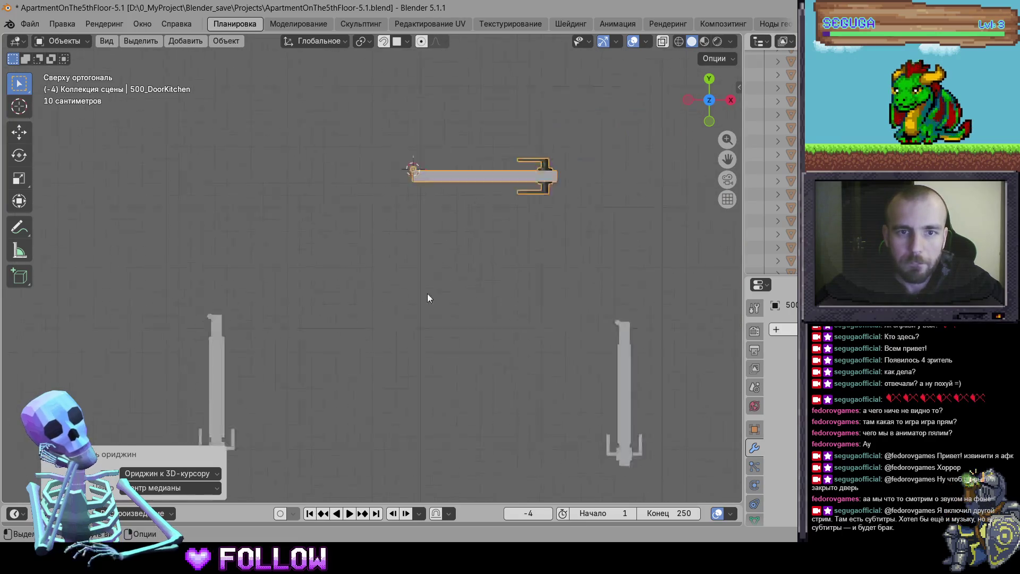
Nudge 500_DoorRoom and set its origin to the hinge-centre cursor, then select 500_DoorBath
{"action": "left_click", "coordinate": [348, 301]}
{"action": "scroll", "coordinate": [333, 251], "scroll_direction": "up", "scroll_amount": 12}
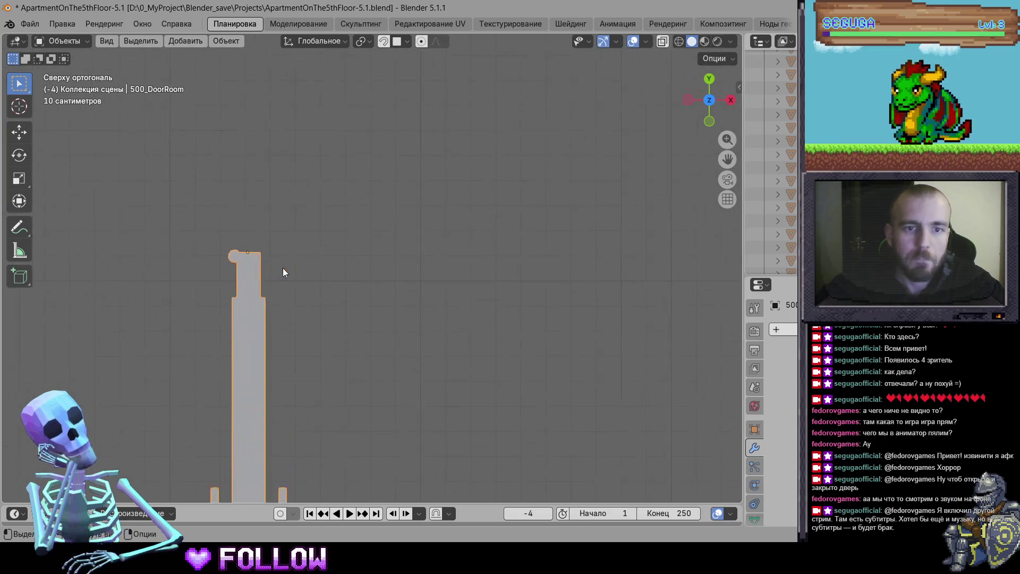
{"action": "scroll", "coordinate": [281, 202], "scroll_direction": "left", "scroll_amount": 4}
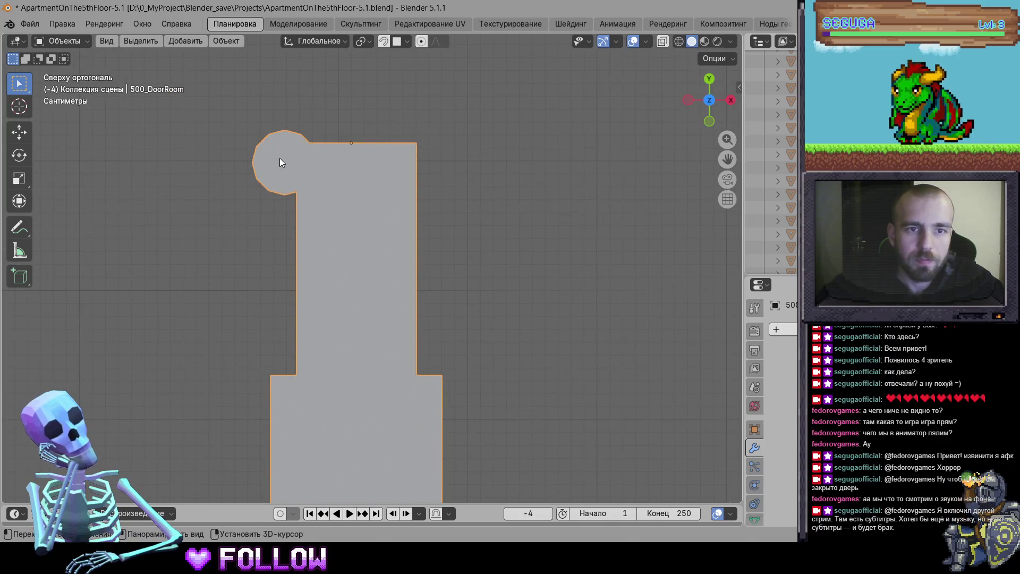
{"action": "key", "text": "g"}
{"action": "left_click", "coordinate": [281, 163]}
{"action": "right_click", "coordinate": [282, 162]}
{"action": "mouse_move", "coordinate": [287, 164]}
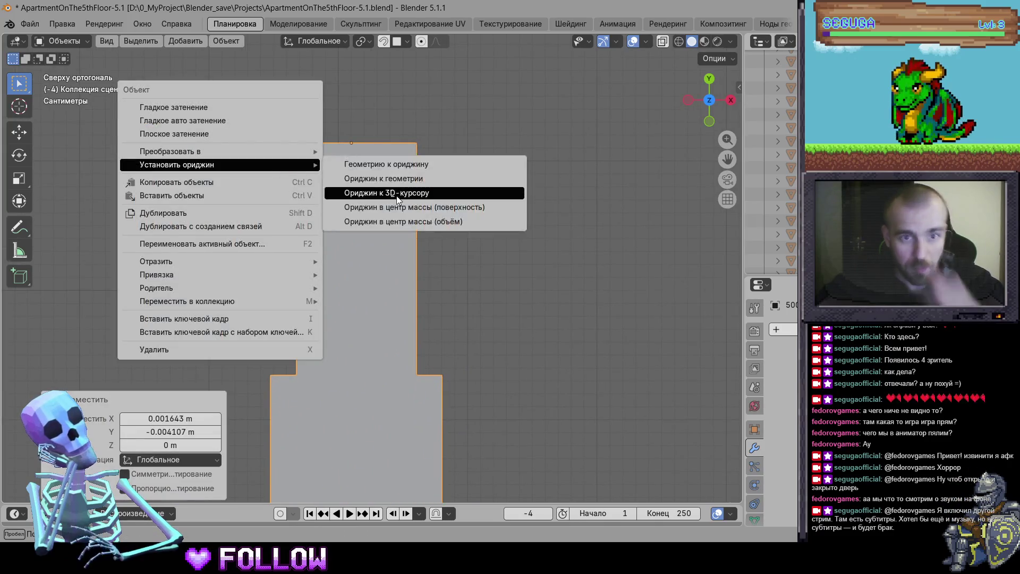
{"action": "left_click", "coordinate": [398, 193]}
{"action": "scroll", "coordinate": [412, 310], "scroll_direction": "down", "scroll_amount": 3}
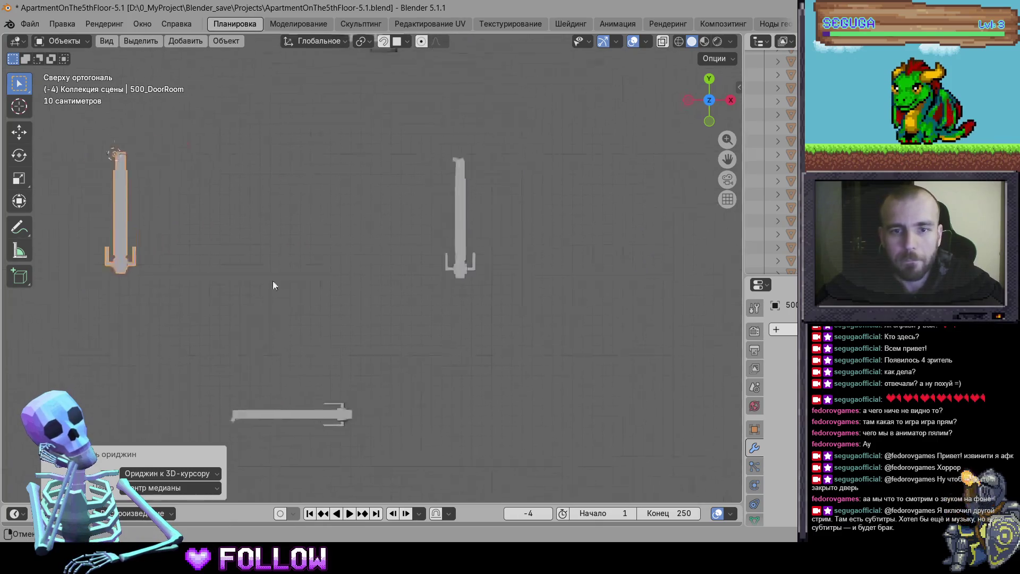
{"action": "left_click", "coordinate": [381, 239]}
{"action": "scroll", "coordinate": [373, 228], "scroll_direction": "up", "scroll_amount": 10}
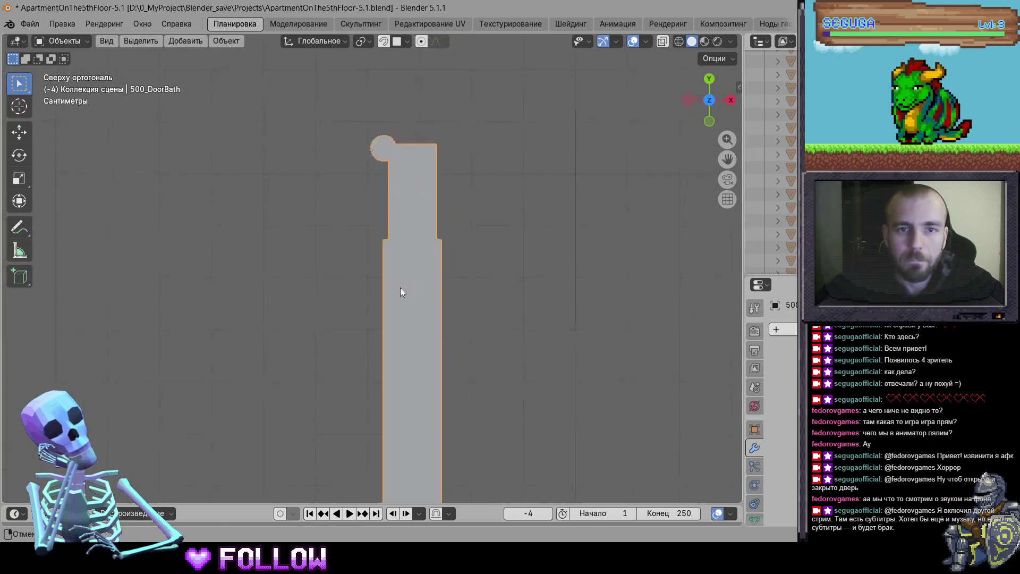
{"action": "scroll", "coordinate": [371, 279], "scroll_direction": "up", "scroll_amount": 3}
{"action": "scroll", "coordinate": [342, 207], "scroll_direction": "up", "scroll_amount": 4}
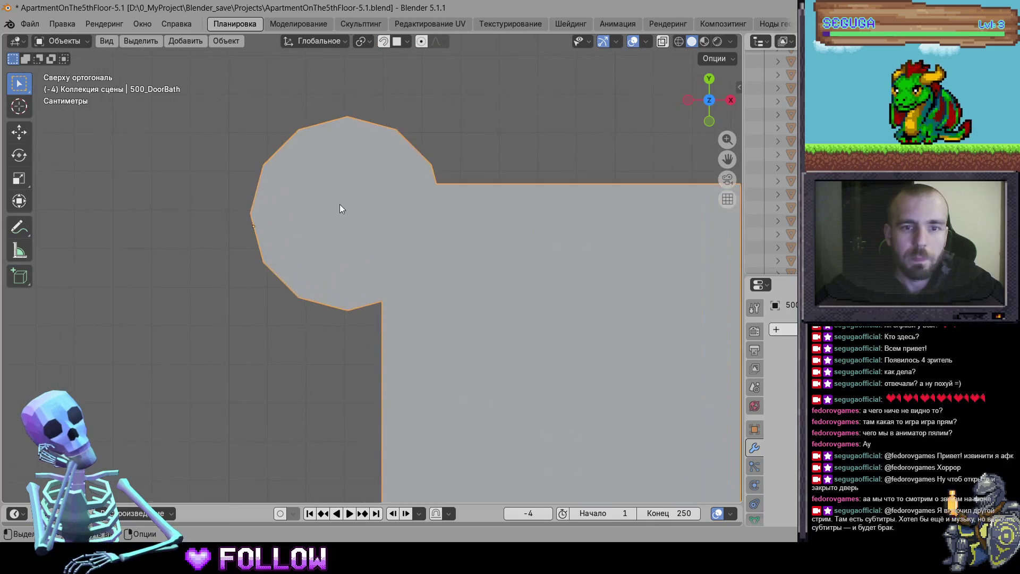